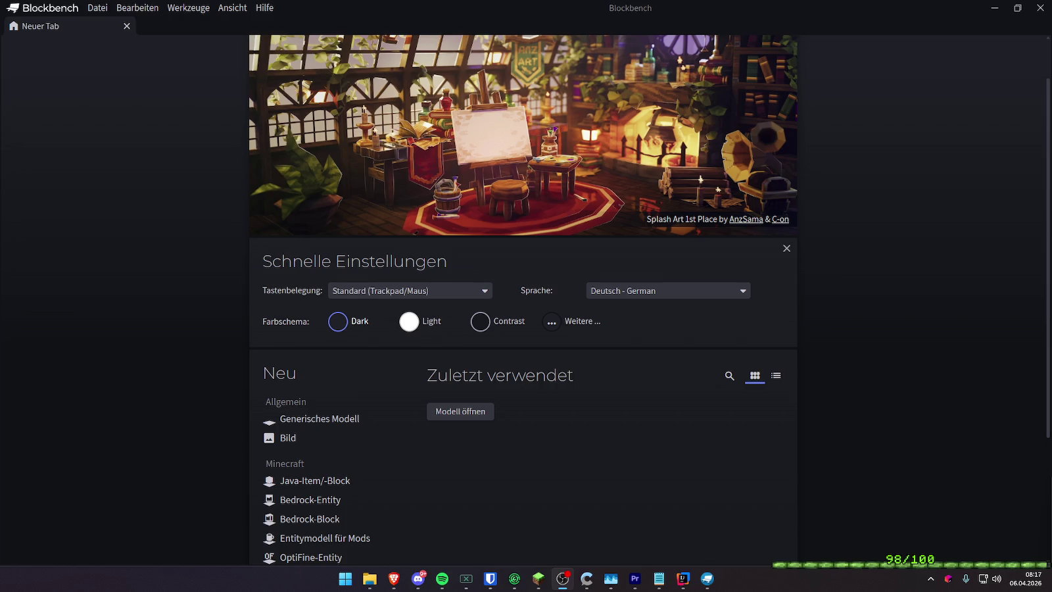
Create a new Java Item/Block model with the default 16×16 project settings
scroll(454, 442, "down", 2)
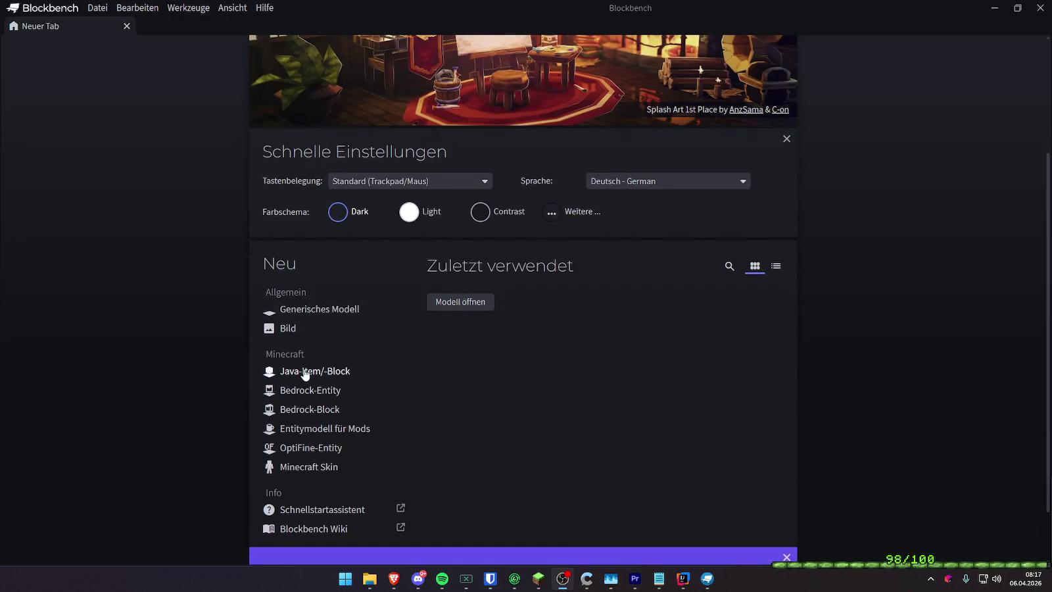
left_click(346, 366)
left_click(566, 518)
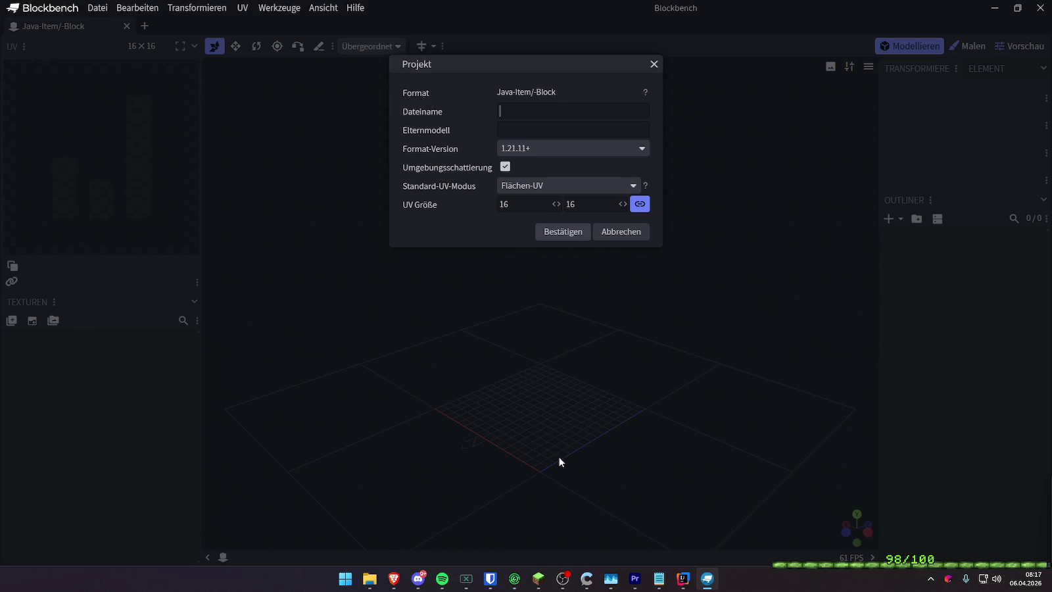
left_click(551, 240)
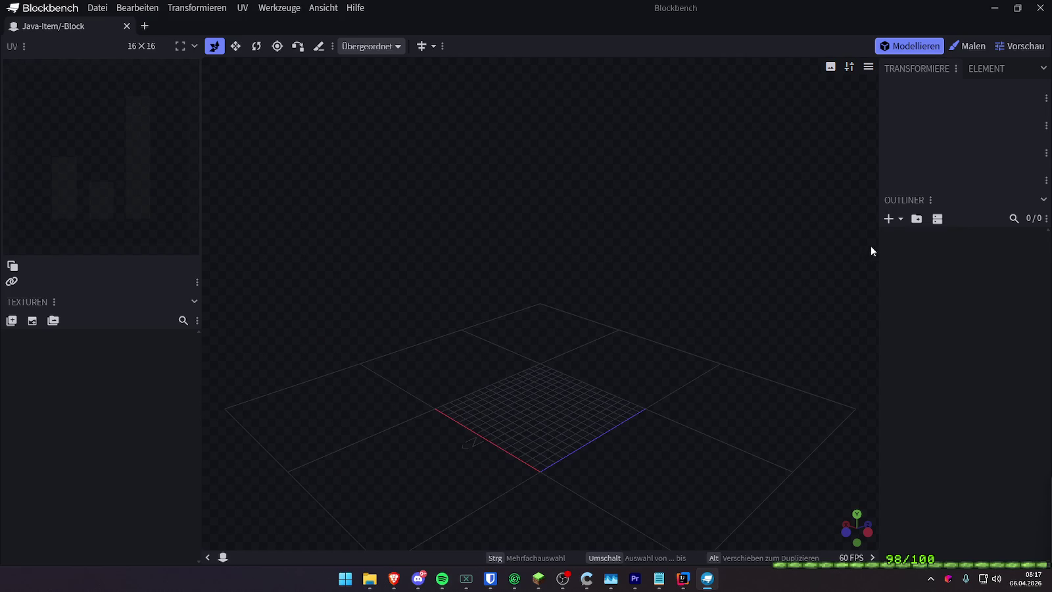
left_click_drag(754, 293, 785, 297)
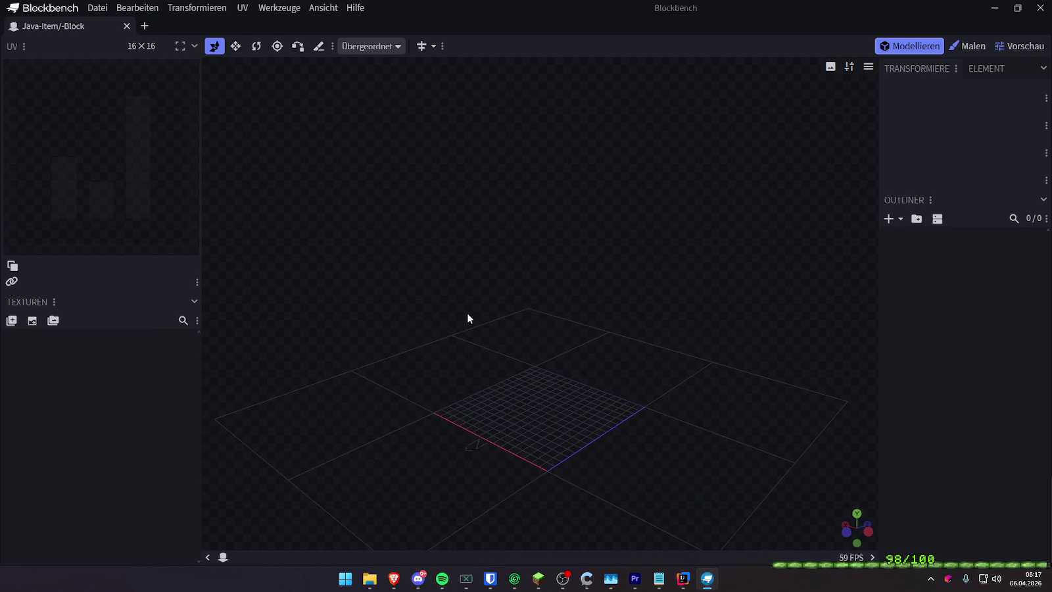
Add a cube in the Outliner and set its size to 16×16×16
left_click(888, 219)
left_click_drag(627, 370, 746, 397)
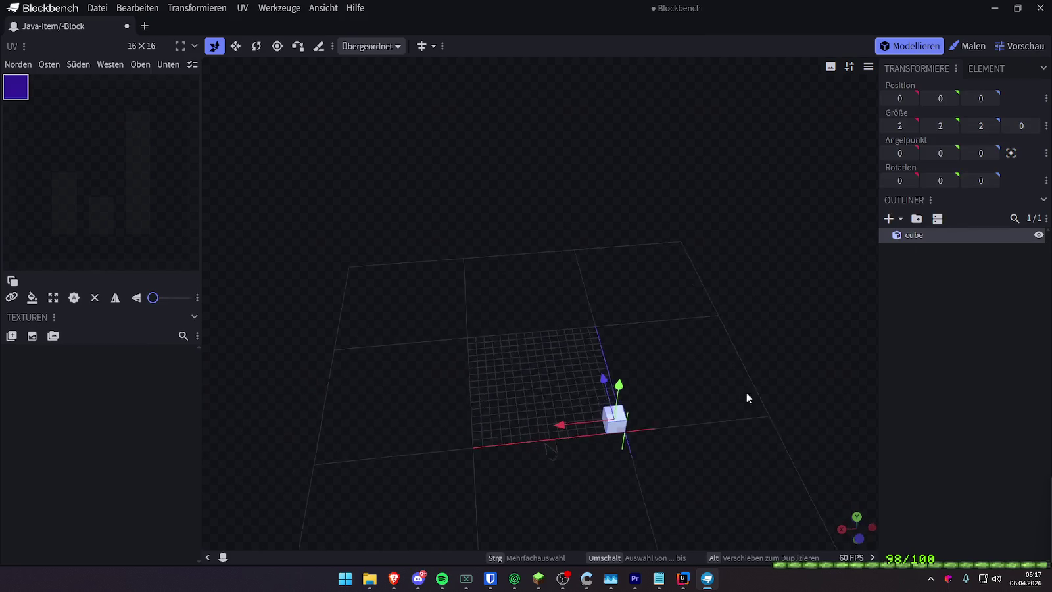
mouse_move(899, 125)
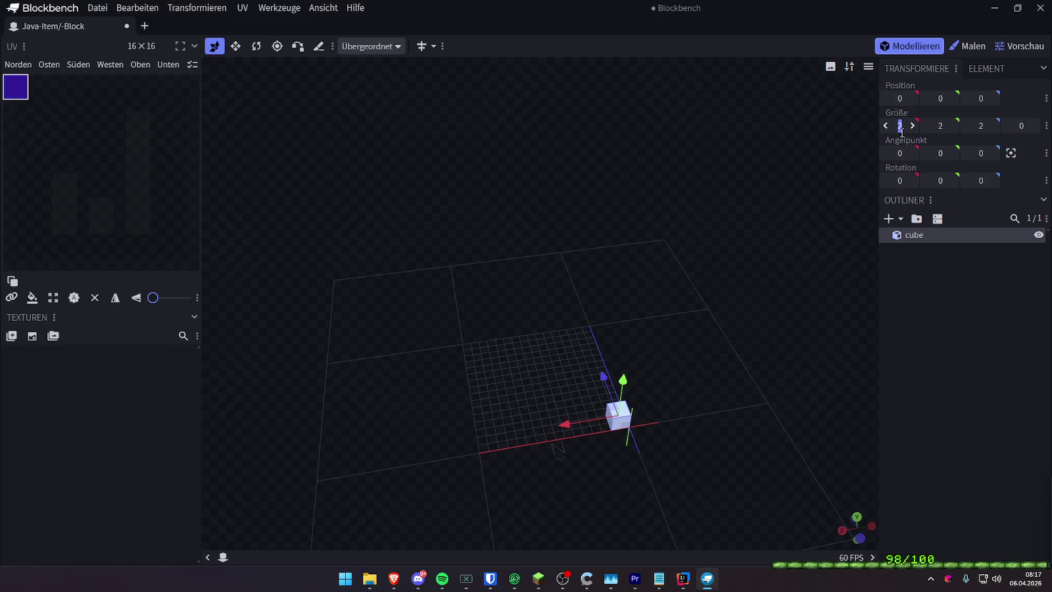
left_click(944, 125)
type("16")
left_click(967, 125)
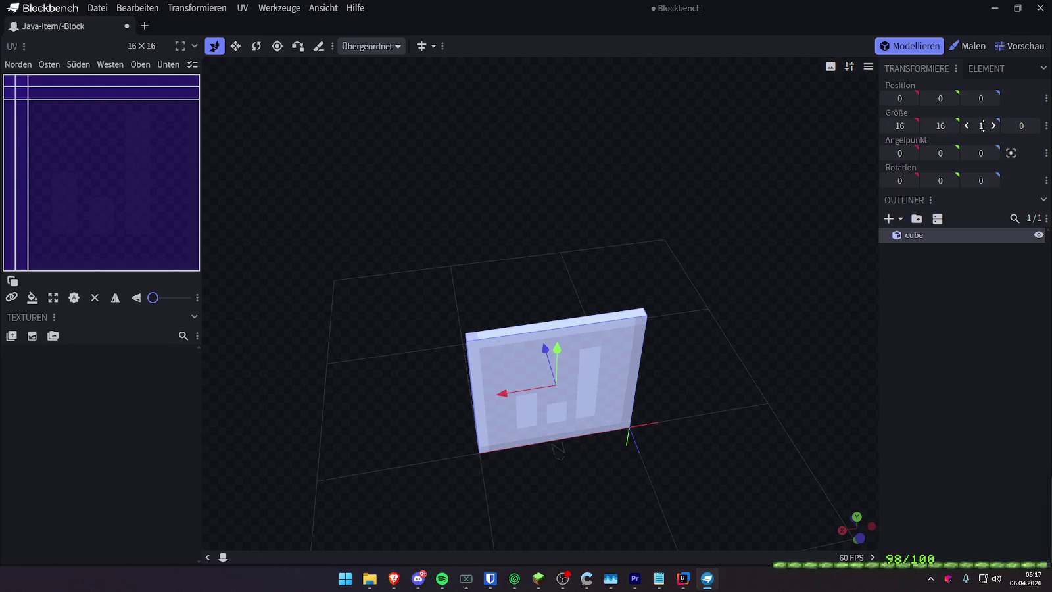
left_click(983, 126)
type("16")
key("Return")
left_click_drag(724, 268, 690, 259)
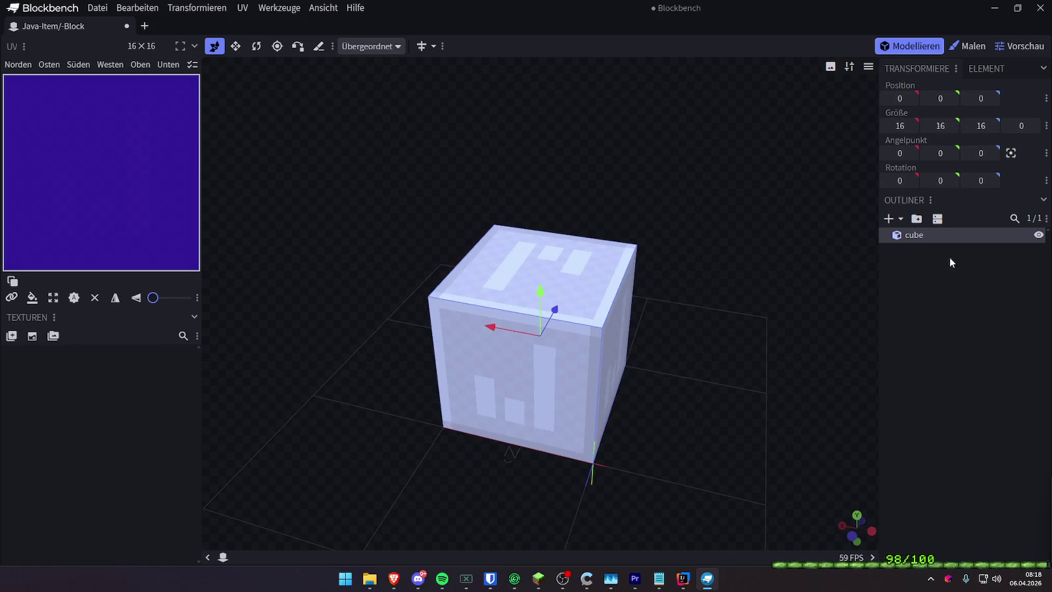
left_click(928, 328)
mouse_move(849, 342)
left_mouse_down()
mouse_move(796, 323)
mouse_move(791, 334)
left_mouse_up()
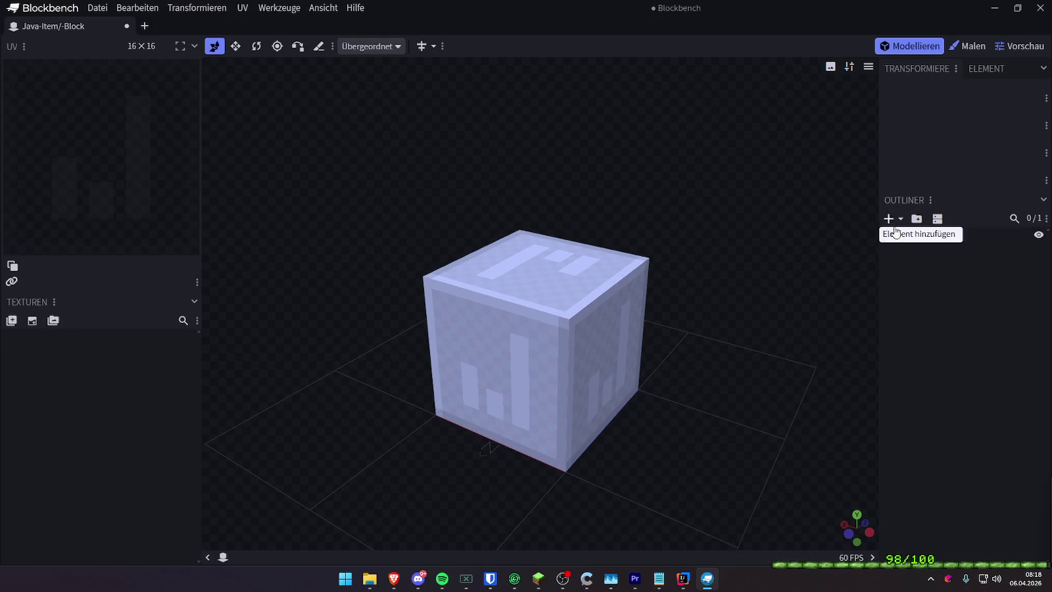
left_click(926, 235)
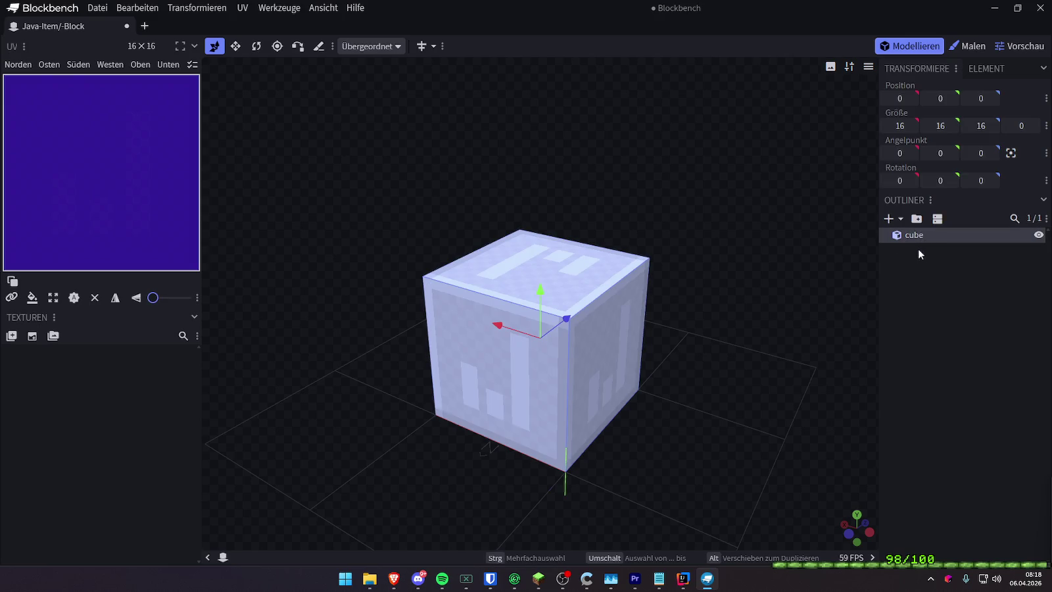
Add a second 2×2×1 cube and move it to the top's centre at 7, 17, 7
left_click(918, 264)
left_click_drag(855, 243, 783, 223)
left_click(889, 218)
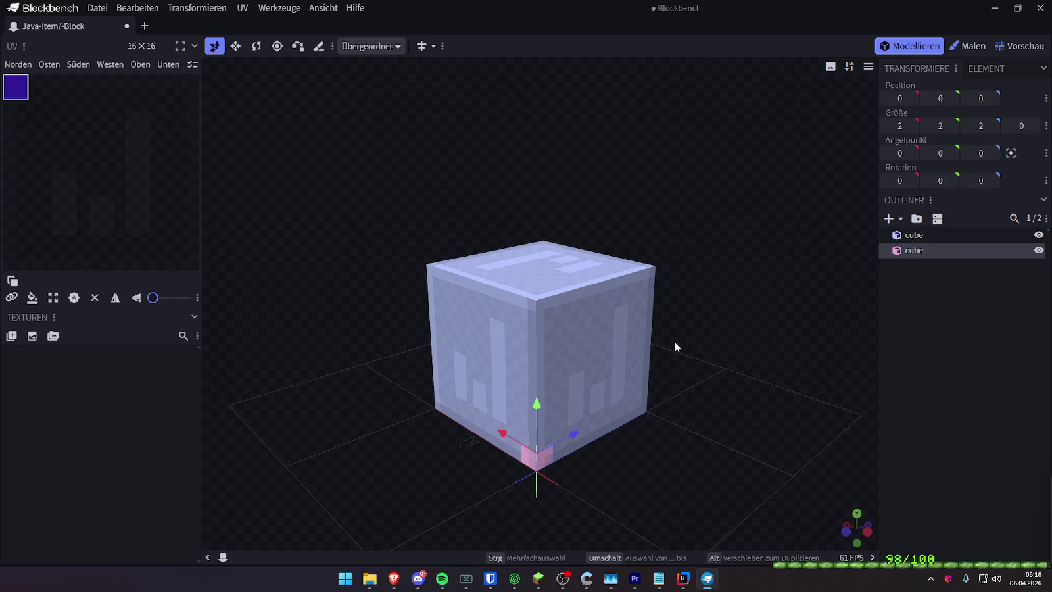
mouse_move(536, 417)
left_mouse_down()
mouse_move(547, 222)
mouse_move(732, 253)
mouse_move(601, 304)
mouse_move(756, 290)
left_mouse_up()
mouse_move(620, 258)
left_mouse_down()
mouse_move(556, 230)
mouse_move(523, 277)
mouse_move(626, 230)
mouse_move(767, 217)
left_mouse_up()
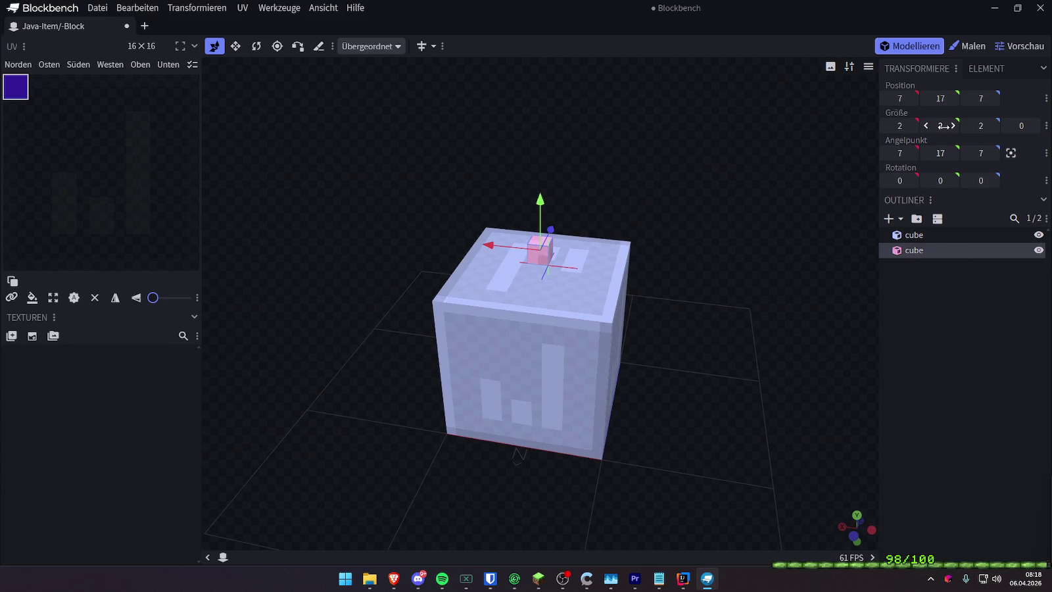
type("1")
mouse_move(845, 364)
left_mouse_down()
mouse_move(603, 324)
mouse_move(725, 352)
mouse_move(574, 332)
left_mouse_up()
mouse_move(503, 397)
left_mouse_down()
mouse_move(687, 269)
mouse_move(619, 289)
mouse_move(800, 322)
mouse_move(715, 342)
mouse_move(648, 266)
mouse_move(822, 242)
mouse_move(756, 244)
left_mouse_up()
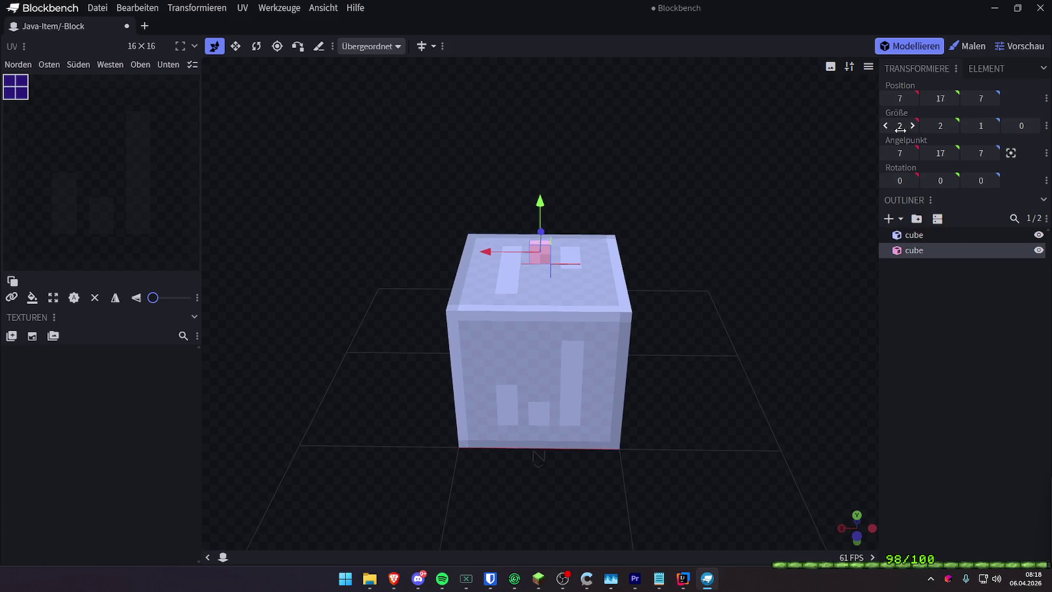
left_click(235, 46)
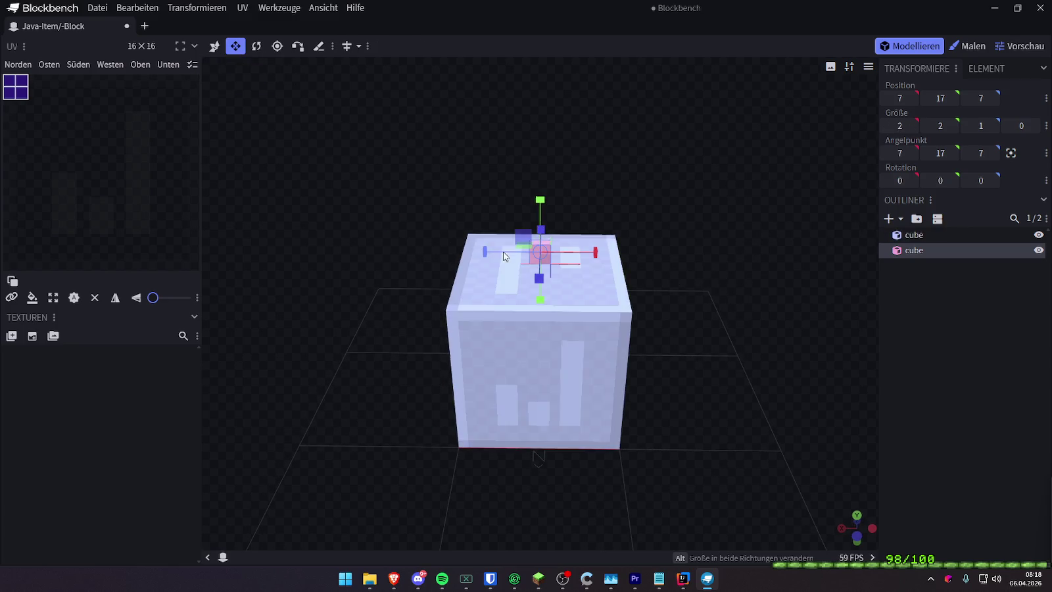
Resize the small cube to 16 wide and 16 tall with the Resize tool
left_click_drag(490, 253, 431, 255)
left_click_drag(564, 252, 598, 257)
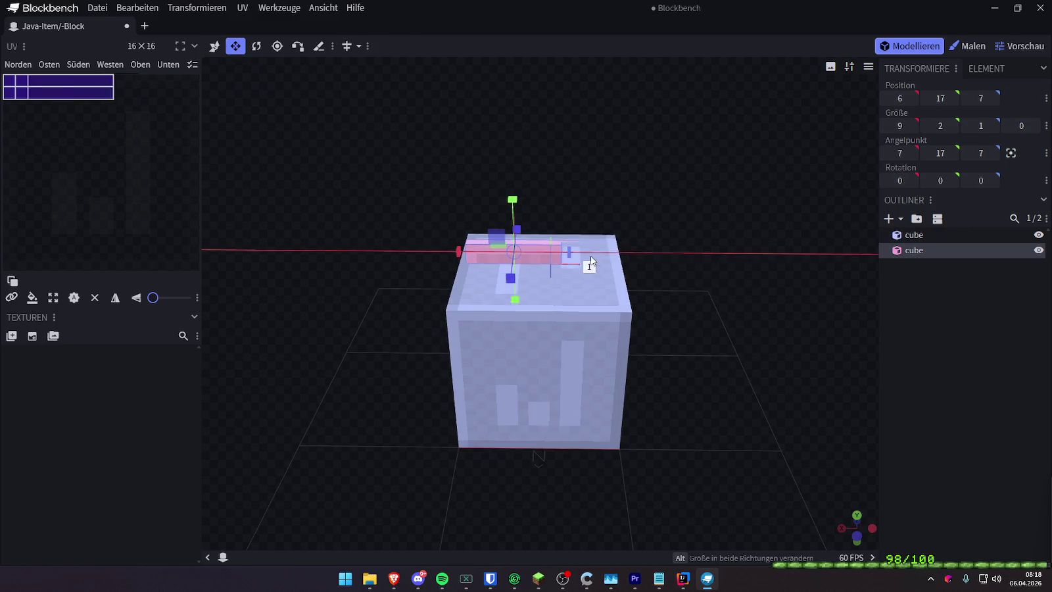
left_click_drag(487, 253, 480, 256)
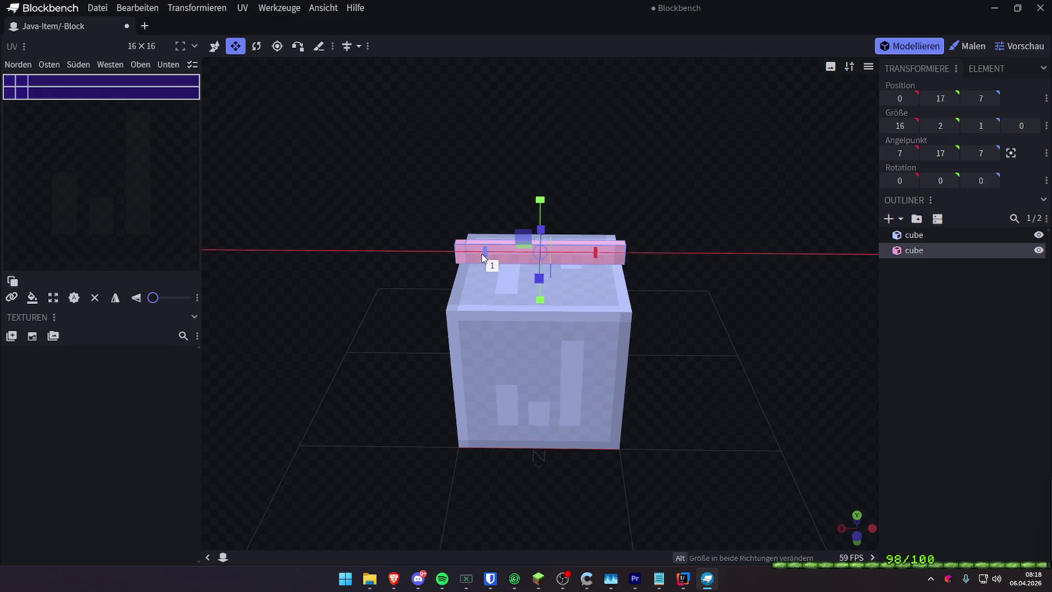
mouse_move(538, 211)
left_mouse_down()
mouse_move(641, 159)
mouse_move(527, 192)
mouse_move(597, 262)
mouse_move(558, 209)
left_mouse_up()
left_click_drag(538, 300, 537, 305)
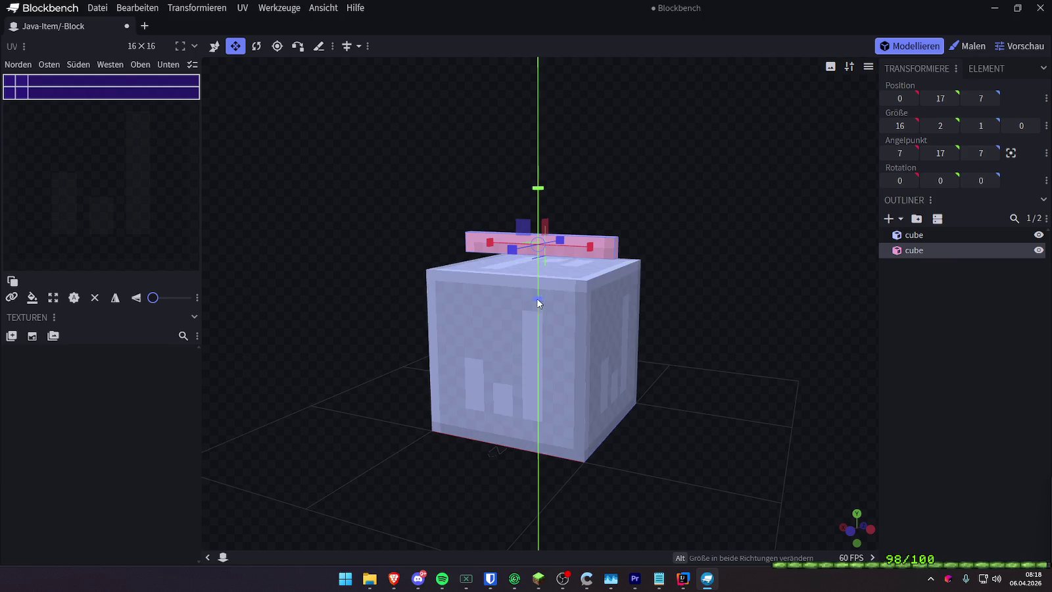
left_click_drag(538, 195, 571, 47)
mouse_move(746, 164)
left_mouse_down()
mouse_move(791, 170)
mouse_move(587, 183)
mouse_move(775, 198)
mouse_move(752, 188)
mouse_move(836, 371)
mouse_move(647, 336)
mouse_move(676, 342)
mouse_move(676, 313)
left_mouse_up()
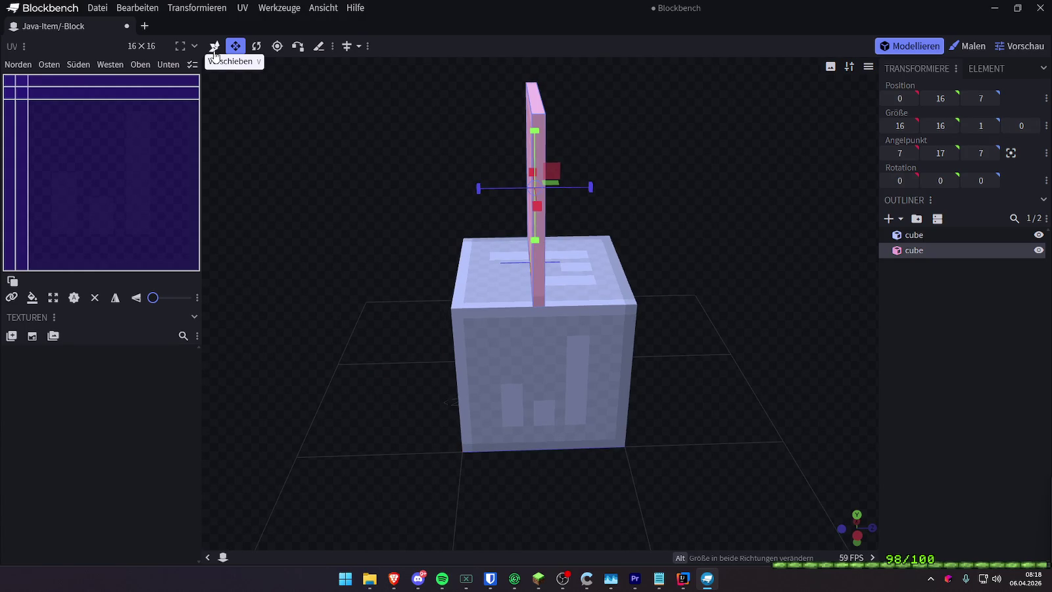
Flatten the panel to zero thickness and shift it back one unit
left_click_drag(762, 149, 965, 138)
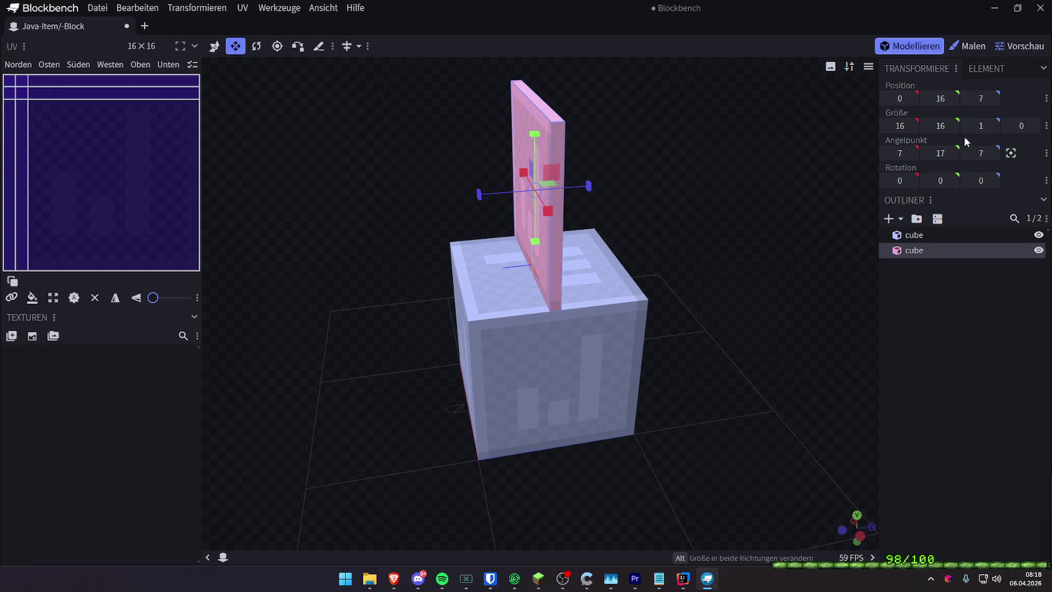
left_click(966, 126)
type("0")
left_click_drag(736, 198, 689, 209)
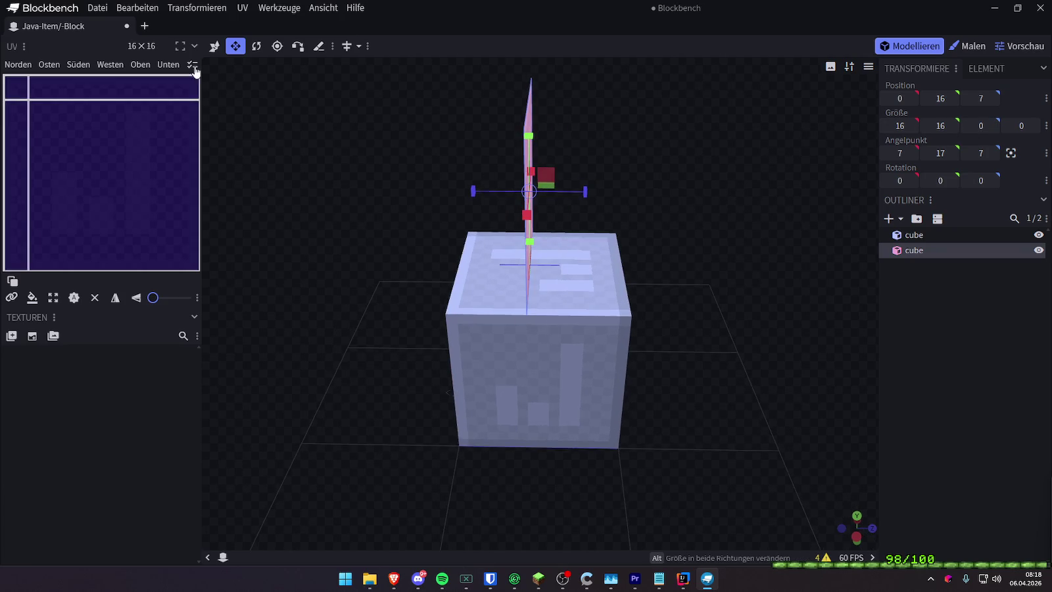
left_click(214, 46)
left_click_drag(584, 191, 589, 199)
mouse_move(709, 224)
left_mouse_down()
mouse_move(823, 253)
mouse_move(1013, 345)
left_mouse_up()
Rename the cubes to 'disc' and 'block'
double_click(937, 251)
type("disc")
double_click(932, 236)
type("b")
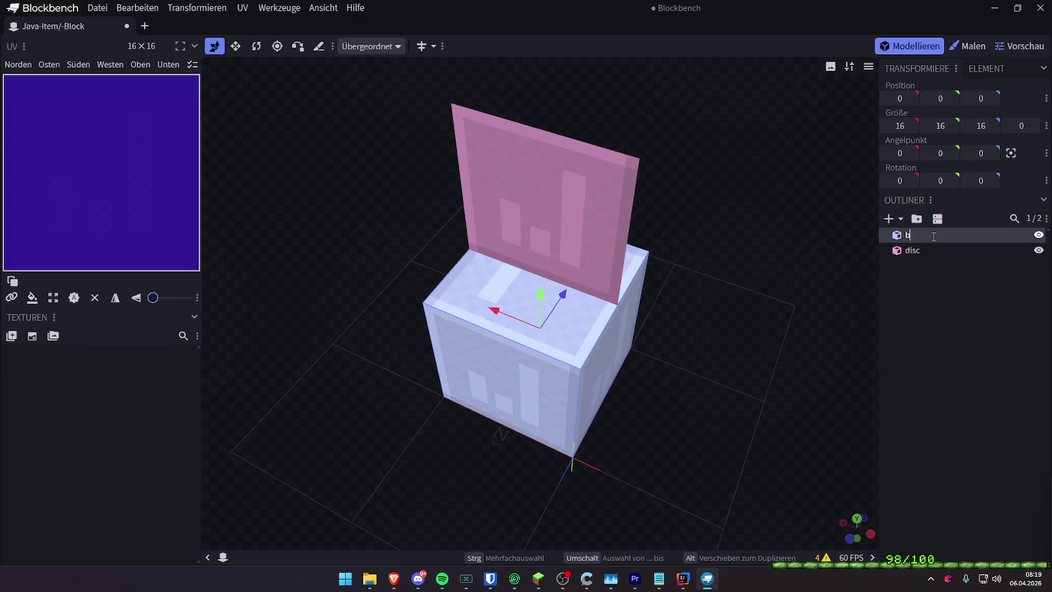
left_click(927, 295)
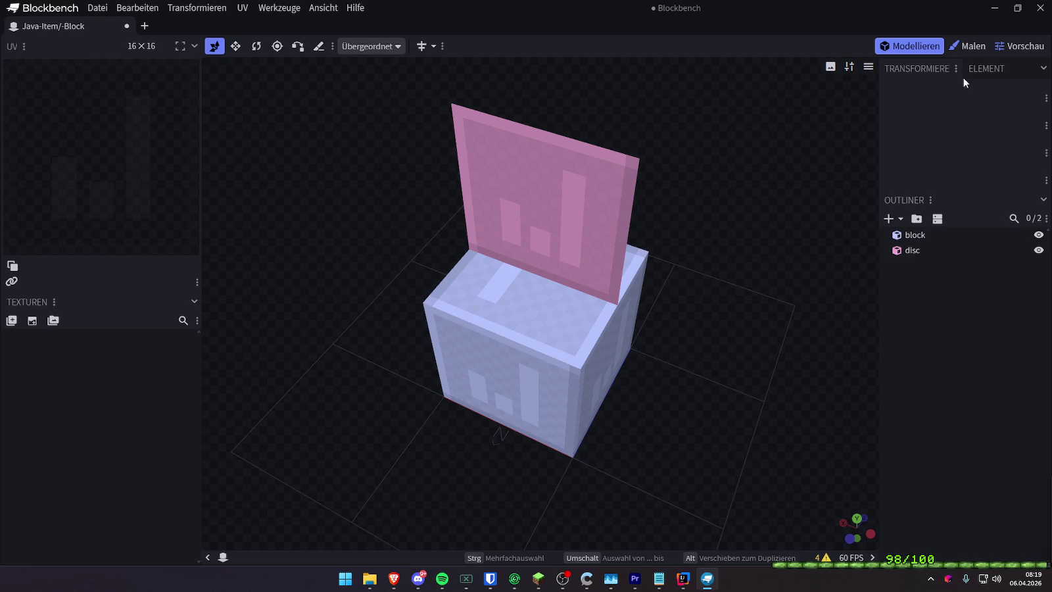
left_click(970, 47)
Create a new texture for the model from the Textures panel
left_click_drag(816, 262, 629, 194)
left_click(548, 197)
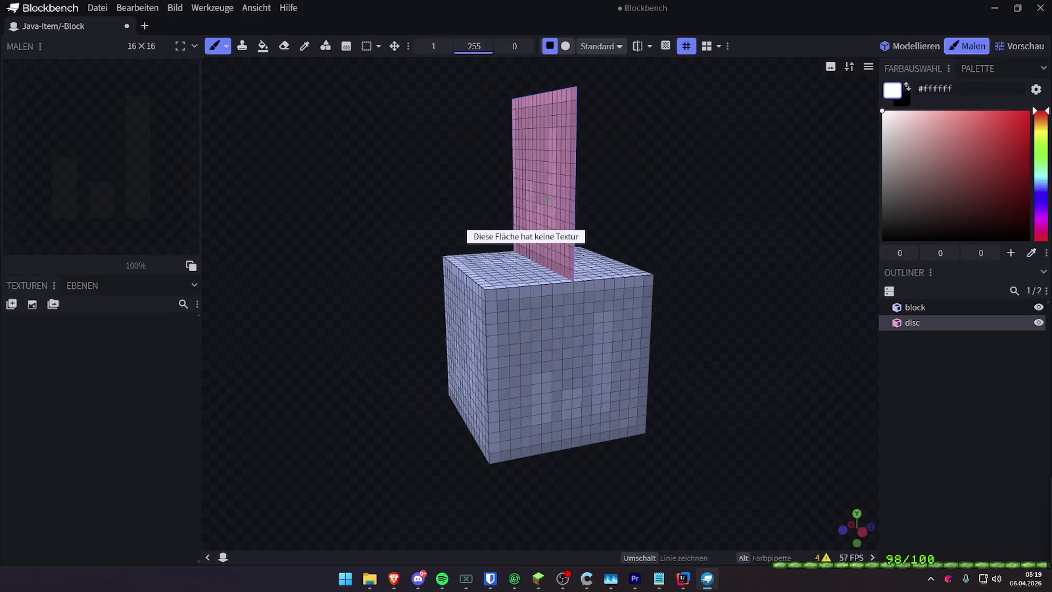
left_click_drag(715, 197, 641, 204)
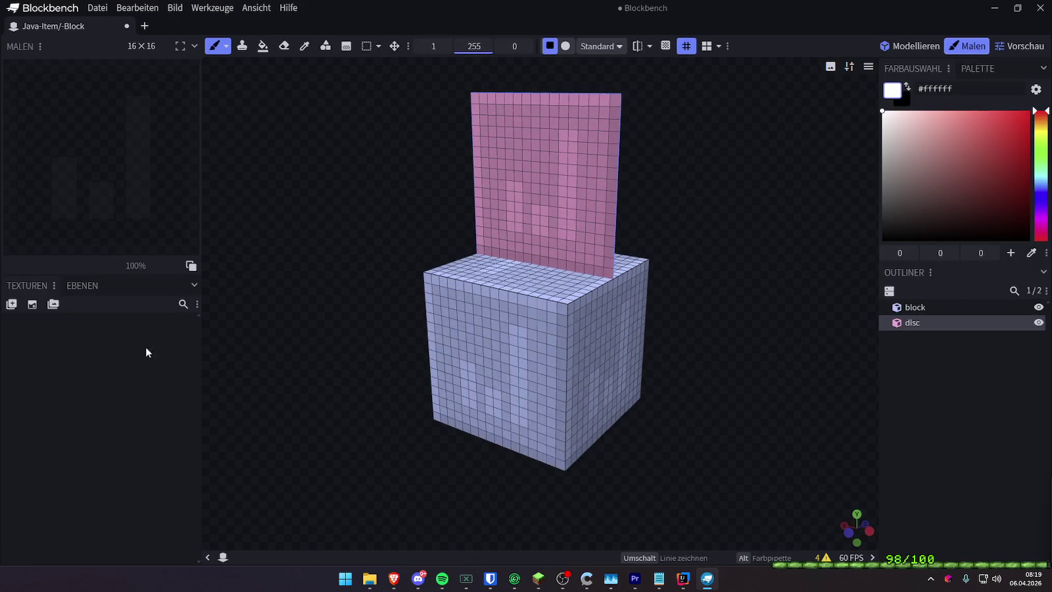
left_click(11, 303)
key("Escape")
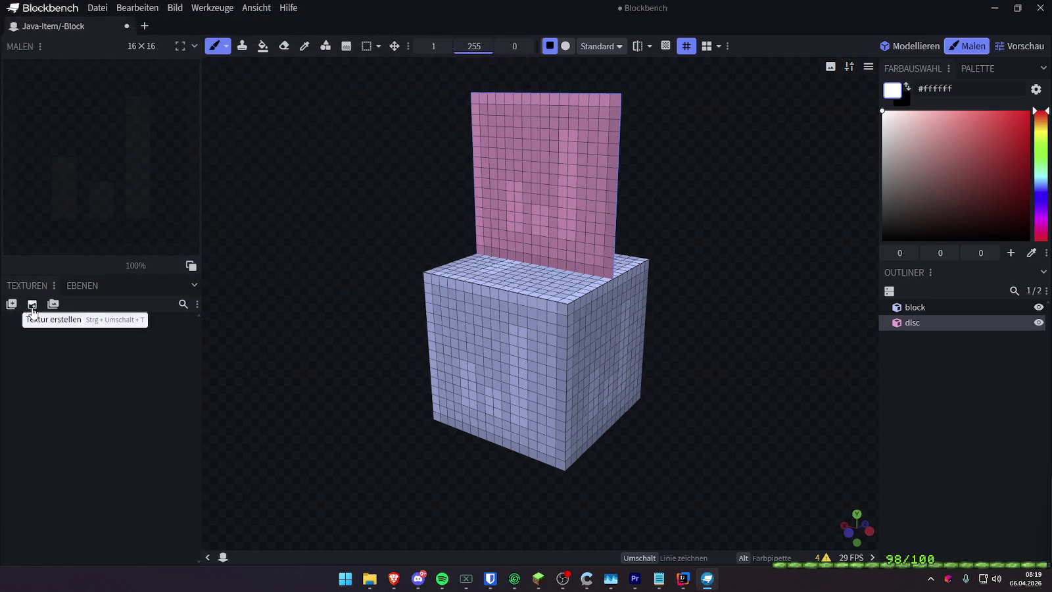
left_click(32, 305)
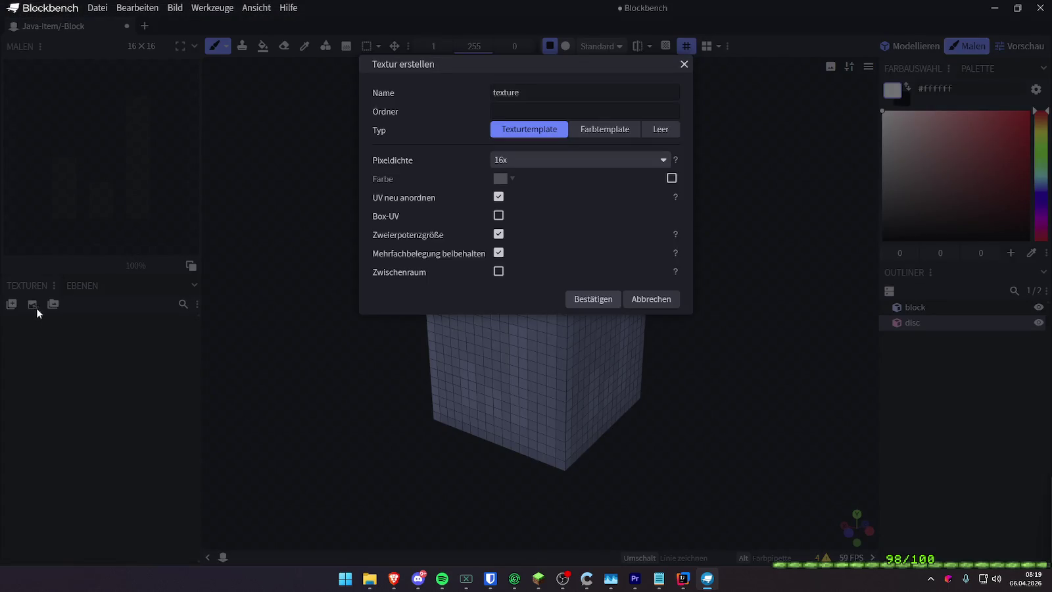
left_click(591, 302)
Undo that texture and create a new template texture named 'texture'
mouse_move(754, 272)
left_mouse_down()
mouse_move(780, 268)
mouse_move(352, 254)
mouse_move(635, 286)
left_mouse_up()
left_click_drag(723, 282, 686, 233)
left_click_drag(340, 219, 394, 251)
left_click(539, 332)
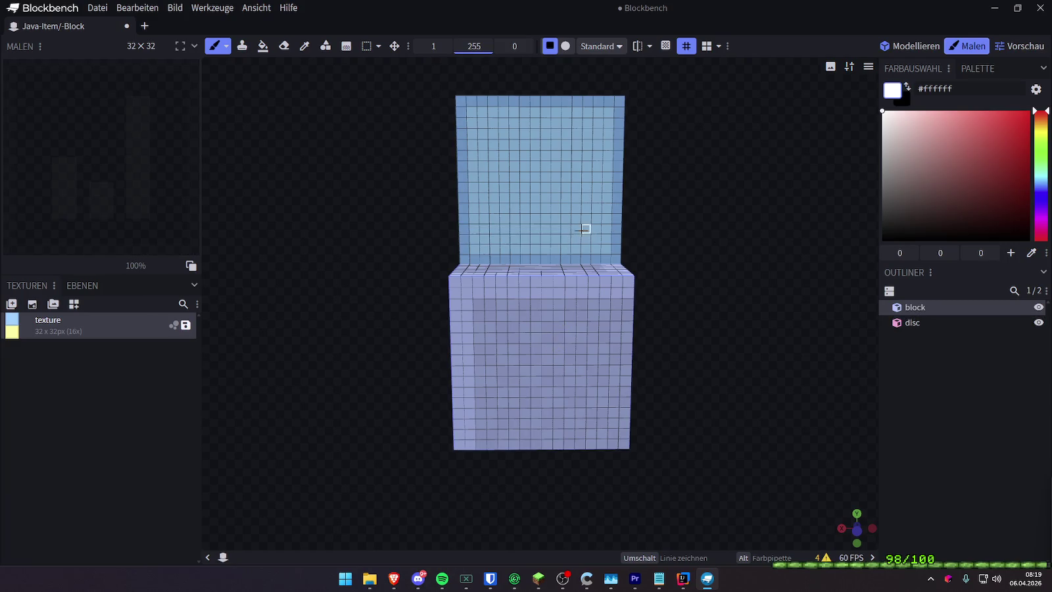
key("ctrl+z")
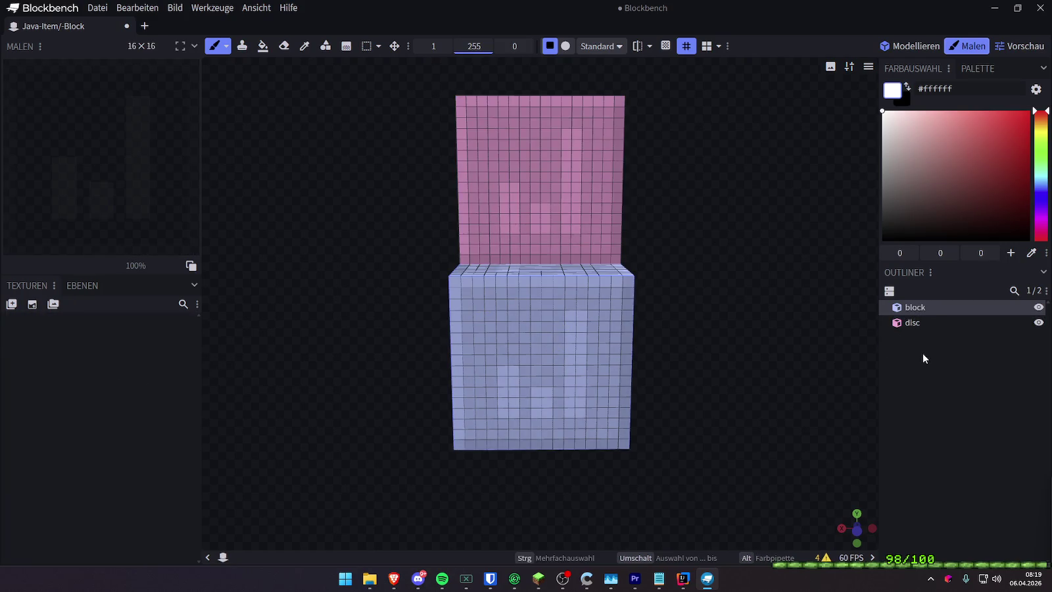
left_click(921, 354)
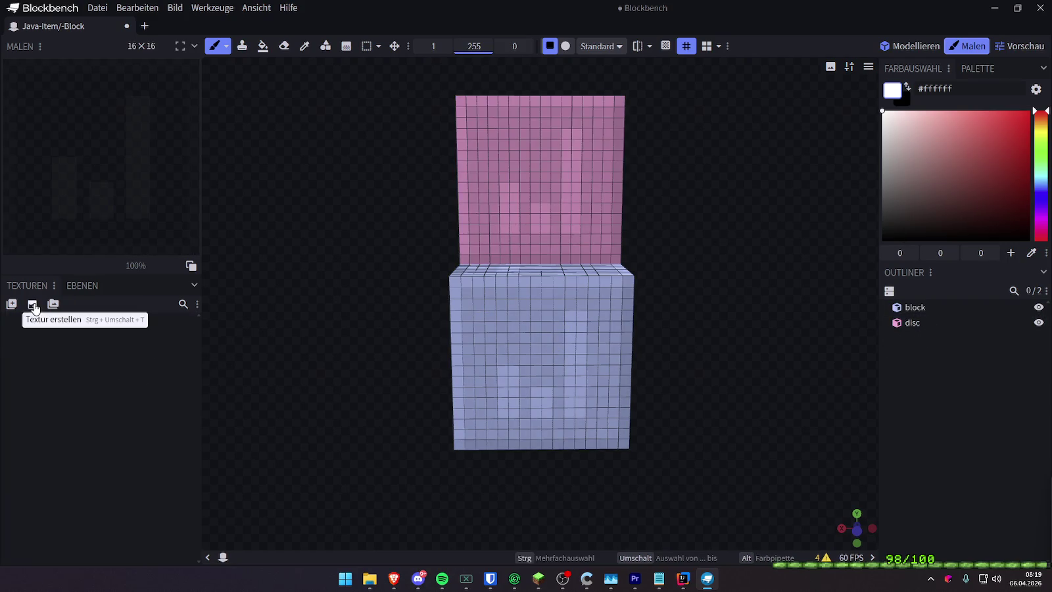
left_click(11, 304)
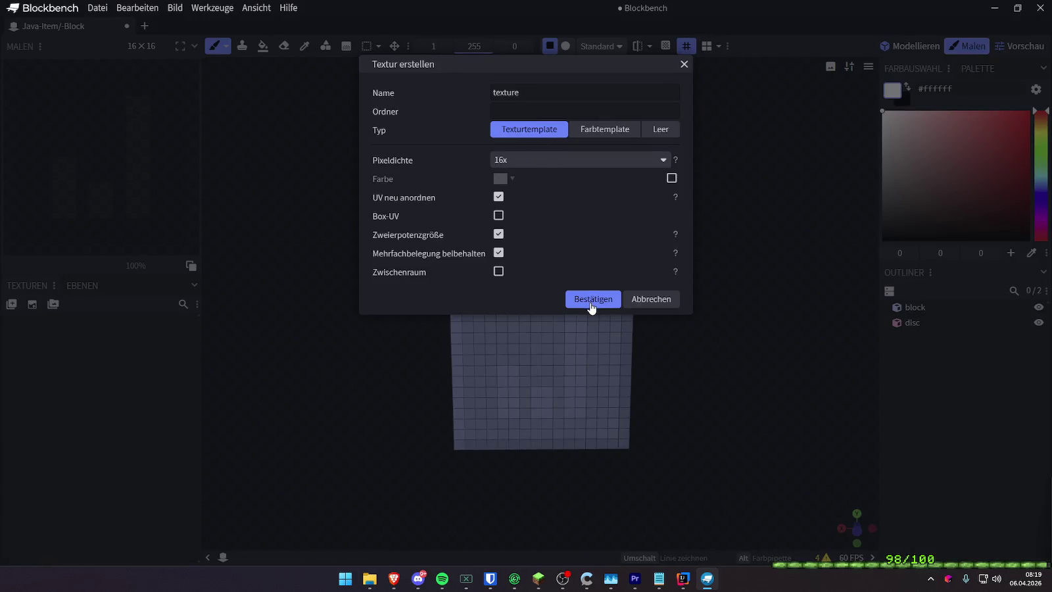
left_click(591, 299)
Paint white S-style letters and marks on the block's coloured faces and top
mouse_move(714, 299)
left_mouse_down()
mouse_move(438, 278)
mouse_move(627, 317)
mouse_move(641, 289)
mouse_move(646, 340)
mouse_move(390, 331)
mouse_move(522, 316)
mouse_move(565, 366)
mouse_move(545, 378)
left_mouse_up()
mouse_move(664, 368)
left_mouse_down()
mouse_move(726, 315)
mouse_move(561, 326)
mouse_move(540, 357)
mouse_move(523, 361)
left_mouse_up()
left_click_drag(668, 353, 849, 339)
left_click_drag(595, 292, 566, 375)
left_click_drag(697, 348, 775, 345)
left_click_drag(560, 289, 545, 368)
left_click_drag(652, 392, 625, 342)
mouse_move(497, 309)
left_mouse_down()
mouse_move(550, 388)
mouse_move(586, 326)
left_mouse_up()
mouse_move(651, 369)
left_mouse_down()
mouse_move(705, 370)
mouse_move(538, 349)
left_mouse_up()
left_click_drag(539, 289, 574, 306)
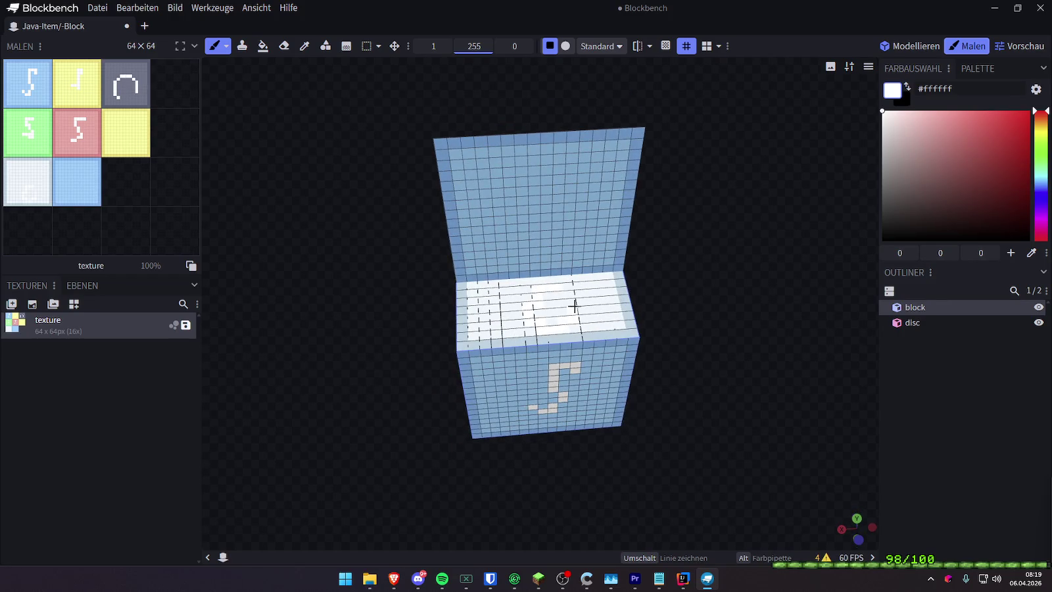
left_click_drag(699, 278, 477, 305)
Paint a white stroke on the disc's front and D2 on its blue back, then save
mouse_move(597, 278)
left_mouse_down()
mouse_move(587, 164)
mouse_move(704, 177)
left_mouse_up()
left_click_drag(512, 143, 508, 201)
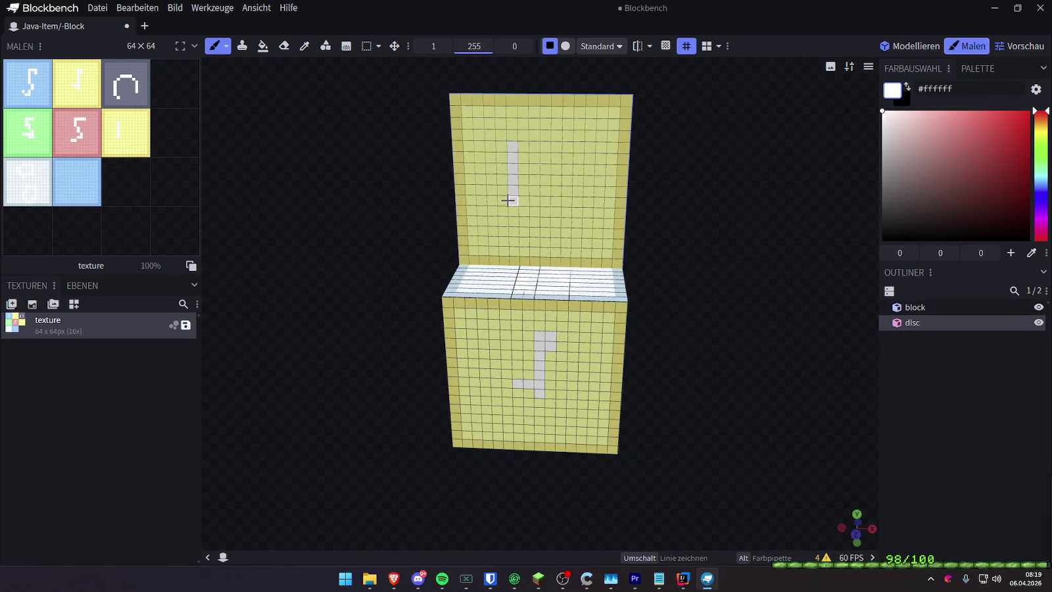
mouse_move(604, 135)
left_mouse_down()
mouse_move(629, 198)
mouse_move(481, 169)
mouse_move(513, 224)
left_mouse_up()
left_click_drag(503, 155, 538, 207)
mouse_move(574, 153)
left_mouse_down()
mouse_move(605, 152)
mouse_move(610, 224)
left_mouse_up()
mouse_move(719, 204)
left_mouse_down()
mouse_move(718, 176)
mouse_move(679, 236)
mouse_move(416, 254)
mouse_move(486, 227)
mouse_move(768, 237)
mouse_move(556, 230)
mouse_move(391, 244)
mouse_move(683, 249)
mouse_move(799, 235)
mouse_move(702, 225)
mouse_move(730, 244)
left_mouse_up()
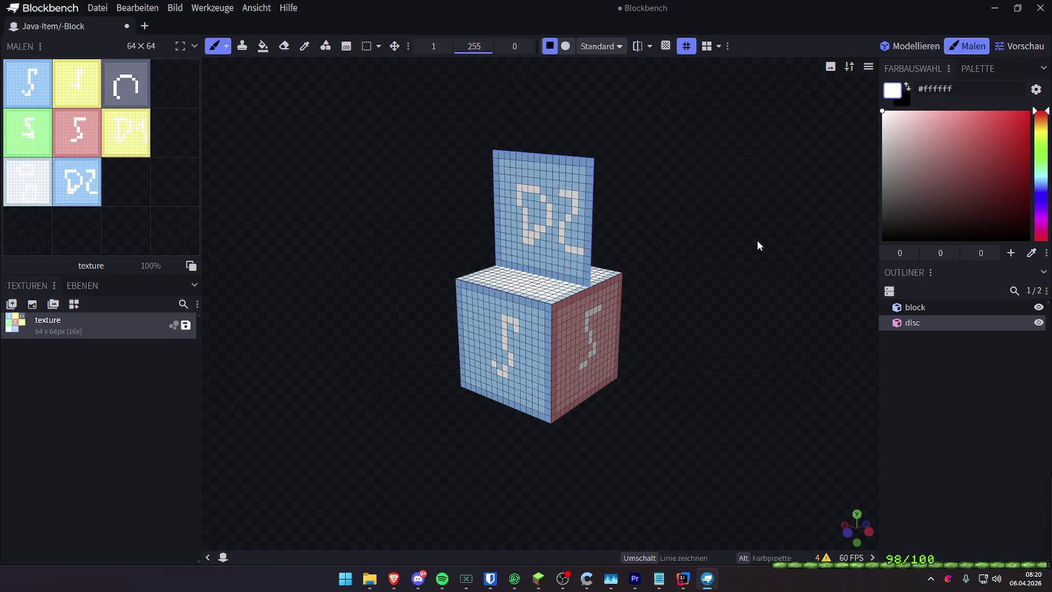
key("ctrl+s")
Save texture.png to the Desktop and the project as model.bbmodel
left_click(43, 108)
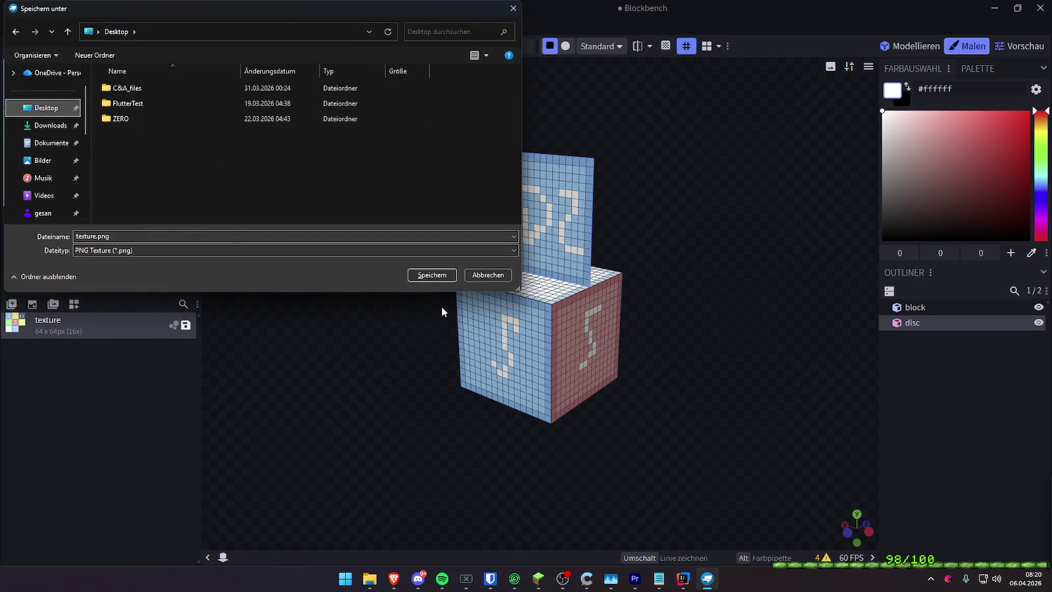
left_click(429, 275)
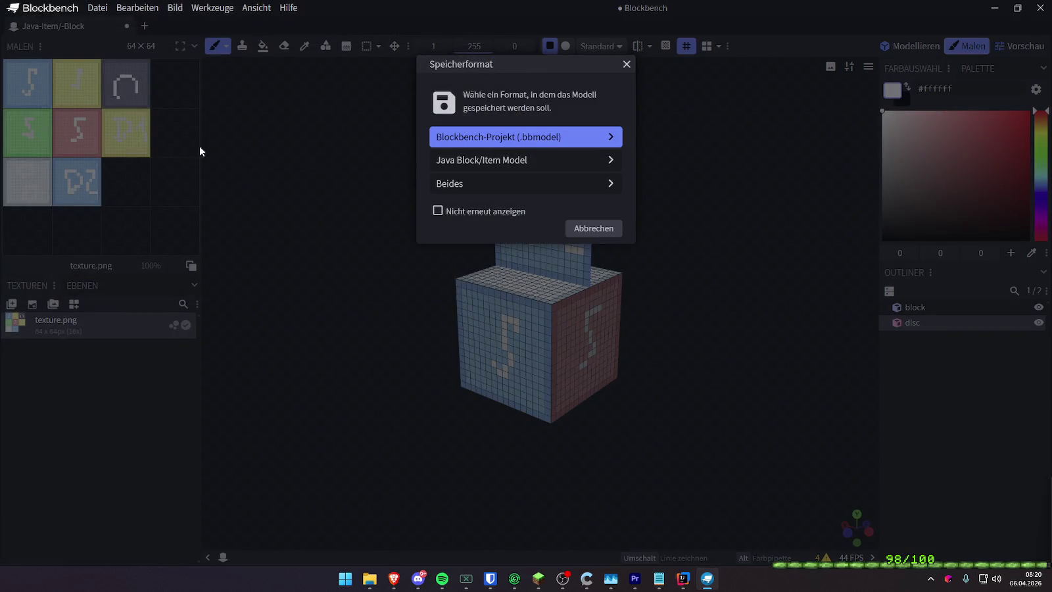
key("Return")
left_click(415, 276)
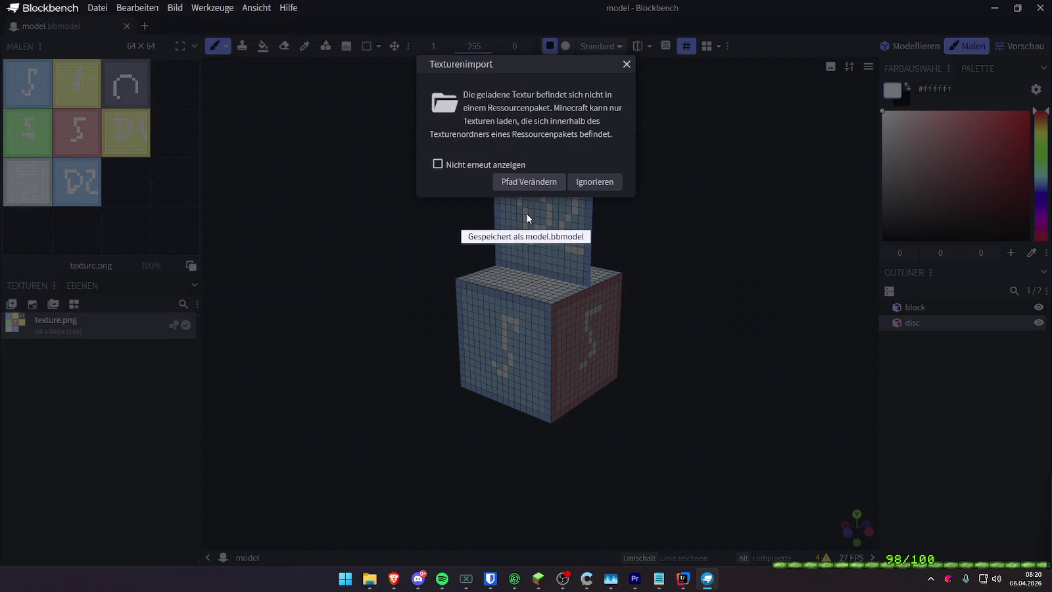
Point the model's texture path to the Desktop texture.png
left_click(545, 183)
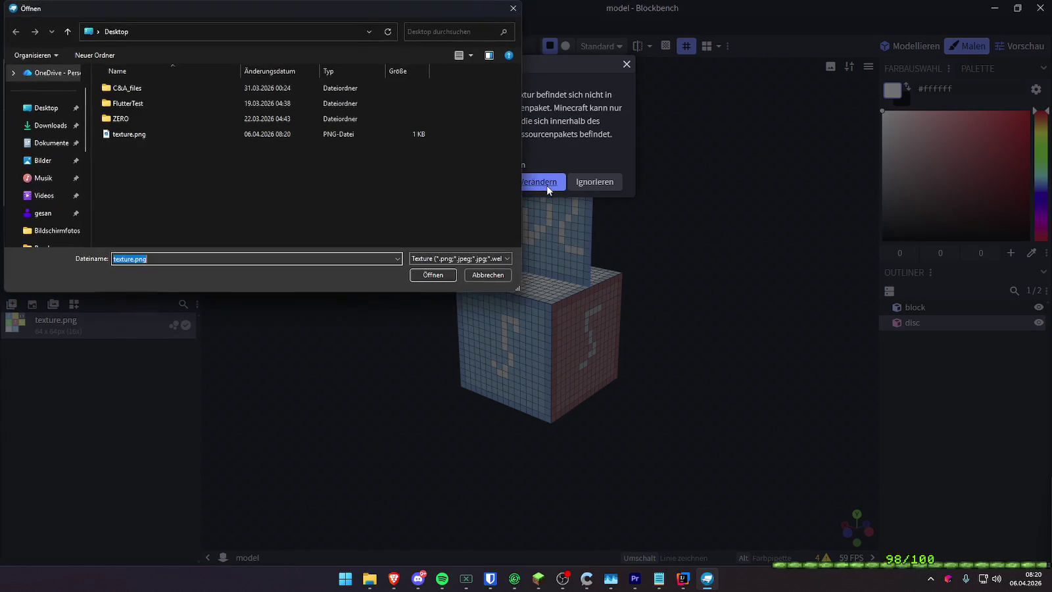
left_click(41, 108)
left_click(129, 134)
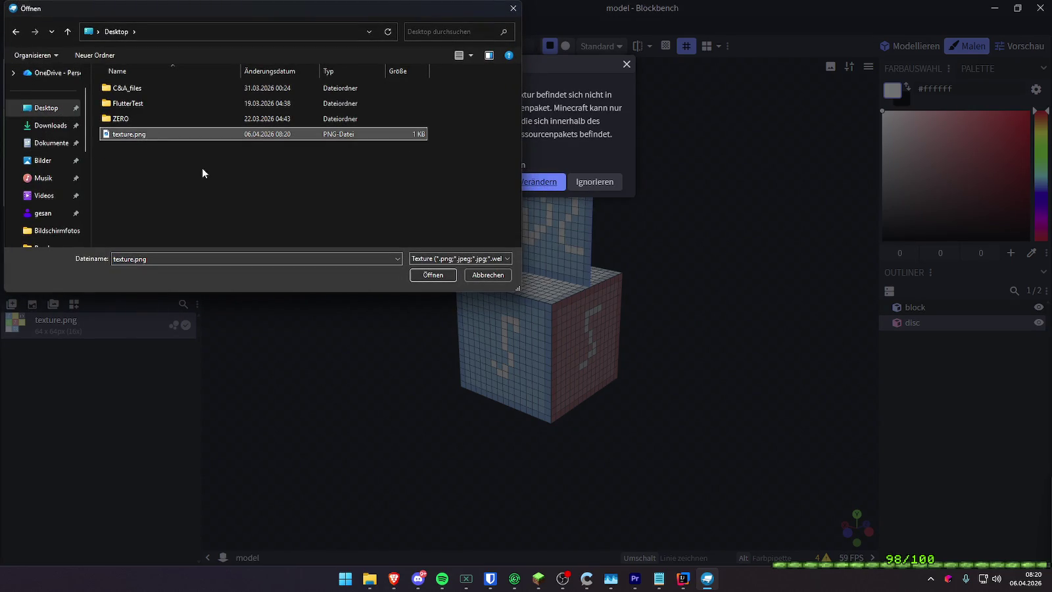
left_click(428, 274)
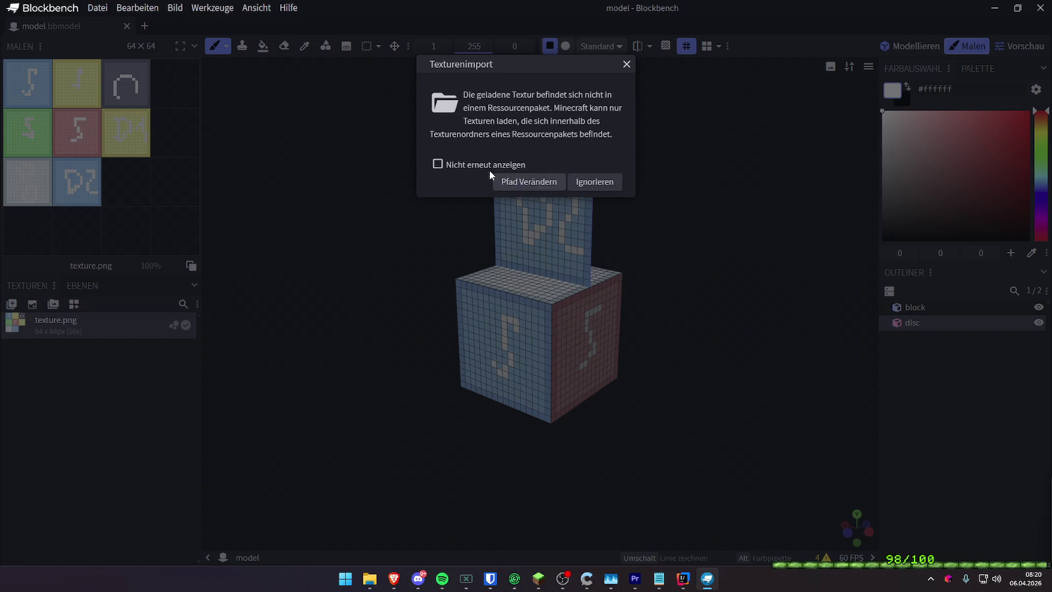
left_click(579, 182)
left_click_drag(692, 198, 609, 205)
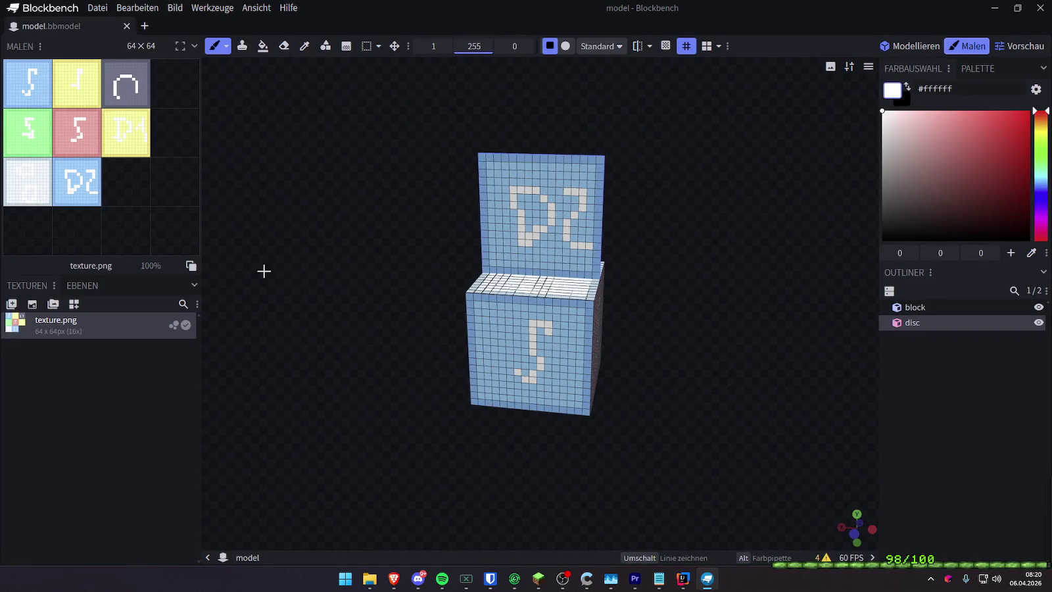
Close Blockbench and open the Desktop's texture.png in Paint.NET
left_click(1040, 8)
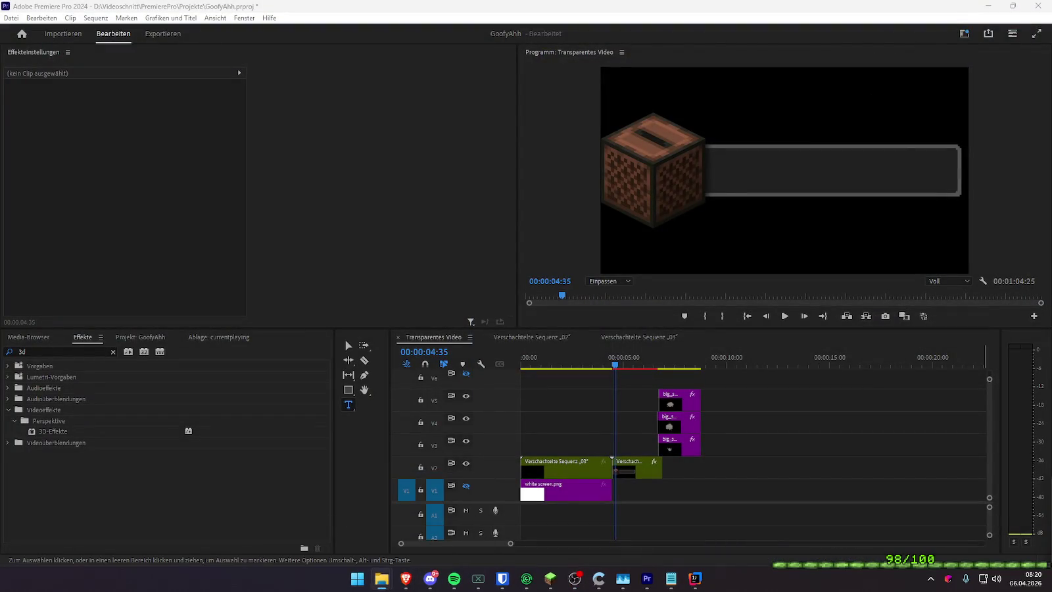
left_click(381, 578)
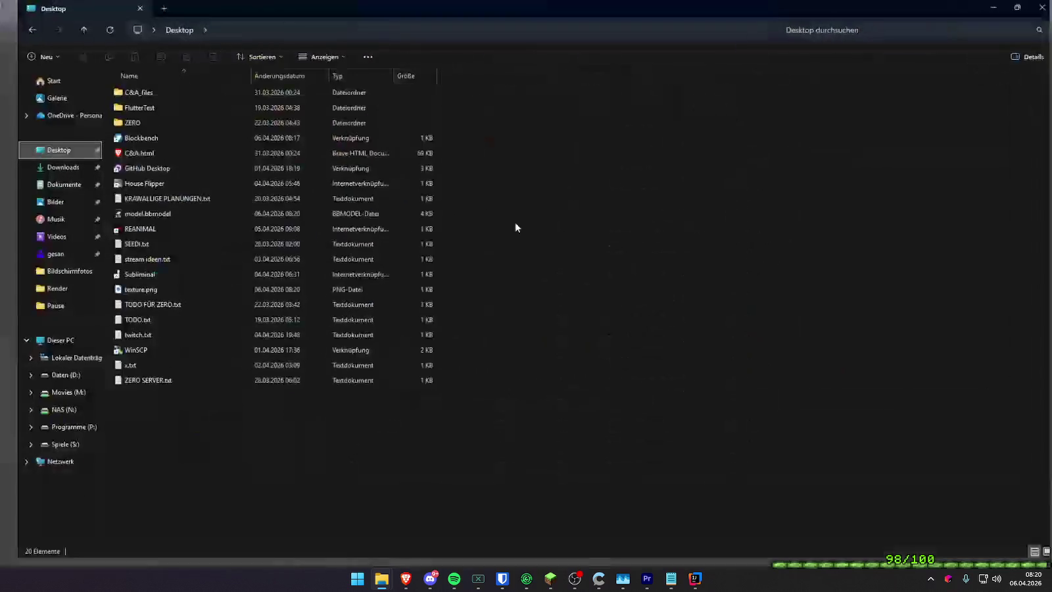
right_click(136, 296)
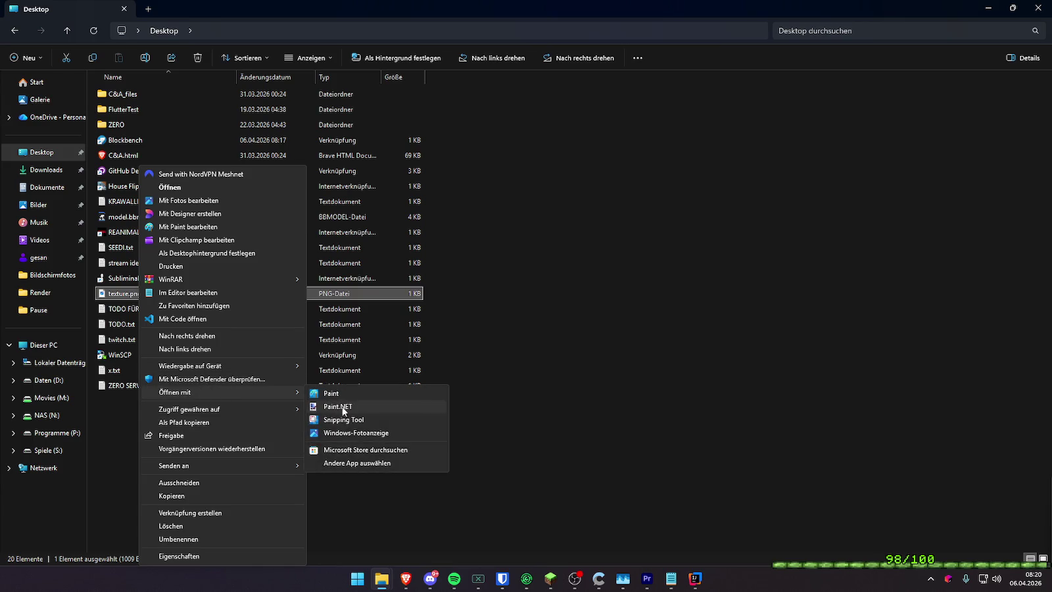
mouse_move(175, 392)
left_click(342, 405)
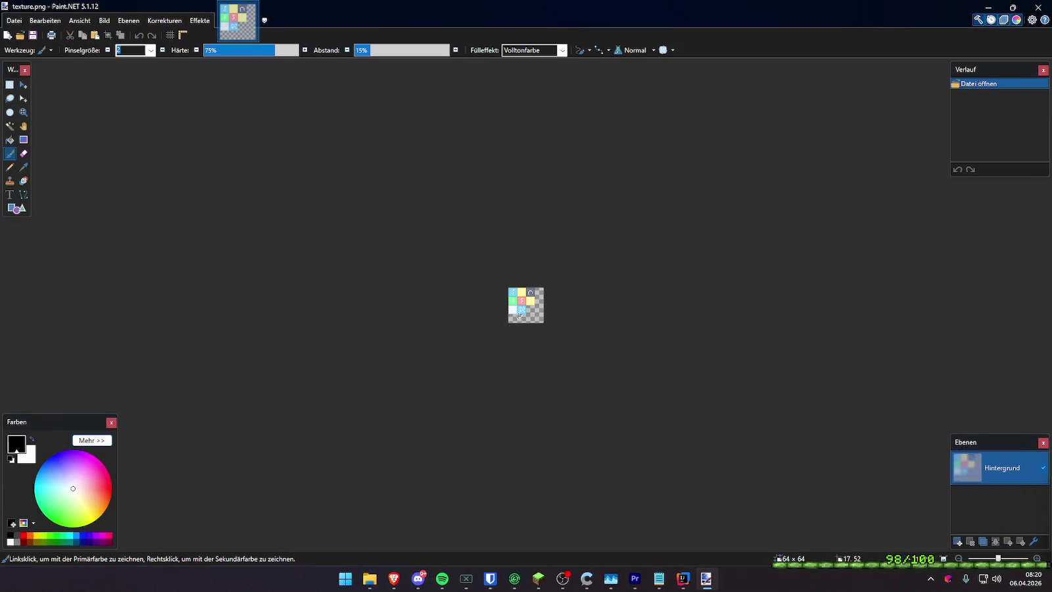
Zoom into the canvas and drag the jukebox_side image in from File Explorer
scroll(519, 315, "up", 3, "ctrl")
scroll(546, 309, "up", 3, "ctrl")
scroll(573, 305, "up", 1, "ctrl")
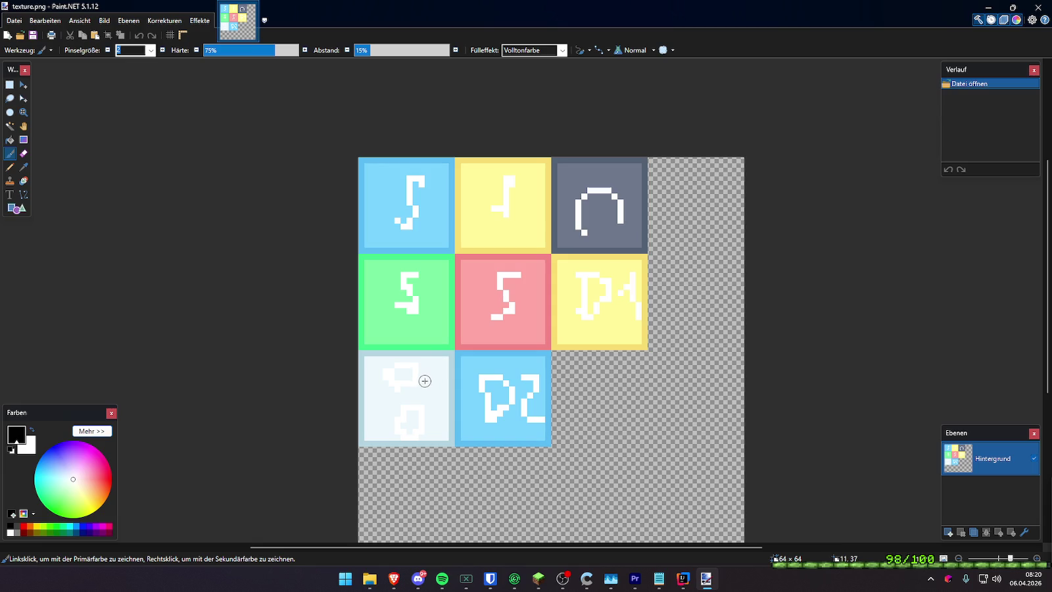
left_click(371, 587)
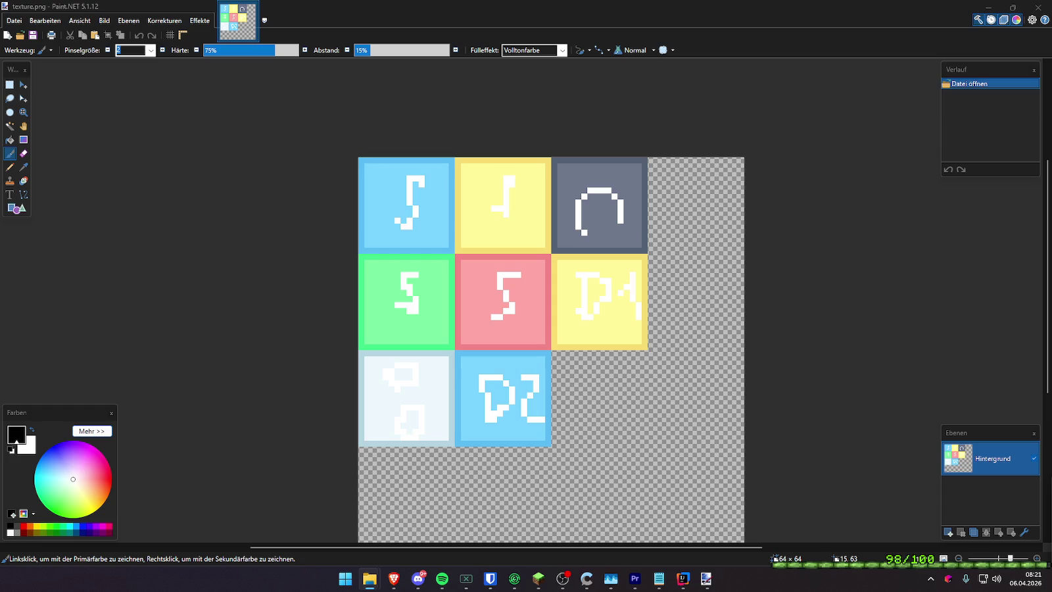
left_click_drag(1039, 273, 567, 300)
Add jukebox_side as a layer and paste copies of the side tile into slots
left_click(526, 328)
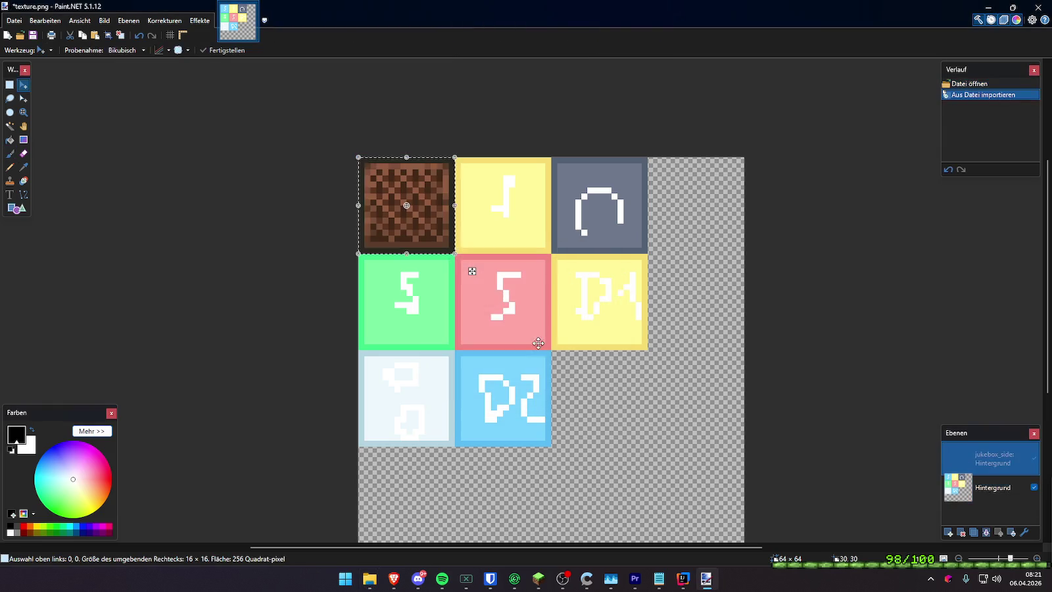
left_click_drag(406, 206, 496, 221)
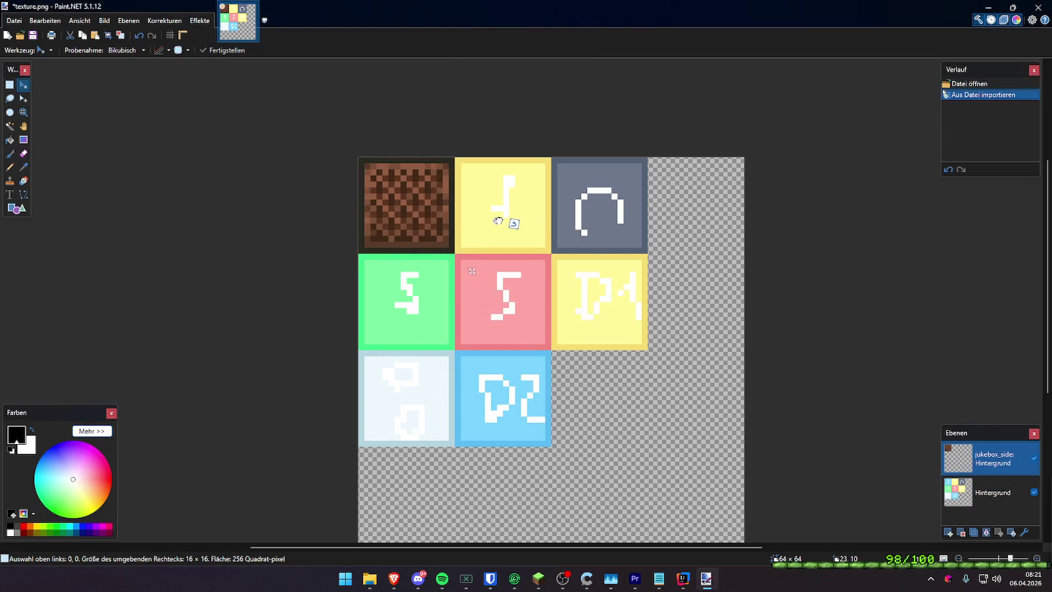
mouse_move(387, 191)
left_mouse_down()
mouse_move(523, 189)
mouse_move(410, 286)
mouse_move(532, 277)
mouse_move(514, 277)
left_mouse_up()
key("ctrl+z")
key("ctrl+v")
key("ctrl+v")
key("ctrl+v")
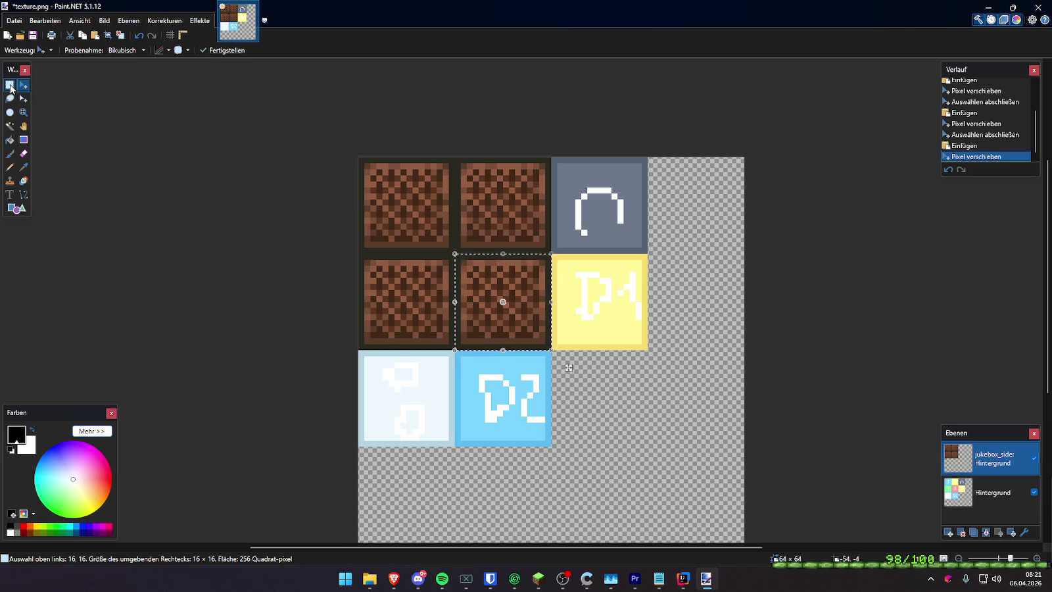
key("s")
left_click_drag(697, 242, 702, 244)
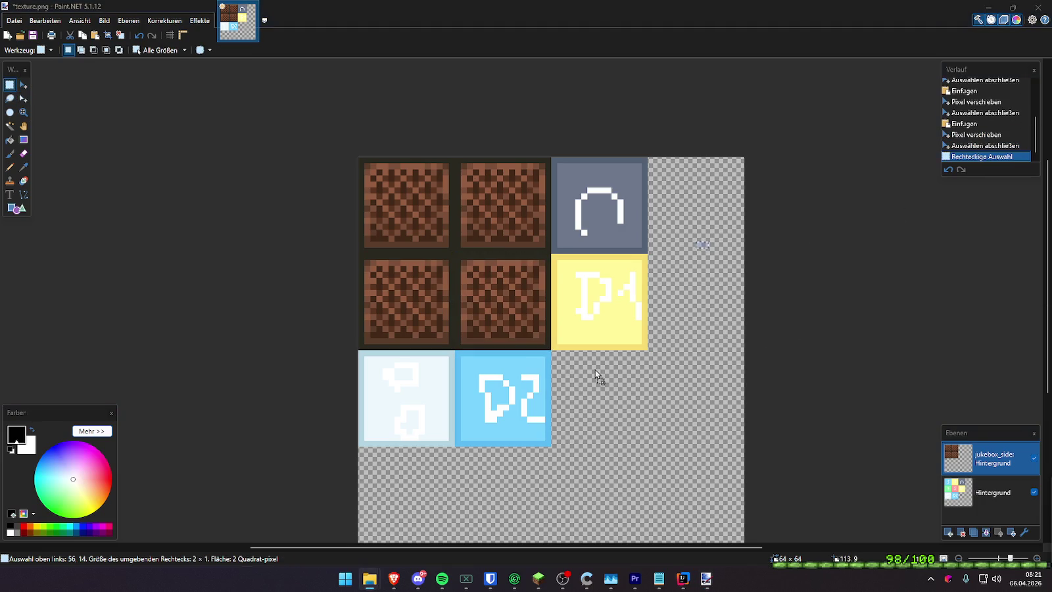
Add the jukebox_top image as a layer in the bottom-left tile slot
left_click_drag(1051, 273, 595, 370)
left_click(546, 319)
mouse_move(477, 275)
left_mouse_down()
mouse_move(512, 248)
mouse_move(606, 390)
mouse_move(426, 399)
left_mouse_up()
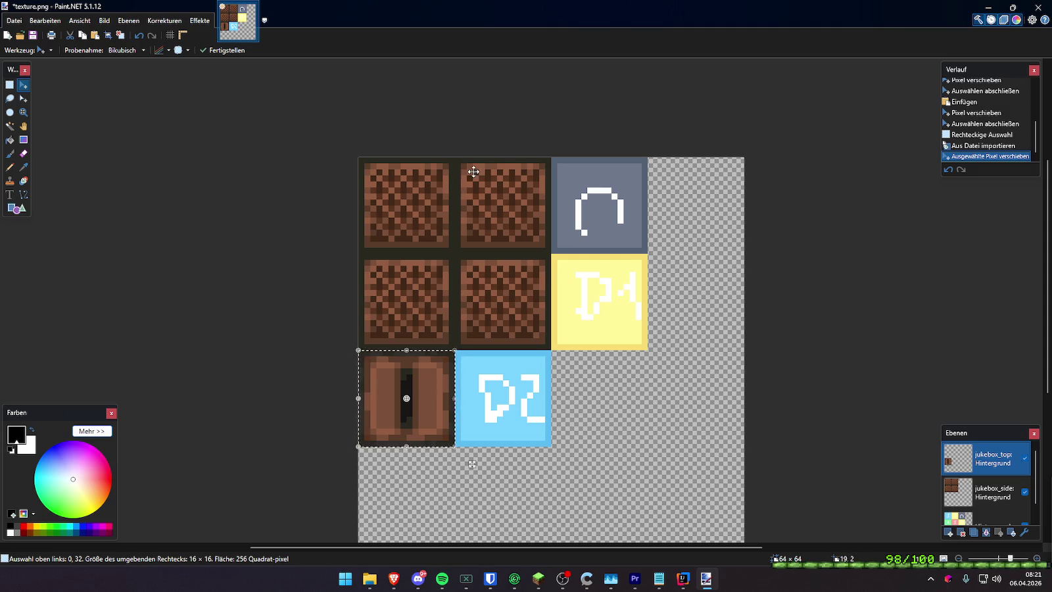
left_click(10, 85)
key("ctrl+d")
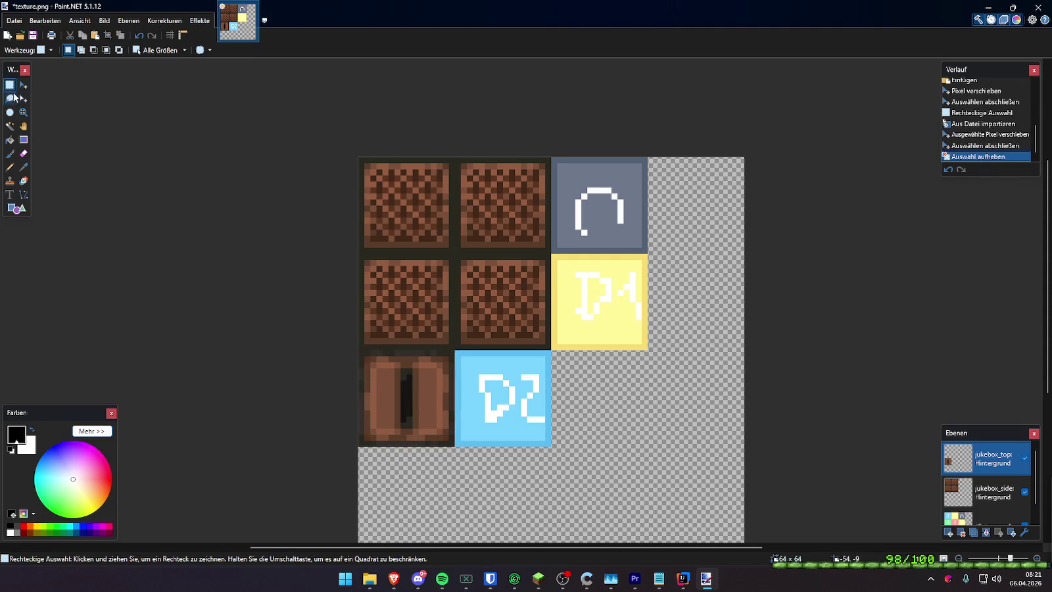
Paste jukebox side tiles over the top-middle and grey top-right slots
left_click_drag(461, 161, 551, 253)
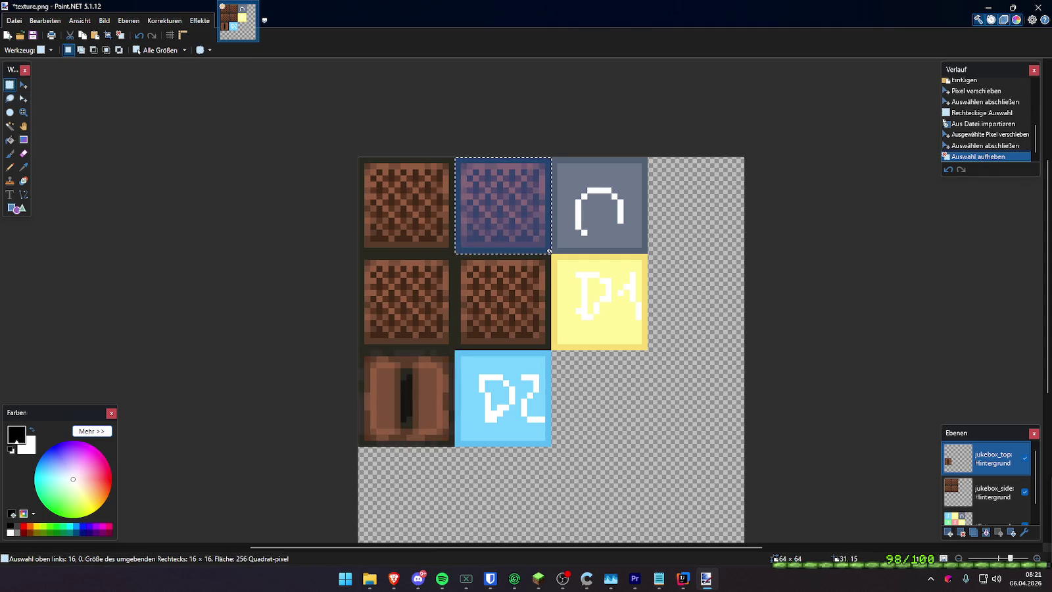
key("ctrl+v")
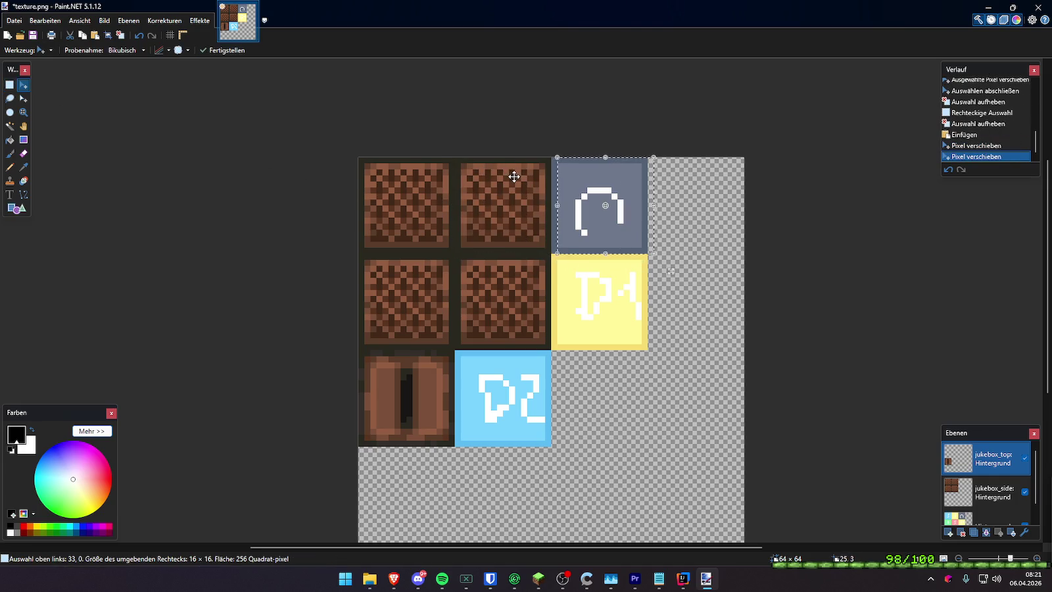
key("s")
left_click(481, 186)
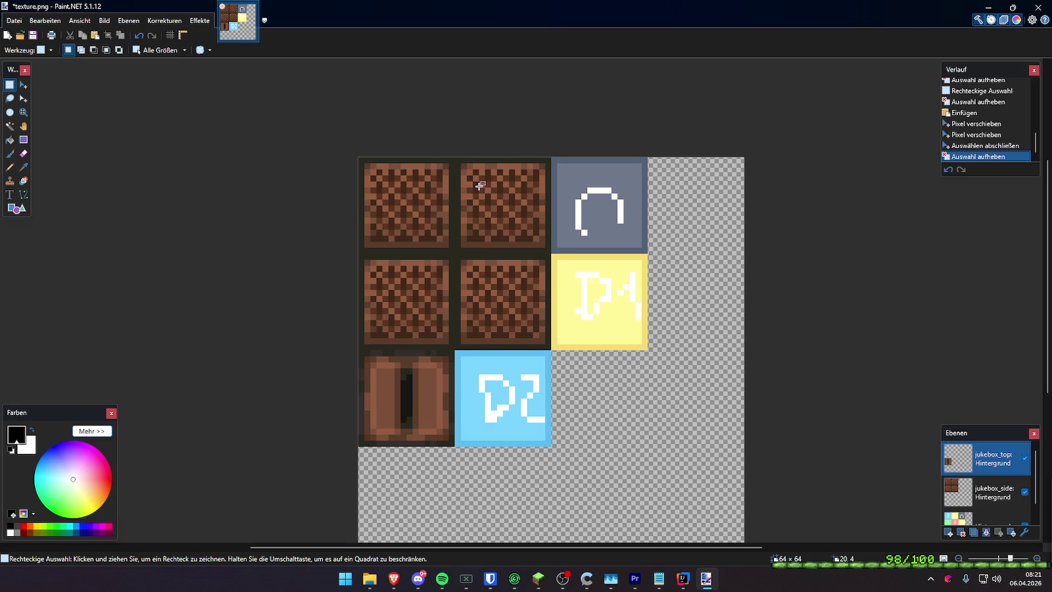
key("ctrl+z")
key("ctrl+z")
key("ctrl+z")
key("ctrl+z")
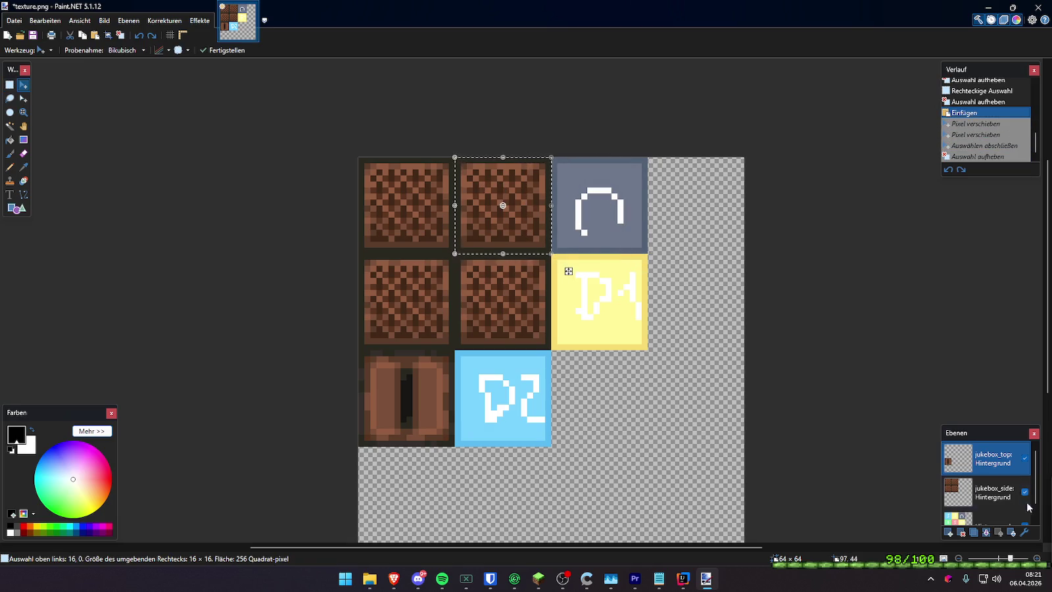
left_click(1028, 503)
left_click(9, 86)
key("ctrl+v")
left_click_drag(503, 184, 602, 185)
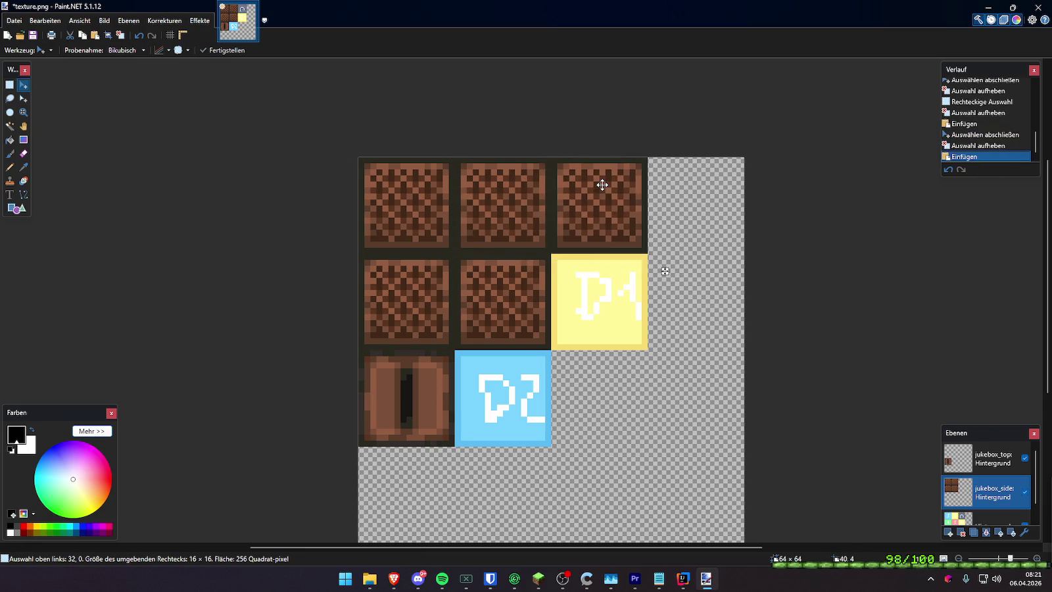
left_click(10, 86)
left_click(590, 243)
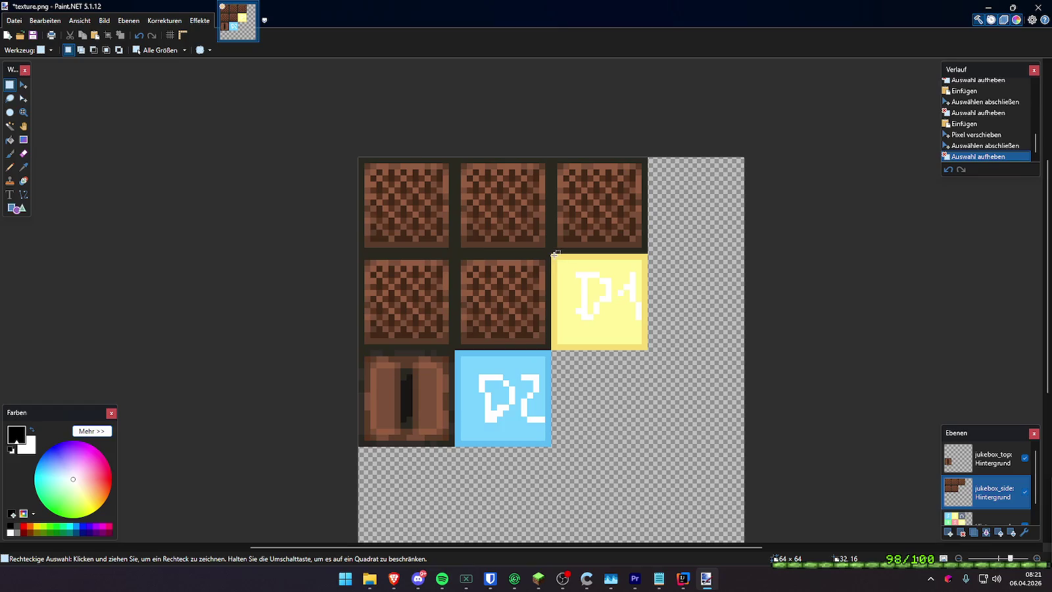
Delete the yellow D1 tile, then undo to keep it and deselect
left_click_drag(552, 254, 645, 345)
key("Delete")
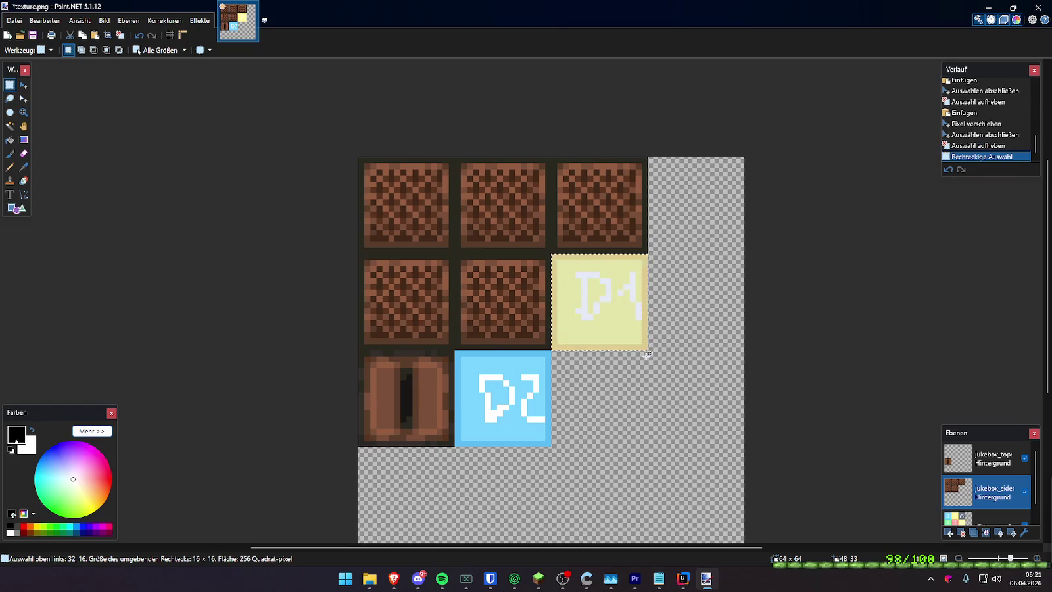
left_click(993, 519)
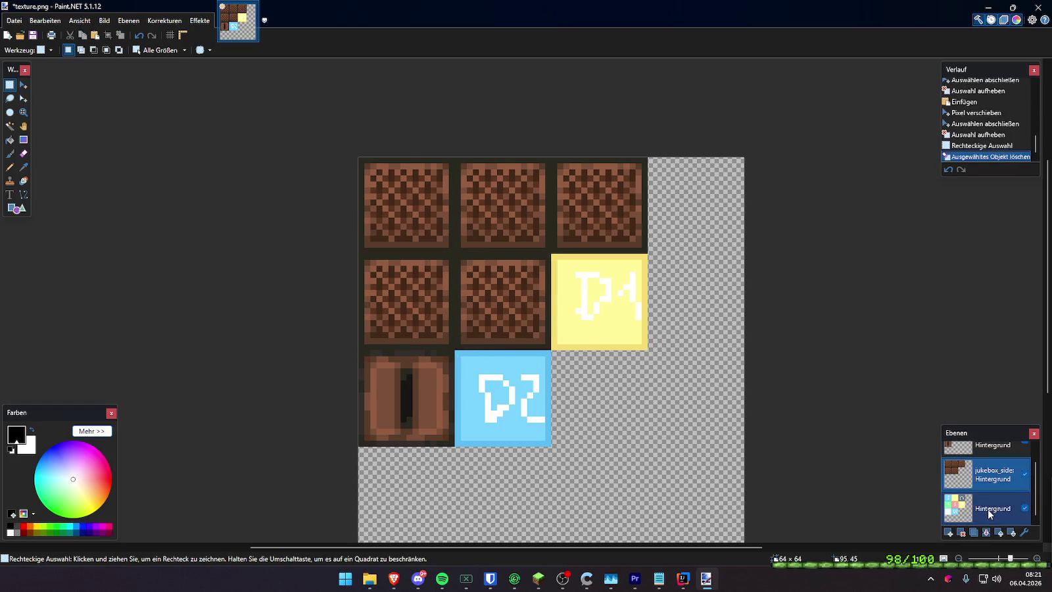
left_click_drag(559, 255, 645, 347)
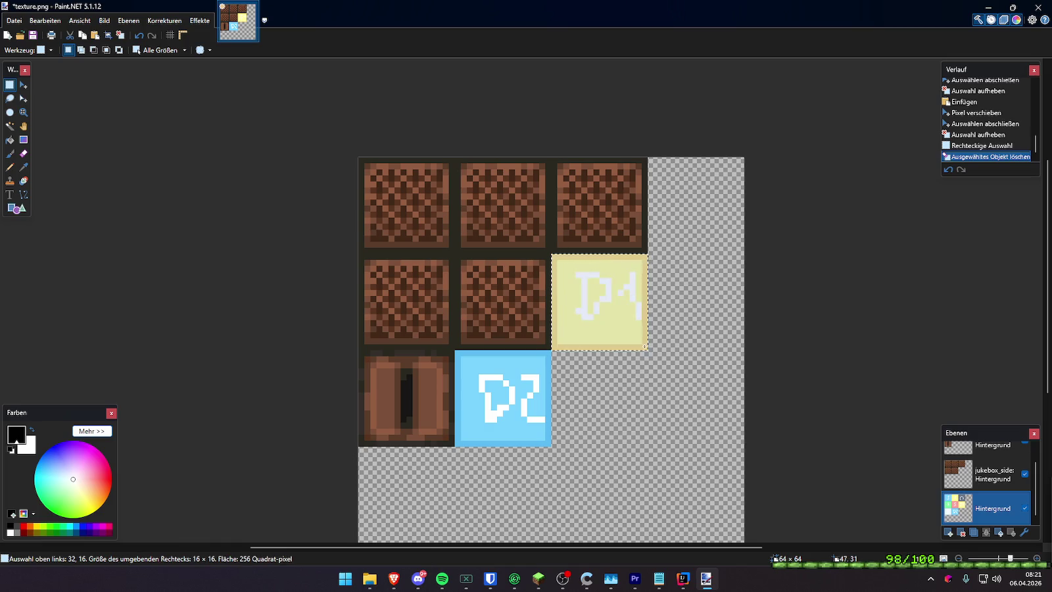
key("Delete")
key("ctrl+z")
key("ctrl+d")
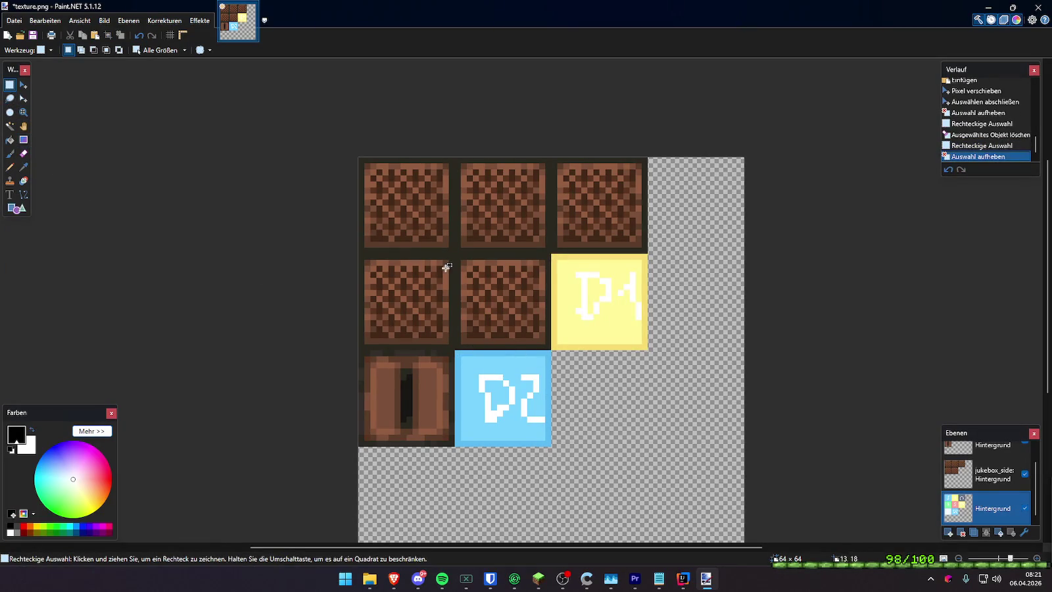
Flatten and save the image as PNG over Desktop texture.png, then close Paint.NET
key("ctrl+shift+s")
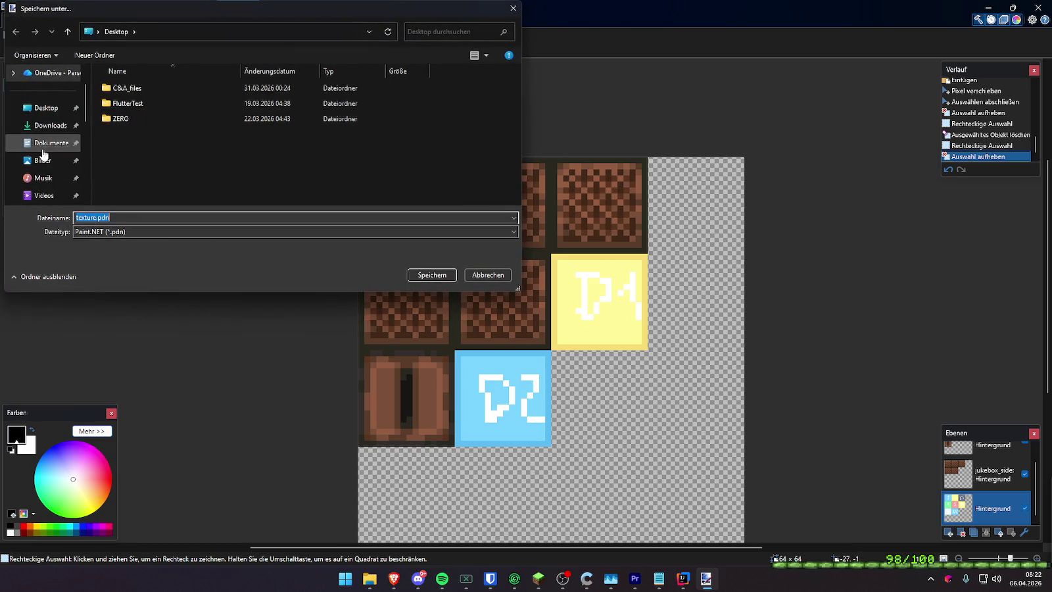
left_click(46, 108)
left_click(117, 231)
left_click(117, 253)
left_click(447, 275)
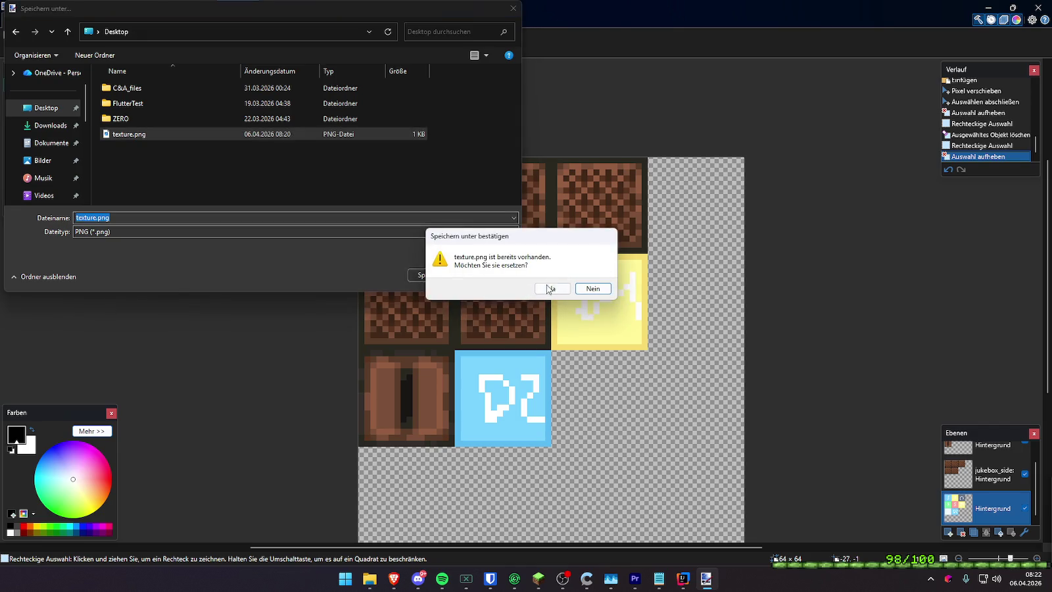
left_click(559, 289)
left_click(593, 378)
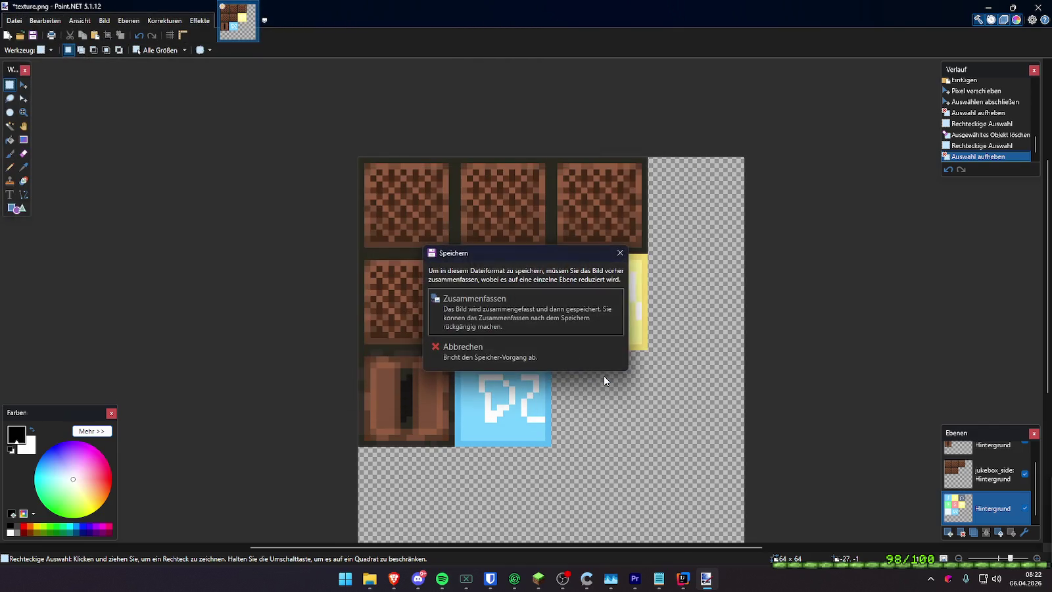
left_click(487, 308)
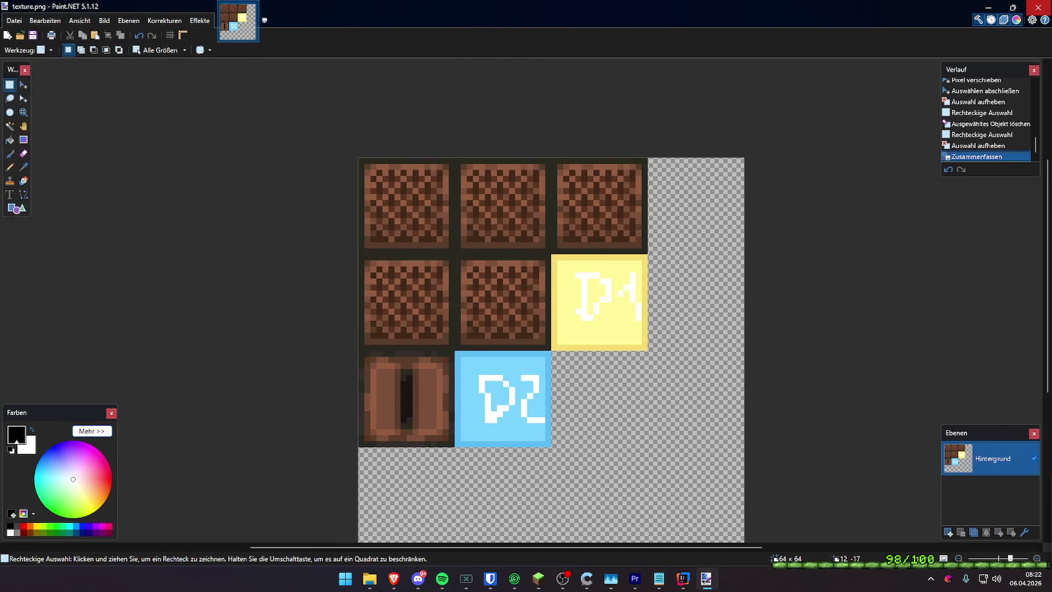
left_click(1038, 7)
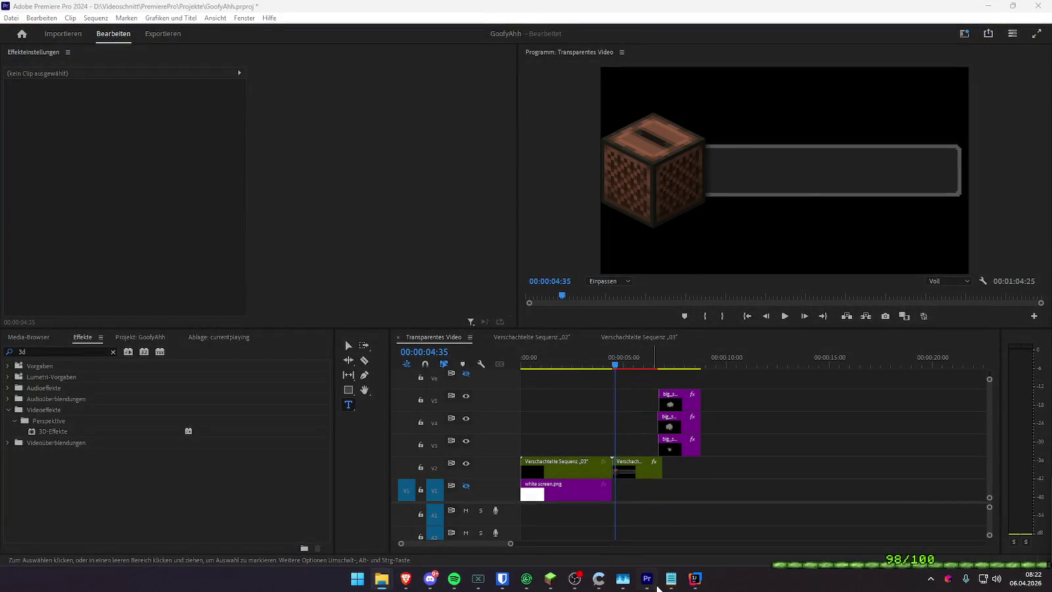
key("super")
Relaunch Blockbench and open the recent model.bbmodel project
type("blockbench")
key("Return")
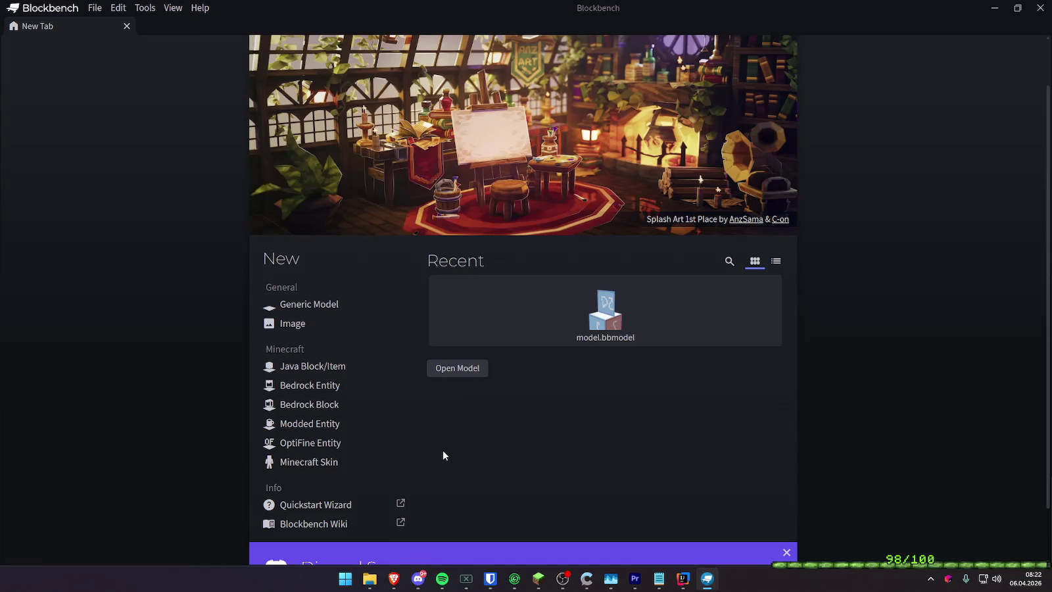
left_click(598, 332)
mouse_move(598, 329)
left_mouse_down()
mouse_move(516, 330)
mouse_move(644, 246)
left_mouse_up()
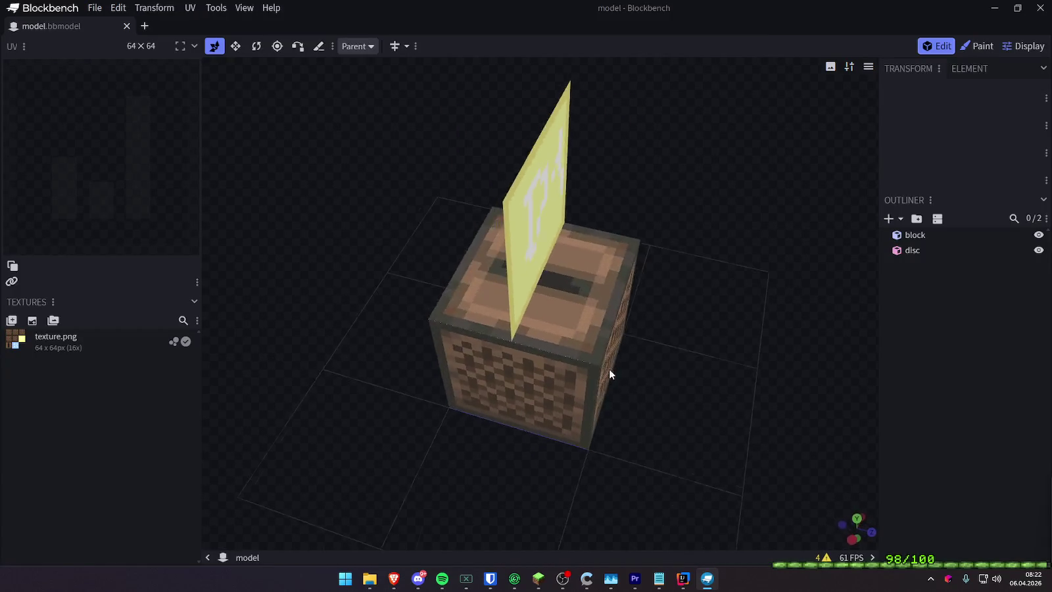
Rotate the disc element -90 degrees around its Y axis
left_click(527, 176)
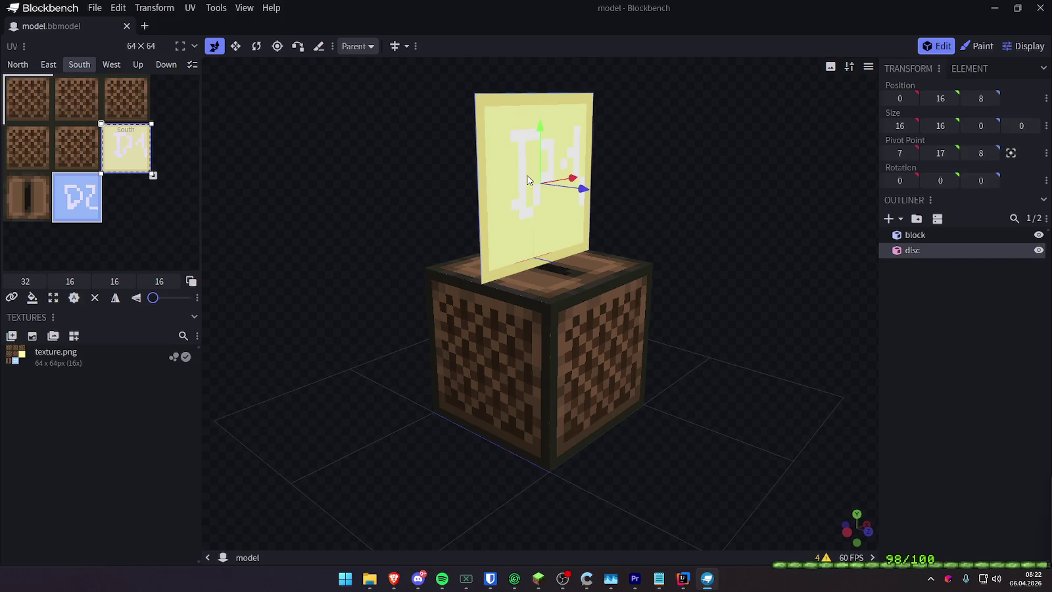
left_click_drag(764, 237, 717, 275)
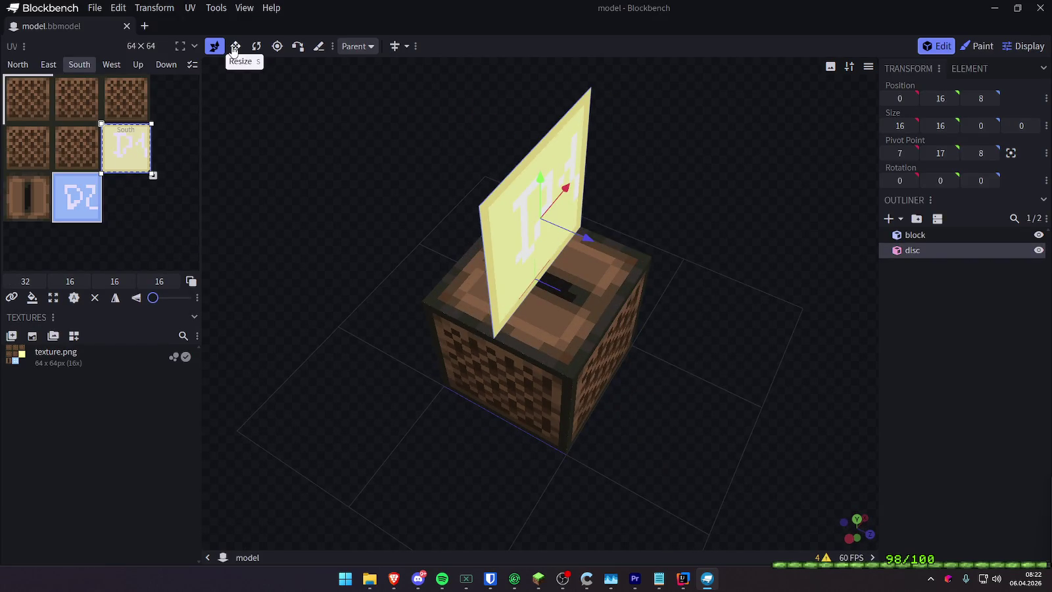
left_click(257, 46)
mouse_move(579, 231)
left_mouse_down()
mouse_move(716, 247)
mouse_move(548, 321)
mouse_move(444, 321)
mouse_move(504, 314)
mouse_move(527, 332)
mouse_move(632, 288)
mouse_move(605, 277)
mouse_move(622, 303)
mouse_move(462, 323)
mouse_move(447, 297)
left_mouse_up()
Move the disc to position 1,16,7 above the block, then enter Paint mode
left_click(214, 46)
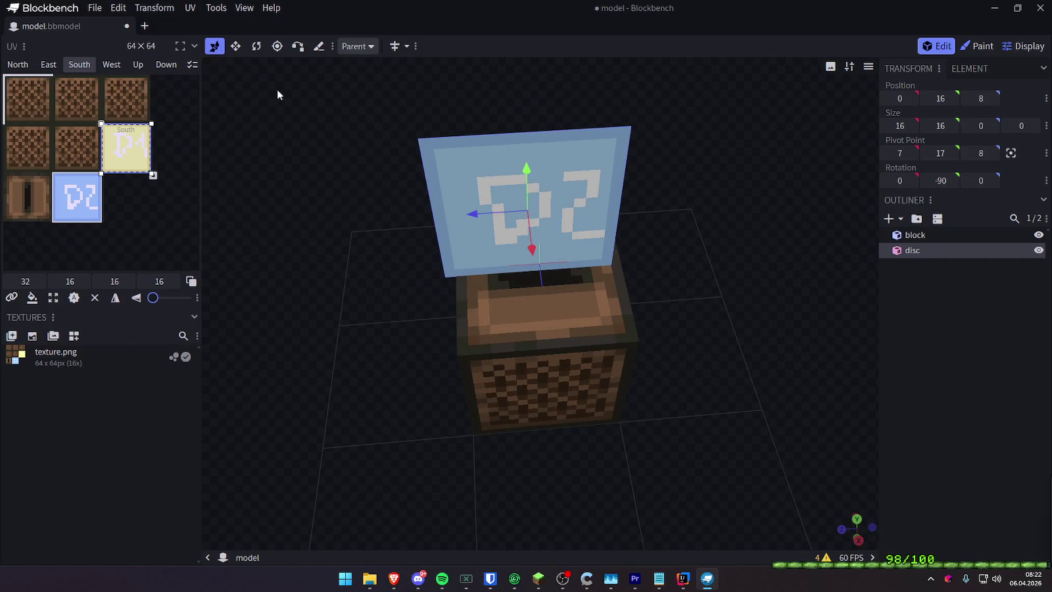
mouse_move(492, 219)
left_mouse_down()
mouse_move(556, 267)
mouse_move(906, 282)
left_mouse_up()
left_click_drag(779, 277, 828, 304)
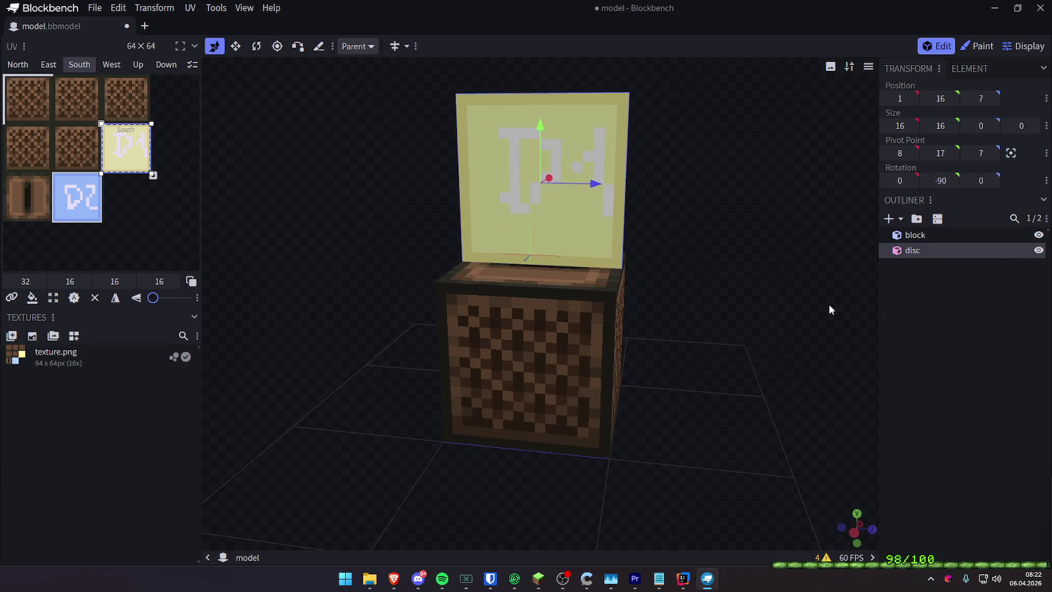
left_click(927, 274)
left_click(930, 251)
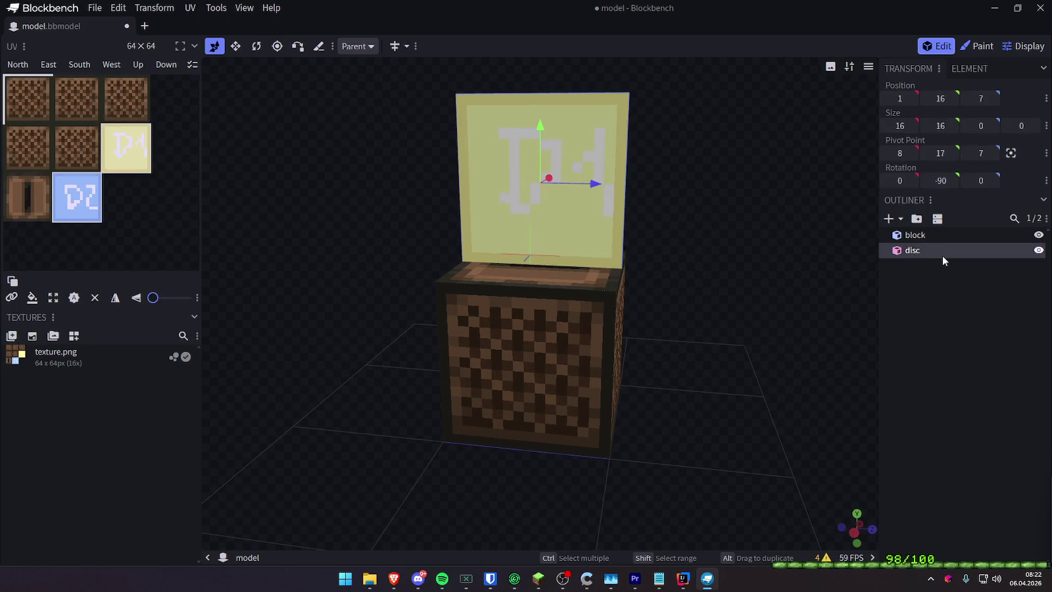
scroll(743, 240, "up", 5)
mouse_move(743, 240)
left_mouse_down()
mouse_move(704, 265)
mouse_move(639, 273)
mouse_move(739, 275)
mouse_move(770, 245)
mouse_move(759, 257)
mouse_move(809, 238)
mouse_move(758, 239)
mouse_move(728, 258)
mouse_move(723, 279)
mouse_move(804, 263)
mouse_move(762, 237)
left_mouse_up()
scroll(749, 235, "down", 2)
scroll(749, 235, "down", 2)
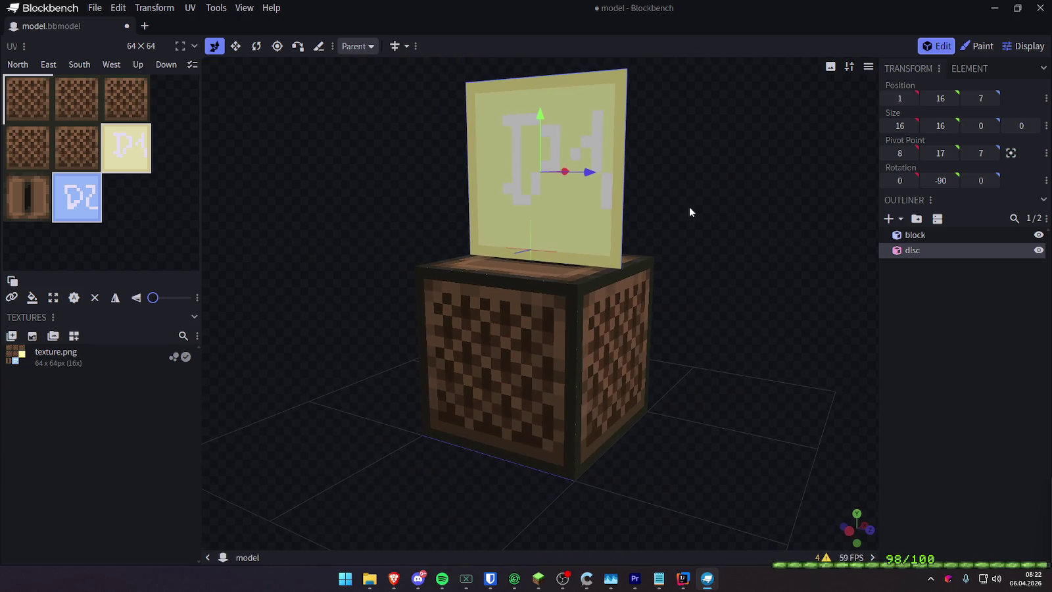
left_click(981, 46)
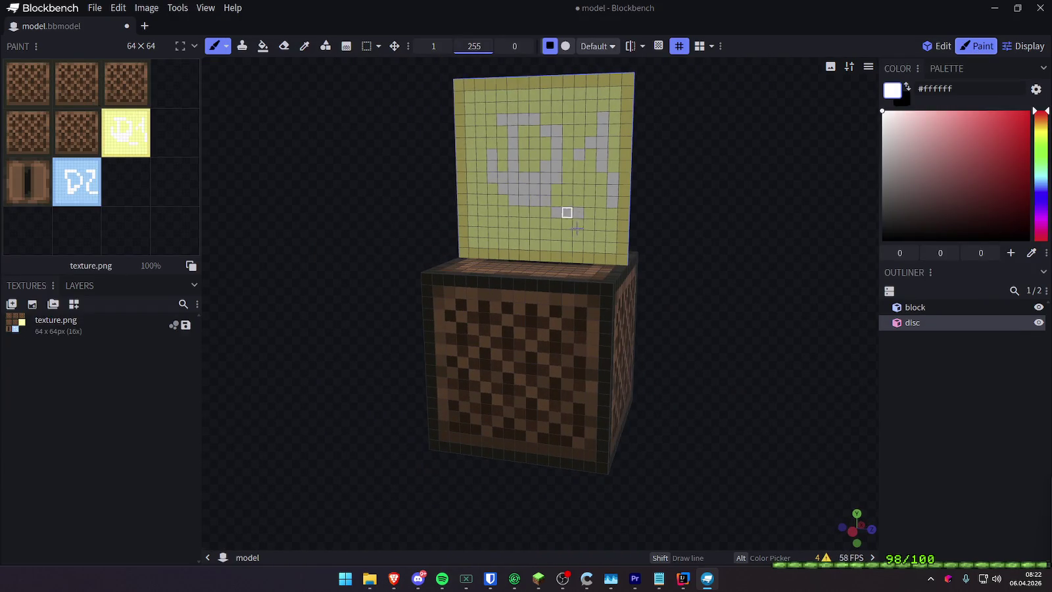
Orbit to a more frontal view, then minimize Blockbench to the desktop
left_click_drag(752, 216, 741, 228)
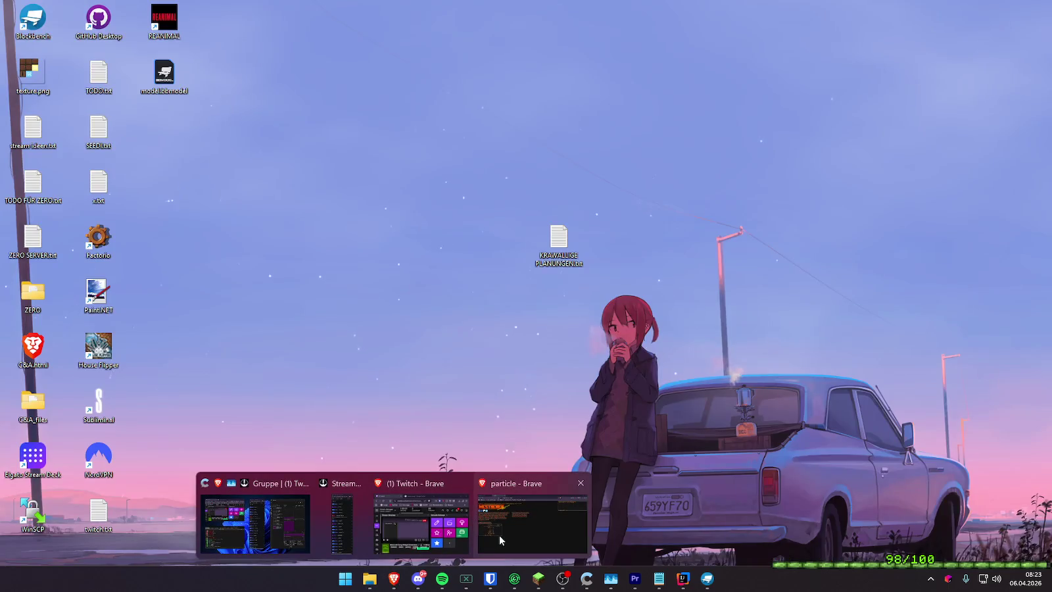
left_click(499, 534)
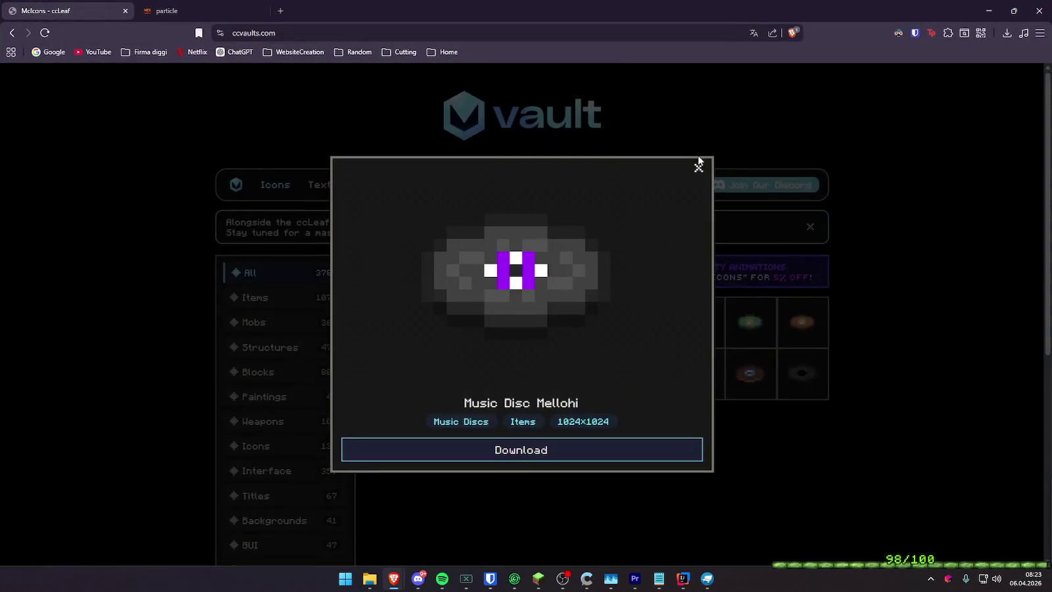
Look up Music Disc Lava Chicken among the 'disc' icon results, then minimize the browser
left_click(862, 319)
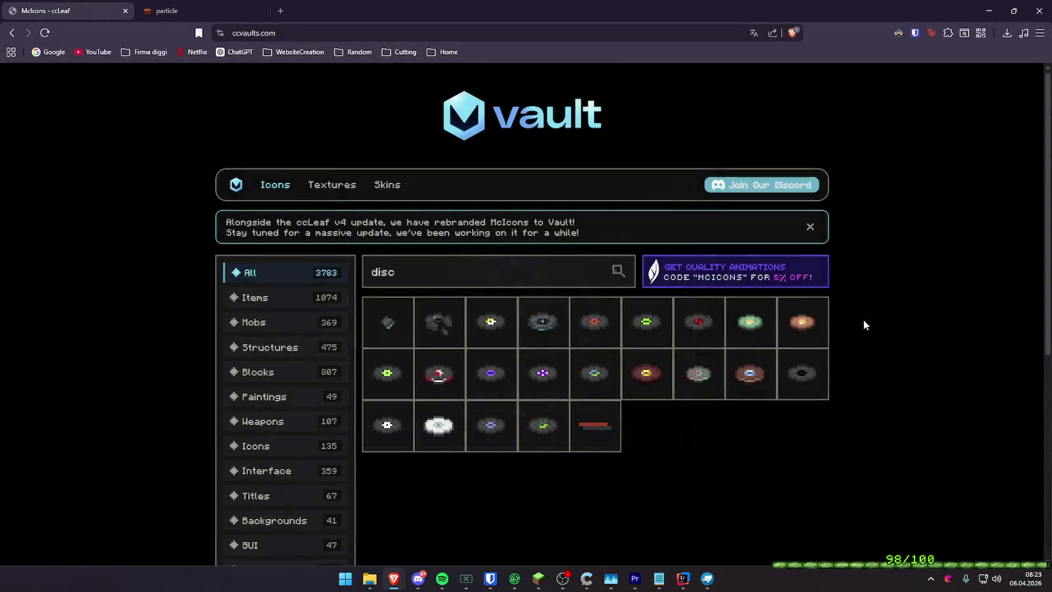
scroll(868, 335, "down", 2)
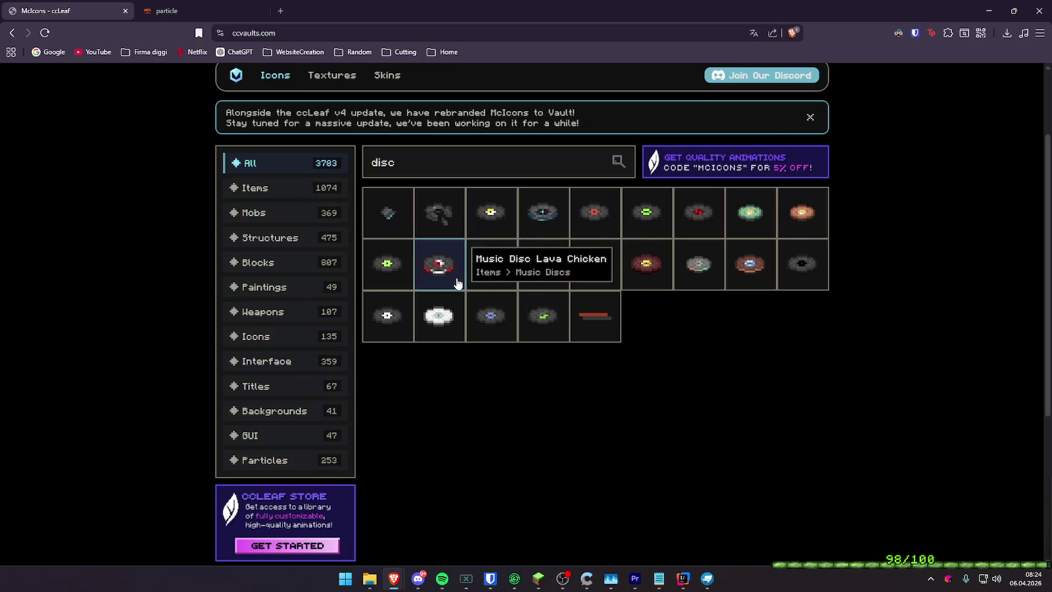
left_click(436, 275)
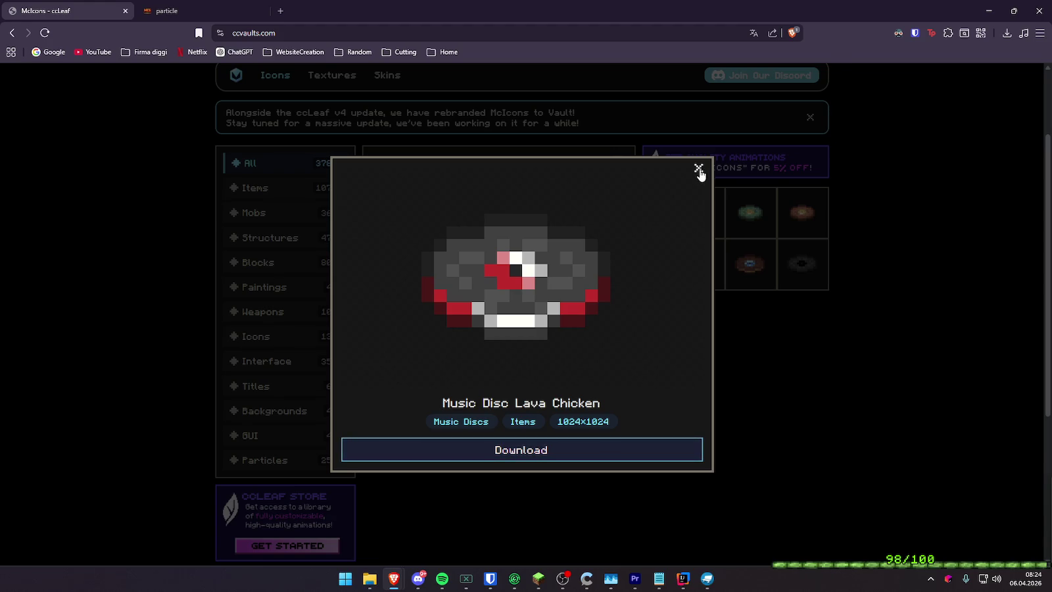
left_click(699, 169)
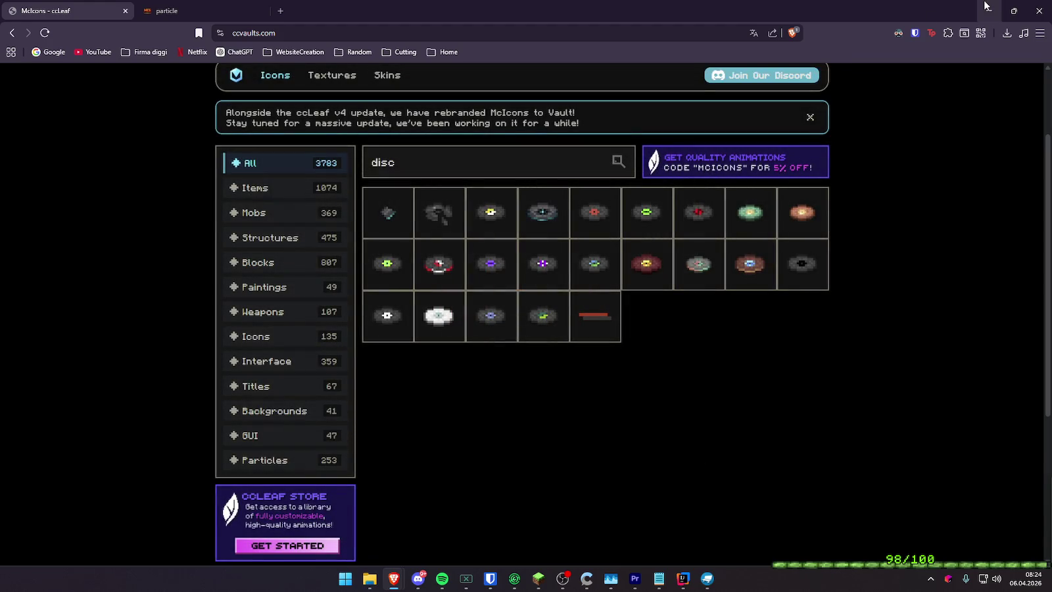
left_click(989, 10)
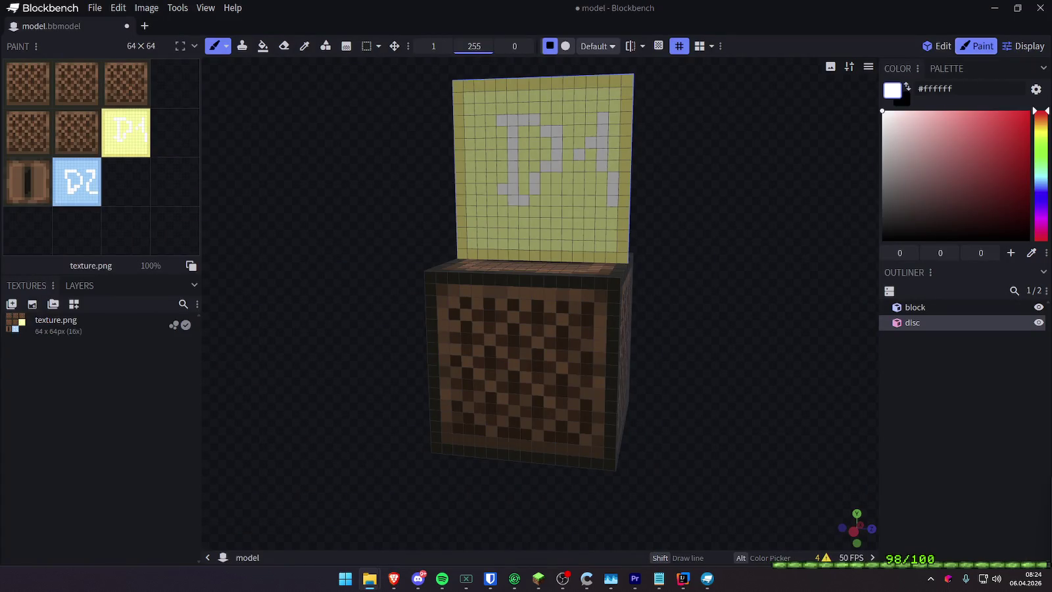
Add music_disc_lava_chicken.png as a reference image placed right of the model
left_click_drag(595, 167, 586, 173)
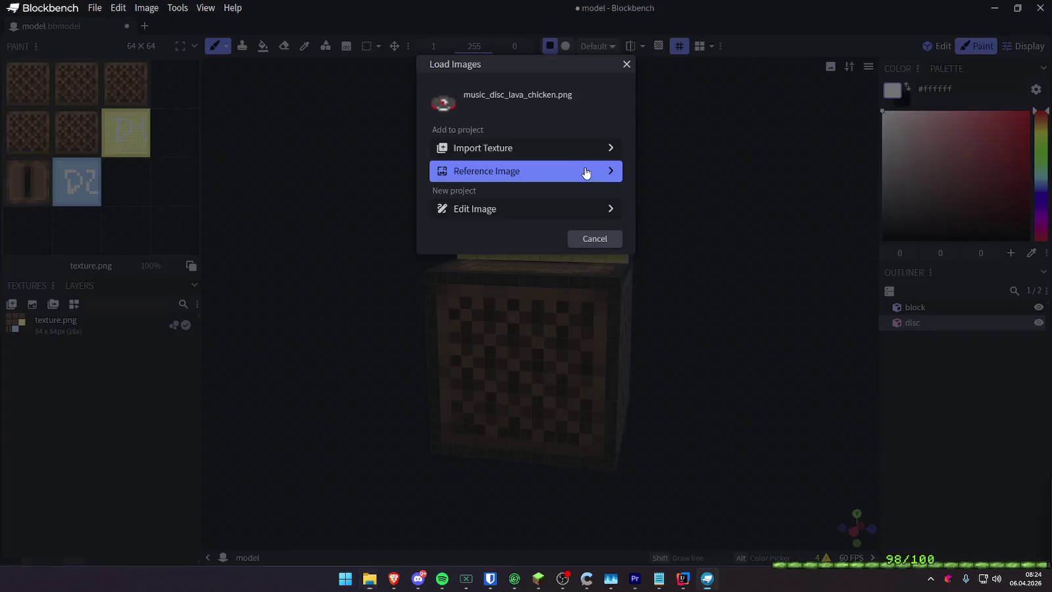
left_click(605, 171)
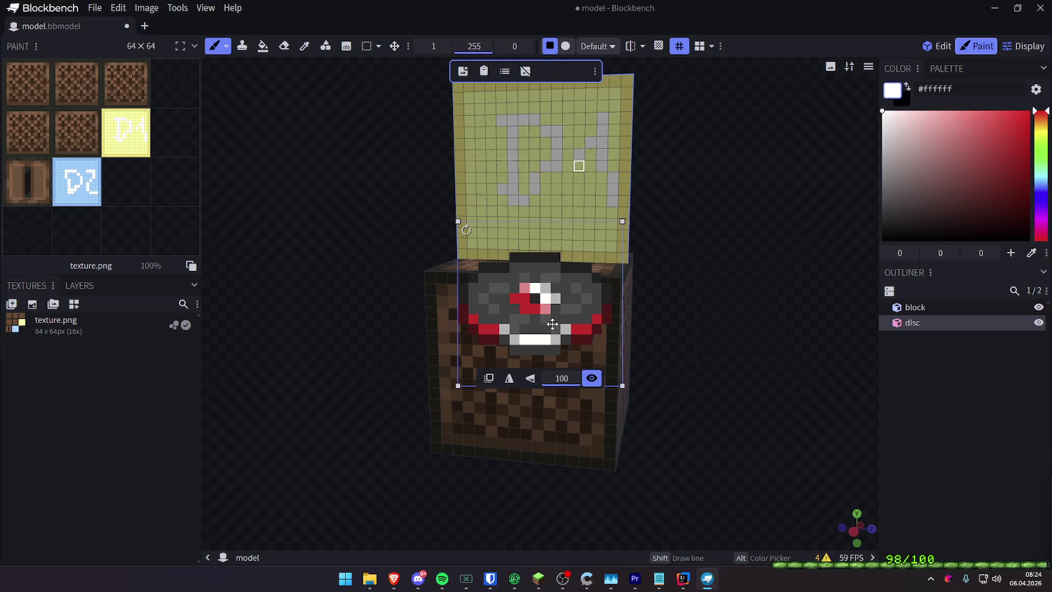
mouse_move(566, 286)
left_mouse_down()
mouse_move(764, 246)
mouse_move(785, 255)
left_mouse_up()
Import the same PNG as a texture and apply it to the disc plane
left_click_drag(587, 204, 578, 209)
left_click(500, 148)
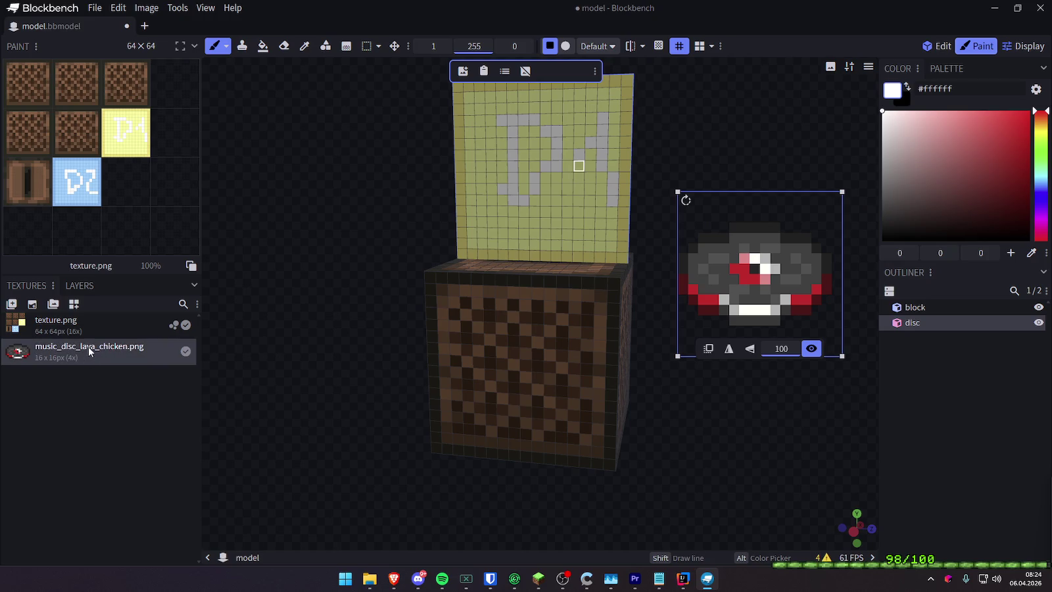
left_click_drag(108, 347, 521, 174)
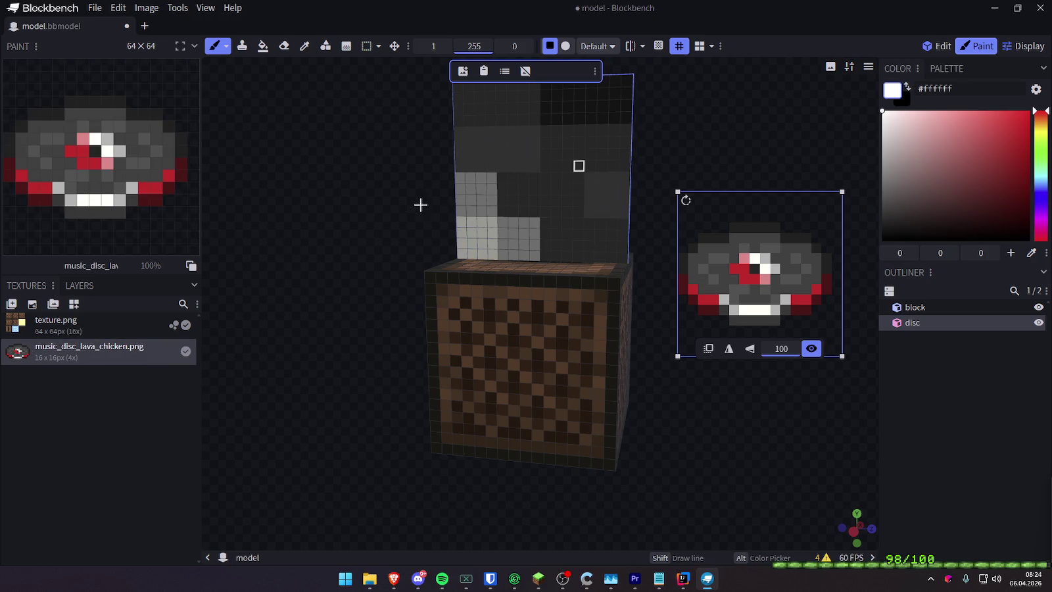
left_click(276, 269)
mouse_move(277, 259)
left_mouse_down()
mouse_move(270, 245)
mouse_move(354, 233)
left_mouse_up()
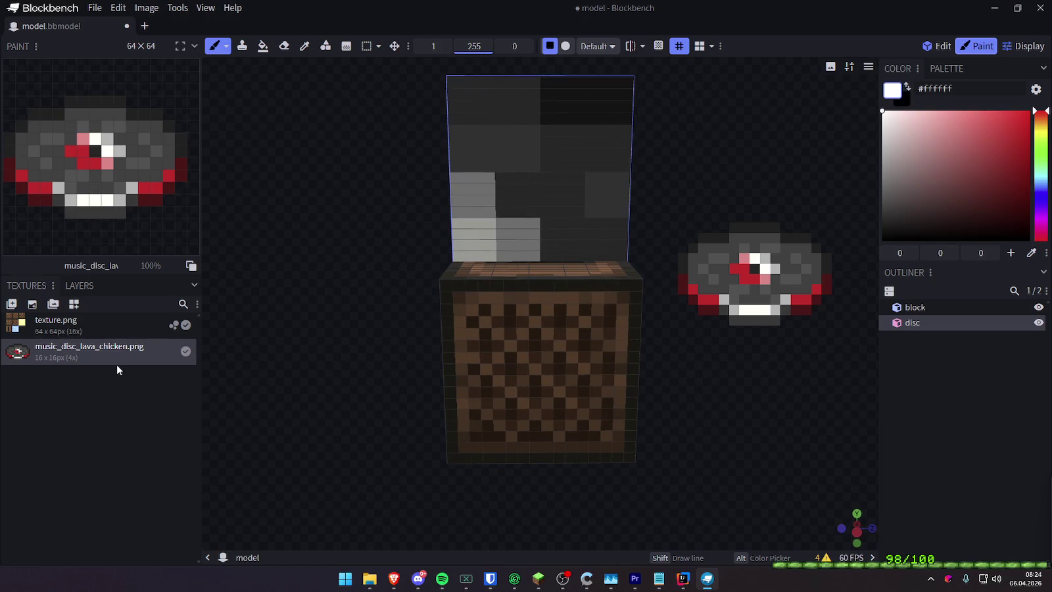
Inspect the disc texture's resize and external-editor options without changing anything
right_click(99, 352)
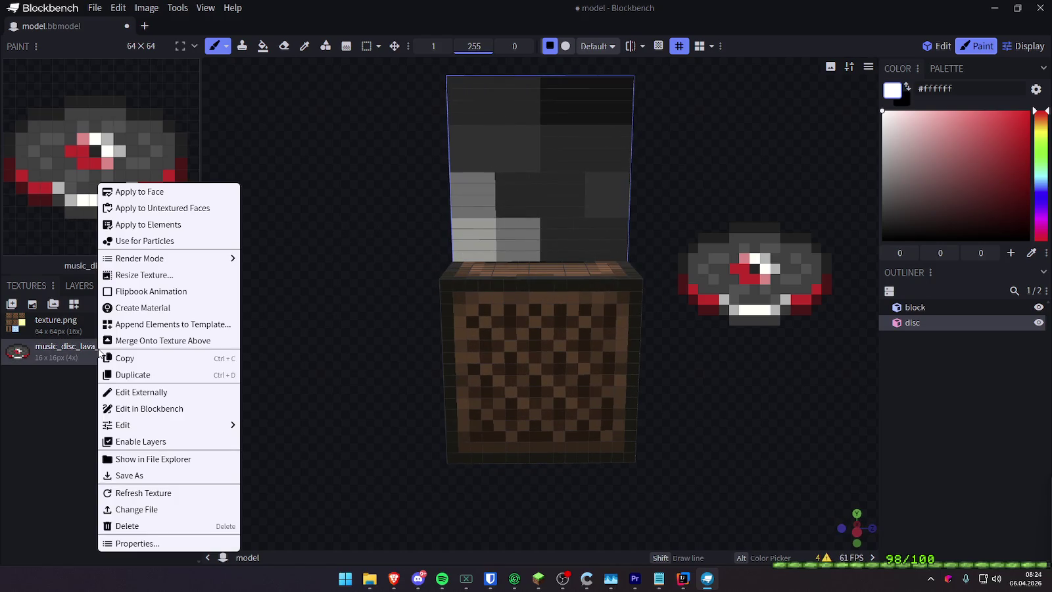
left_click(162, 275)
left_click(621, 175)
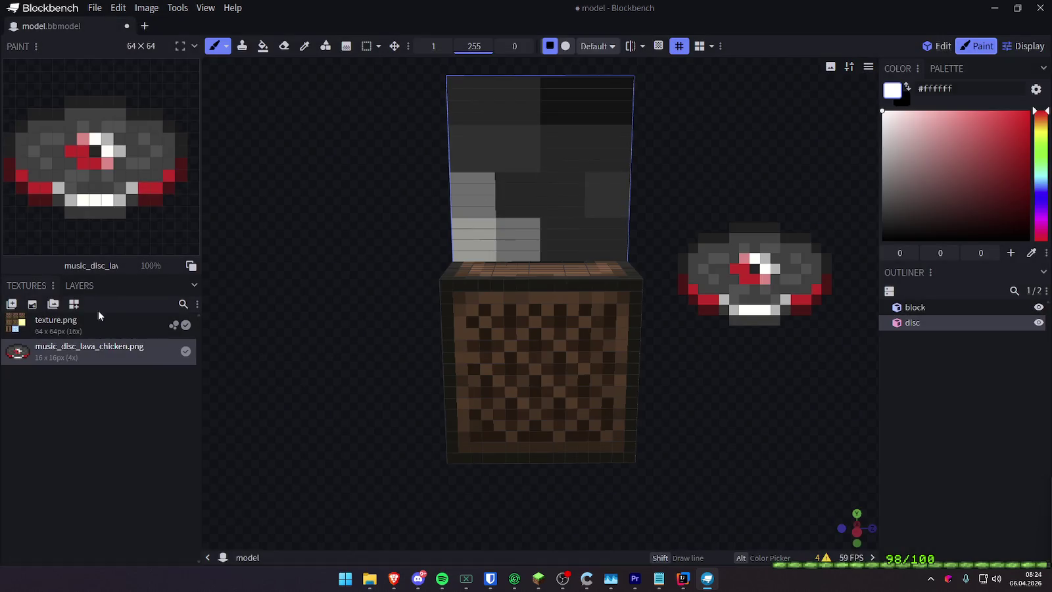
right_click(128, 357)
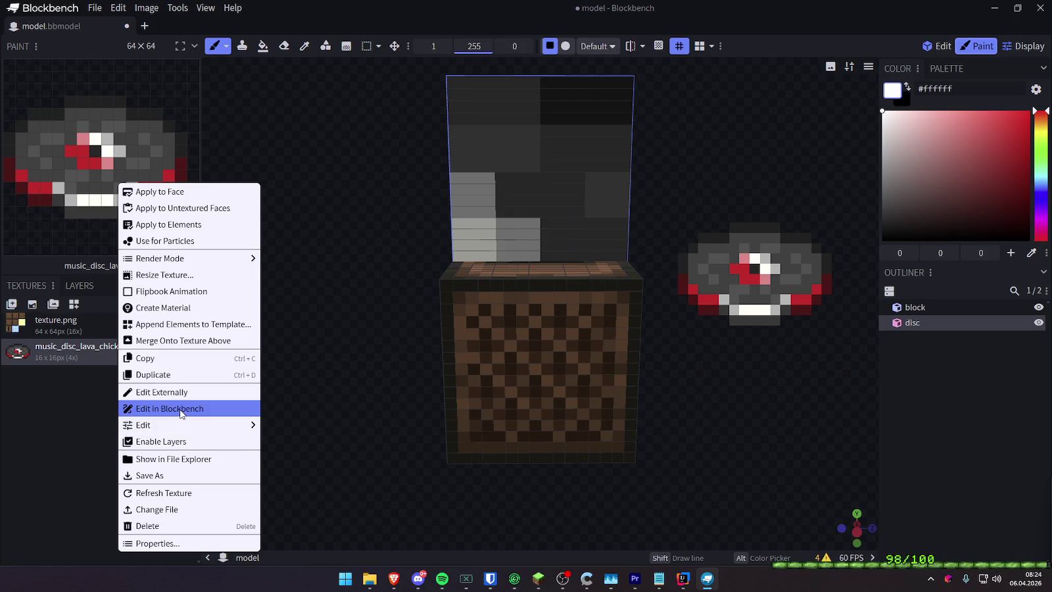
left_click(166, 391)
key("Escape")
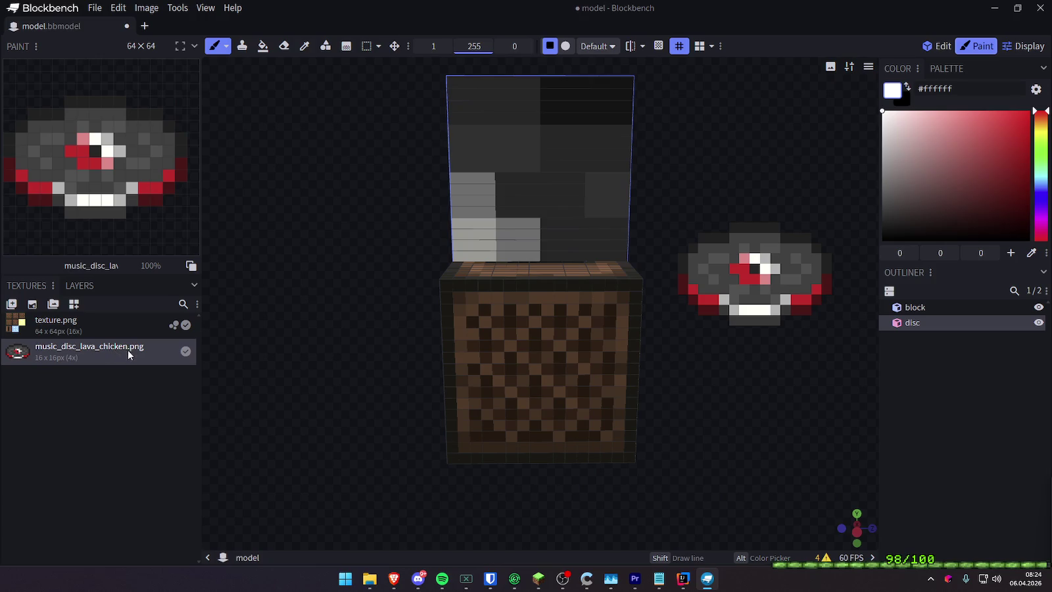
right_click(128, 350)
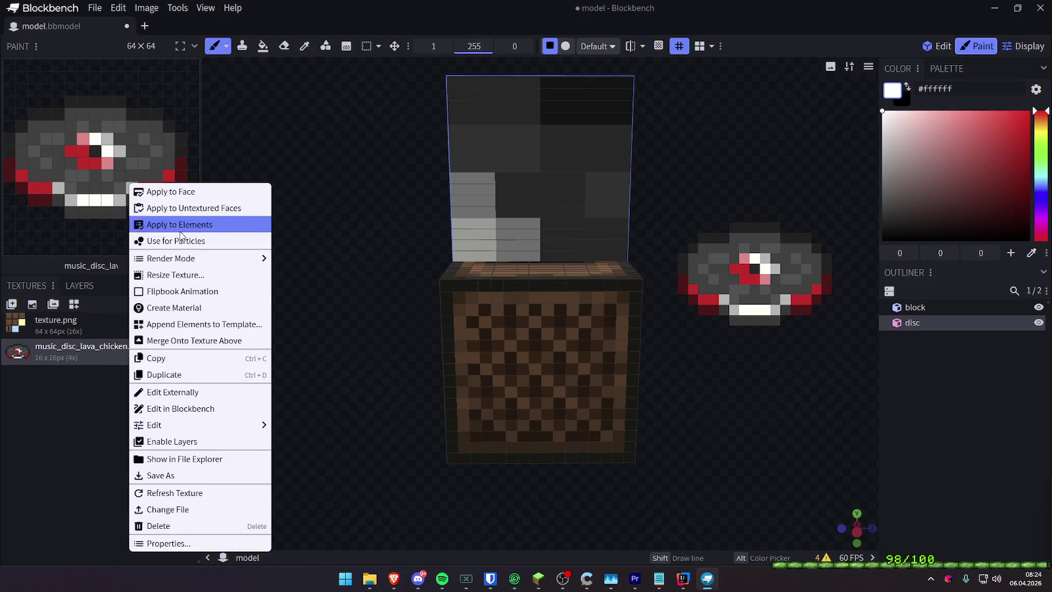
Glance at the disc texture's flipbook editor, then save model.bbmodel and close Blockbench
left_click(213, 296)
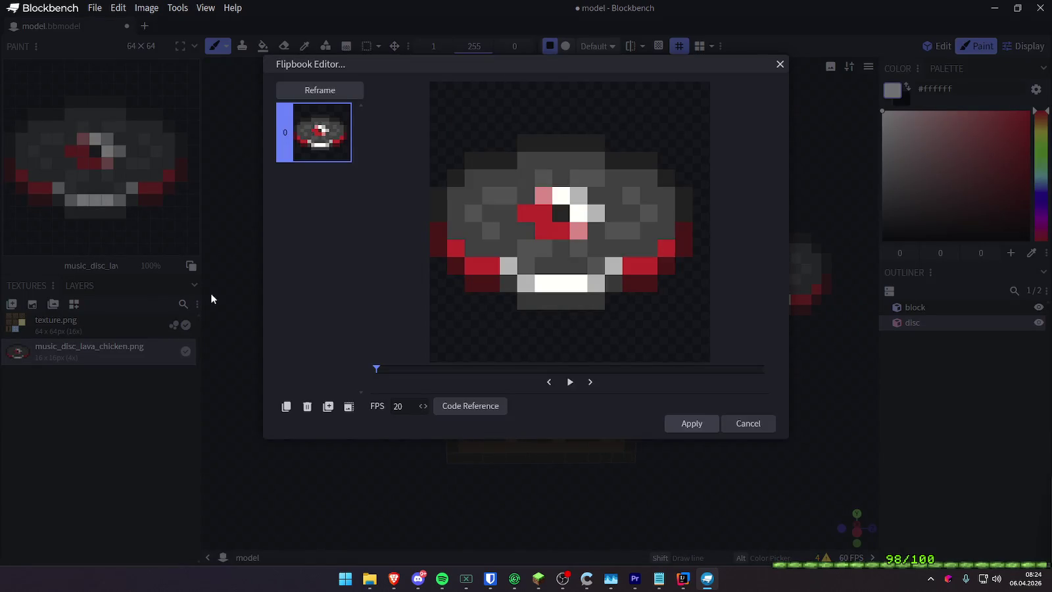
left_click(743, 424)
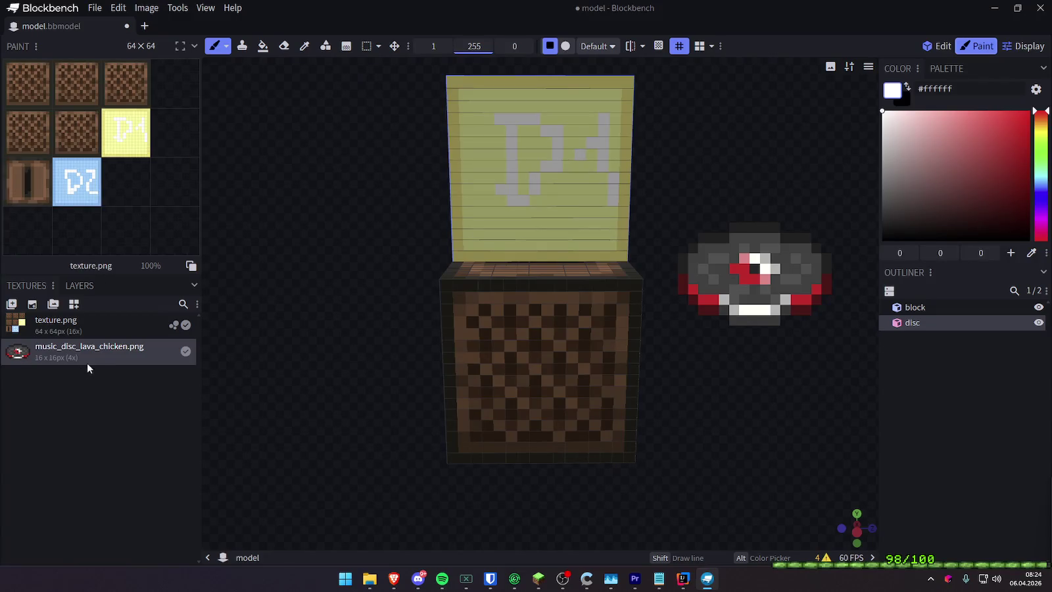
mouse_move(342, 336)
left_mouse_down()
mouse_move(321, 359)
mouse_move(343, 336)
mouse_move(297, 328)
mouse_move(357, 346)
mouse_move(324, 329)
mouse_move(341, 335)
mouse_move(340, 350)
mouse_move(300, 333)
mouse_move(353, 357)
mouse_move(347, 343)
left_mouse_up()
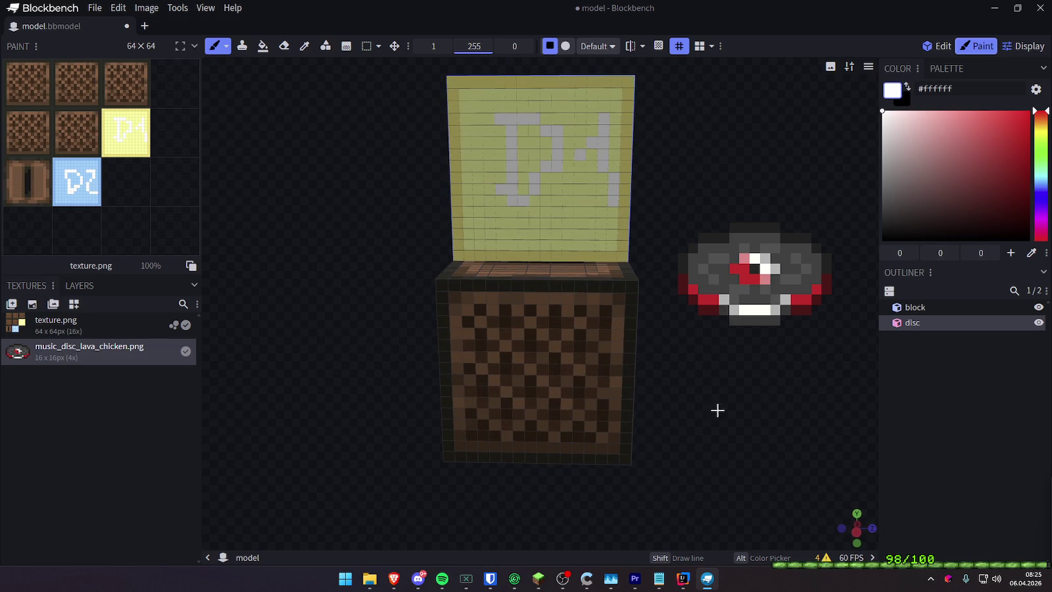
key("ctrl+s")
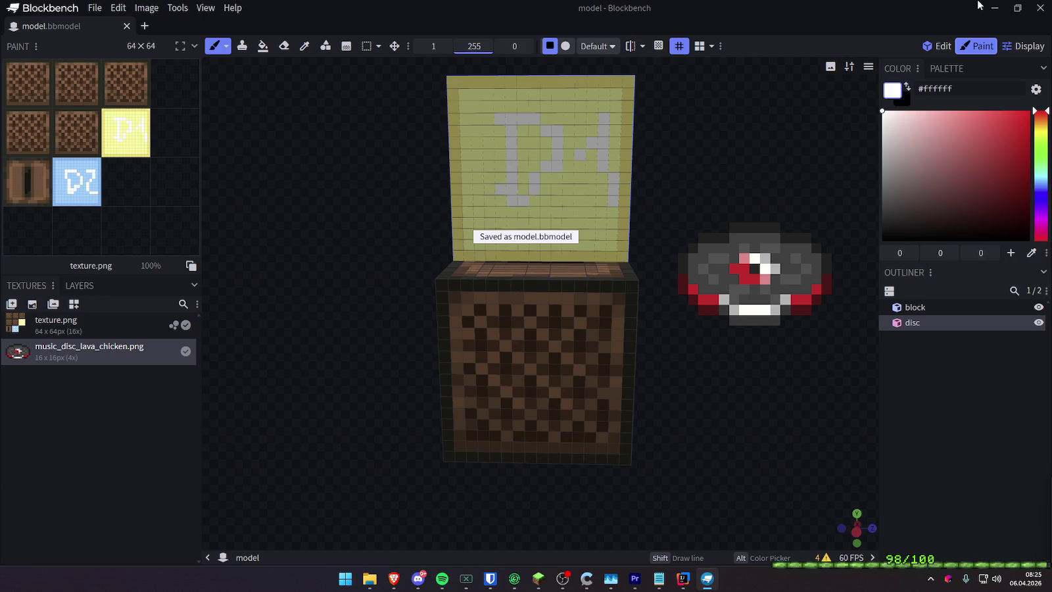
left_click(1038, 8)
mouse_move(369, 579)
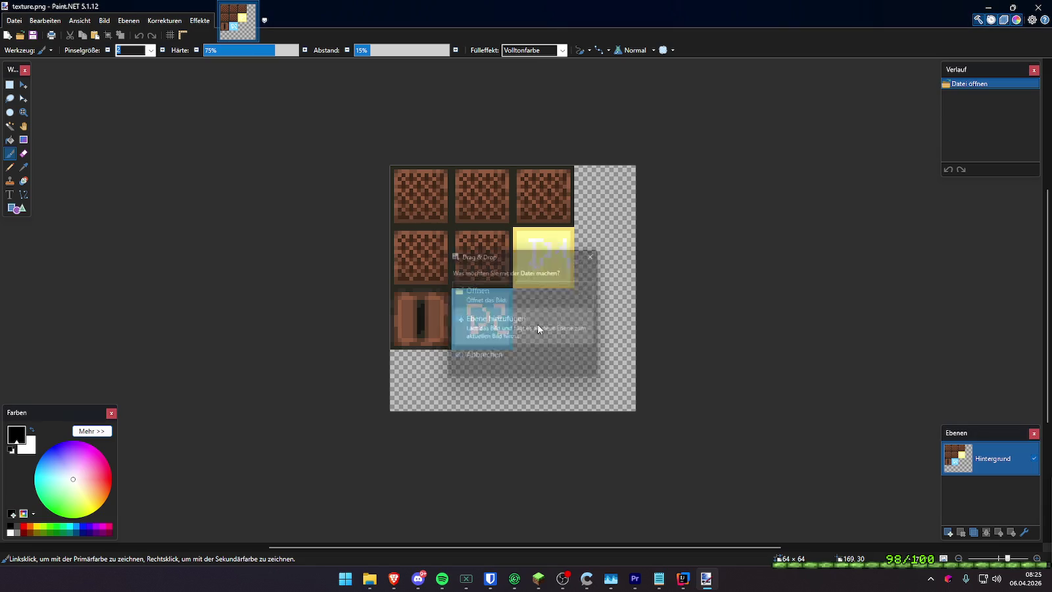
Add the dropped disc image as a new layer and position it on the yellow tile
left_click(541, 336)
left_click_drag(460, 210, 583, 272)
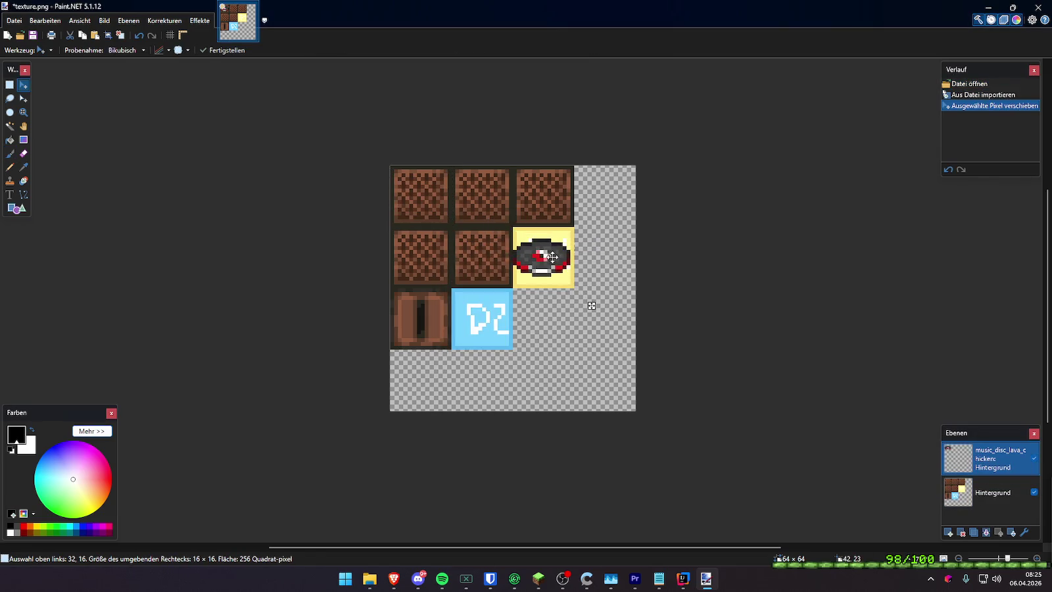
scroll(561, 260, "up", 3)
scroll(606, 270, "up", 1, "ctrl")
scroll(592, 266, "up", 1, "ctrl")
scroll(568, 263, "up", 2)
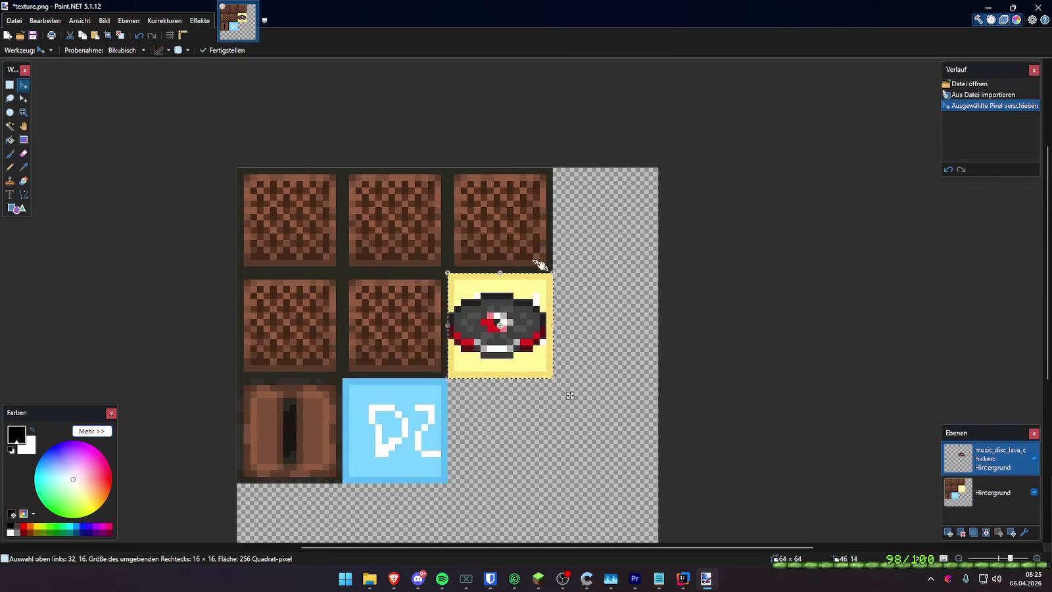
scroll(546, 265, "down", 1)
left_click_drag(511, 248, 512, 253)
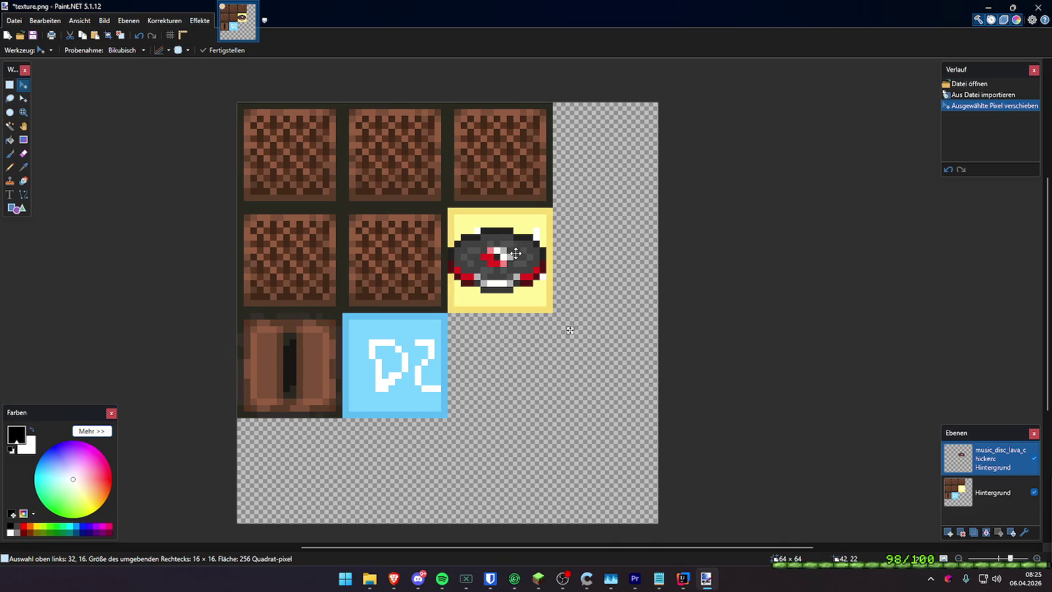
Shift the disc layer's rotation center, then drop the disc PNG onto Paint.NET again
scroll(526, 280, "up", 1)
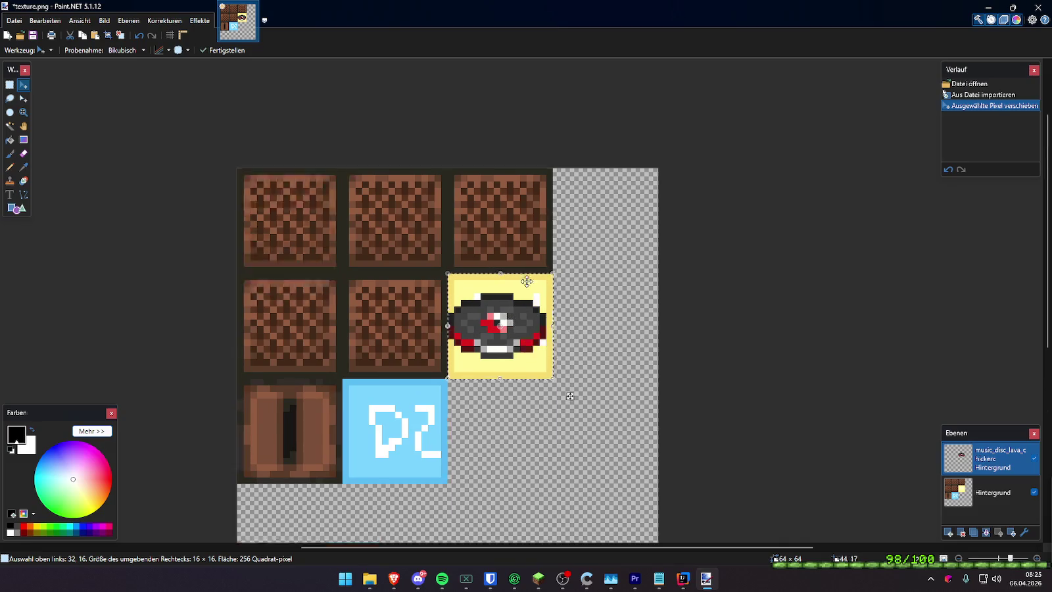
scroll(526, 281, "down", 2)
scroll(517, 236, "up", 2, "ctrl")
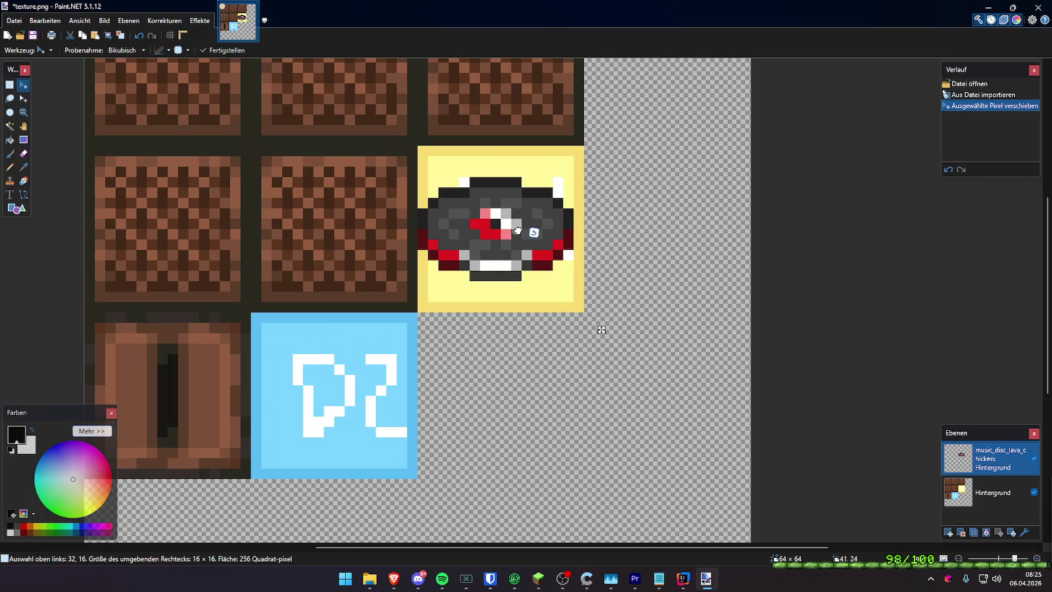
mouse_move(534, 232)
left_mouse_down()
mouse_move(549, 234)
mouse_move(541, 199)
left_mouse_up()
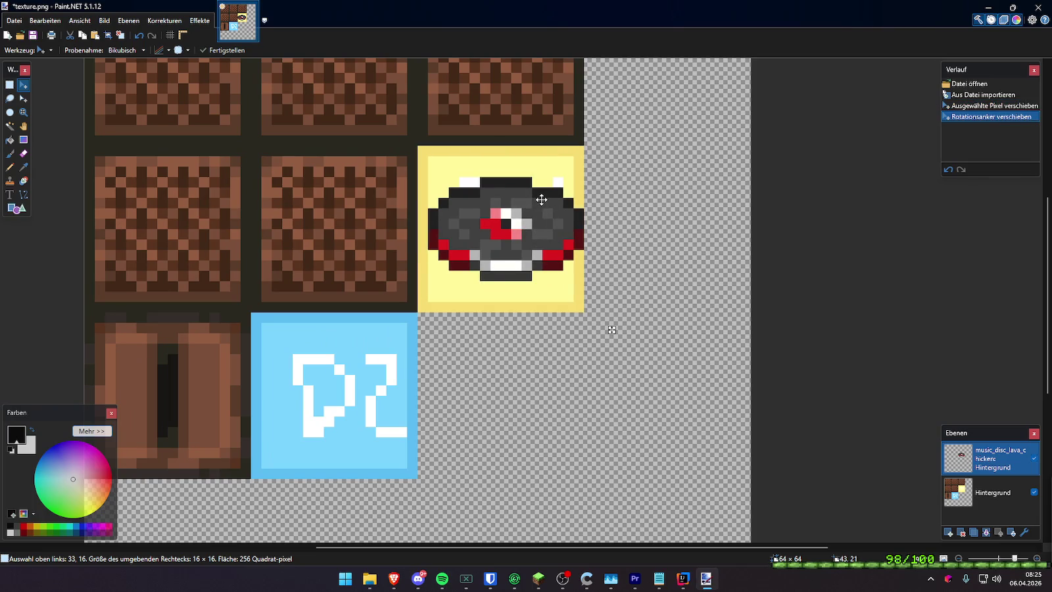
left_click_drag(541, 199, 586, 258)
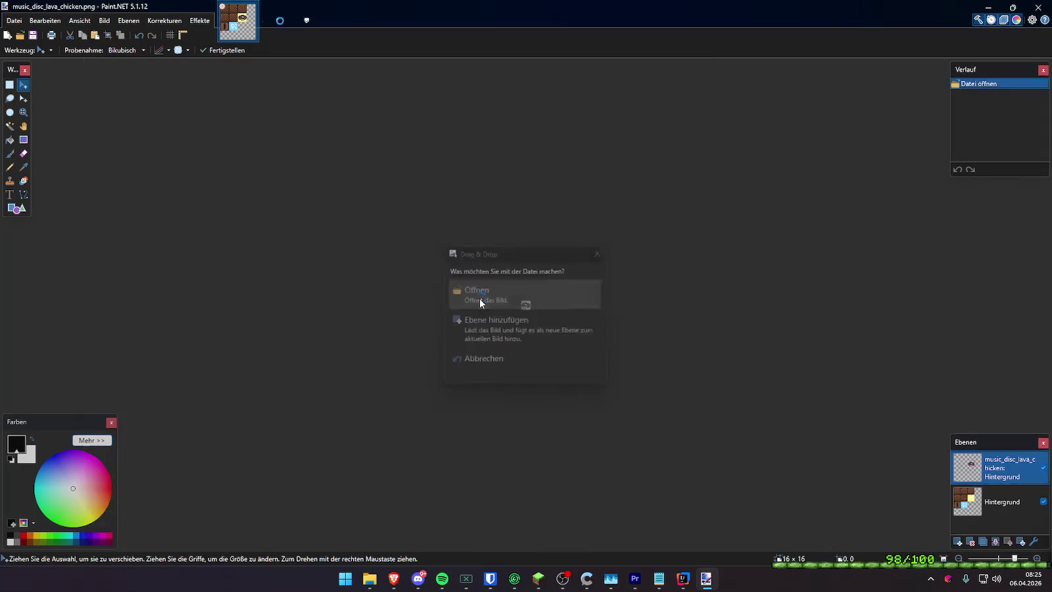
Open music_disc_lava_chicken.png as its own image and select a one-pixel column
left_click(522, 299)
scroll(517, 302, "up", 3, "ctrl")
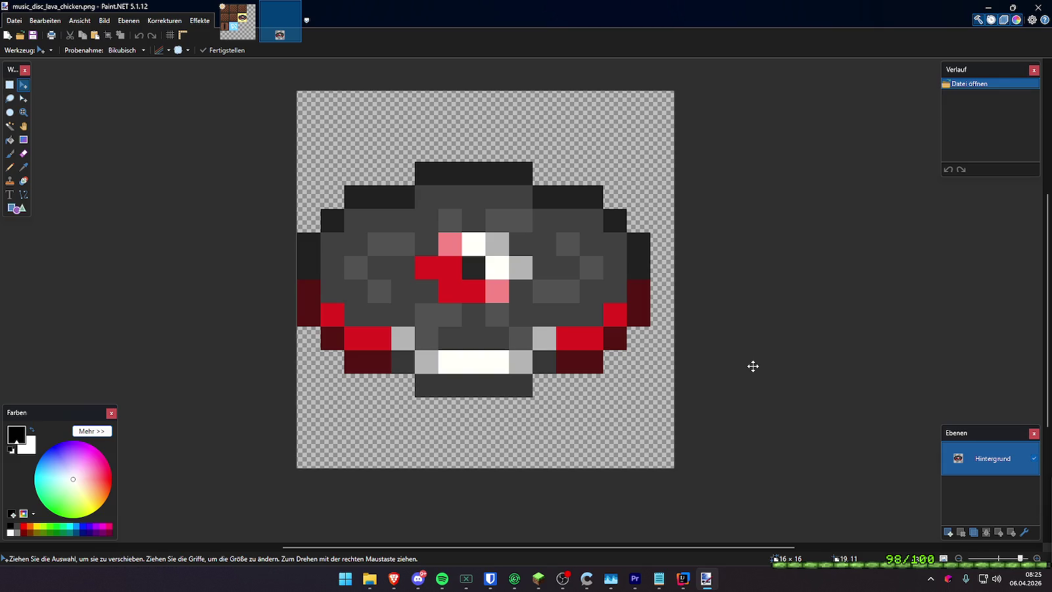
left_click(9, 85)
left_click_drag(470, 165, 474, 411)
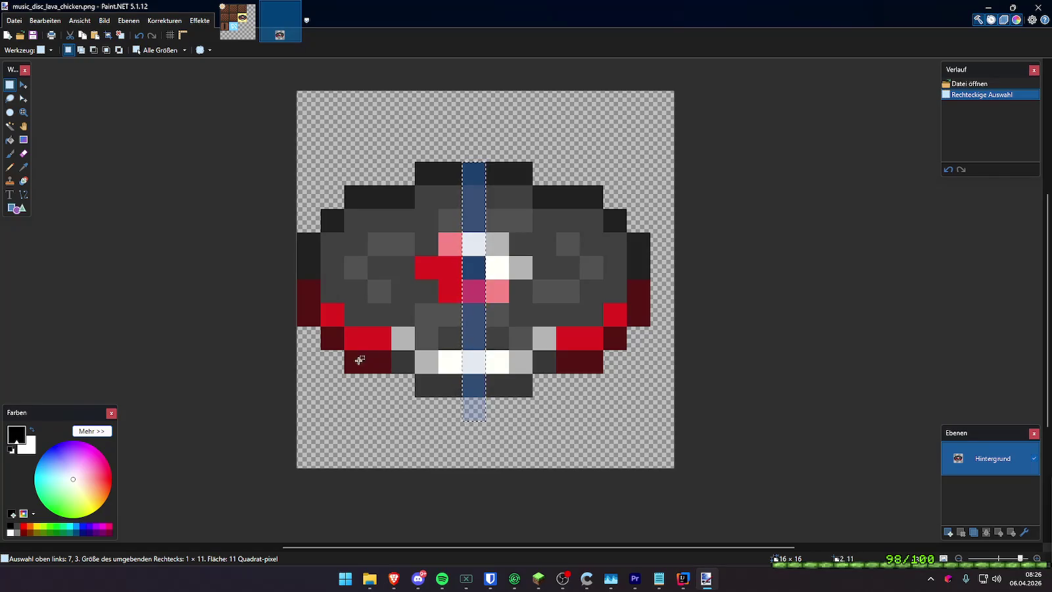
Return to texture.png and deselect the placed disc, clearing a trial selection
left_click(464, 155)
left_click(238, 20)
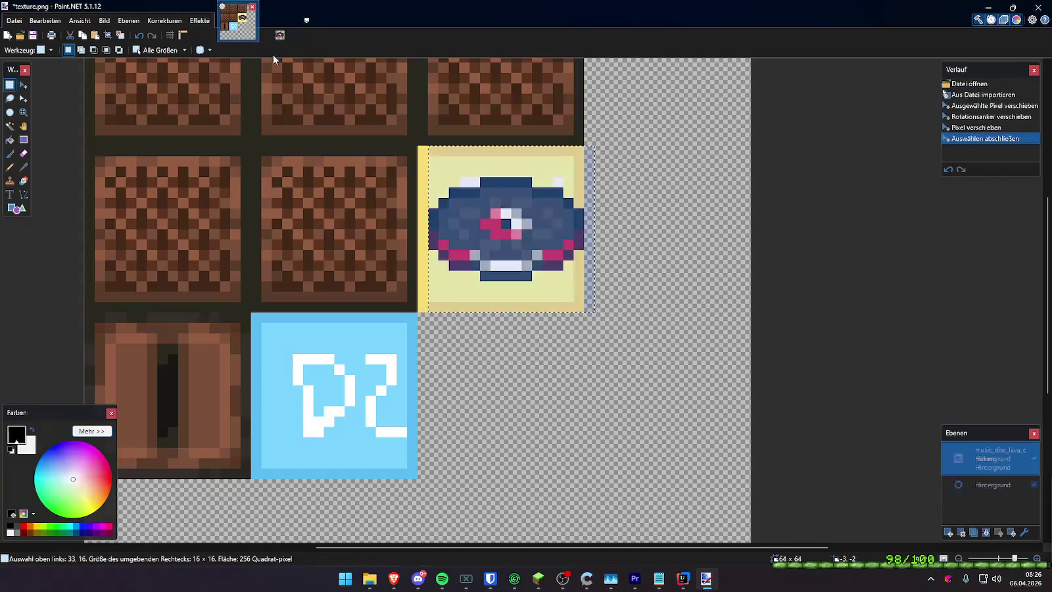
key("ctrl+d")
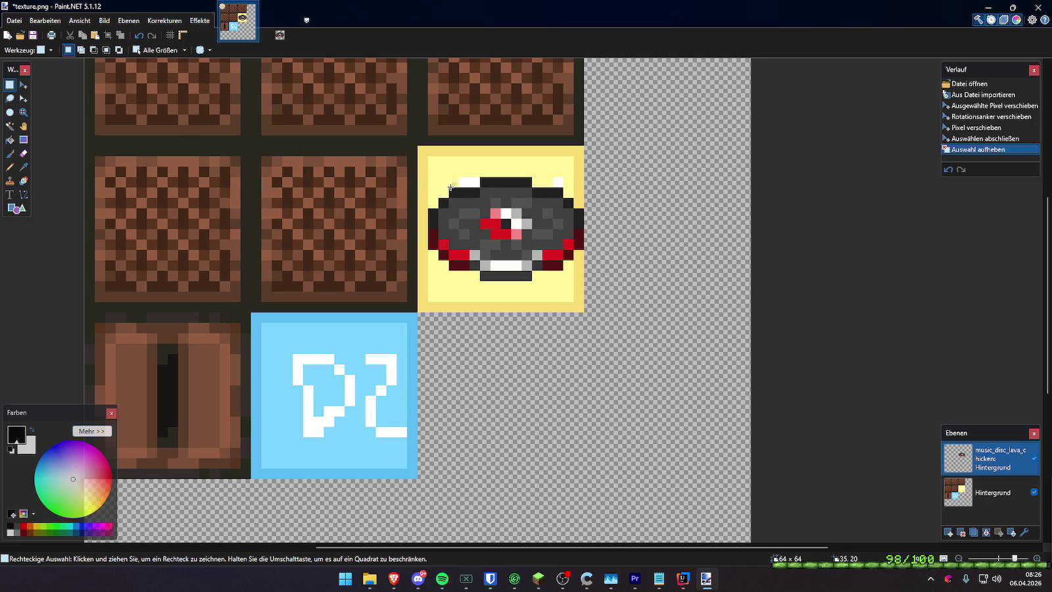
left_click_drag(431, 178, 588, 275)
left_click(641, 278)
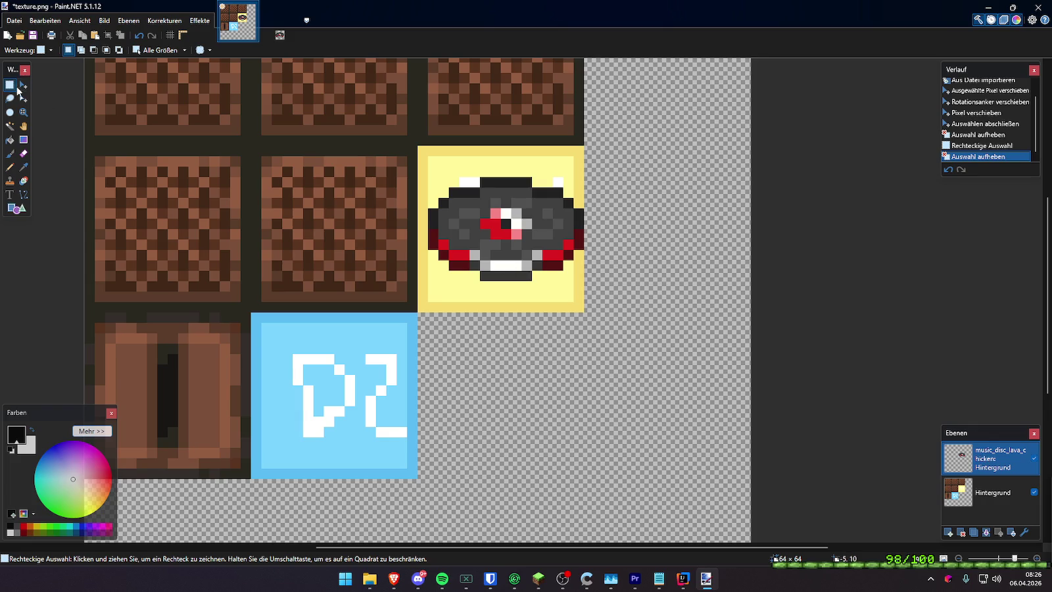
Copy the disc from the yellow tile and paste a copy onto the blue tile
left_click_drag(427, 167, 633, 303)
key("ctrl+c")
key("ctrl+v")
mouse_move(559, 237)
left_mouse_down()
mouse_move(559, 277)
mouse_move(403, 383)
mouse_move(393, 415)
left_mouse_up()
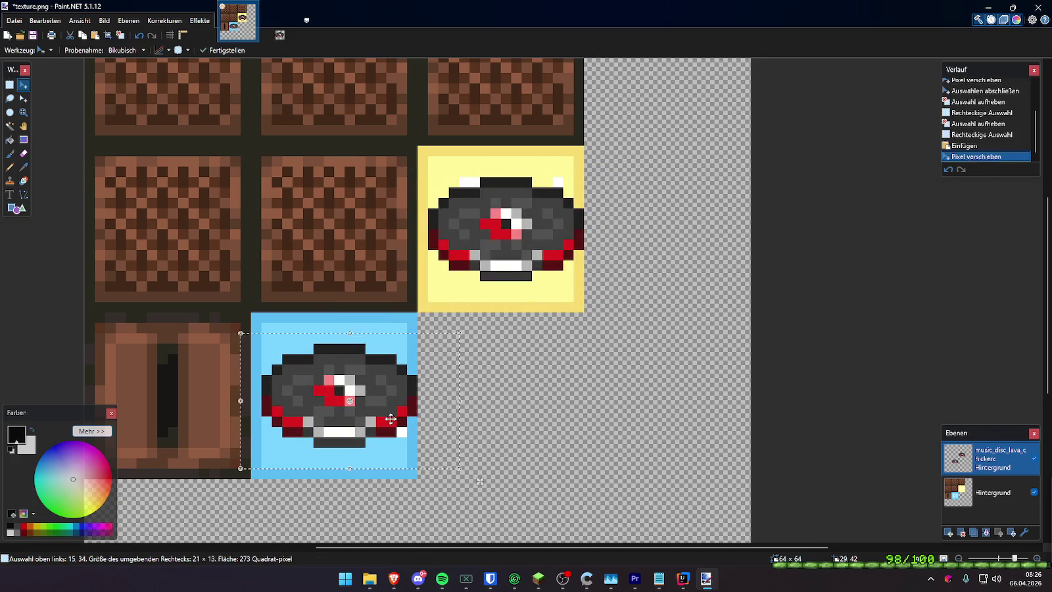
left_click(9, 84)
Erase the yellow and blue tile backgrounds from the Hintergrund layer
left_click_drag(418, 146, 586, 306)
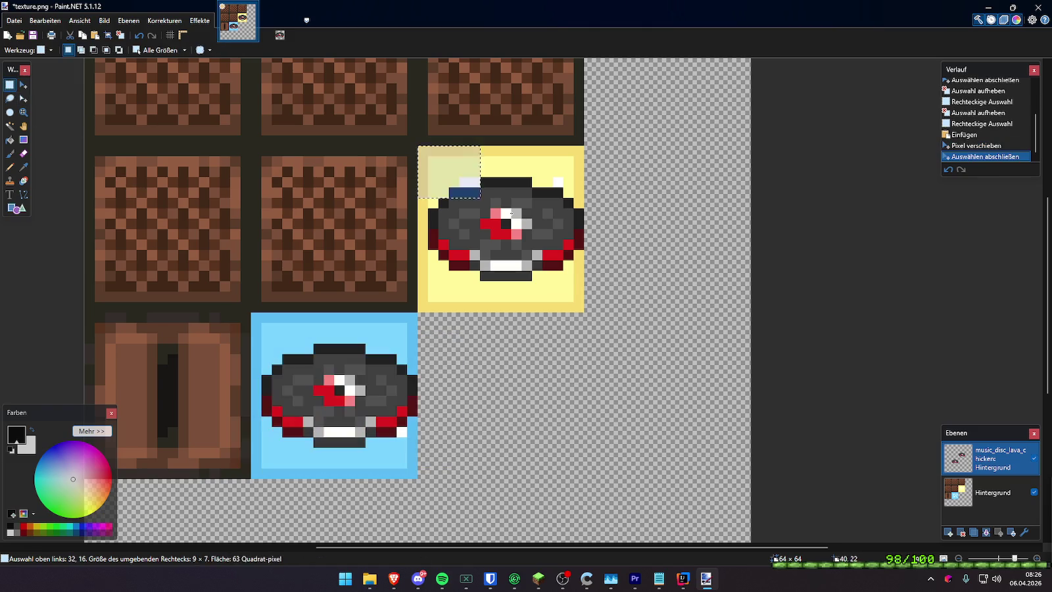
left_click(992, 493)
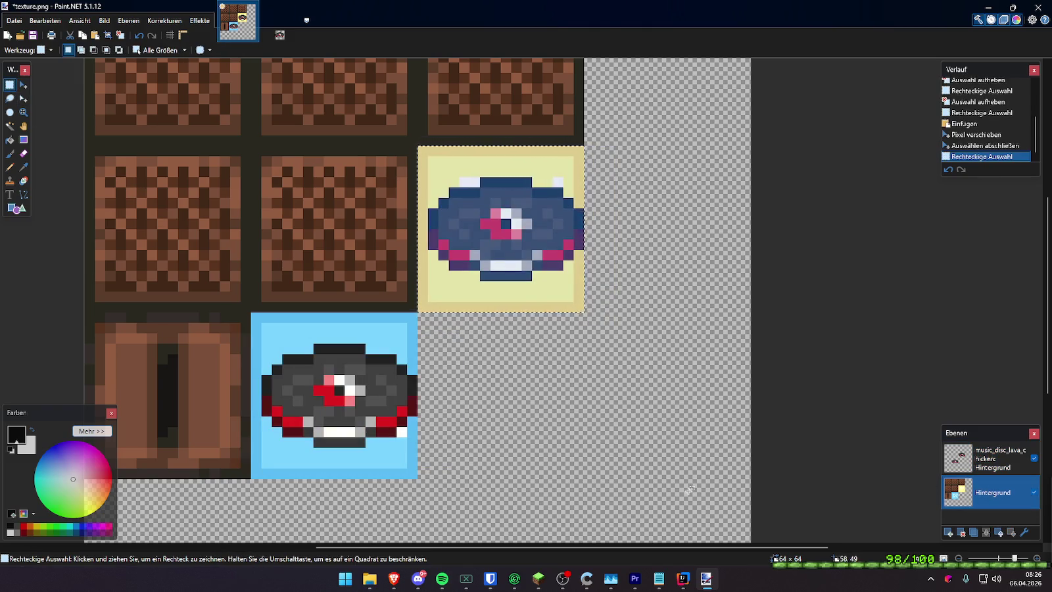
key("Delete")
left_click_drag(465, 492, 230, 310)
key("Delete")
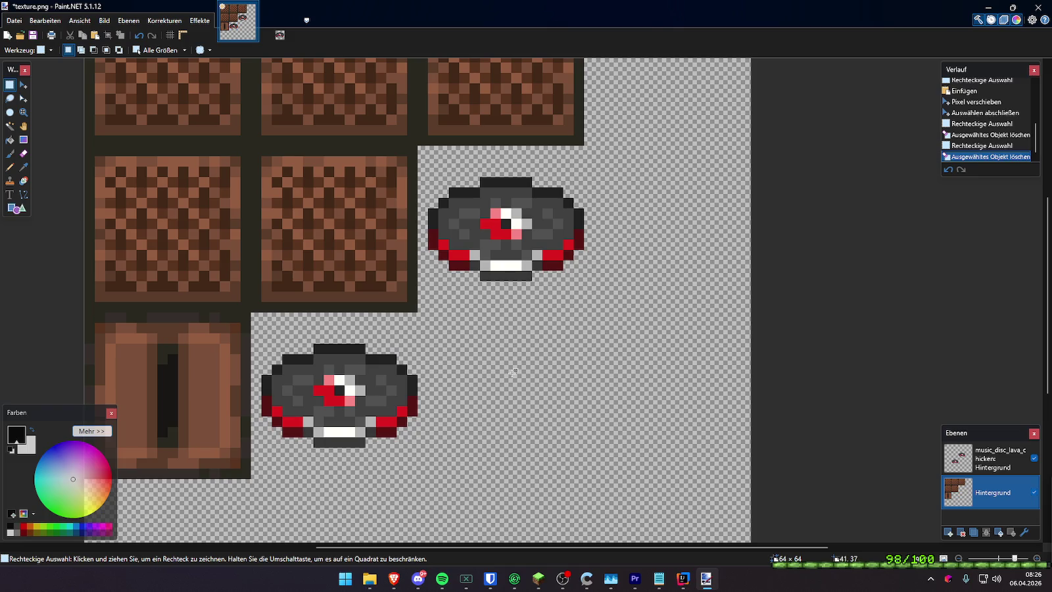
key("ctrl+shift+s")
Save as Desktop texture.png in PNG format, replacing the old file and flattening layers
left_click(46, 125)
left_click(123, 250)
left_click(112, 270)
left_click(46, 107)
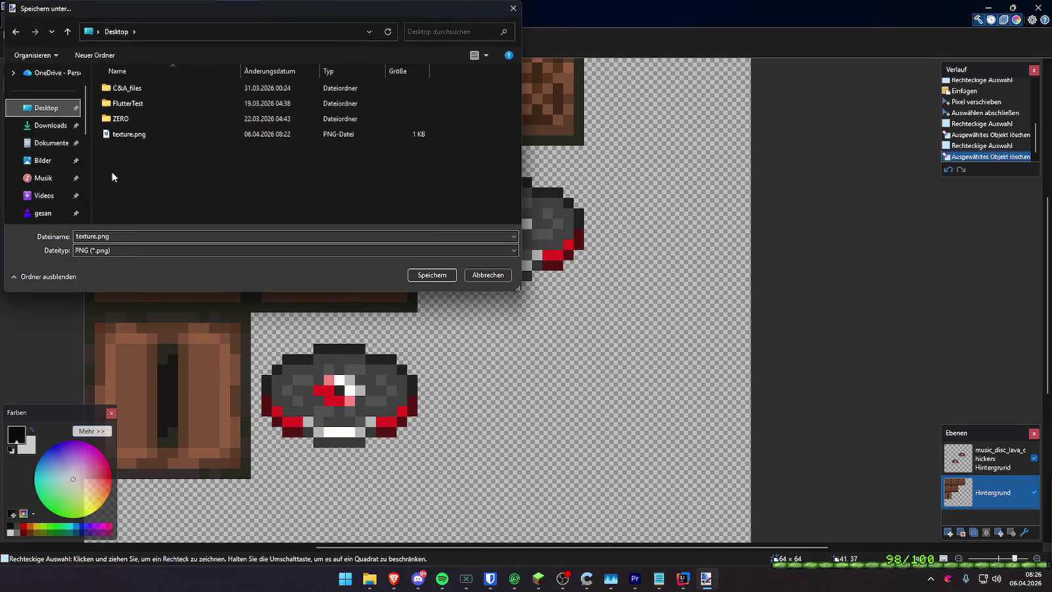
left_click(439, 275)
left_click(549, 287)
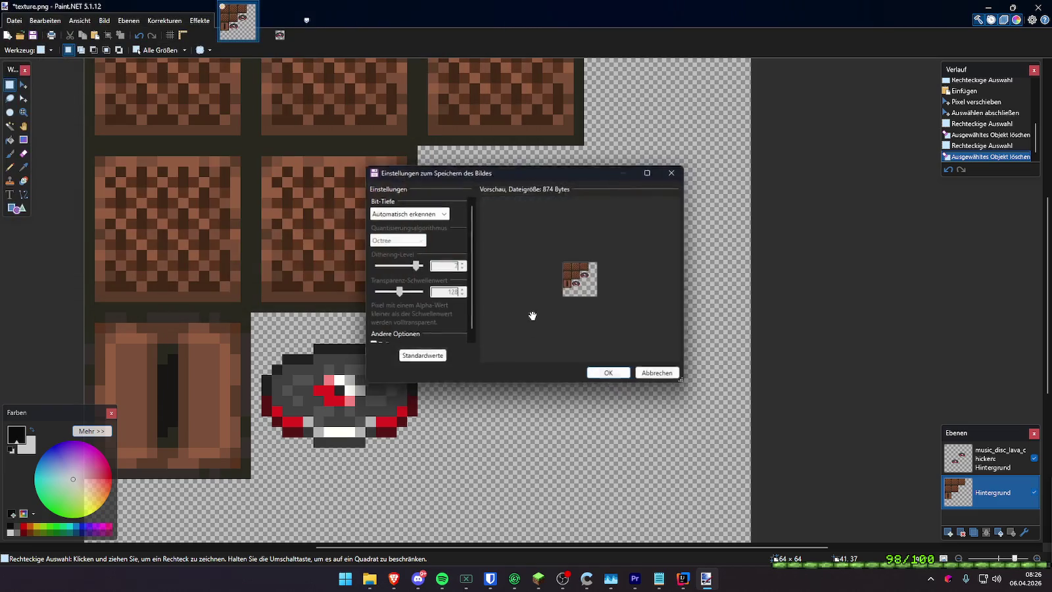
left_click(596, 378)
left_click(481, 301)
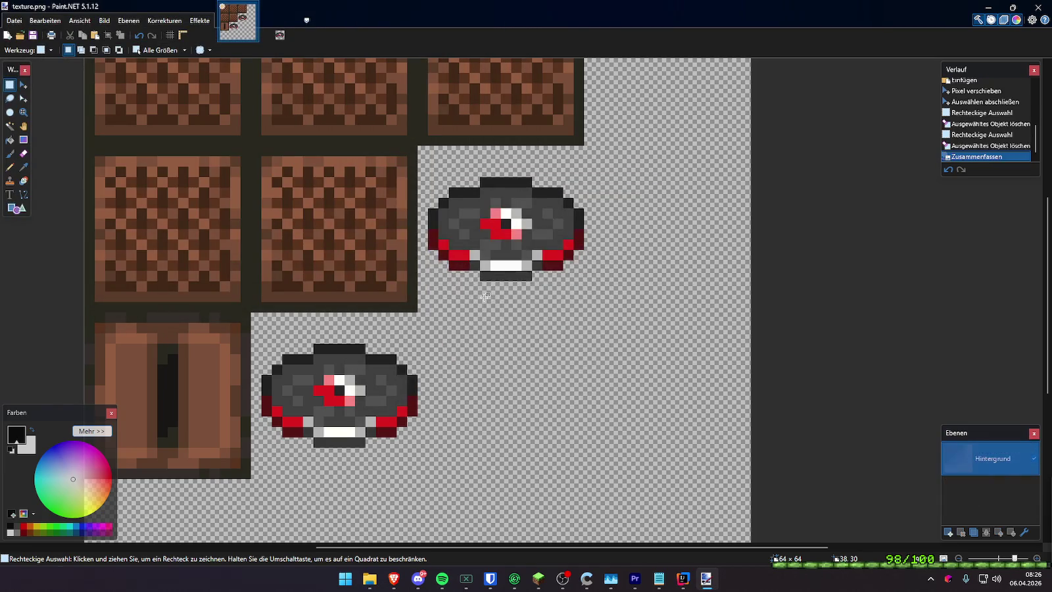
Relaunch Blockbench, open model.bbmodel, and select the disc element
key("super")
type("blockbench")
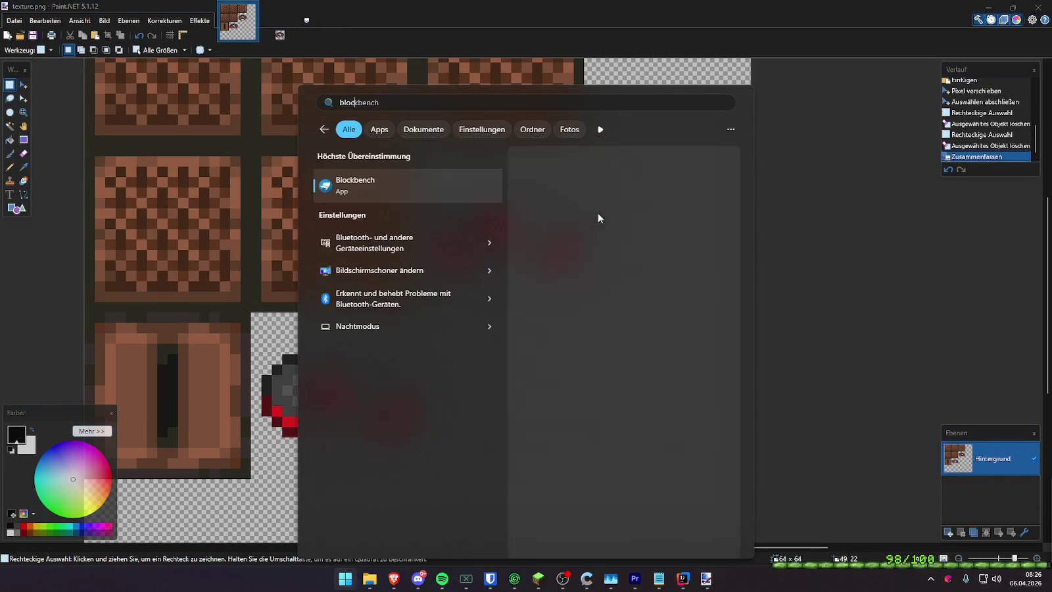
key("Return")
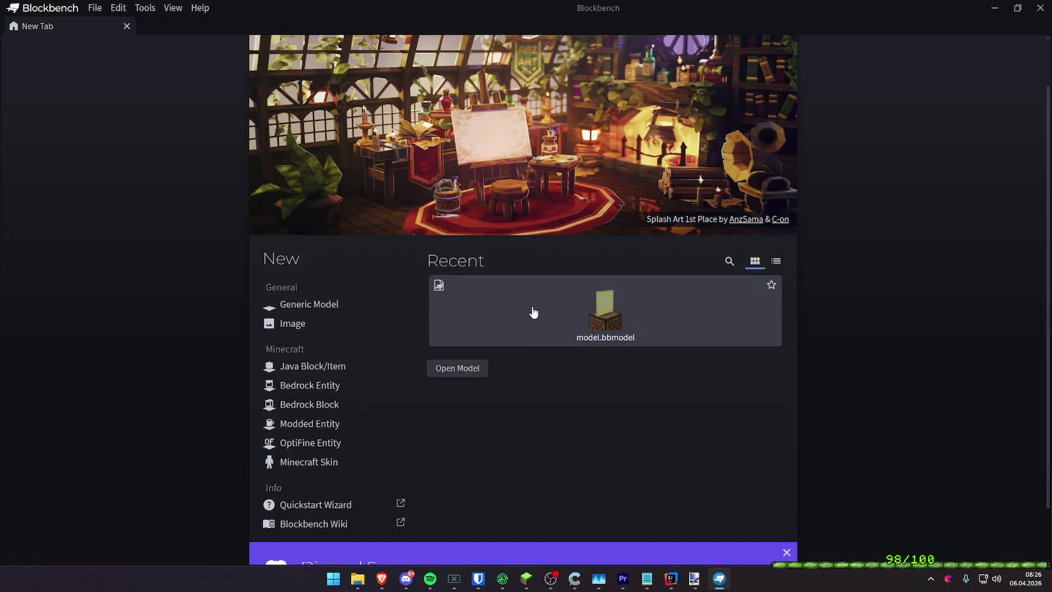
left_click(533, 312)
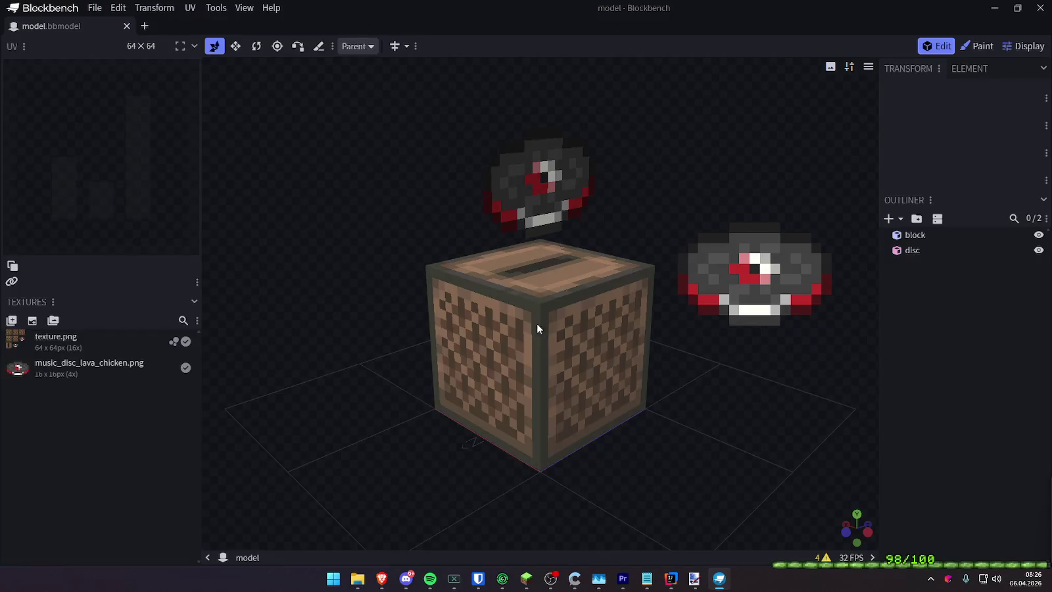
mouse_move(605, 446)
left_mouse_down()
mouse_move(883, 417)
mouse_move(525, 182)
left_mouse_up()
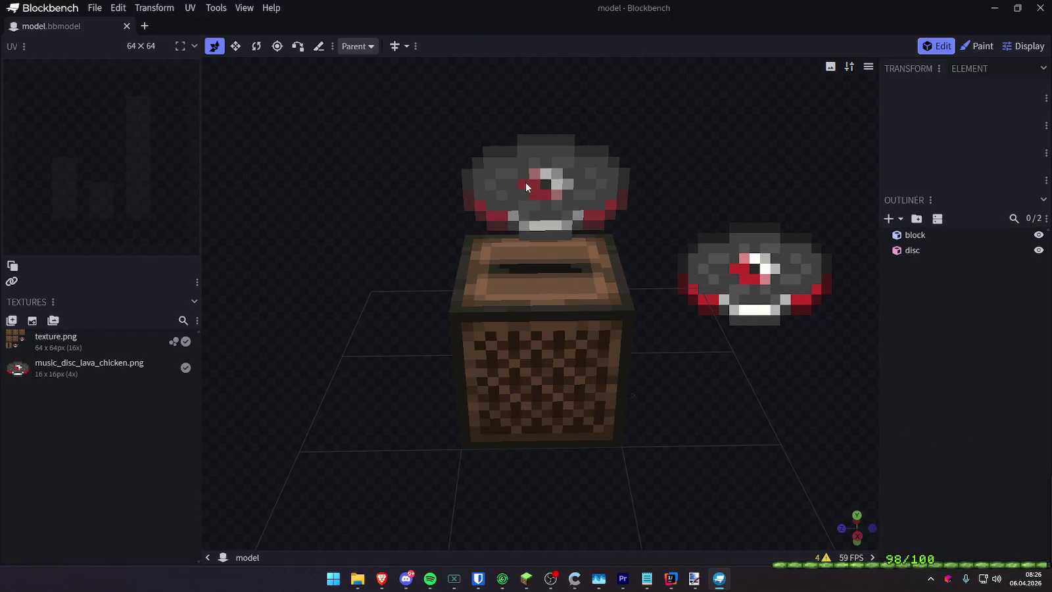
left_click(562, 203)
Try narrowing the disc element's width with the Resize tool
left_click_drag(708, 183, 665, 164)
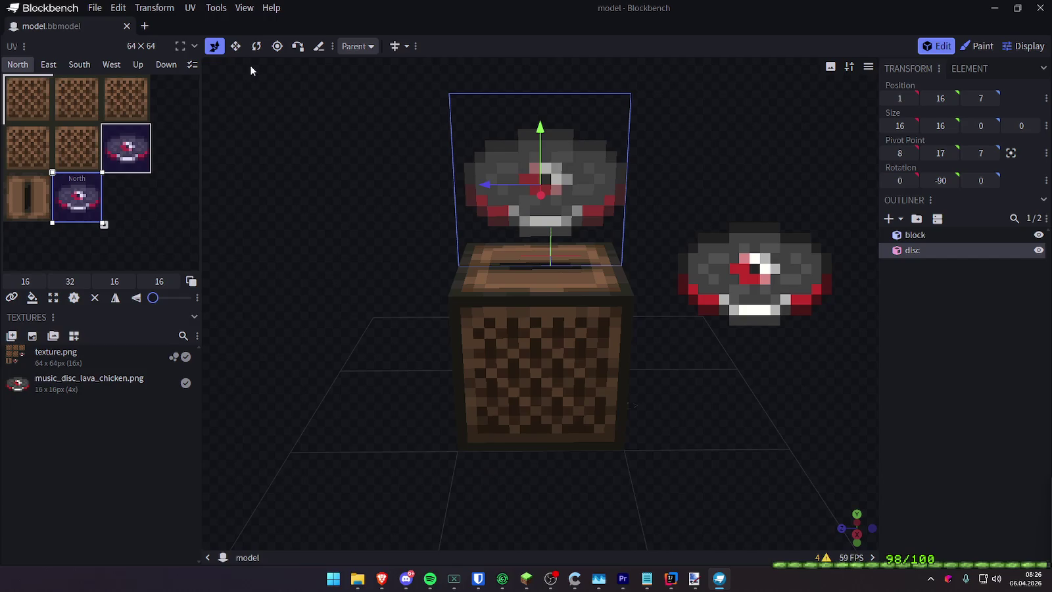
left_click(238, 48)
mouse_move(590, 180)
left_mouse_down()
mouse_move(572, 189)
mouse_move(590, 178)
left_mouse_up()
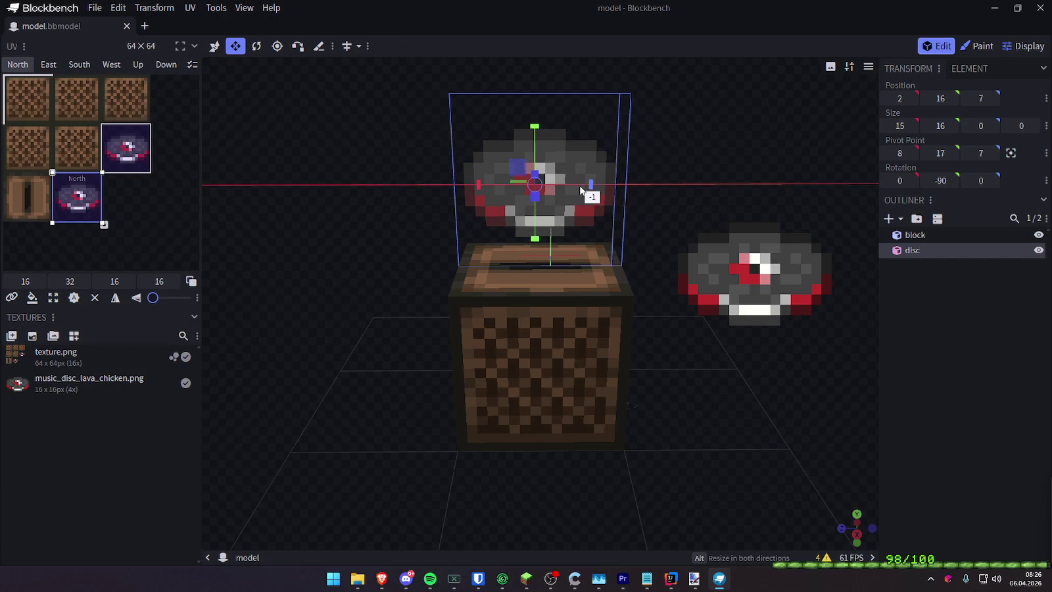
left_click_drag(722, 162, 395, 152)
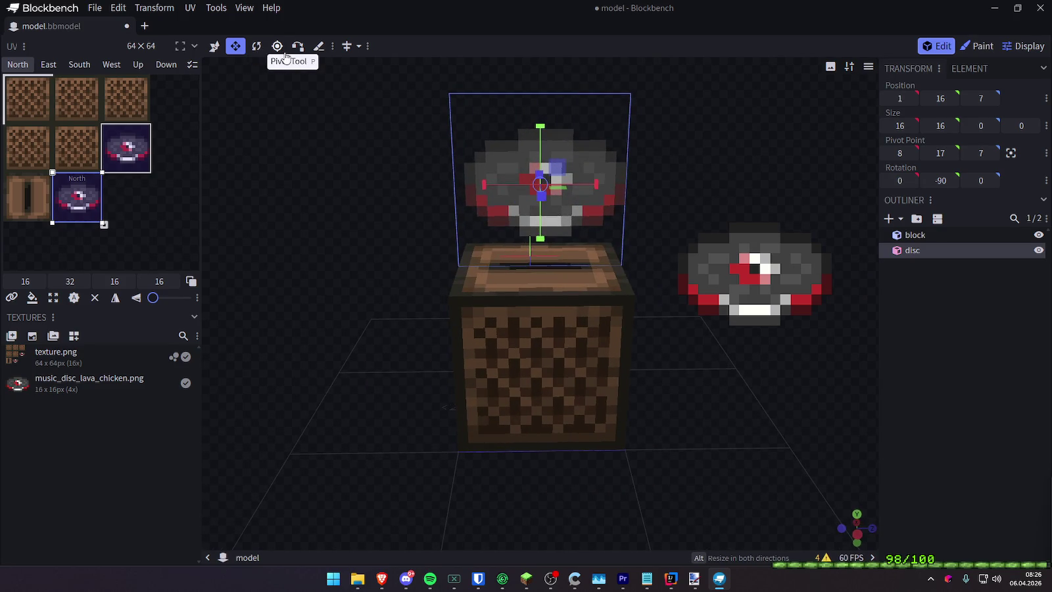
left_click(214, 46)
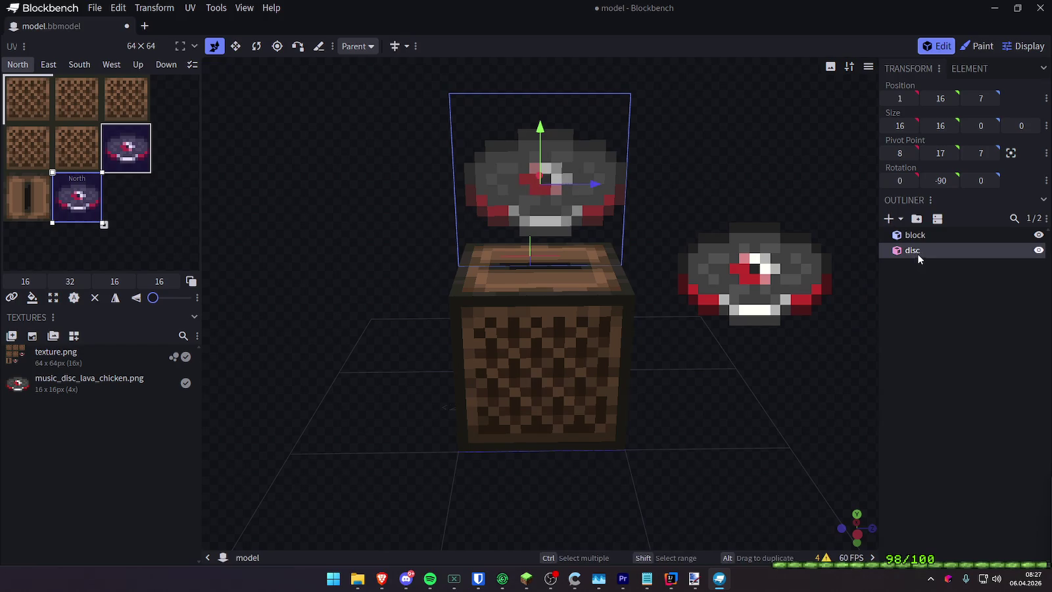
left_click(235, 46)
left_click_drag(596, 184, 573, 186)
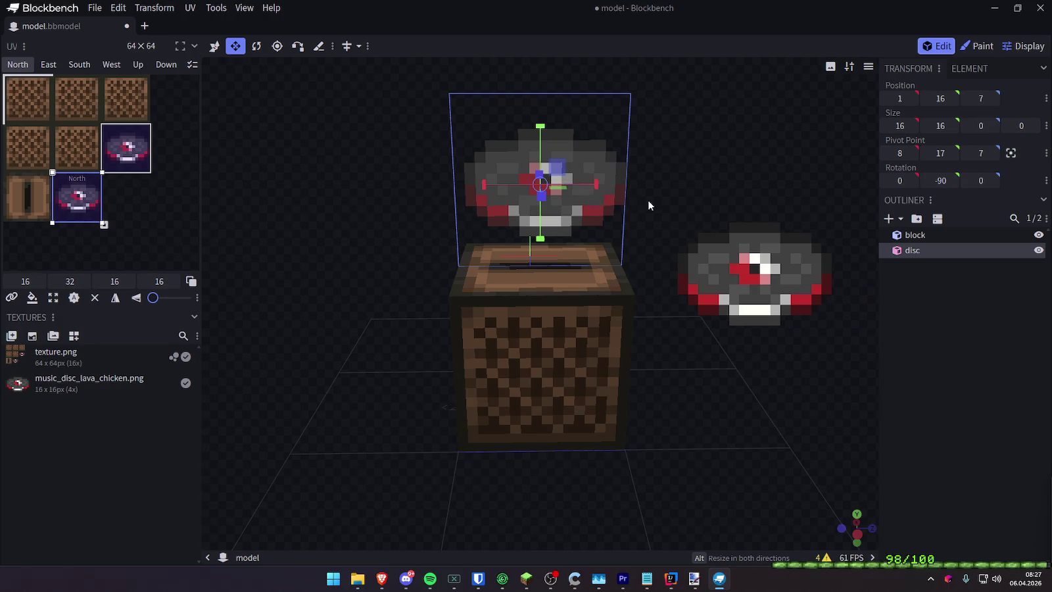
left_click_drag(647, 199, 664, 195)
left_click_drag(597, 185, 599, 189)
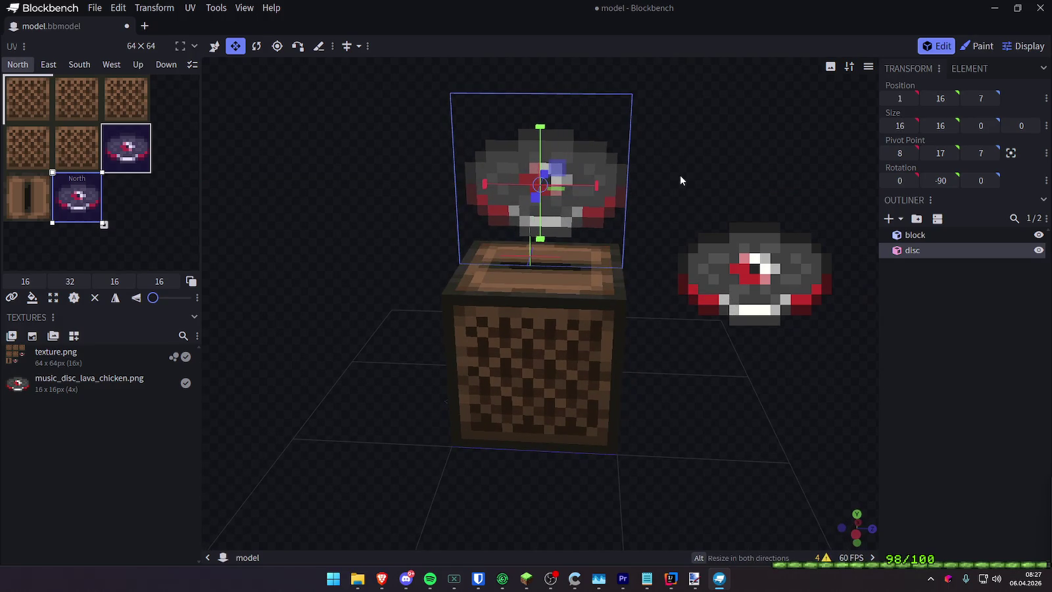
left_click_drag(680, 175, 664, 191)
Lower the disc into the jukebox top, ending at position 1, 9, 7.4
left_click(214, 46)
left_click_drag(595, 198, 590, 199)
left_click_drag(675, 178, 361, 155)
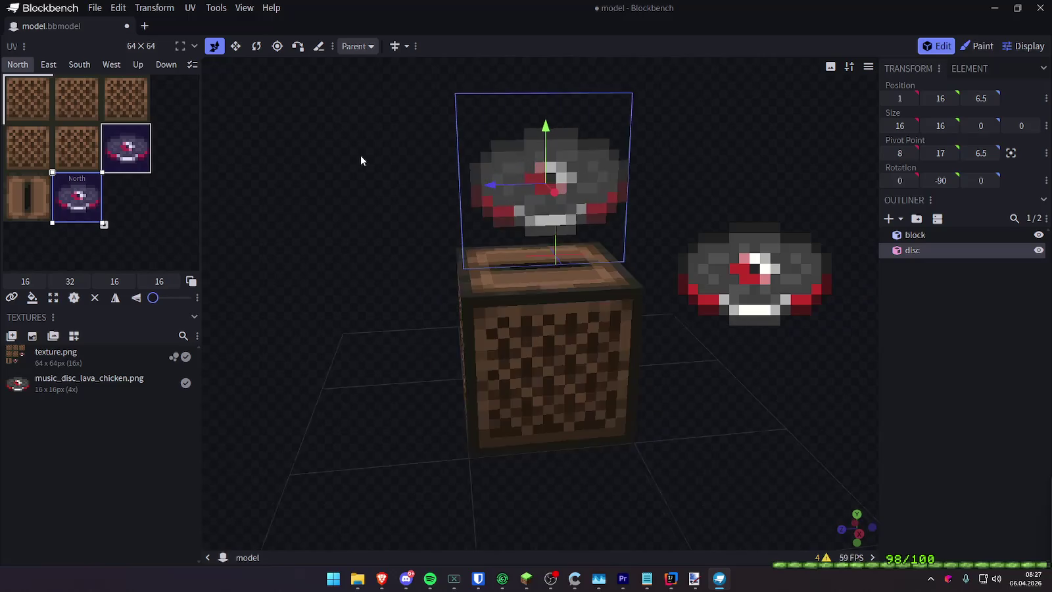
mouse_move(541, 135)
left_mouse_down()
mouse_move(548, 176)
mouse_move(568, 204)
mouse_move(624, 191)
mouse_move(614, 196)
left_mouse_up()
left_click_drag(513, 256, 500, 259)
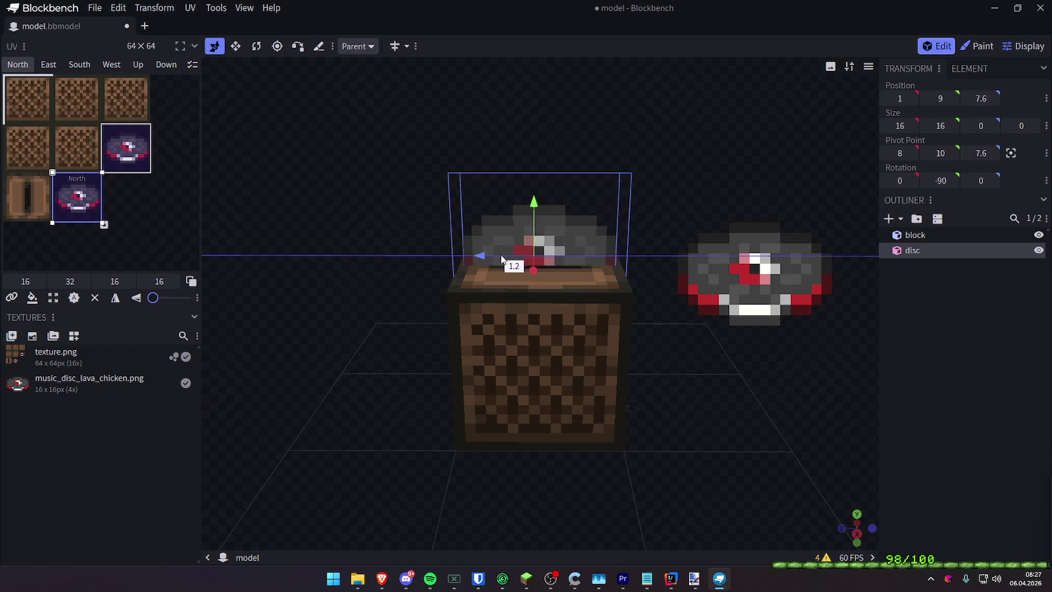
left_click_drag(500, 259, 509, 255)
scroll(548, 283, "up", 2)
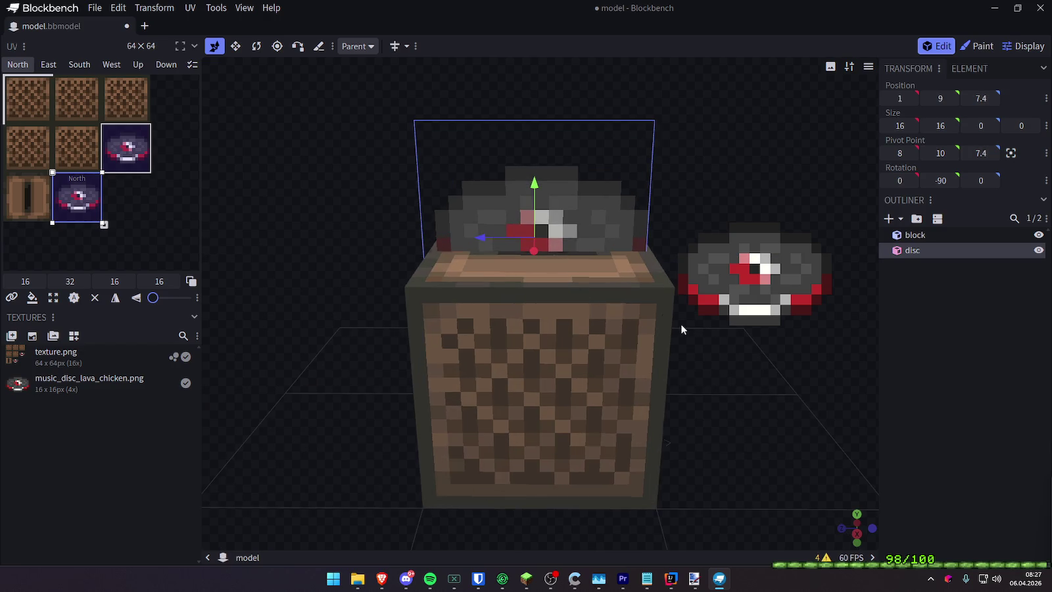
Shrink the disc to 8×8 and move it up and along Z into the jukebox top slot
scroll(664, 328, "down", 2)
left_click(236, 48)
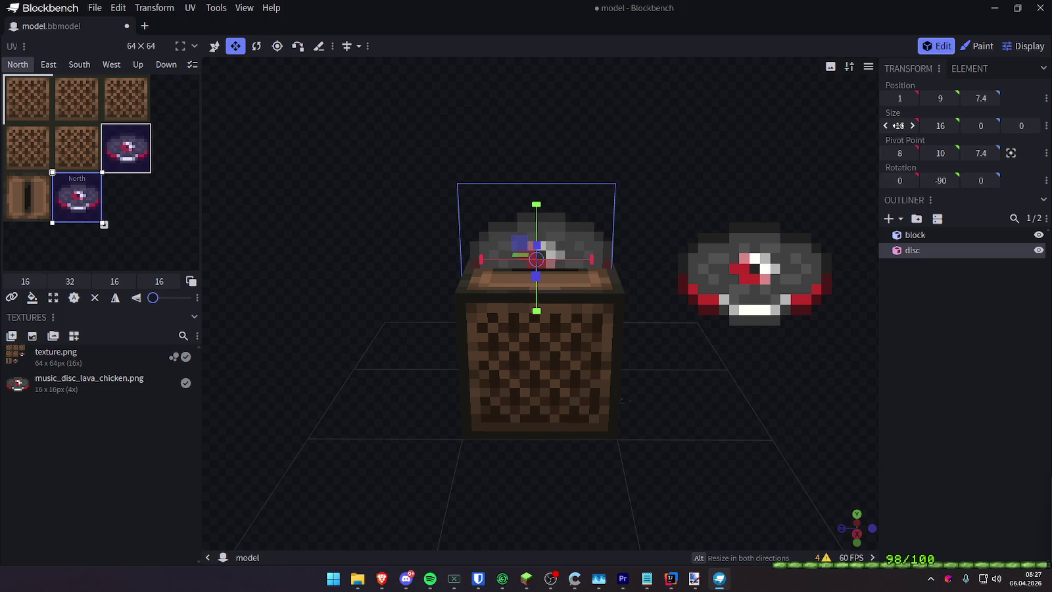
type("8")
left_click(936, 125)
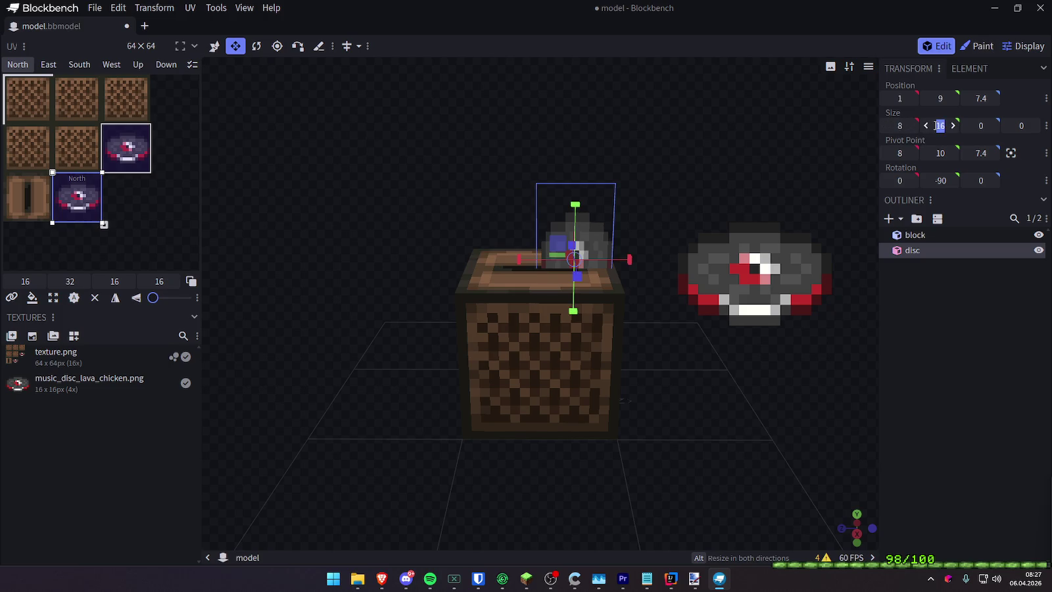
type("8")
key("Return")
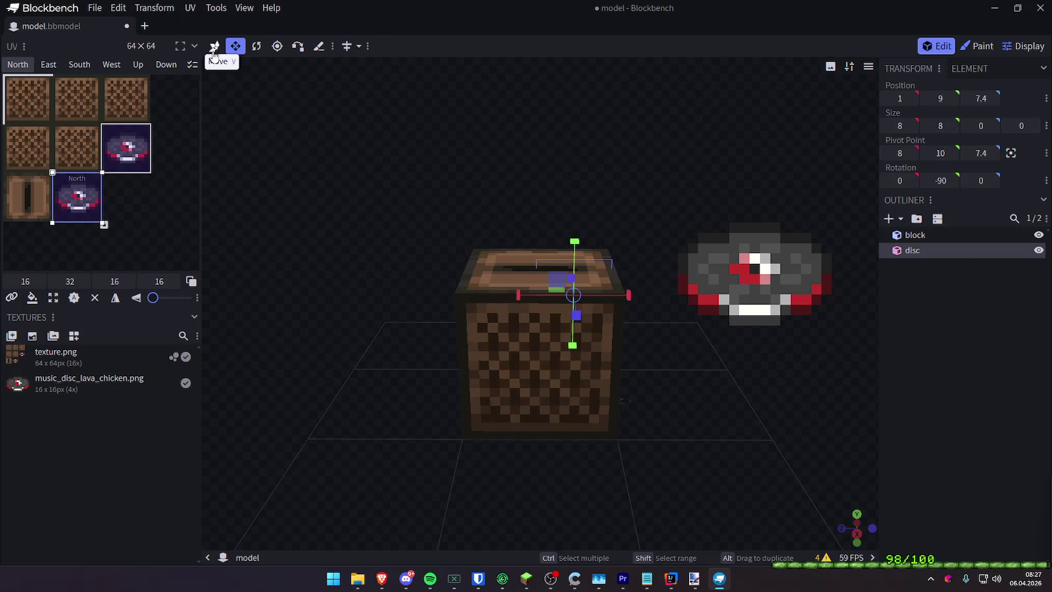
left_click(213, 46)
mouse_move(573, 243)
left_mouse_down()
mouse_move(571, 205)
mouse_move(571, 214)
left_mouse_up()
left_click_drag(521, 257, 495, 265)
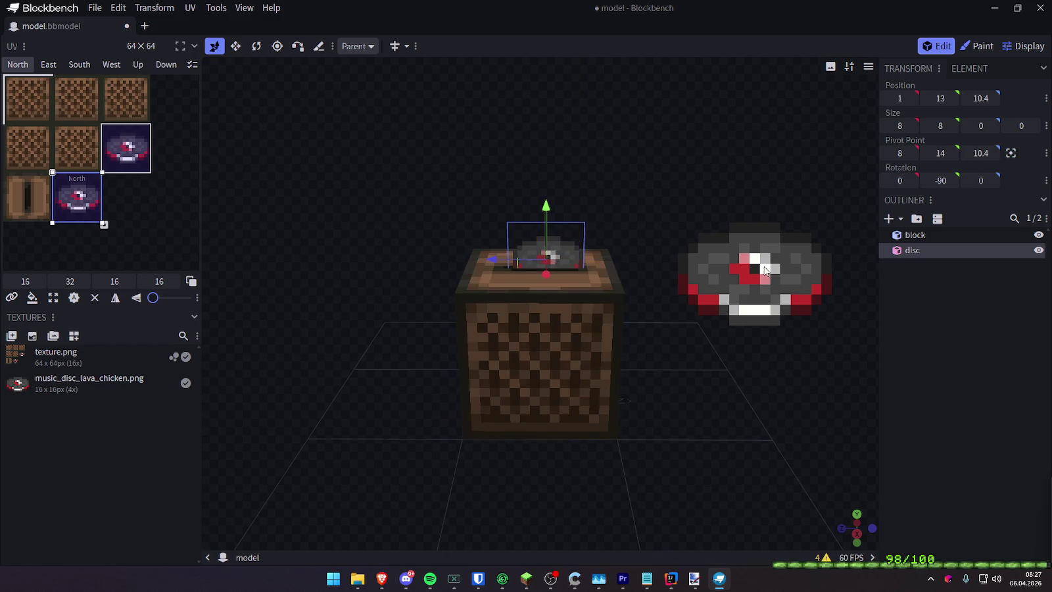
Delete the floating disc reference image, then orbit to check the disc in its slot
left_click(757, 275)
key("Delete")
left_click(540, 149)
left_click_drag(735, 237, 652, 230)
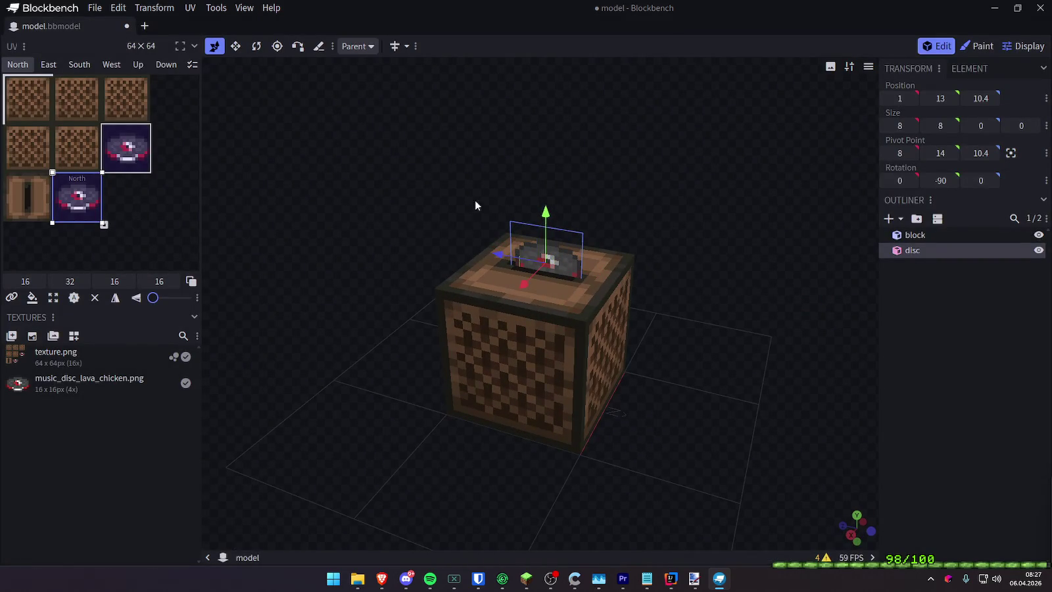
left_click(941, 283)
left_click_drag(726, 228, 517, 266)
left_click(572, 263)
left_click_drag(601, 261, 665, 227)
mouse_move(793, 224)
left_mouse_down()
mouse_move(711, 201)
mouse_move(779, 191)
mouse_move(670, 217)
mouse_move(765, 216)
mouse_move(688, 183)
mouse_move(742, 172)
mouse_move(724, 164)
mouse_move(762, 173)
mouse_move(798, 159)
mouse_move(838, 181)
mouse_move(789, 186)
mouse_move(772, 169)
mouse_move(875, 178)
left_mouse_up()
scroll(710, 199, "up", 3)
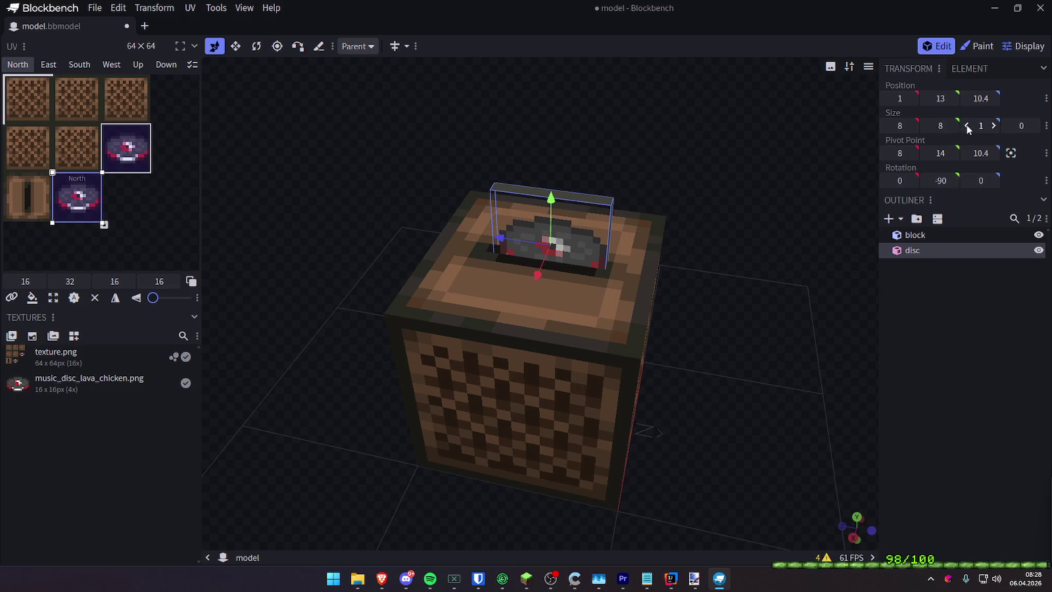
Orbit and zoom around the jukebox to inspect the disc sitting in its slot
mouse_move(822, 171)
left_mouse_down()
mouse_move(770, 183)
mouse_move(787, 169)
mouse_move(726, 198)
mouse_move(656, 197)
mouse_move(695, 195)
mouse_move(674, 202)
left_mouse_up()
scroll(690, 206, "down", 3)
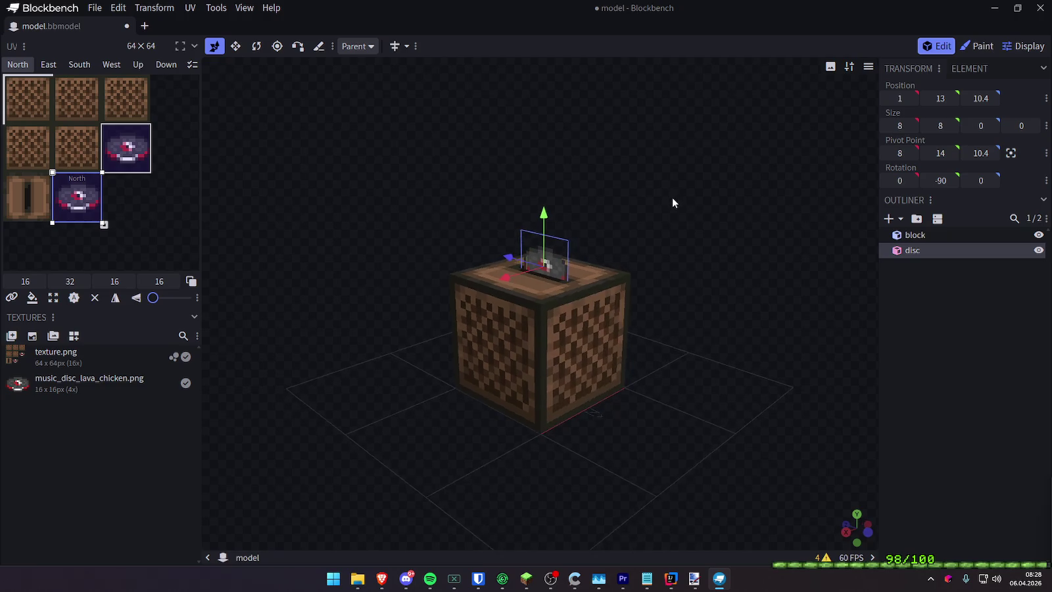
scroll(674, 202, "up", 2)
mouse_move(647, 242)
left_mouse_down()
mouse_move(667, 233)
mouse_move(714, 249)
mouse_move(580, 231)
left_mouse_up()
scroll(699, 239, "up", 1)
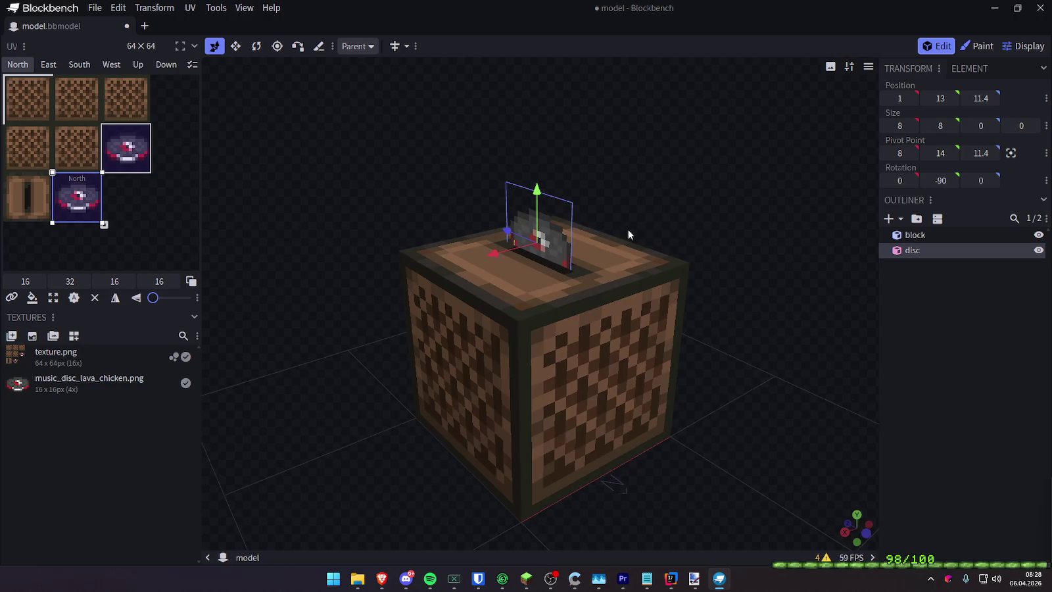
left_click(838, 327)
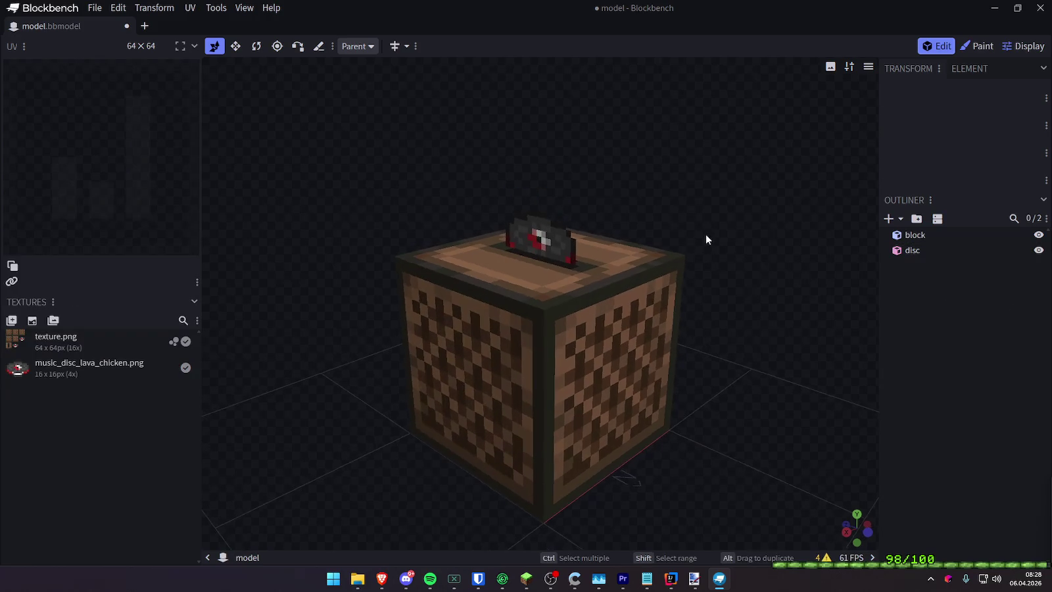
scroll(697, 243, "down", 3)
left_click_drag(694, 255, 701, 259)
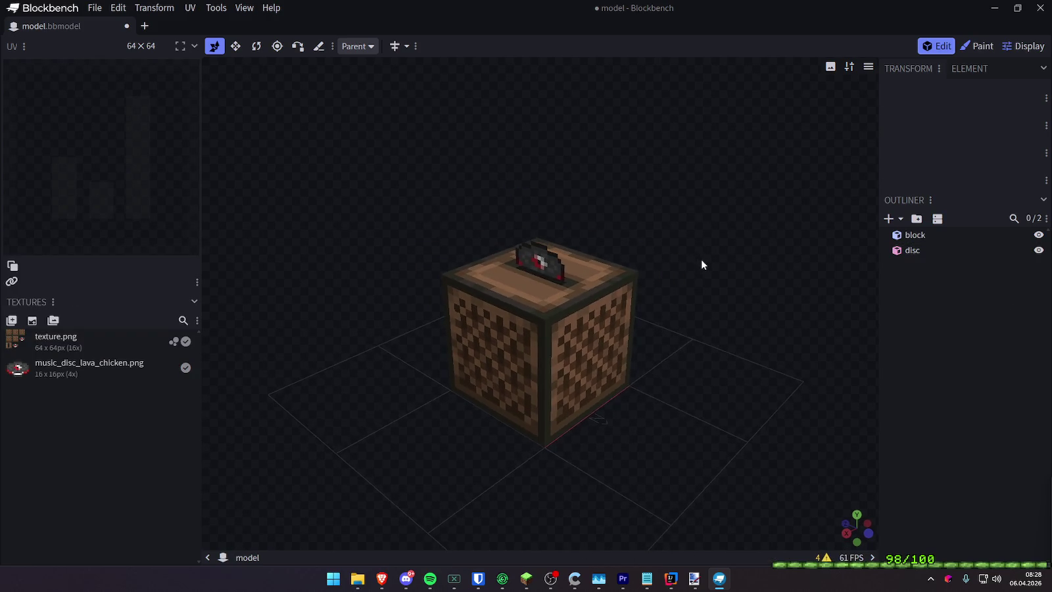
scroll(703, 260, "up", 2)
Enlarge the disc to 10×10 and add a new small 2×2×2 cube element
left_click(910, 250)
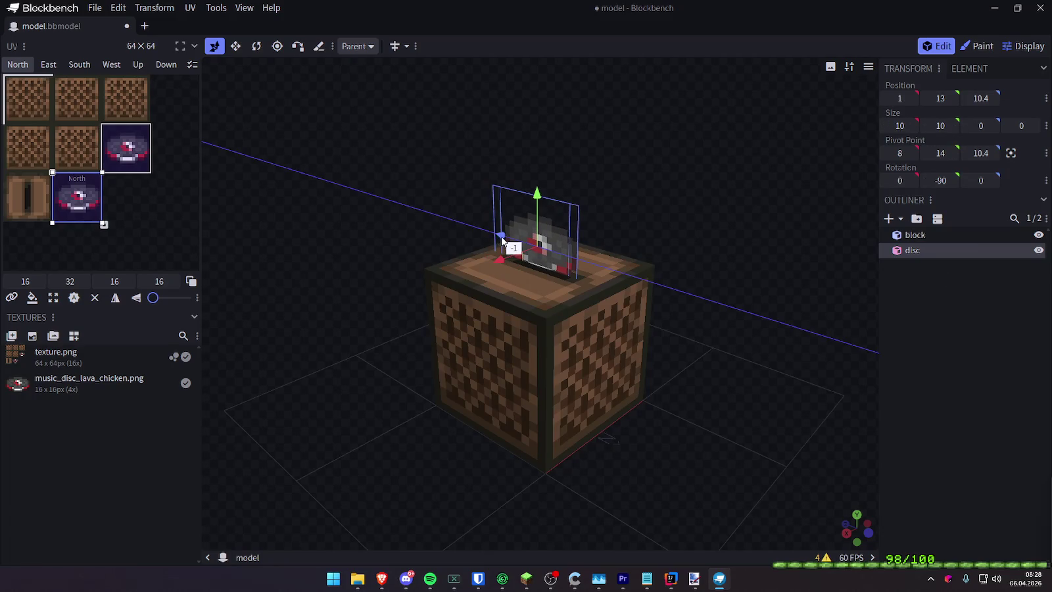
left_click(908, 302)
left_click_drag(757, 249, 760, 254)
scroll(762, 244, "down", 2)
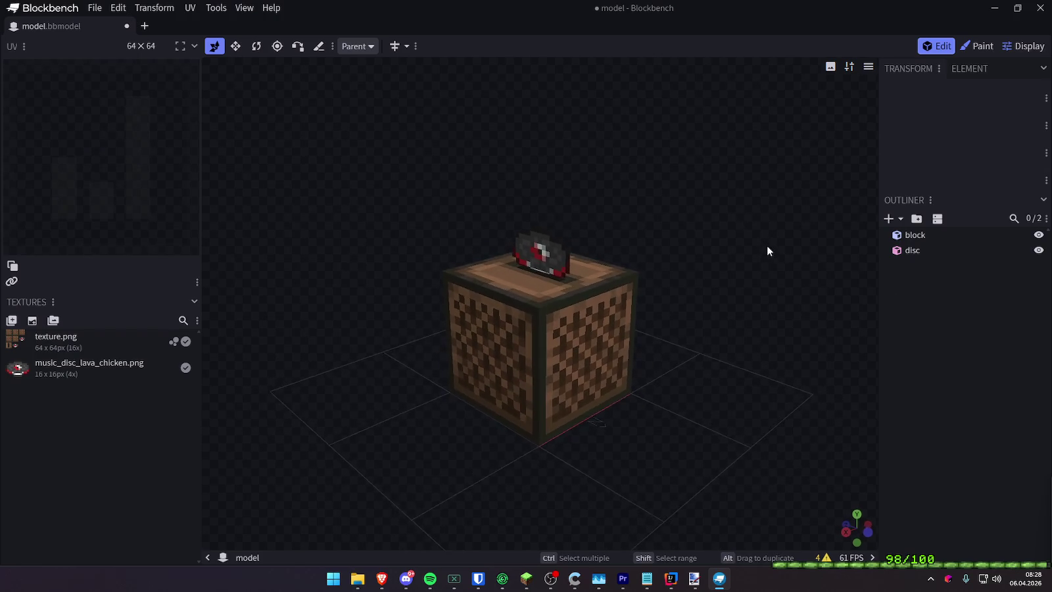
scroll(570, 262, "up", 5)
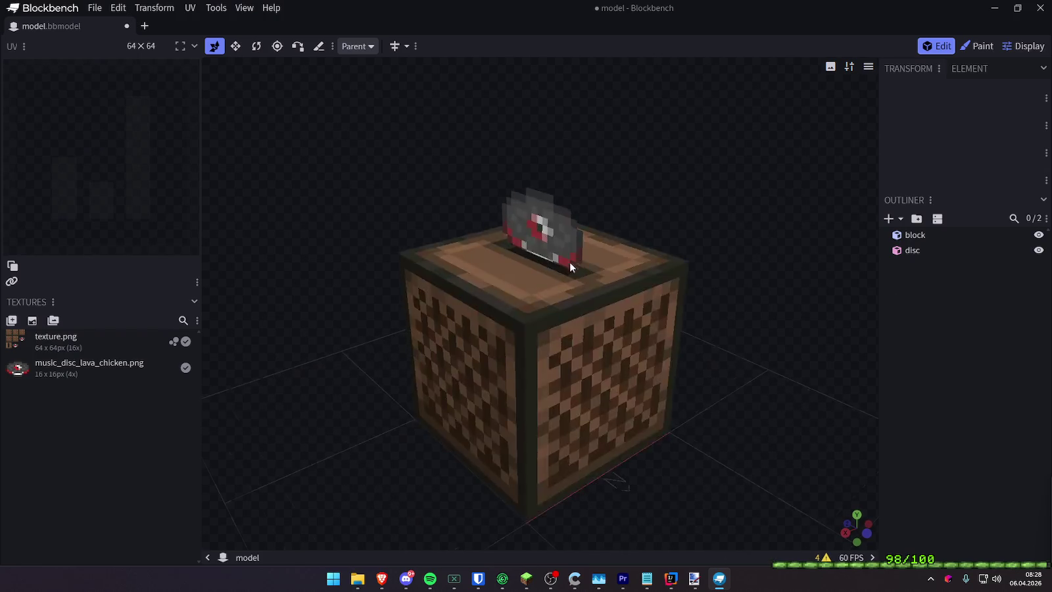
left_click_drag(569, 261, 691, 201)
mouse_move(564, 258)
left_mouse_down()
mouse_move(852, 176)
mouse_move(827, 198)
mouse_move(940, 248)
left_mouse_up()
left_click(890, 220)
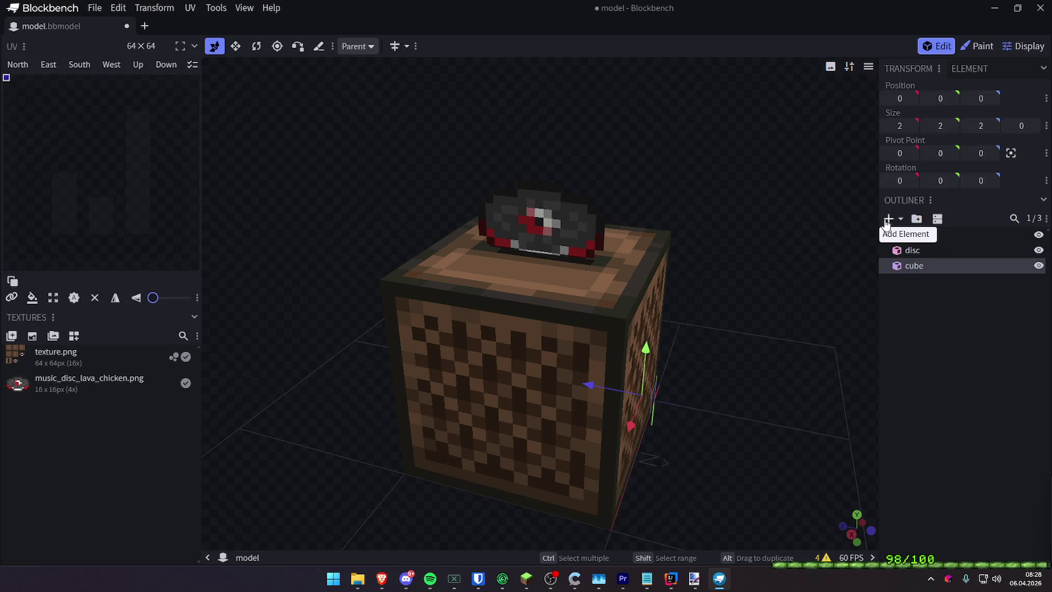
Raise the new cube onto the jukebox top at Z 4, and shift the disc's pivot along Z
mouse_move(644, 374)
left_mouse_down()
mouse_move(652, 223)
mouse_move(821, 249)
mouse_move(639, 244)
mouse_move(603, 261)
mouse_move(616, 240)
mouse_move(602, 232)
mouse_move(505, 312)
mouse_move(777, 260)
mouse_move(533, 226)
left_mouse_up()
mouse_move(704, 194)
left_mouse_down()
mouse_move(664, 171)
mouse_move(717, 192)
mouse_move(706, 191)
left_mouse_up()
left_click(913, 253)
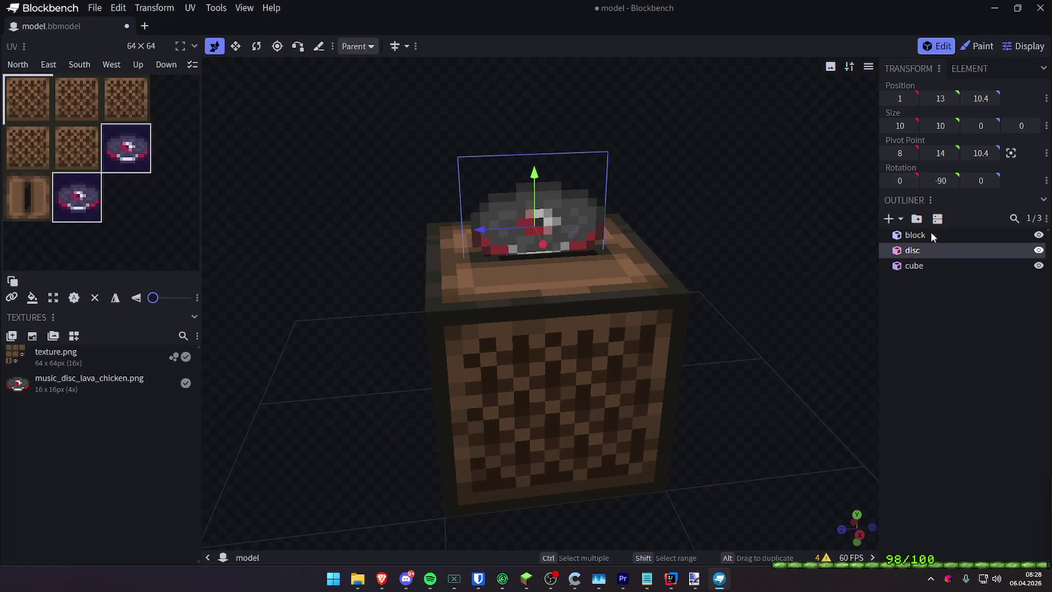
left_click(980, 153)
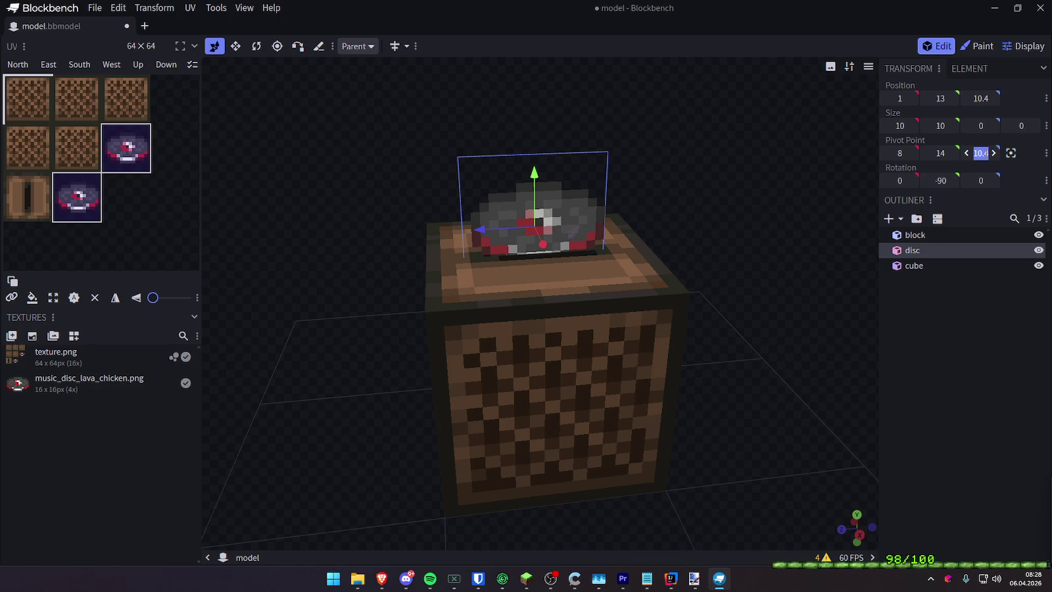
left_click_drag(980, 154, 986, 152)
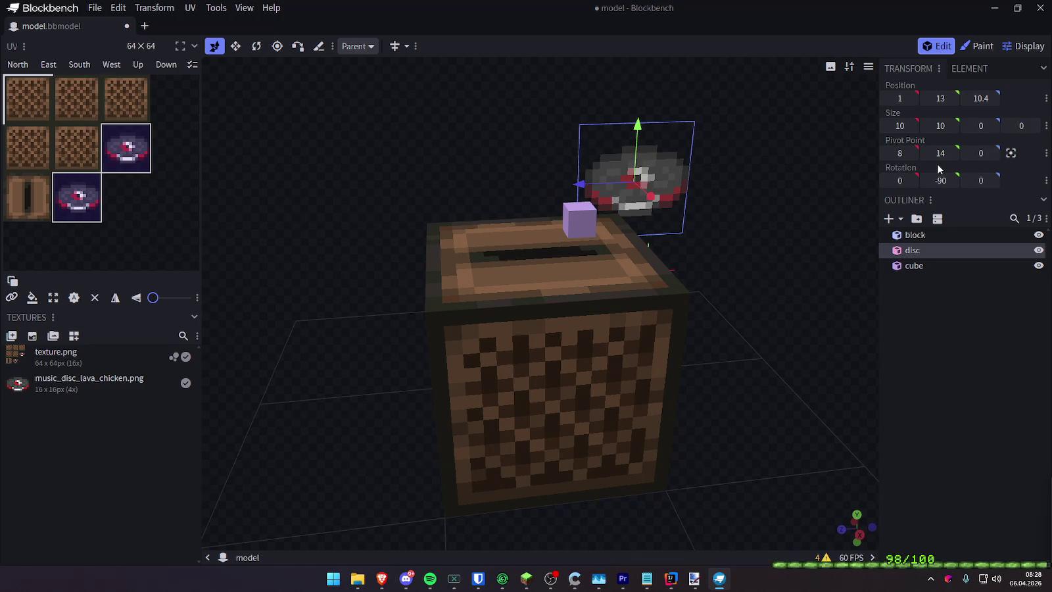
Reset the disc's Y and Z to 0, then stand it above the slot at 3, 14, 8
left_click(922, 103)
type("0")
left_click(981, 99)
type("0")
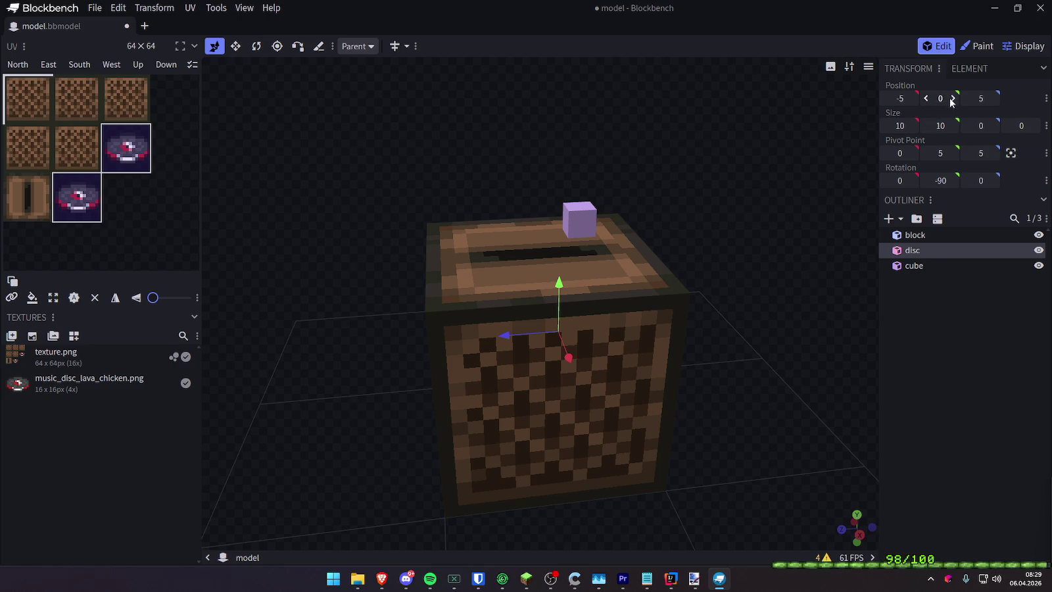
left_click_drag(562, 297, 563, 145)
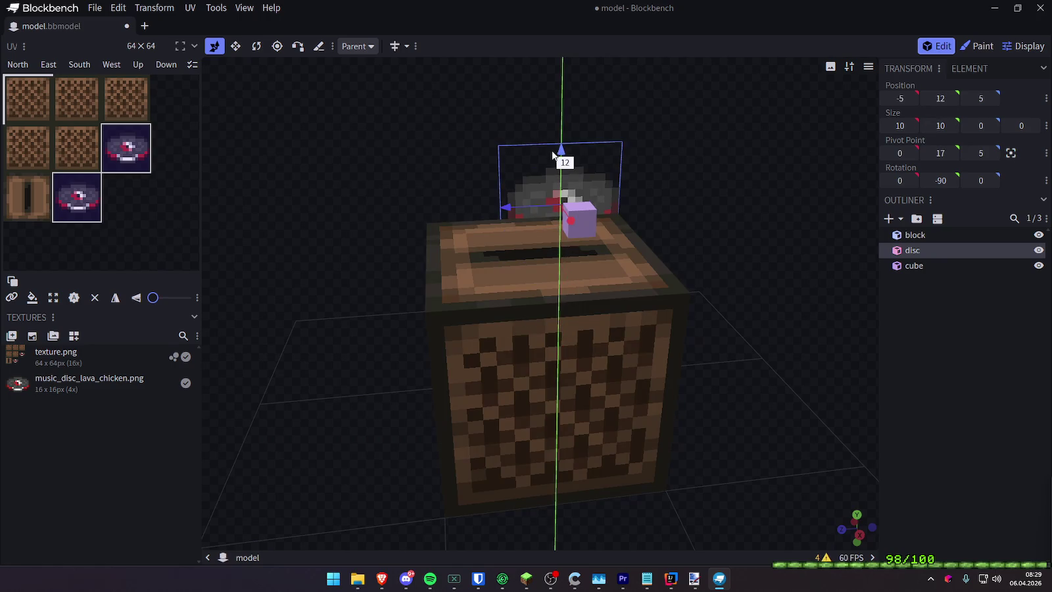
mouse_move(498, 184)
left_mouse_down()
mouse_move(472, 183)
mouse_move(604, 239)
mouse_move(486, 242)
left_mouse_up()
left_click(497, 245)
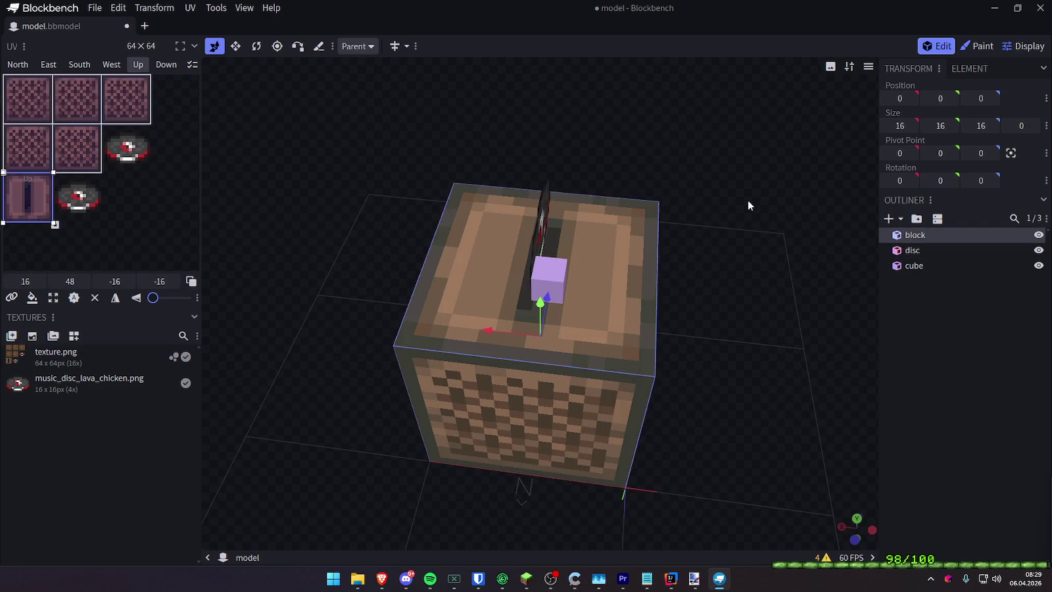
mouse_move(715, 199)
left_mouse_down()
mouse_move(658, 276)
mouse_move(848, 103)
mouse_move(779, 187)
left_mouse_up()
left_click(577, 303)
left_click(521, 194)
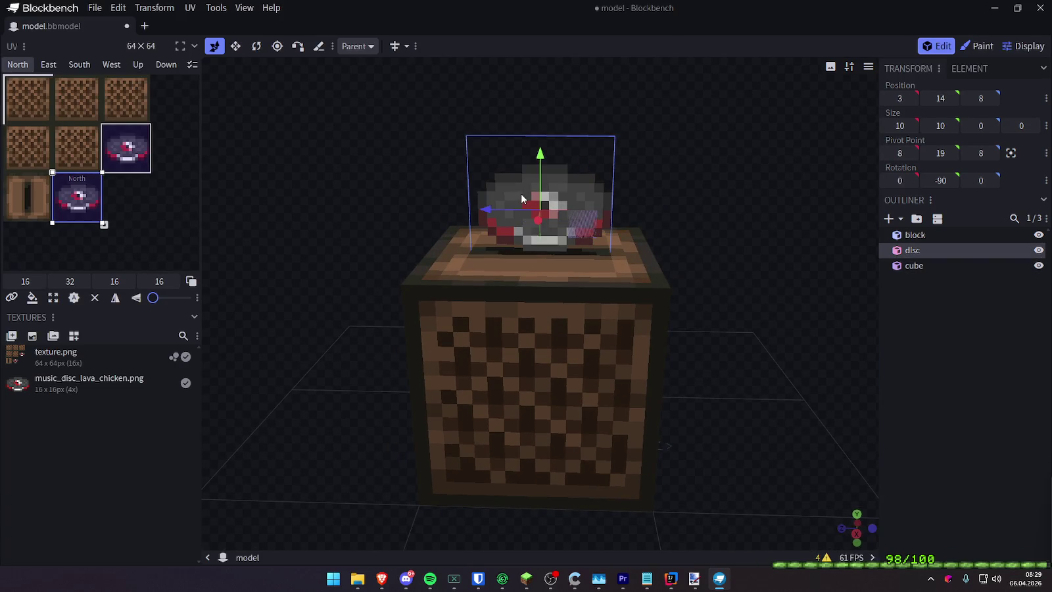
Select the small cube, orbiting to view it against the disc
left_click_drag(736, 216, 545, 244)
left_click(545, 244)
mouse_move(675, 200)
left_mouse_down()
mouse_move(450, 198)
mouse_move(624, 212)
mouse_move(684, 182)
mouse_move(579, 191)
mouse_move(527, 181)
mouse_move(847, 186)
mouse_move(589, 186)
mouse_move(589, 159)
left_mouse_up()
mouse_move(670, 152)
left_mouse_down()
mouse_move(616, 139)
mouse_move(673, 157)
mouse_move(628, 164)
left_mouse_up()
left_click_drag(687, 184, 592, 196)
left_click(517, 221)
mouse_move(517, 220)
left_mouse_down()
mouse_move(681, 167)
mouse_move(573, 175)
mouse_move(518, 221)
mouse_move(647, 178)
mouse_move(410, 190)
mouse_move(498, 222)
left_mouse_up()
left_click(498, 221)
mouse_move(713, 183)
left_mouse_down()
mouse_move(684, 197)
mouse_move(247, 58)
left_mouse_up()
Stretch the cube along Z and trim it into a 1×2×6.75 bar across the disc's top edge
mouse_move(545, 219)
left_mouse_down()
mouse_move(627, 241)
mouse_move(468, 201)
left_mouse_up()
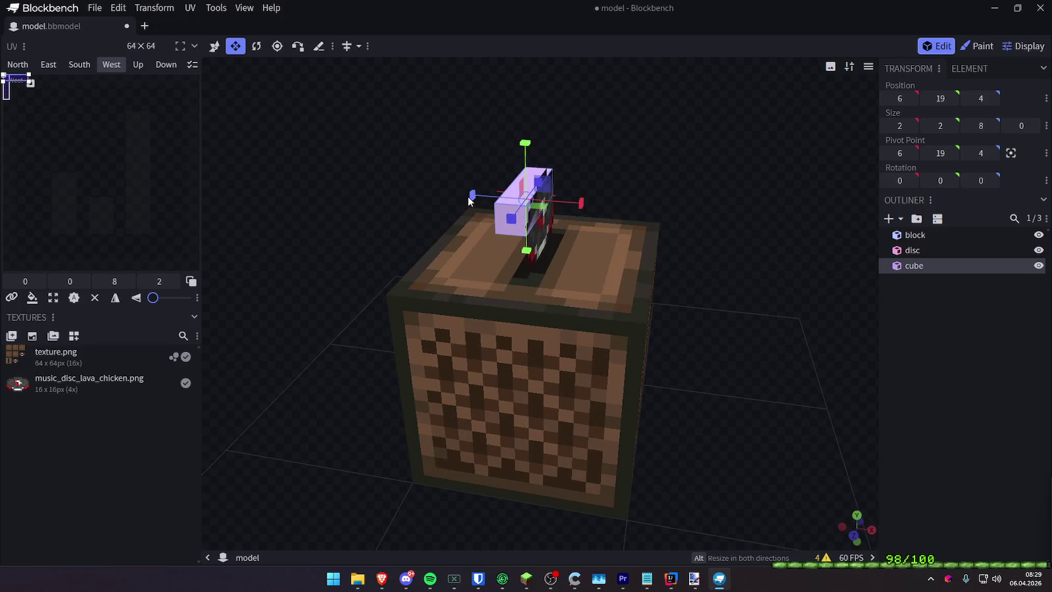
mouse_move(642, 164)
left_mouse_down()
mouse_move(793, 159)
mouse_move(801, 216)
mouse_move(491, 165)
mouse_move(503, 147)
mouse_move(488, 158)
mouse_move(502, 153)
mouse_move(488, 195)
left_mouse_up()
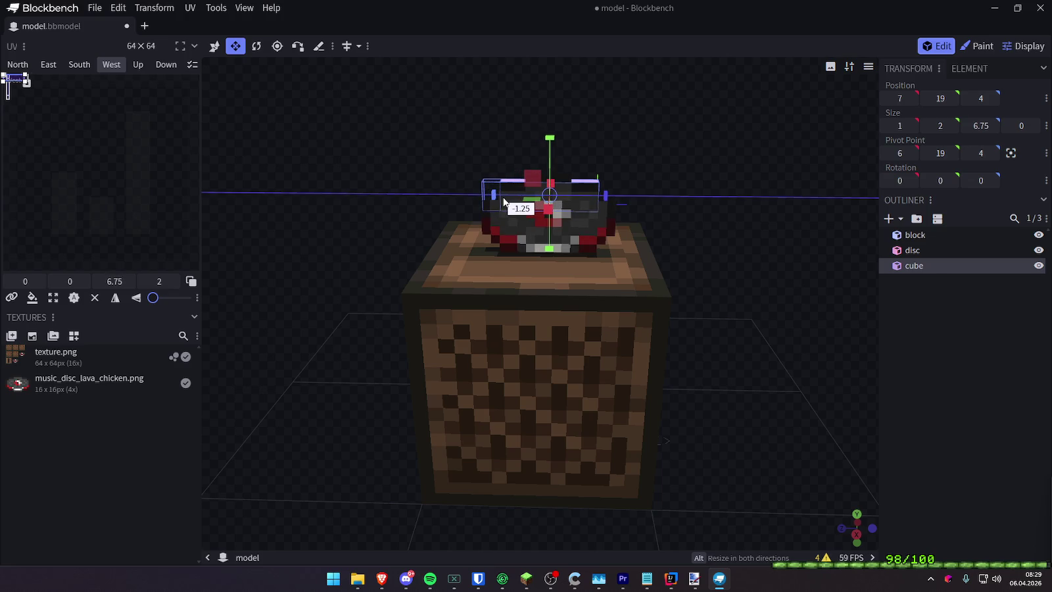
mouse_move(504, 201)
left_mouse_down()
mouse_move(655, 153)
mouse_move(681, 129)
mouse_move(789, 176)
mouse_move(789, 132)
mouse_move(789, 204)
mouse_move(596, 181)
mouse_move(643, 126)
mouse_move(785, 224)
mouse_move(617, 223)
mouse_move(215, 52)
left_mouse_up()
mouse_move(637, 179)
left_mouse_down()
mouse_move(810, 160)
mouse_move(847, 150)
mouse_move(849, 134)
mouse_move(830, 204)
mouse_move(784, 166)
mouse_move(483, 203)
left_mouse_up()
left_click(588, 188)
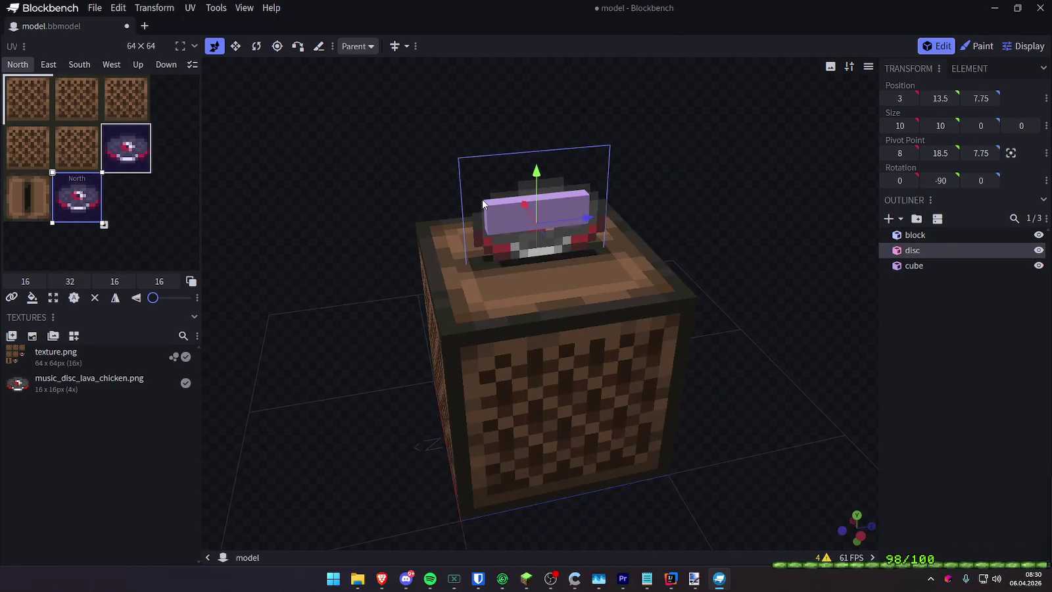
left_click(531, 218)
left_click(920, 290)
right_click(926, 292)
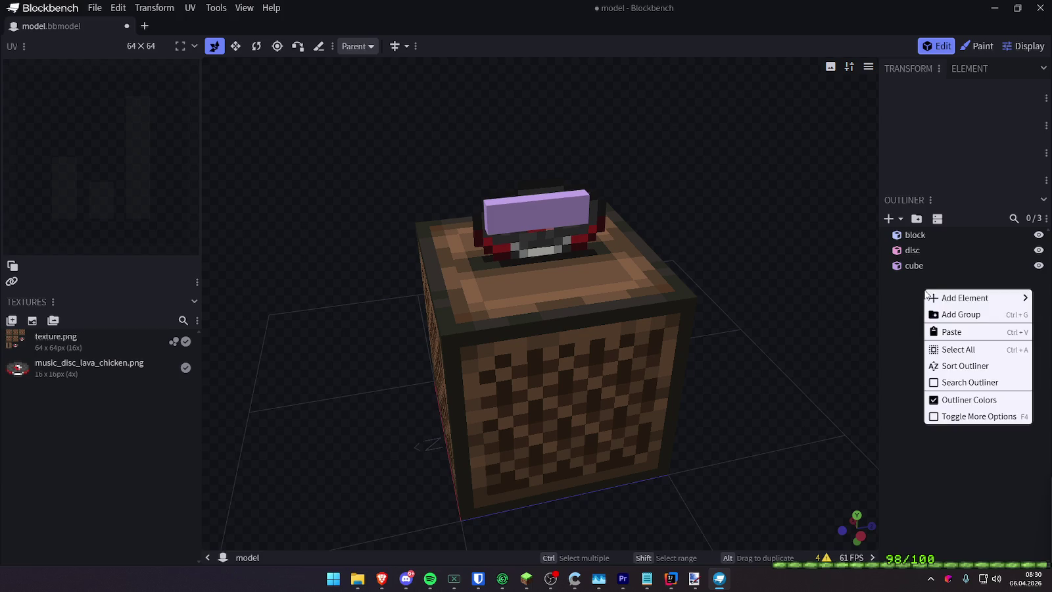
Add a group named disc and place the bar cube inside it
left_click(938, 315)
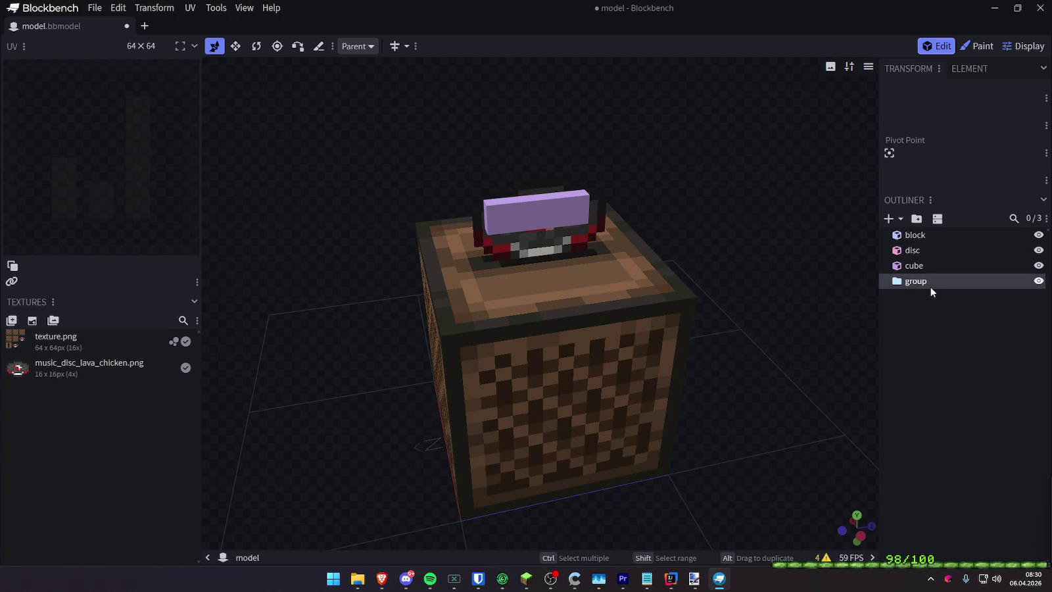
type("disc")
left_click(960, 336)
left_click(922, 279)
left_click(919, 271)
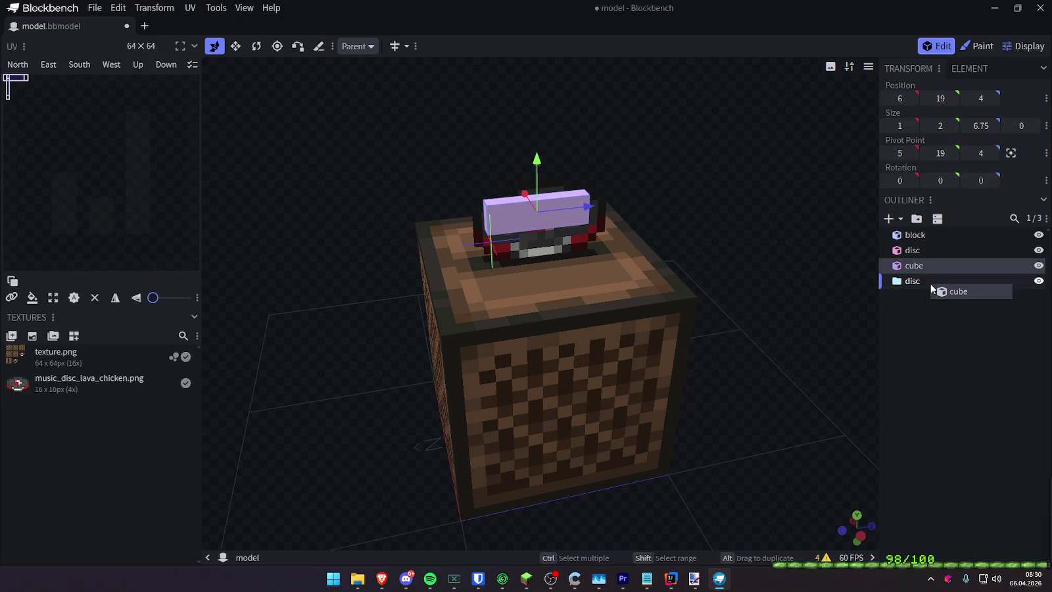
left_click(668, 318)
left_click(555, 219)
Shift the bar cube one unit along Z to position 5
mouse_move(643, 195)
left_mouse_down()
mouse_move(681, 163)
mouse_move(664, 178)
mouse_move(274, 185)
mouse_move(341, 176)
mouse_move(392, 203)
mouse_move(615, 190)
mouse_move(663, 212)
mouse_move(672, 258)
mouse_move(671, 216)
mouse_move(524, 231)
mouse_move(369, 204)
mouse_move(275, 235)
mouse_move(186, 246)
mouse_move(110, 238)
mouse_move(261, 261)
mouse_move(338, 224)
mouse_move(234, 240)
mouse_move(347, 206)
mouse_move(347, 218)
mouse_move(218, 191)
mouse_move(4, 218)
mouse_move(424, 238)
left_mouse_up()
left_click_drag(588, 211, 600, 212)
mouse_move(668, 162)
left_mouse_down()
mouse_move(661, 143)
mouse_move(665, 162)
left_mouse_up()
left_click(930, 321)
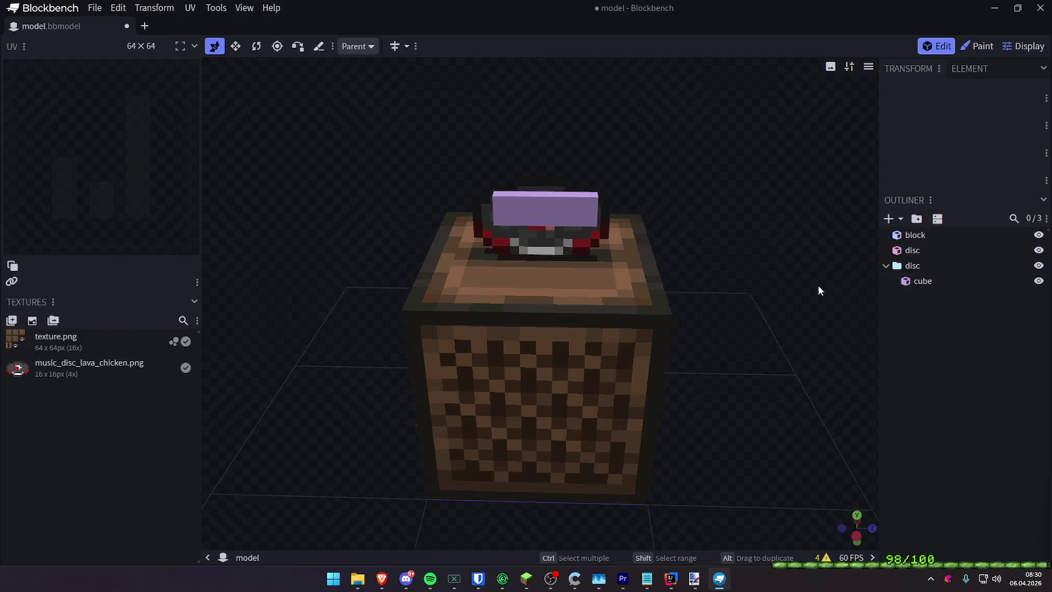
left_click_drag(818, 284, 828, 265)
left_click(524, 198)
left_click_drag(723, 197, 739, 241)
key("ctrl+v")
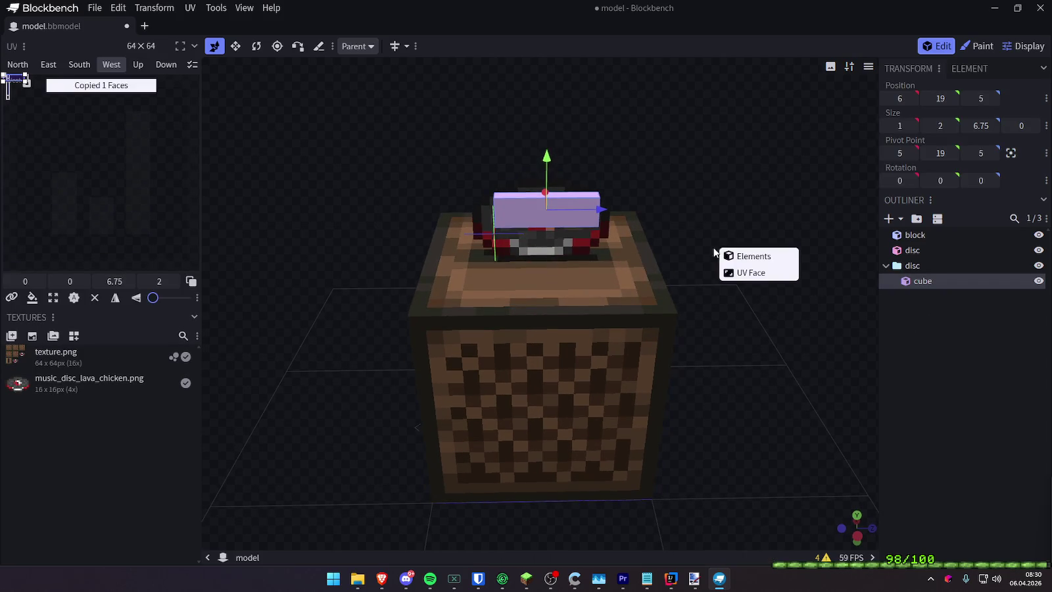
Paste a copy of the bar and raise it one unit above the original
left_click(742, 260)
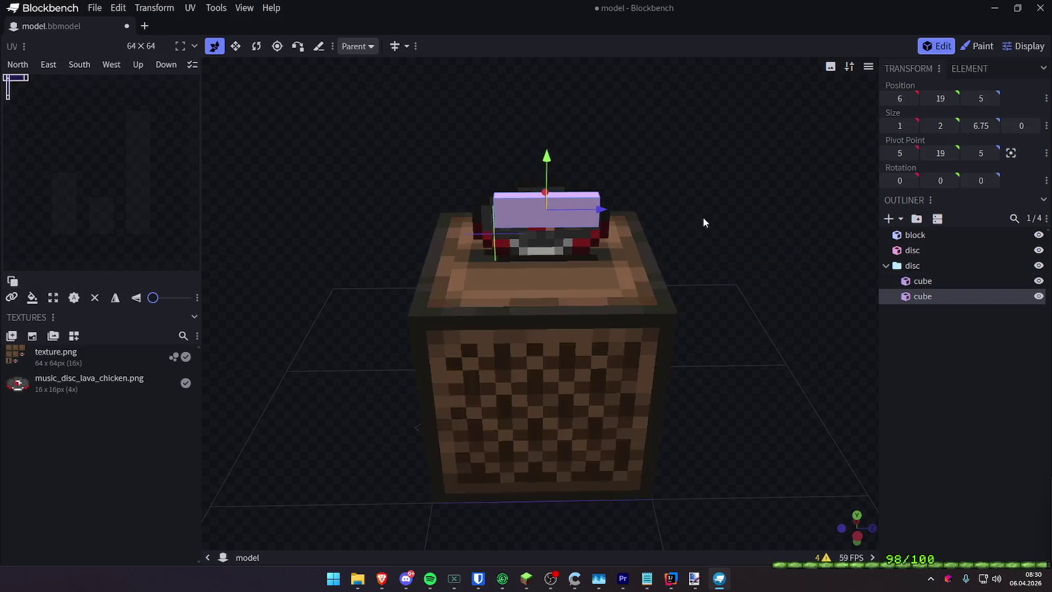
left_click_drag(702, 221, 631, 197)
left_click_drag(544, 163, 548, 148)
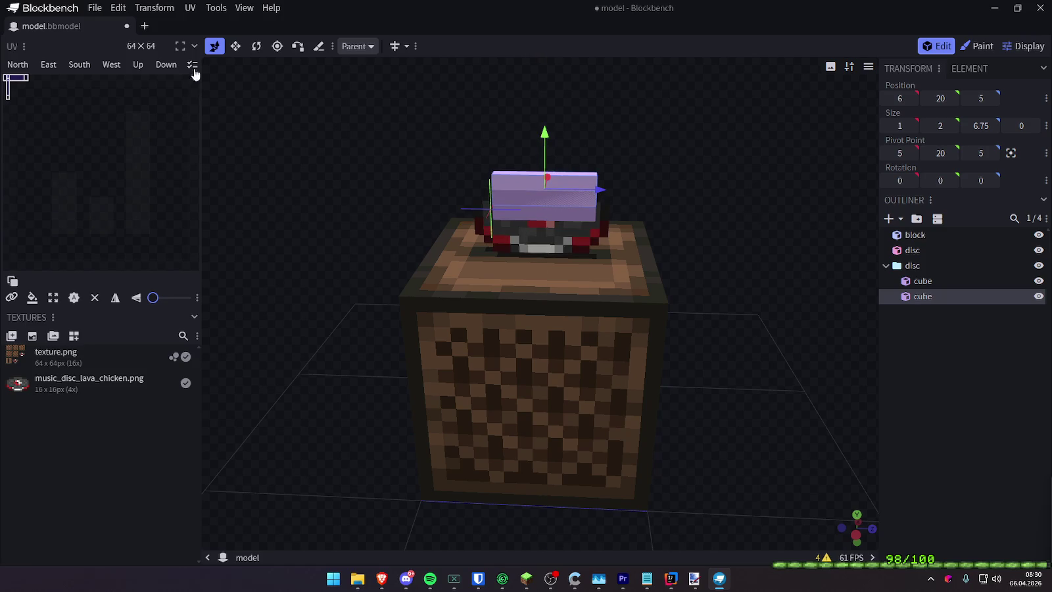
left_click(232, 48)
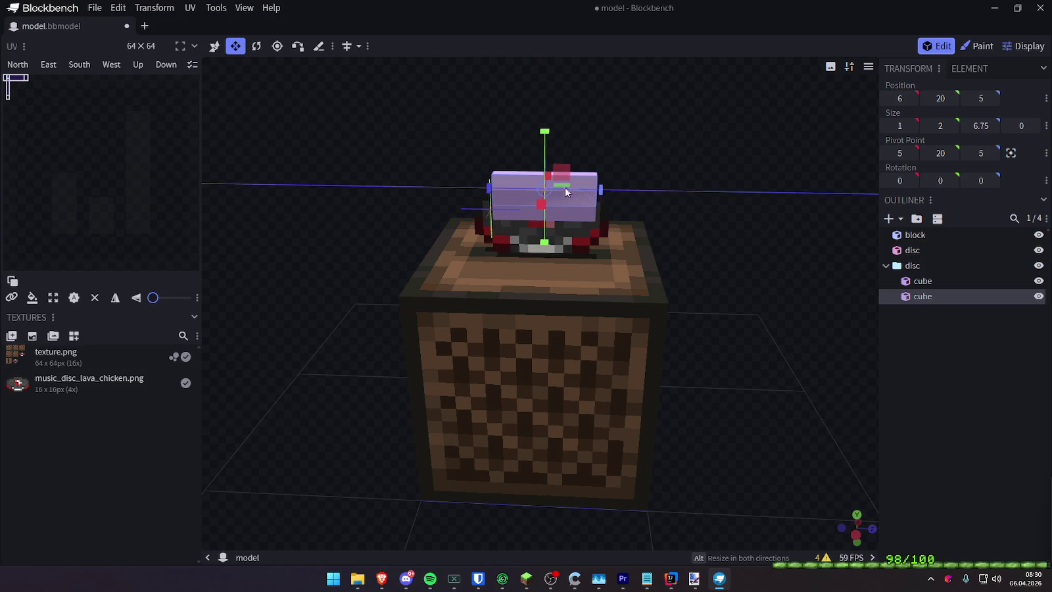
scroll(776, 103, "up", 5)
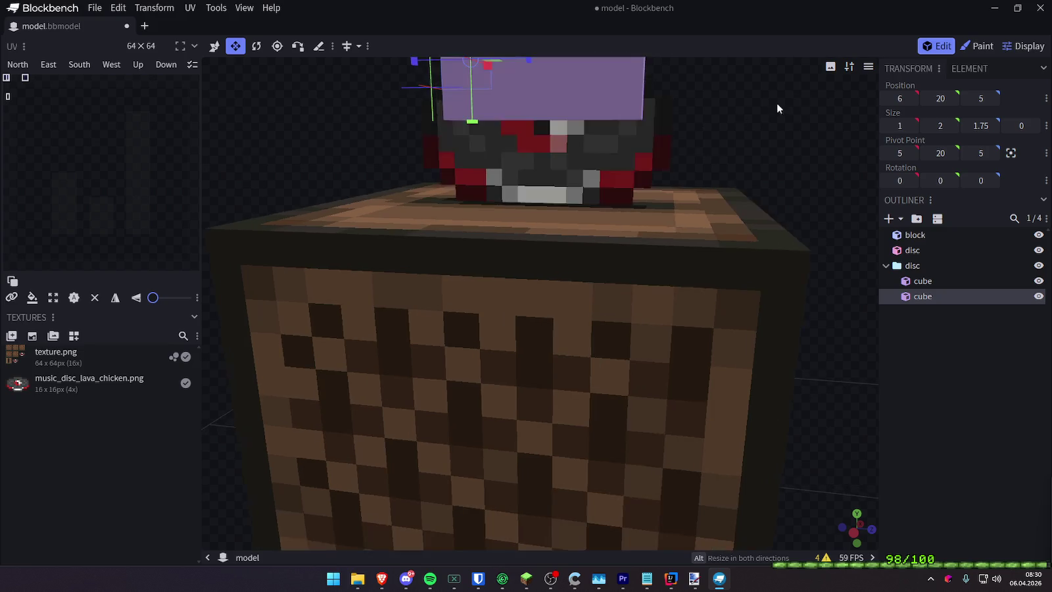
mouse_move(809, 113)
left_mouse_down()
mouse_move(785, 297)
mouse_move(674, 236)
mouse_move(759, 222)
mouse_move(772, 202)
left_mouse_up()
left_click(674, 236)
Resize the upper cube to height 1 and length 2.75, forming a shorter step
left_click(922, 296)
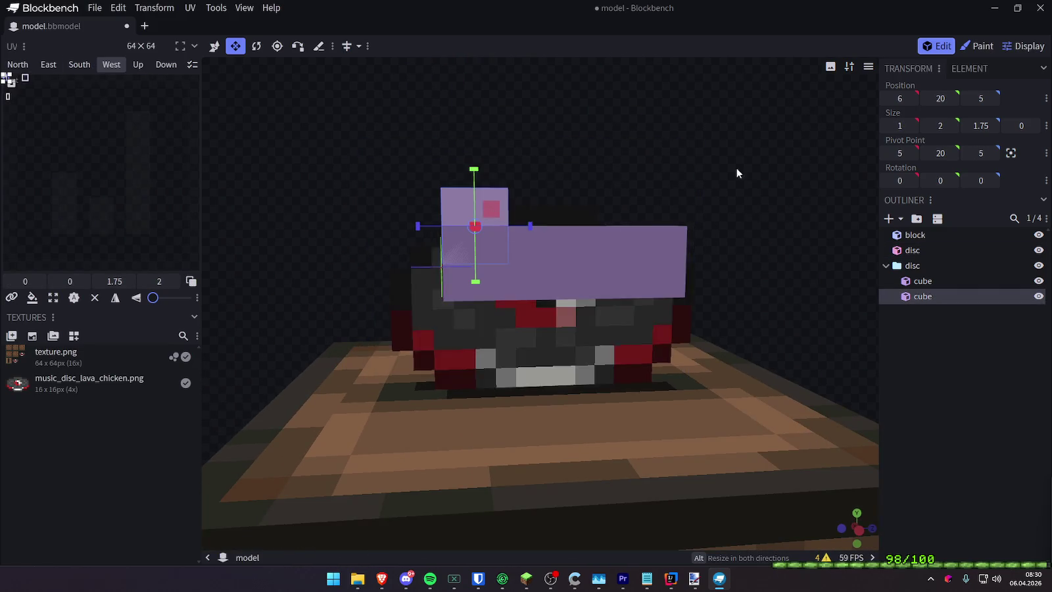
left_click_drag(451, 289, 447, 263)
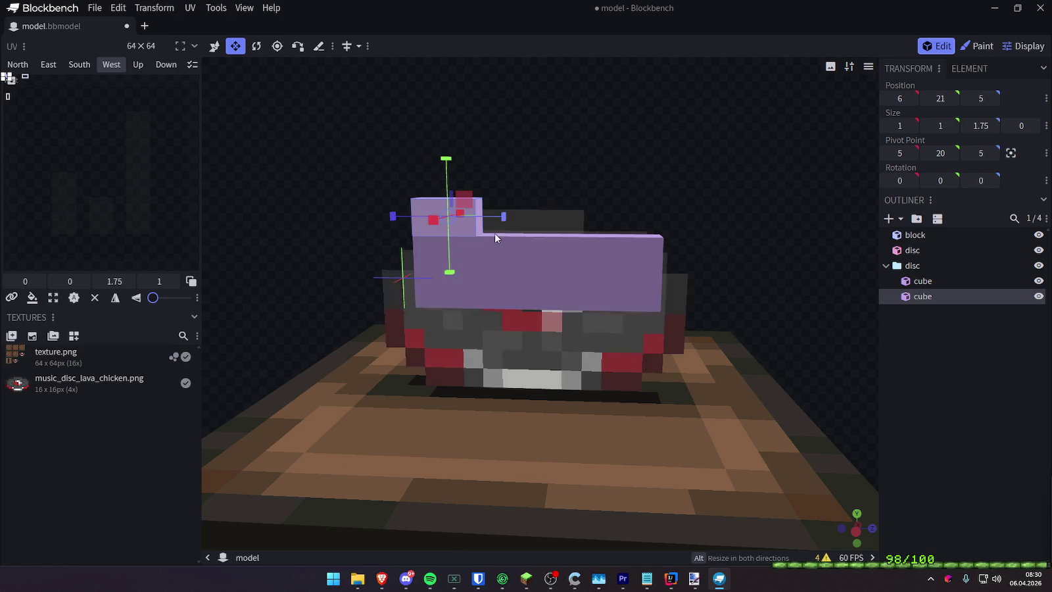
left_click_drag(578, 217, 597, 209)
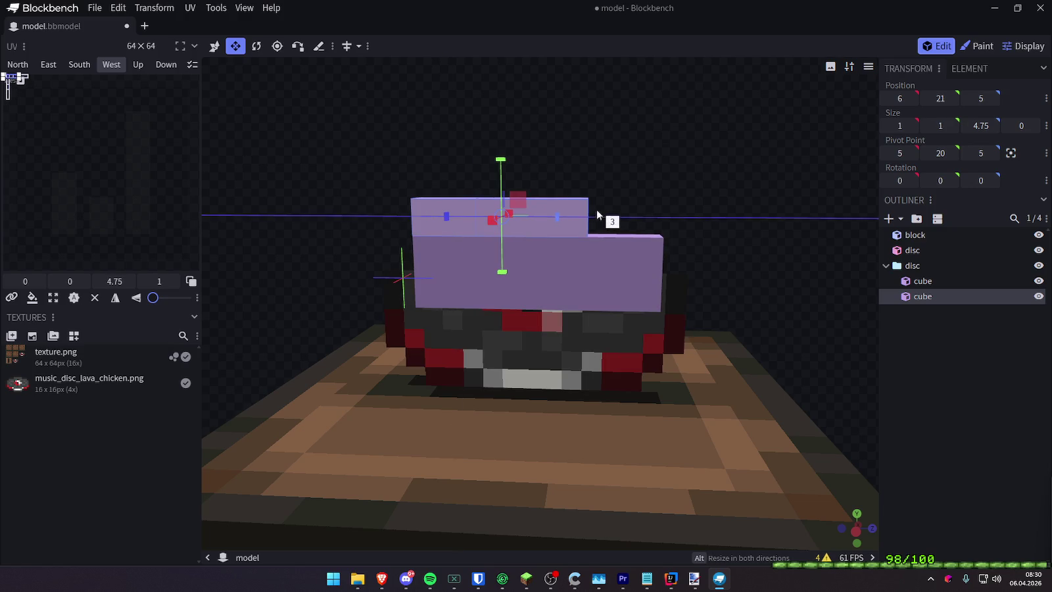
left_click(622, 152)
left_click(428, 222)
left_click_drag(447, 216, 483, 216)
mouse_move(610, 191)
left_mouse_down()
mouse_move(791, 258)
mouse_move(776, 217)
mouse_move(471, 242)
mouse_move(493, 249)
left_mouse_up()
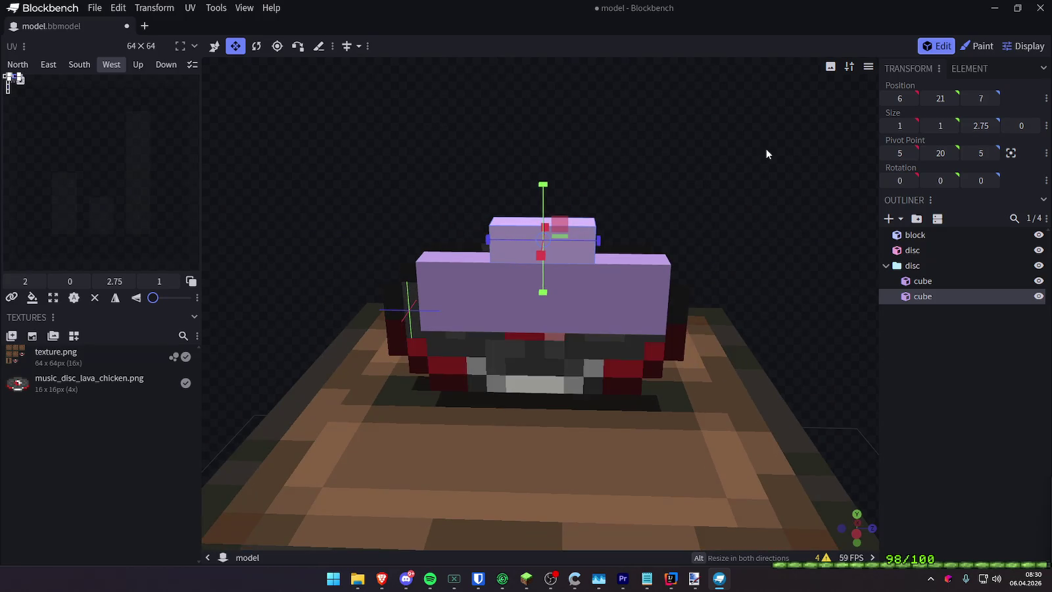
mouse_move(764, 157)
left_mouse_down()
mouse_move(617, 201)
mouse_move(499, 258)
left_mouse_up()
Orbit around the disc to check the stepped cubes from side and front views
left_click(470, 302)
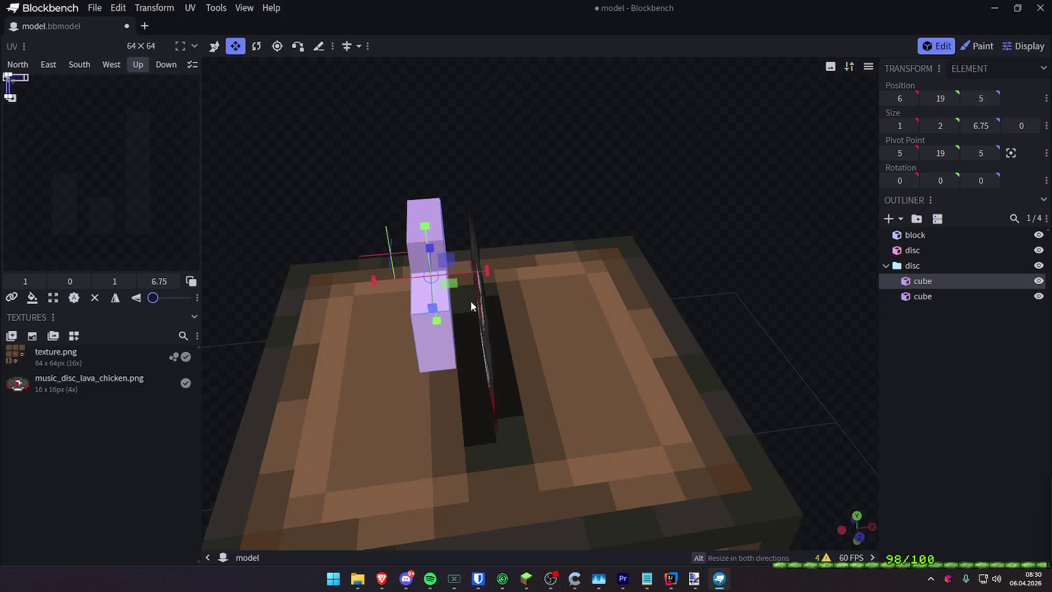
mouse_move(718, 249)
left_mouse_down()
mouse_move(389, 284)
mouse_move(397, 283)
left_mouse_up()
mouse_move(630, 233)
left_mouse_down()
mouse_move(751, 209)
mouse_move(781, 247)
mouse_move(728, 220)
mouse_move(763, 185)
mouse_move(726, 173)
mouse_move(793, 179)
mouse_move(781, 158)
mouse_move(792, 166)
left_mouse_up()
left_click(614, 264)
left_click_drag(802, 257, 755, 247)
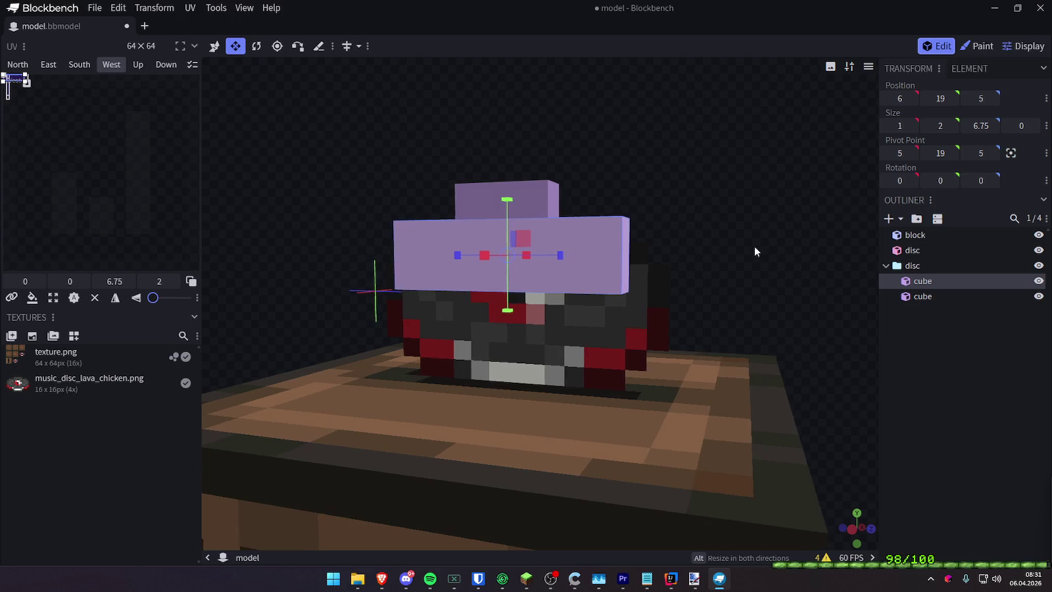
left_click(514, 195)
Duplicate the top cube, slide it along the disc, and set its length to 1
key("ctrl+c")
key("ctrl+v")
left_click(545, 227)
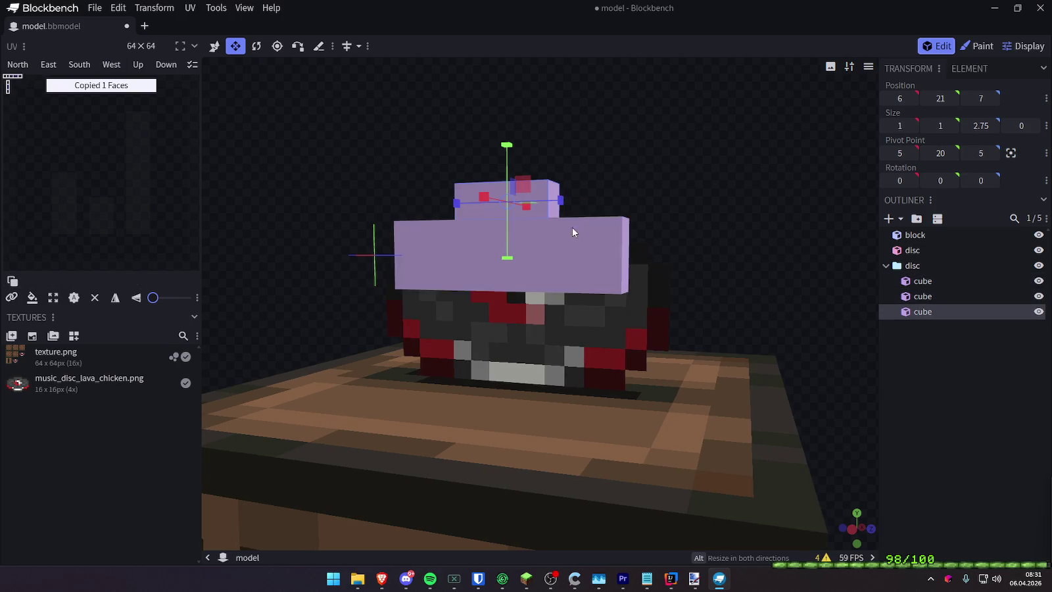
left_click(215, 46)
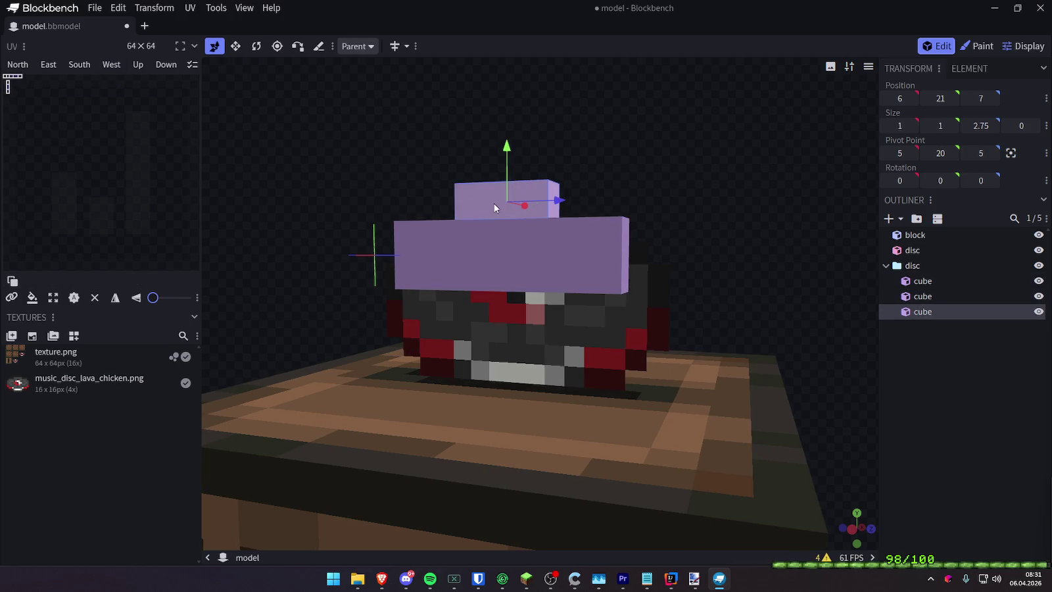
mouse_move(551, 197)
left_mouse_down()
mouse_move(654, 206)
mouse_move(669, 218)
mouse_move(799, 178)
mouse_move(766, 166)
mouse_move(795, 179)
mouse_move(768, 169)
mouse_move(457, 177)
mouse_move(488, 181)
mouse_move(488, 227)
mouse_move(367, 224)
mouse_move(328, 194)
mouse_move(527, 199)
mouse_move(472, 278)
mouse_move(513, 219)
mouse_move(501, 192)
mouse_move(457, 223)
mouse_move(823, 301)
left_mouse_up()
key("v")
left_click(981, 126)
type("1")
key("Return")
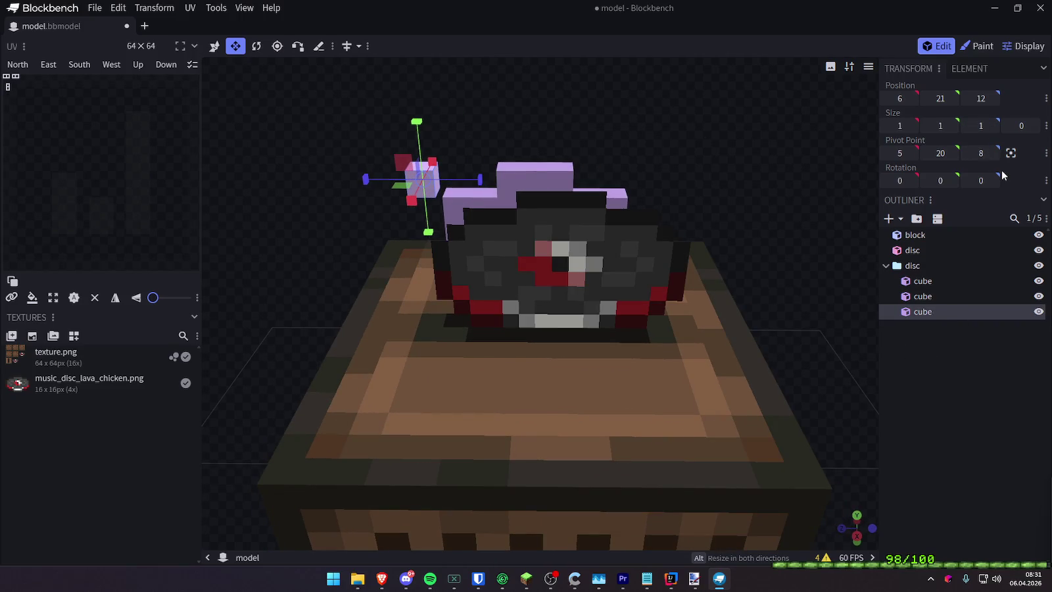
Set the upper step cube's Size Z to 3
left_click(524, 169)
mouse_move(523, 170)
left_mouse_down()
mouse_move(721, 161)
mouse_move(666, 254)
left_mouse_up()
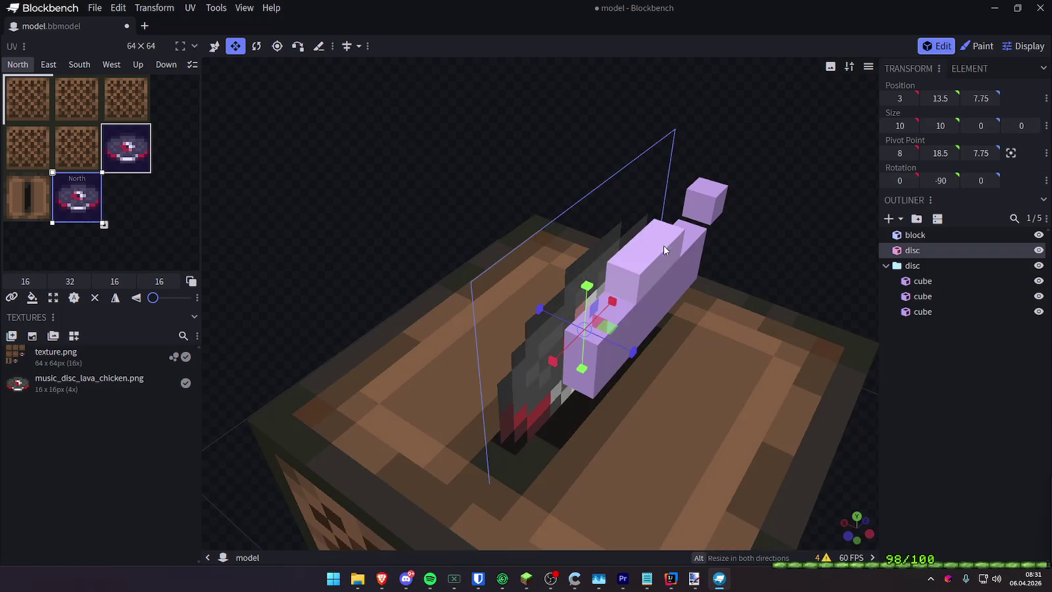
left_click(665, 254)
left_click(782, 261)
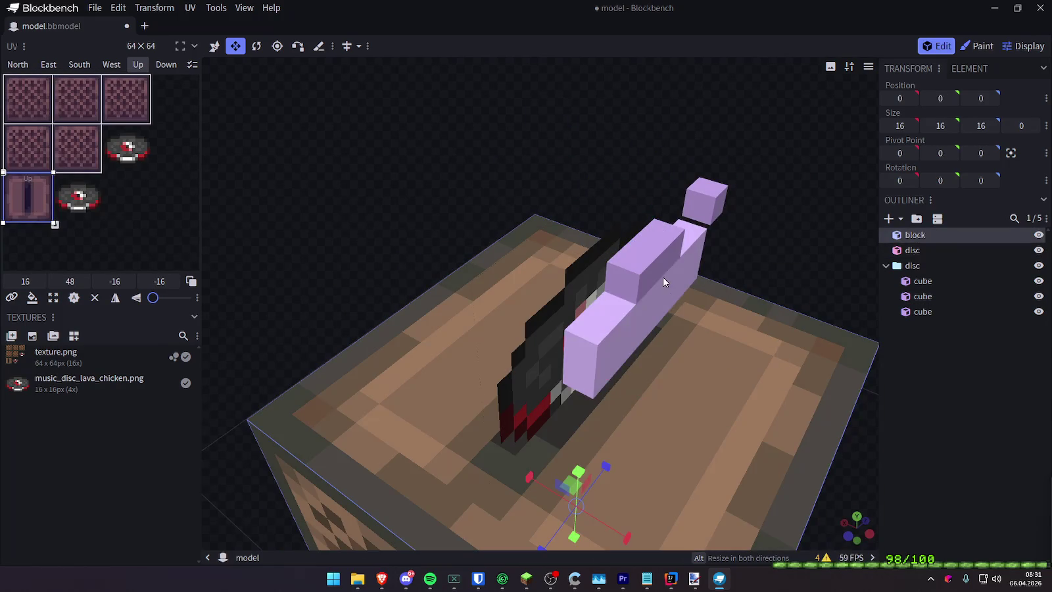
left_click(663, 277)
left_click(653, 258)
left_click_drag(810, 197, 667, 113)
left_click(981, 125)
type("3")
key("Return")
Set the lower step cube's Size Z to 7 and shift it one unit along the disc
left_click(633, 318)
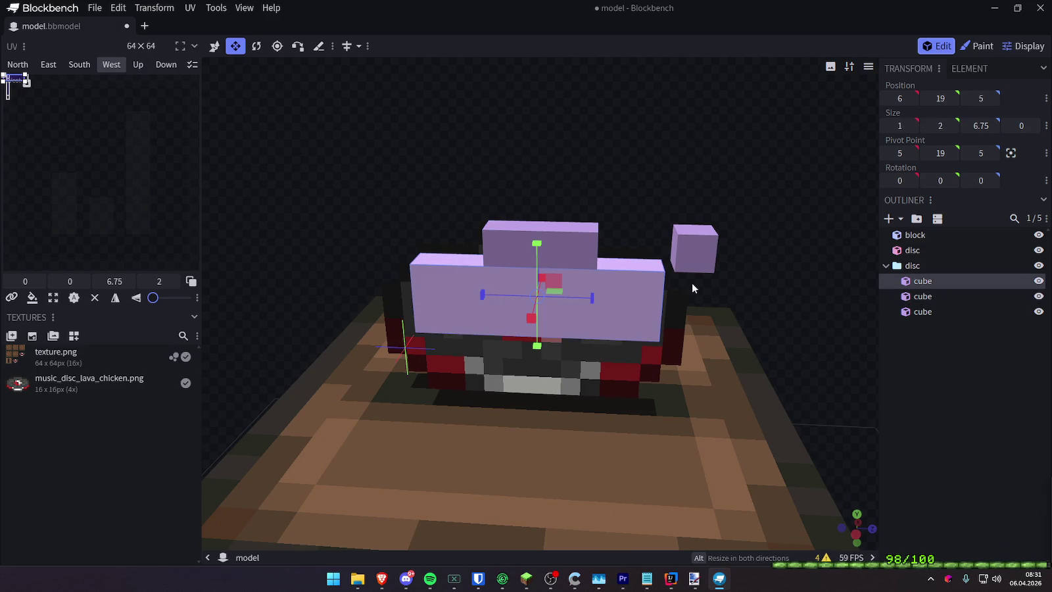
left_click(981, 127)
type("7")
key("Return")
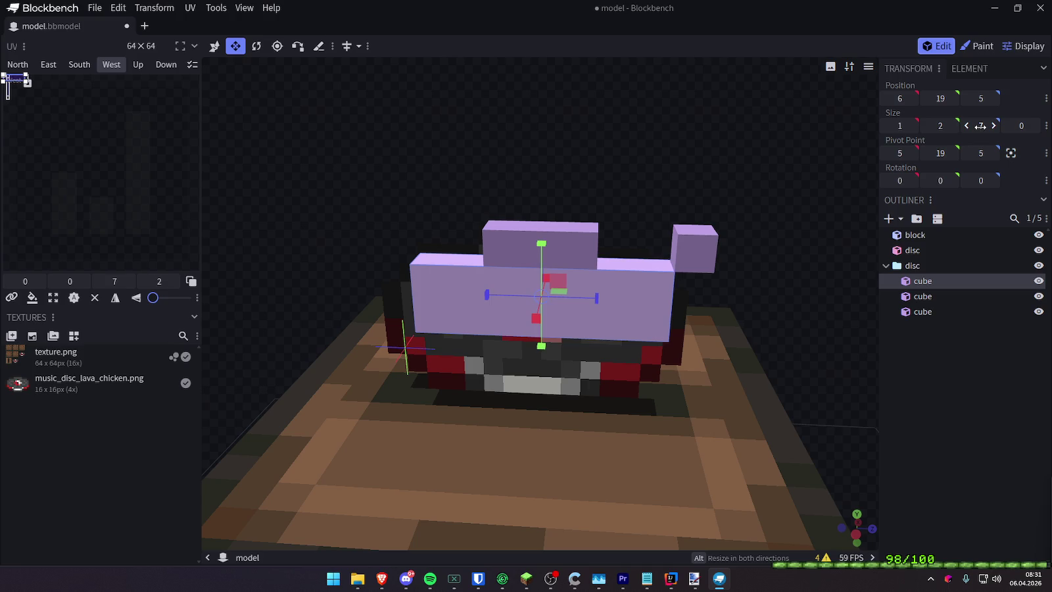
mouse_move(722, 155)
left_mouse_down()
mouse_move(673, 126)
mouse_move(697, 150)
mouse_move(716, 157)
mouse_move(670, 122)
mouse_move(622, 129)
mouse_move(735, 176)
mouse_move(744, 211)
mouse_move(742, 157)
mouse_move(621, 301)
mouse_move(595, 293)
left_mouse_up()
left_click(213, 46)
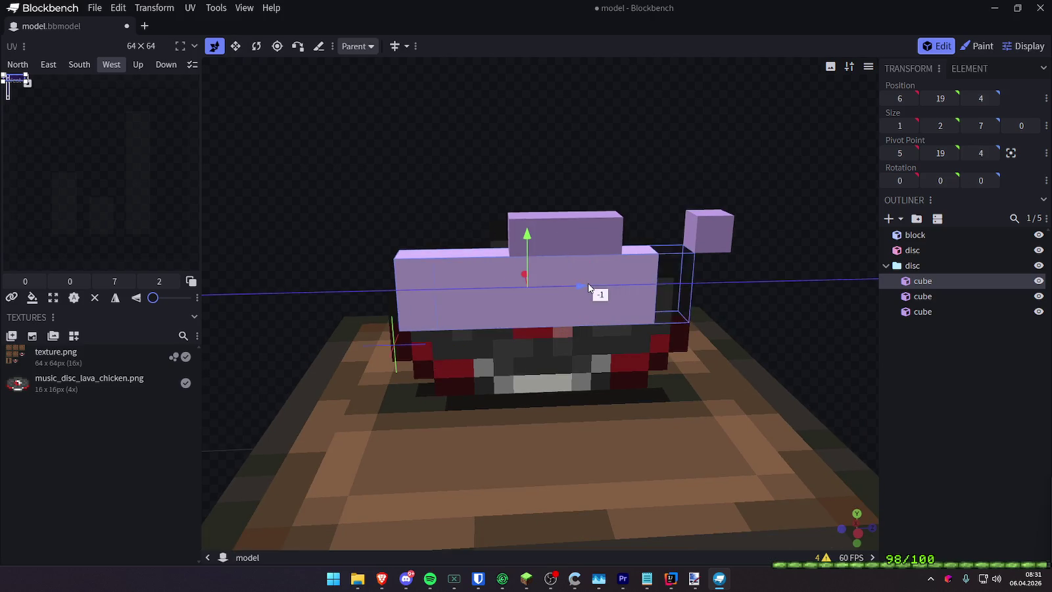
left_click(486, 185)
Orbit to look down on the disc from above
mouse_move(421, 211)
left_mouse_down()
mouse_move(889, 237)
mouse_move(424, 157)
mouse_move(529, 150)
left_mouse_up()
left_click(690, 249)
mouse_move(690, 249)
left_mouse_down()
mouse_move(837, 192)
mouse_move(495, 195)
left_mouse_up()
left_click_drag(634, 121, 631, 168)
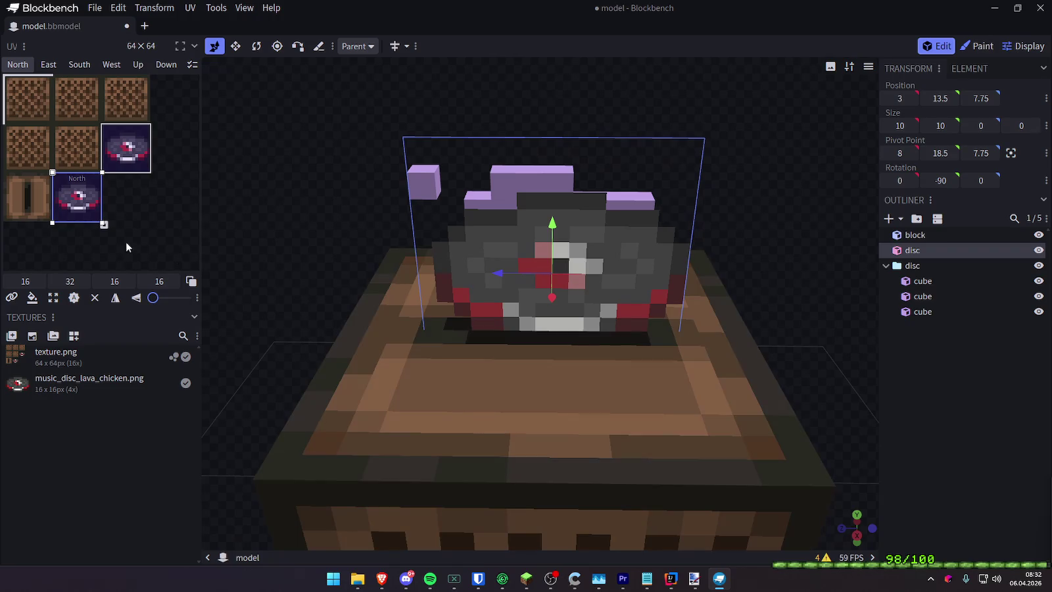
Shift the disc's south-face UV two pixels right, from X 32 to 34
left_click_drag(92, 189, 98, 195)
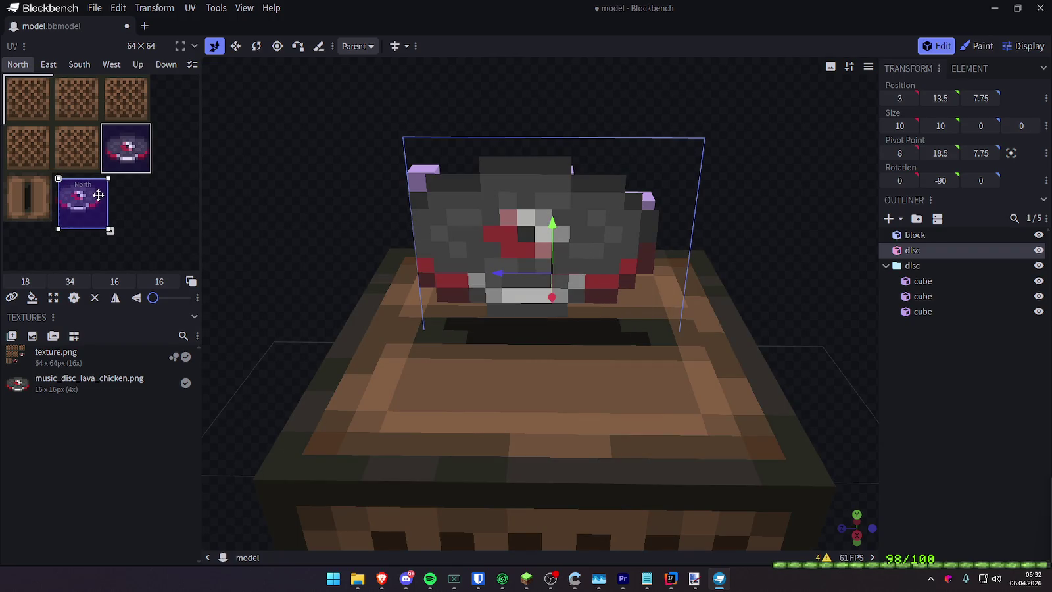
key("ctrl+z")
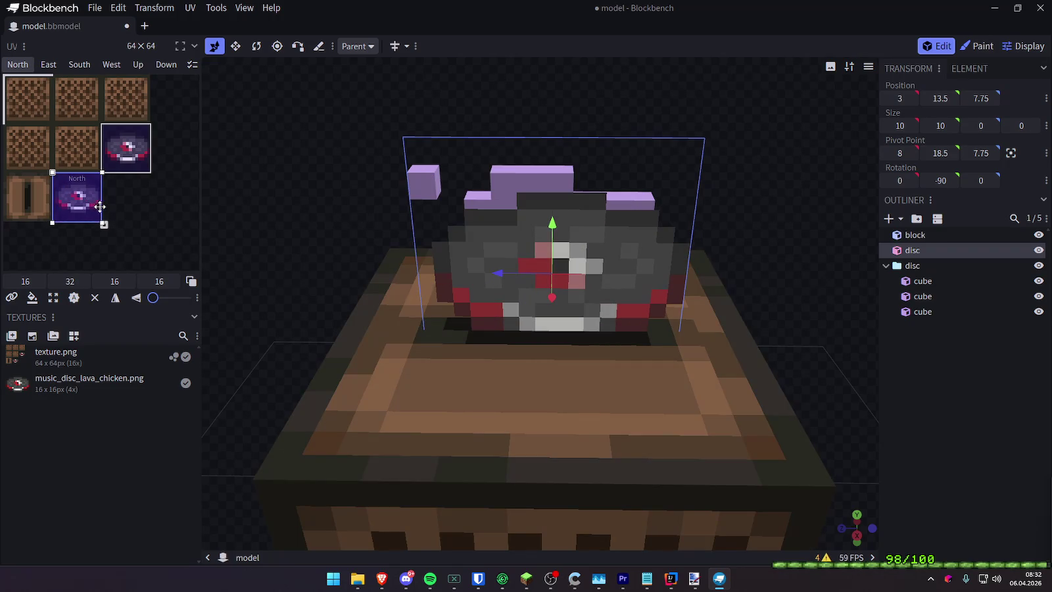
left_click(126, 148)
mouse_move(283, 204)
left_mouse_down()
mouse_move(612, 216)
mouse_move(615, 190)
left_mouse_up()
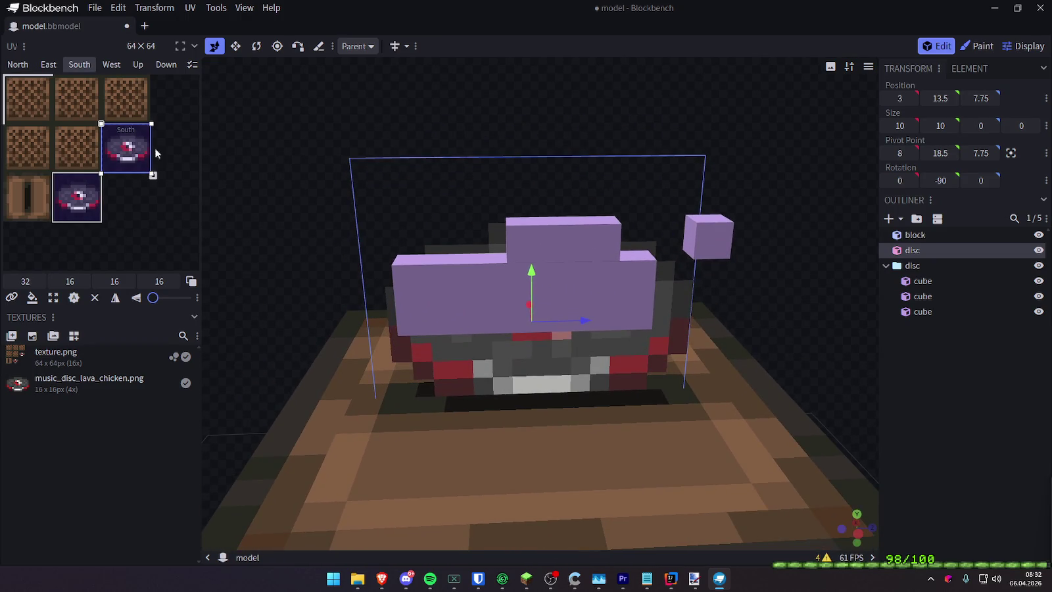
left_click_drag(145, 149, 151, 150)
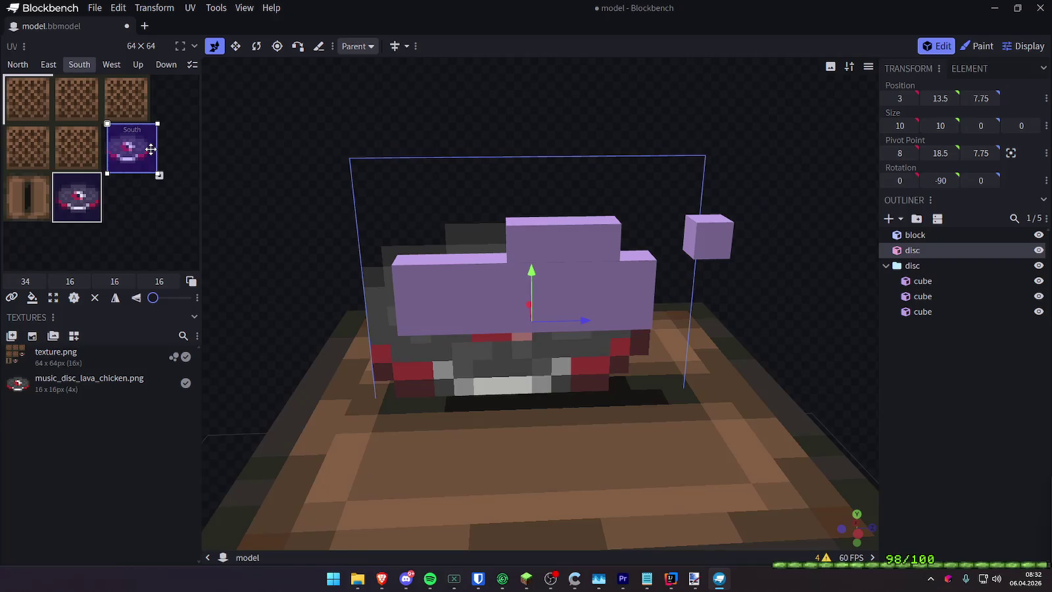
Move the disc element below the disc group in the Outliner
mouse_move(309, 103)
left_mouse_down()
mouse_move(172, 80)
mouse_move(2, 73)
mouse_move(352, 77)
mouse_move(326, 75)
mouse_move(144, 242)
left_mouse_up()
left_click(143, 242)
mouse_move(736, 248)
left_mouse_down()
mouse_move(861, 227)
mouse_move(834, 205)
mouse_move(815, 209)
left_mouse_up()
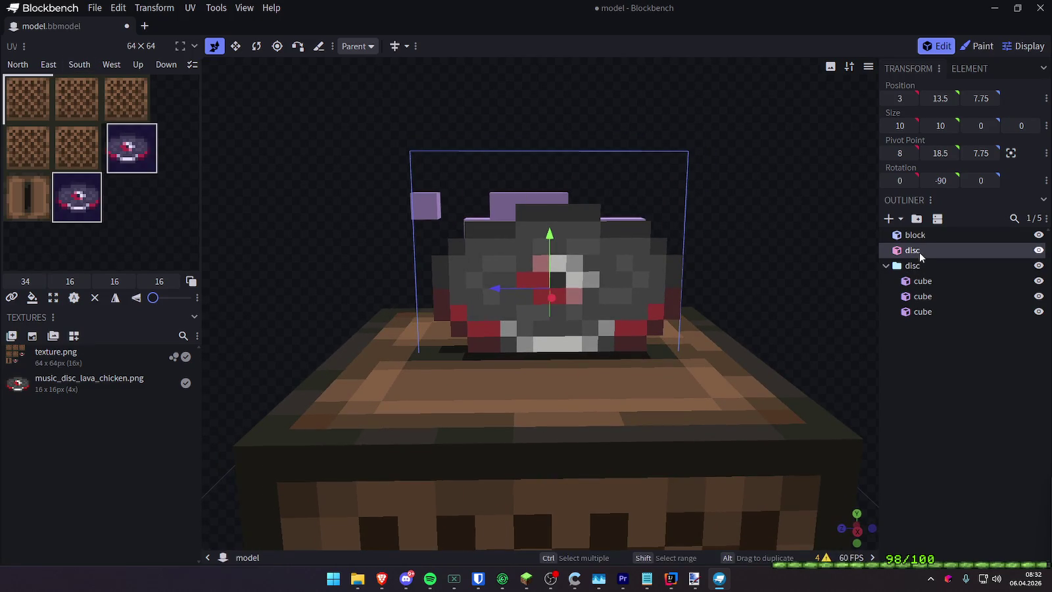
left_click_drag(920, 251, 921, 250)
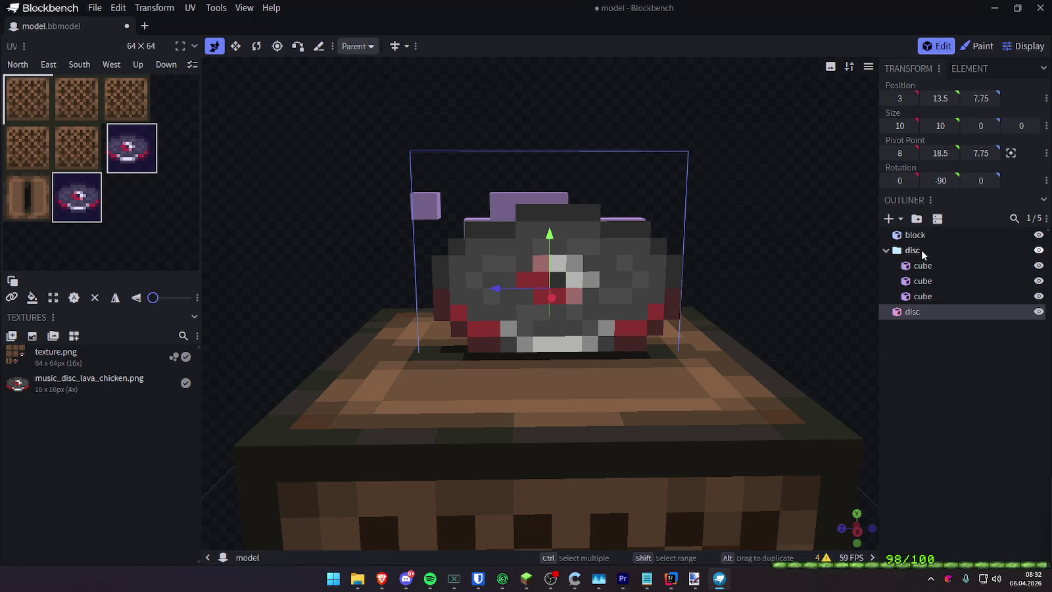
Select the upper step cube and try height 0, returning it to 1
mouse_move(868, 229)
left_mouse_down()
mouse_move(797, 217)
mouse_move(518, 225)
mouse_move(483, 250)
left_mouse_up()
left_click(539, 223)
mouse_move(676, 233)
left_mouse_down()
mouse_move(621, 287)
mouse_move(985, 282)
mouse_move(972, 289)
mouse_move(1008, 273)
mouse_move(927, 281)
mouse_move(993, 277)
mouse_move(679, 195)
mouse_move(737, 188)
left_mouse_up()
left_click(926, 126)
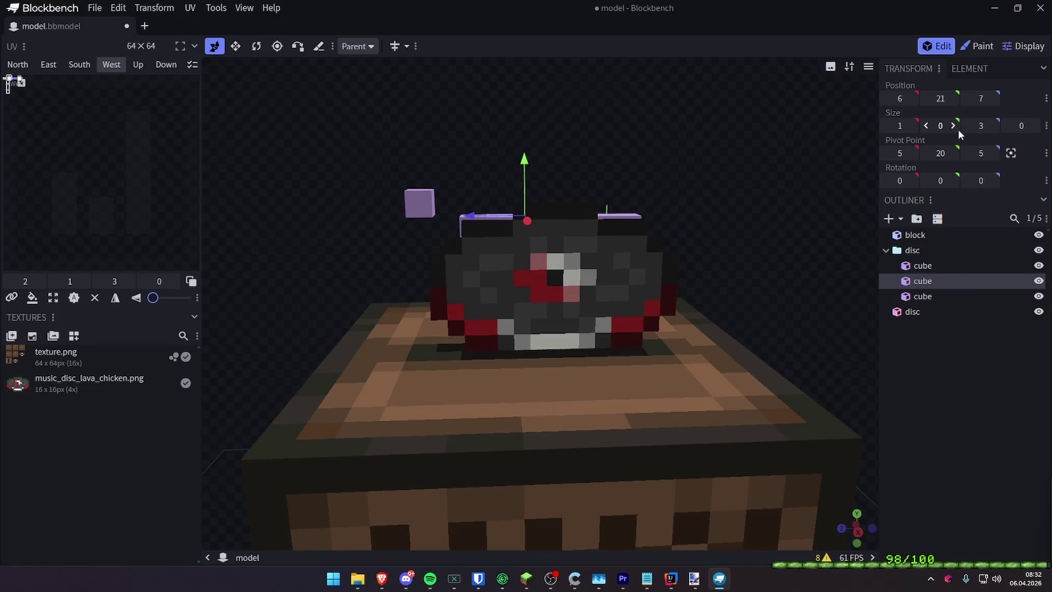
left_click(953, 126)
mouse_move(855, 128)
left_mouse_down()
mouse_move(349, 150)
mouse_move(436, 146)
mouse_move(523, 160)
mouse_move(649, 229)
mouse_move(751, 217)
left_mouse_up()
Select the three stepped cubes in the disc group and delete them
left_click(604, 293)
mouse_move(604, 293)
left_mouse_down()
mouse_move(708, 248)
mouse_move(806, 263)
mouse_move(775, 255)
mouse_move(614, 272)
mouse_move(794, 245)
mouse_move(896, 256)
left_mouse_up()
left_click(614, 272)
key("Delete")
key("Delete")
left_click(648, 238)
key("Delete")
Add a new cube and place it inside the disc group
left_click_drag(631, 281, 854, 288)
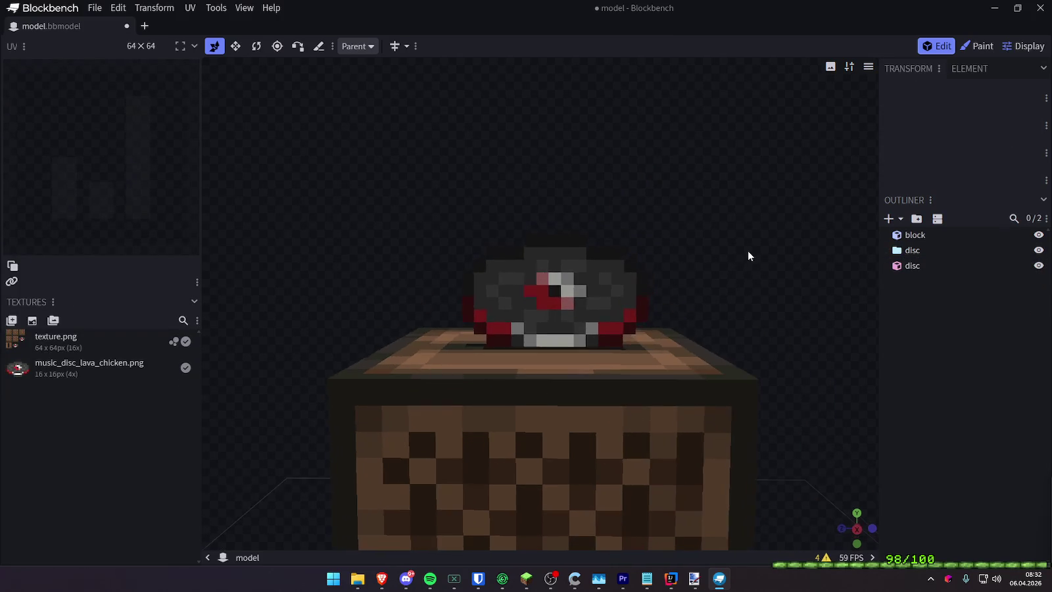
left_click(888, 219)
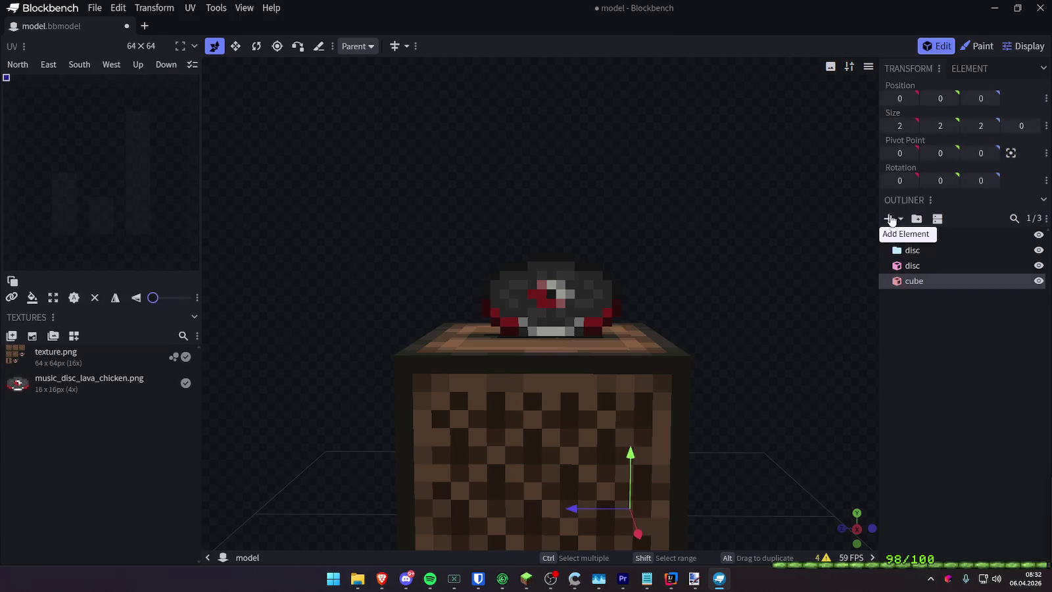
left_click_drag(915, 282, 929, 250)
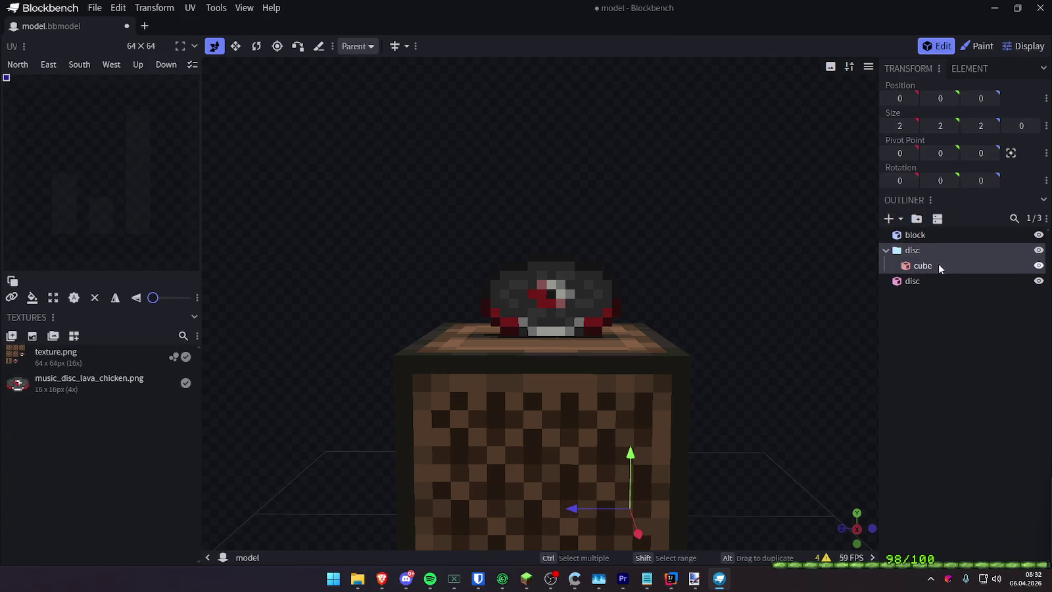
left_click(939, 264)
Resize the new cube to 1 × 1 × 1
mouse_move(822, 280)
left_mouse_down()
mouse_move(688, 284)
mouse_move(688, 402)
mouse_move(643, 262)
left_mouse_up()
left_click_drag(754, 234, 684, 236)
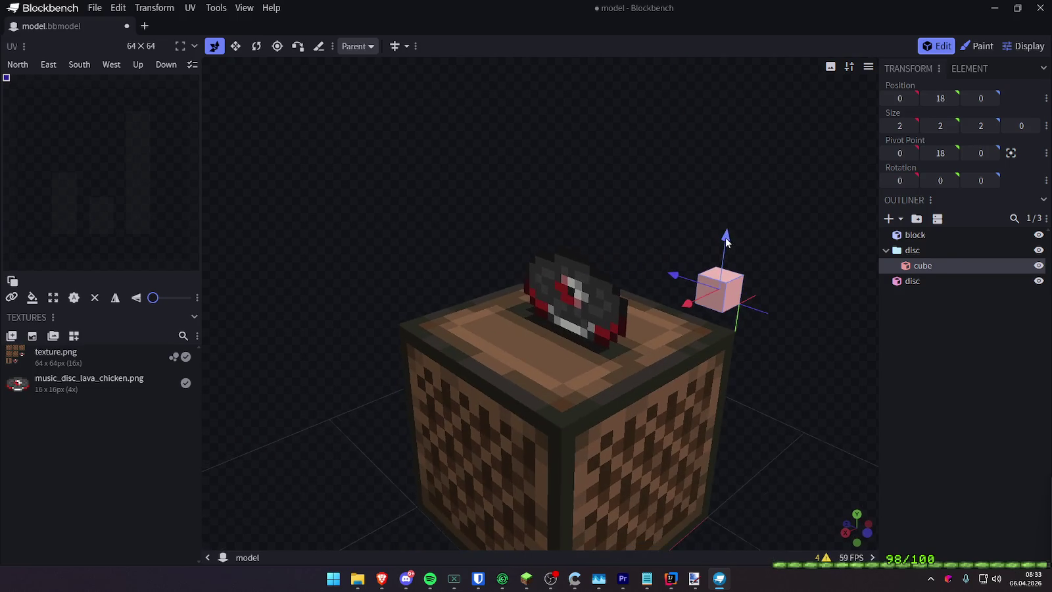
left_click(235, 46)
double_click(899, 126)
type("1")
key("Tab")
type("1")
key("Tab")
type("1")
key("Return")
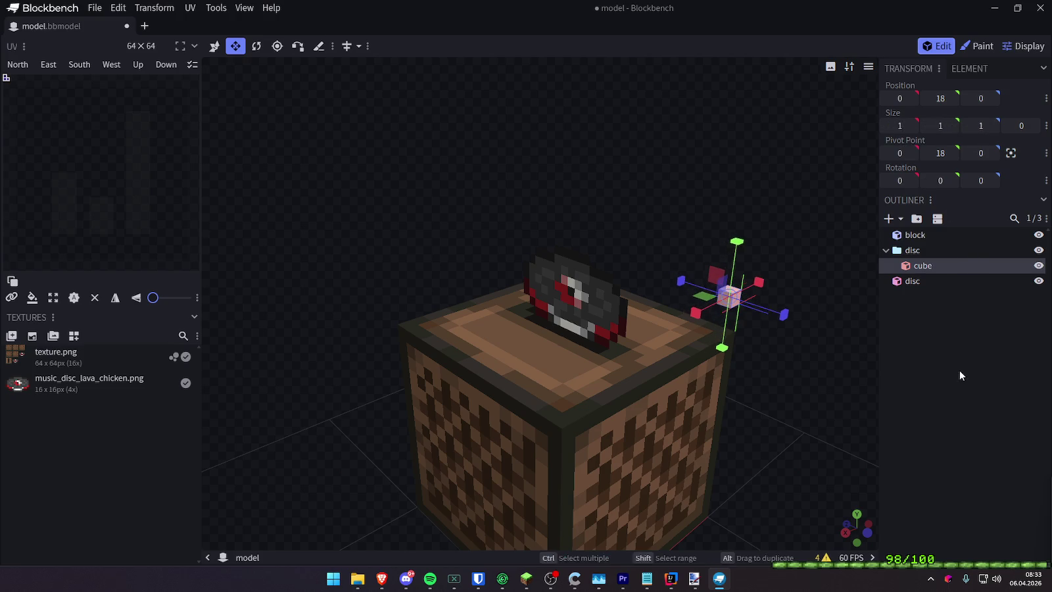
Move the small cube to position 7, 18, 7 on the disc centre
mouse_move(766, 223)
left_mouse_down()
mouse_move(848, 198)
mouse_move(831, 237)
left_mouse_up()
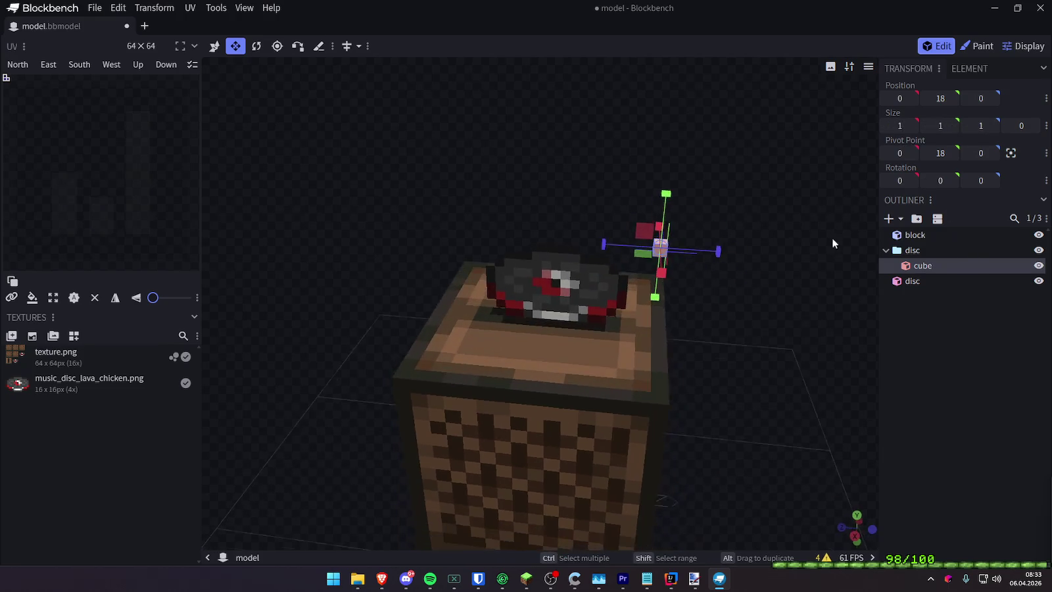
key("v")
mouse_move(606, 238)
left_mouse_down()
mouse_move(587, 217)
mouse_move(477, 170)
mouse_move(638, 314)
left_mouse_up()
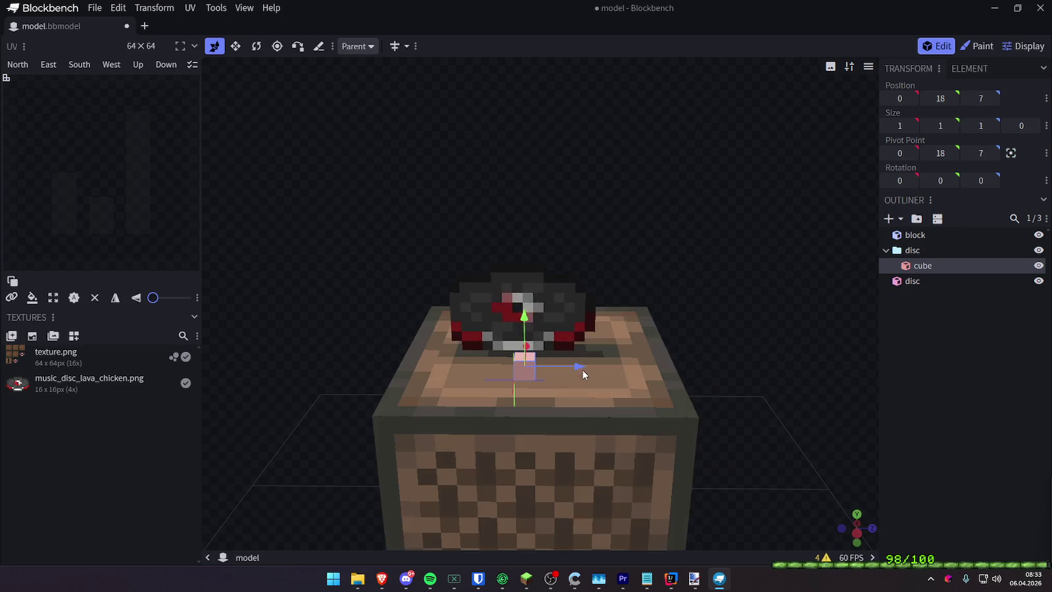
left_click(639, 314)
left_click(552, 340)
mouse_move(743, 312)
left_mouse_down()
mouse_move(421, 335)
mouse_move(546, 315)
mouse_move(654, 278)
mouse_move(720, 229)
mouse_move(628, 257)
left_mouse_up()
Resize the disc image plane to 16 by 16
left_click(564, 287)
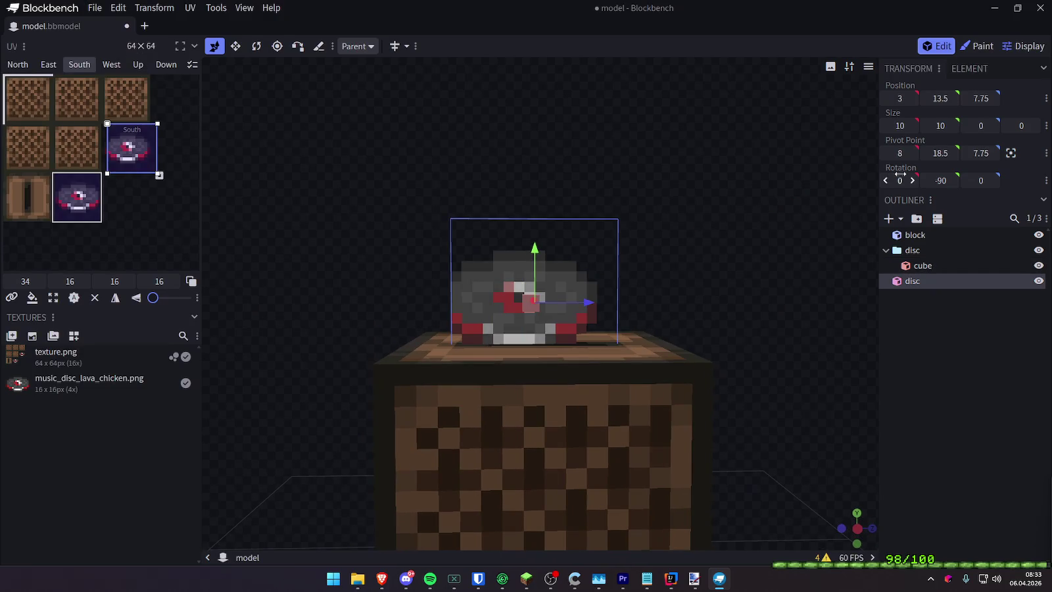
left_click(940, 125)
type("16")
key("shift+Tab")
type("6")
key("Return")
mouse_move(862, 266)
left_mouse_down()
mouse_move(854, 258)
mouse_move(540, 323)
left_mouse_up()
Set the disc plane's position and pivot values to 0
left_click(941, 98)
type("0")
key("Tab")
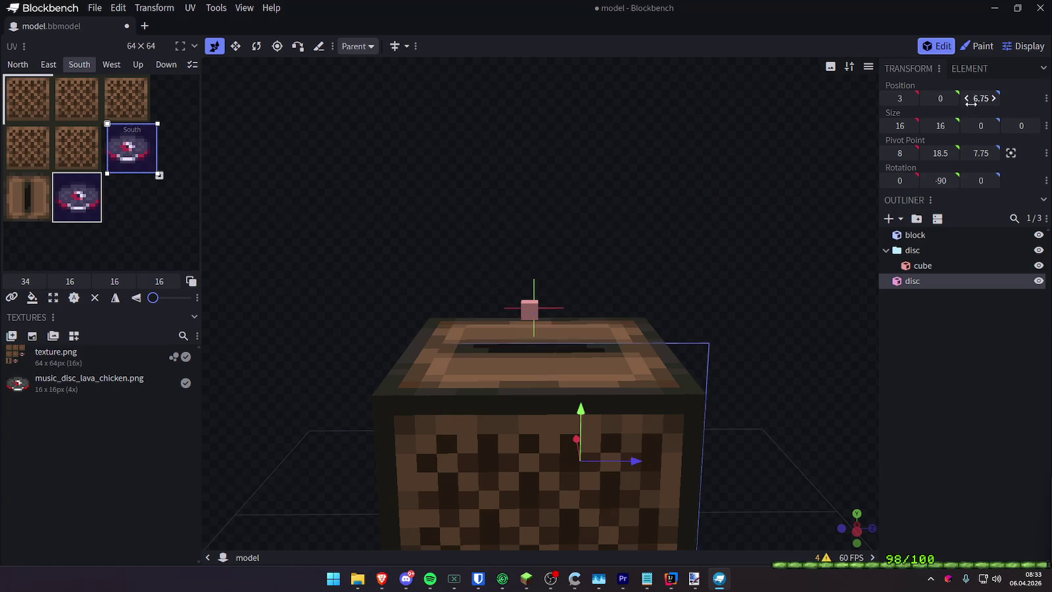
type("0")
key("Return")
type("0")
left_click(900, 153)
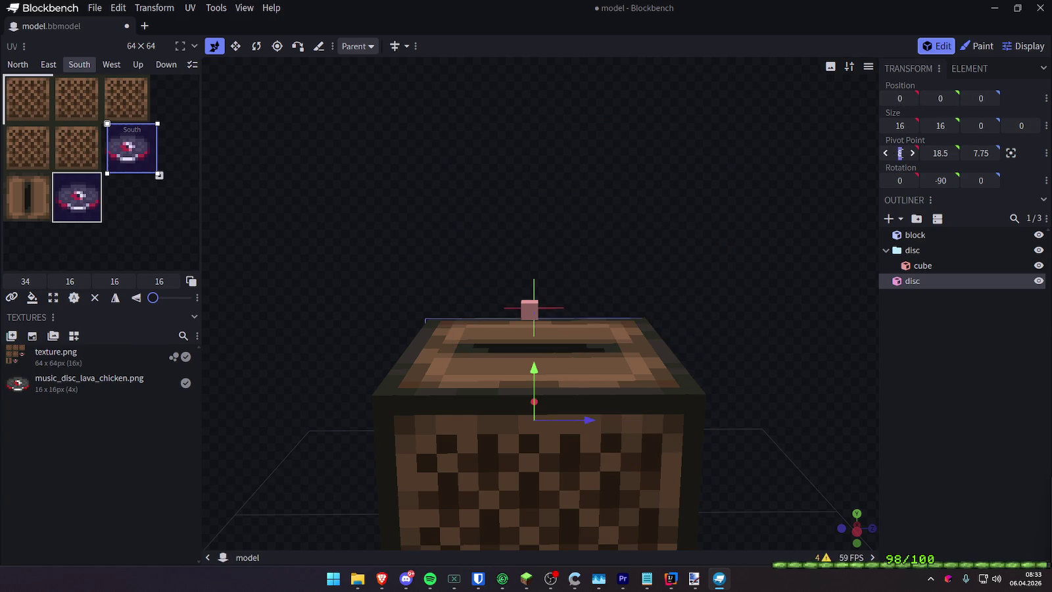
type("0")
key("Tab")
type("0")
key("Tab")
type("0")
key("Return")
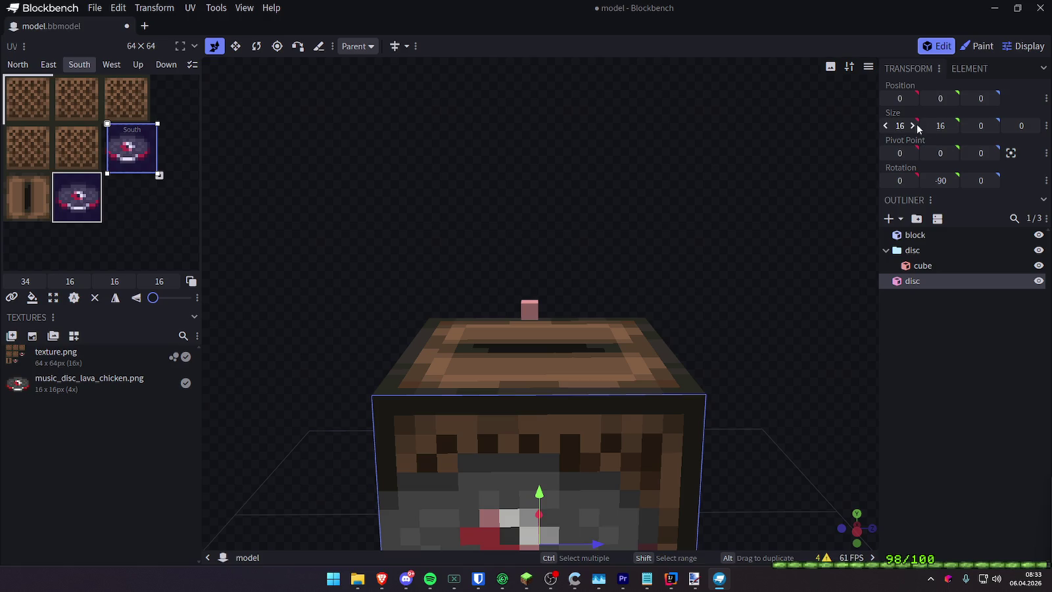
Raise the disc plane onto the jukebox top and shift it one unit sideways
mouse_move(540, 494)
left_mouse_down()
mouse_move(554, 261)
mouse_move(575, 236)
left_mouse_up()
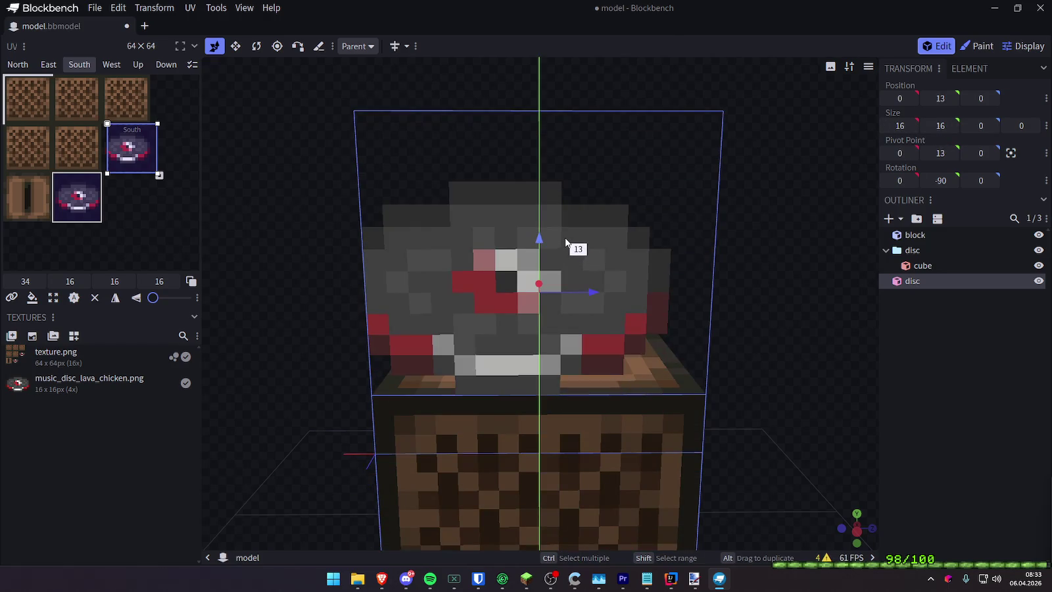
left_click_drag(600, 293, 618, 293)
mouse_move(803, 267)
left_mouse_down()
mouse_move(586, 281)
mouse_move(509, 253)
mouse_move(859, 272)
left_mouse_up()
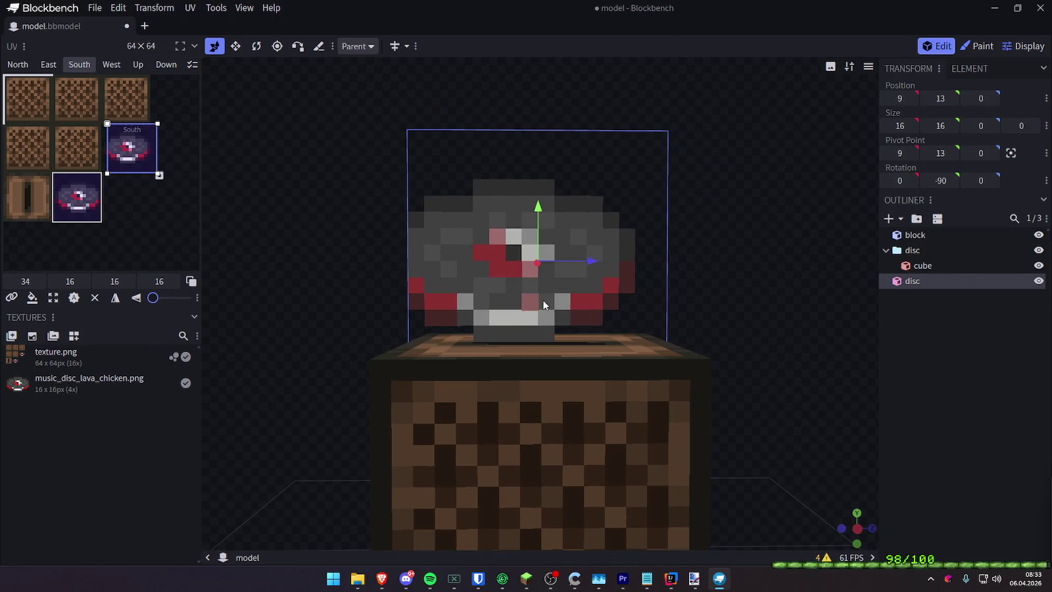
left_click(544, 304)
mouse_move(614, 317)
left_mouse_down()
mouse_move(685, 329)
mouse_move(538, 308)
mouse_move(652, 304)
mouse_move(673, 317)
mouse_move(736, 300)
left_mouse_up()
Stretch the small cube to 13 units long
left_click(235, 46)
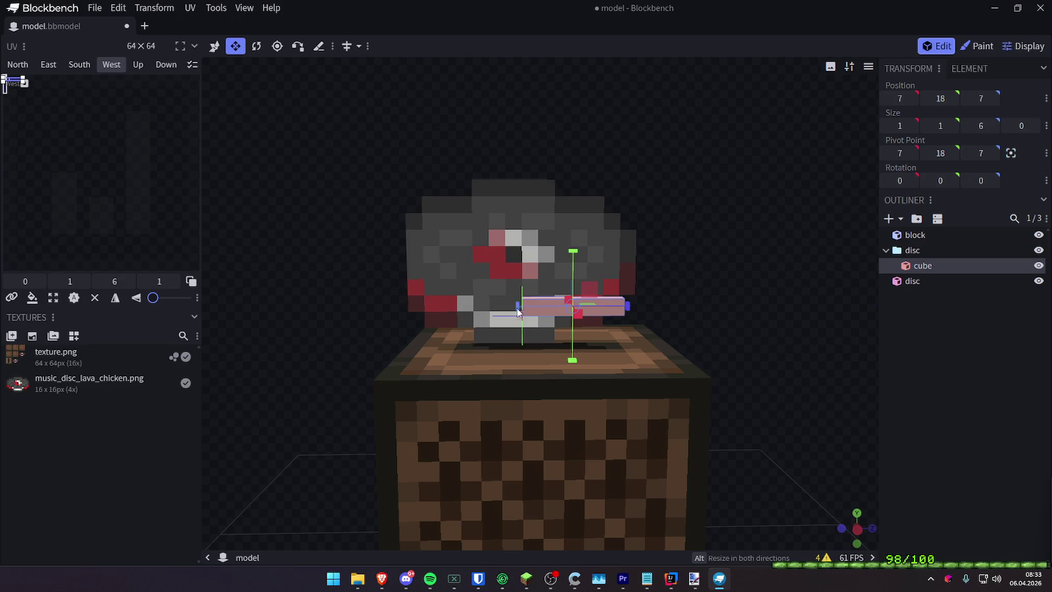
left_click_drag(518, 312, 406, 303)
mouse_move(677, 295)
left_mouse_down()
mouse_move(832, 249)
mouse_move(760, 282)
left_mouse_up()
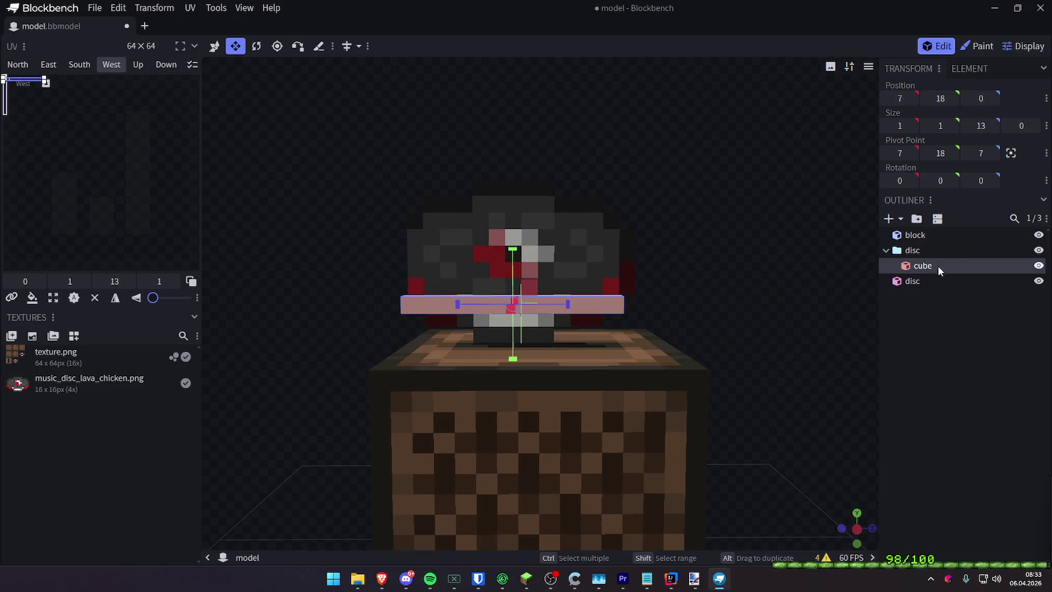
Duplicate the long cube, lower it one unit and trim it to 11 units
key("ctrl+d")
left_click(215, 46)
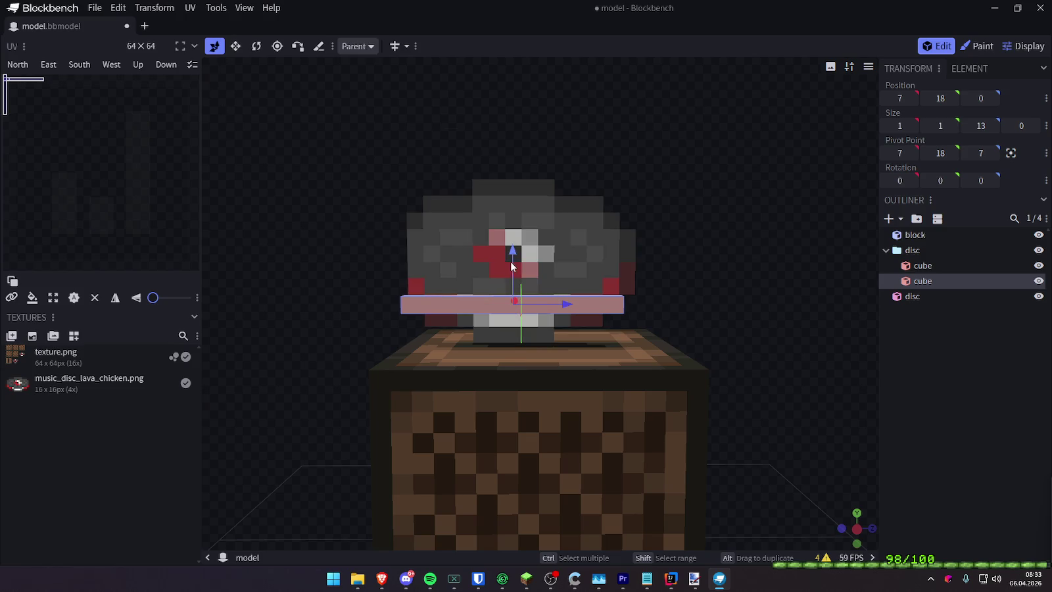
left_click_drag(511, 263, 512, 282)
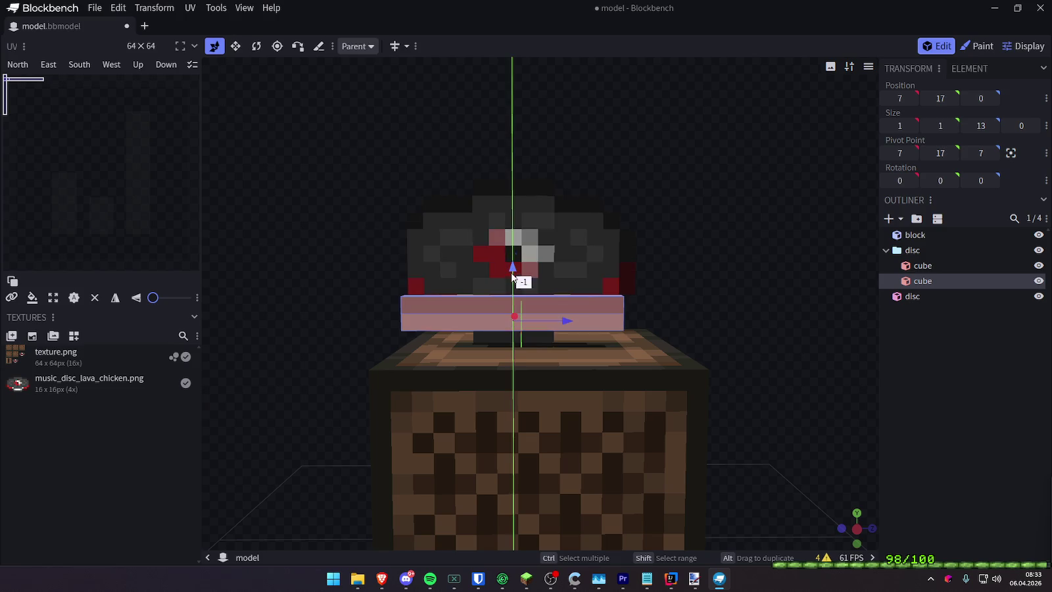
left_click(235, 46)
mouse_move(610, 322)
left_mouse_down()
mouse_move(545, 327)
mouse_move(746, 305)
left_mouse_up()
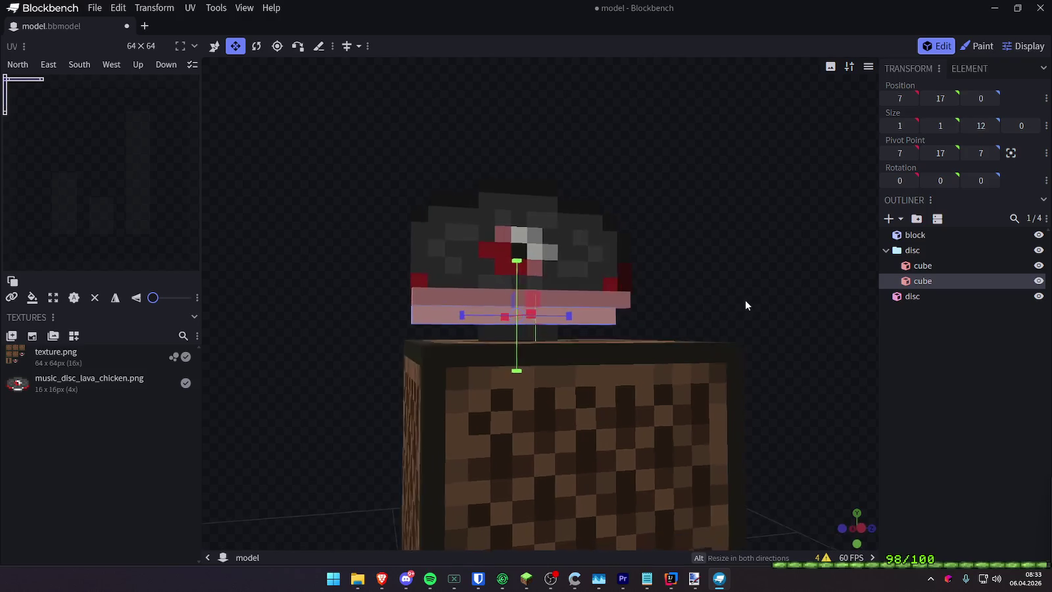
left_click_drag(476, 315, 663, 301)
left_click(580, 318)
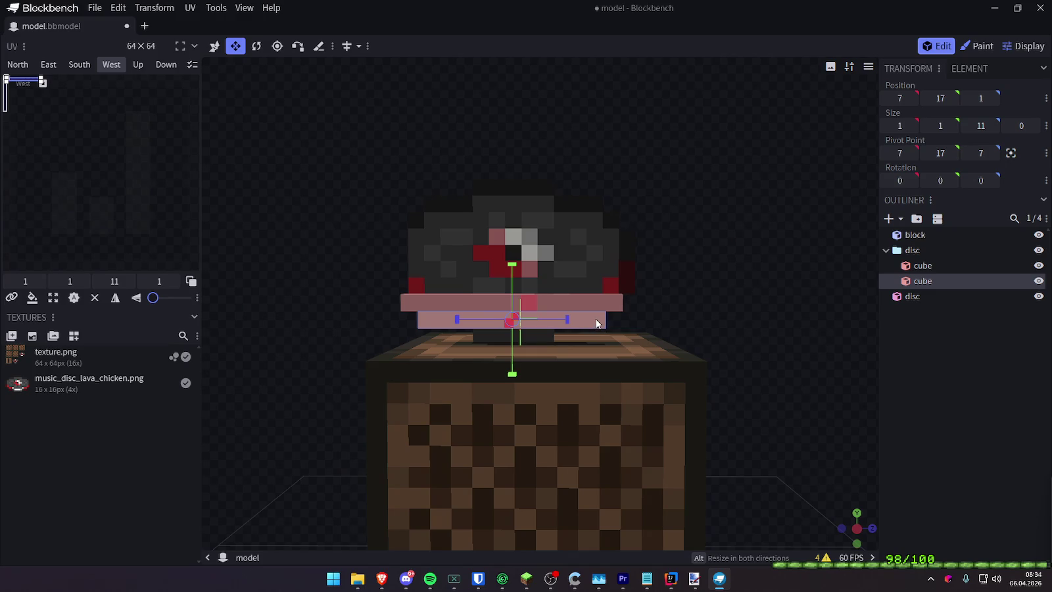
Paste another cube one unit lower and shorten it as the bottom layer
right_click(597, 323)
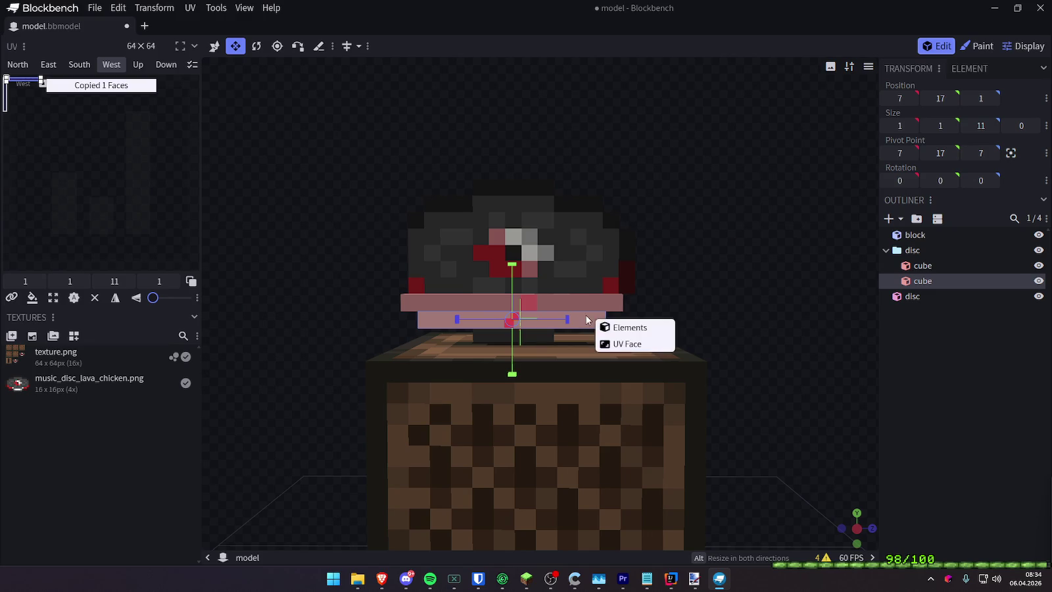
left_click(609, 330)
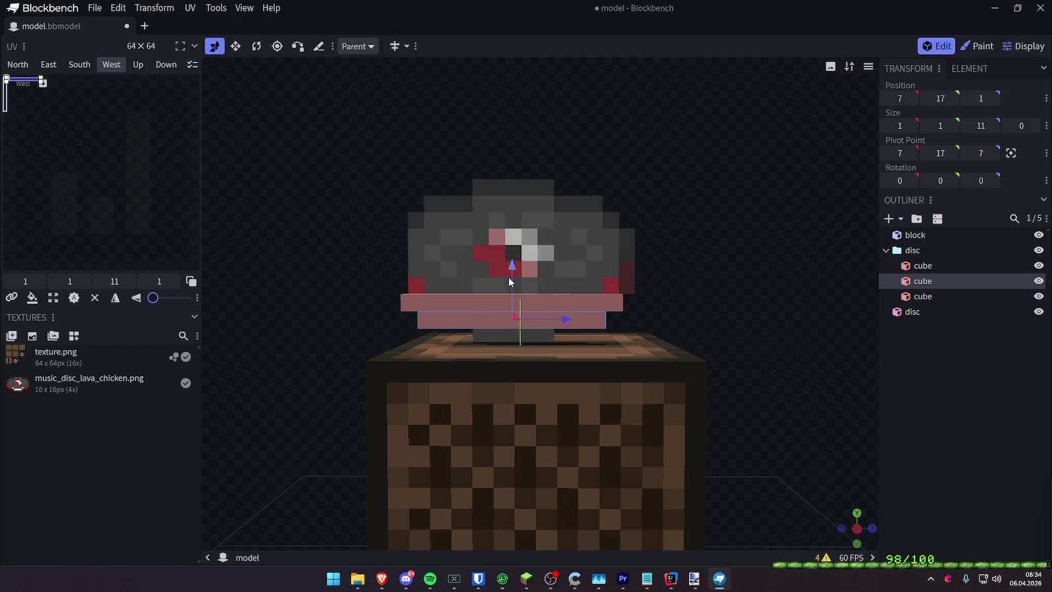
left_click_drag(509, 288, 520, 306)
mouse_move(565, 342)
left_mouse_down()
mouse_move(461, 343)
mouse_move(514, 338)
left_mouse_up()
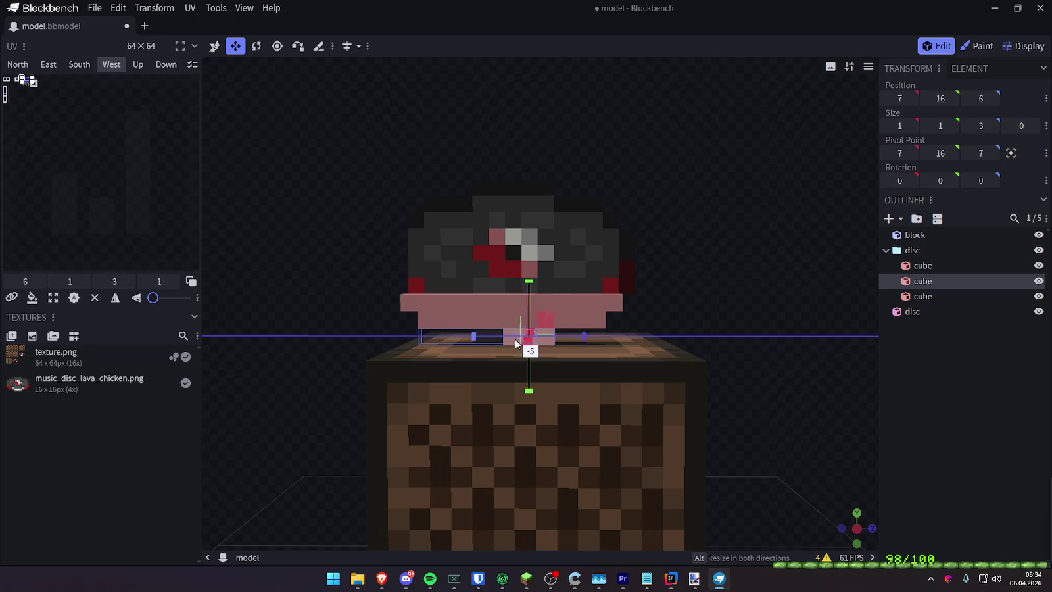
left_click(590, 298)
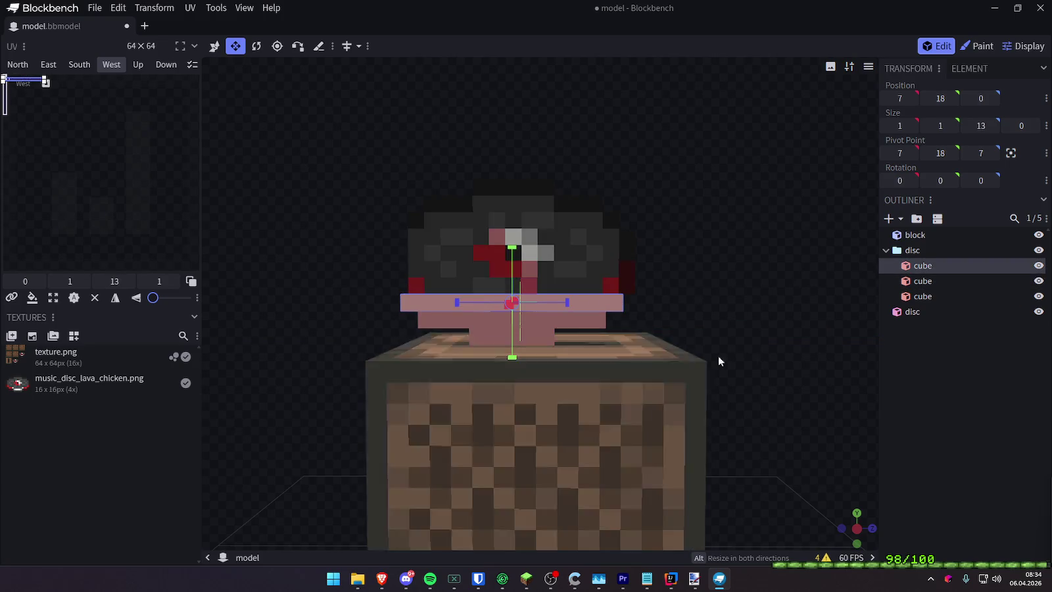
left_click_drag(718, 356, 875, 323)
mouse_move(801, 317)
left_mouse_down()
mouse_move(835, 336)
mouse_move(797, 334)
mouse_move(845, 294)
mouse_move(818, 302)
mouse_move(847, 312)
mouse_move(828, 317)
left_mouse_up()
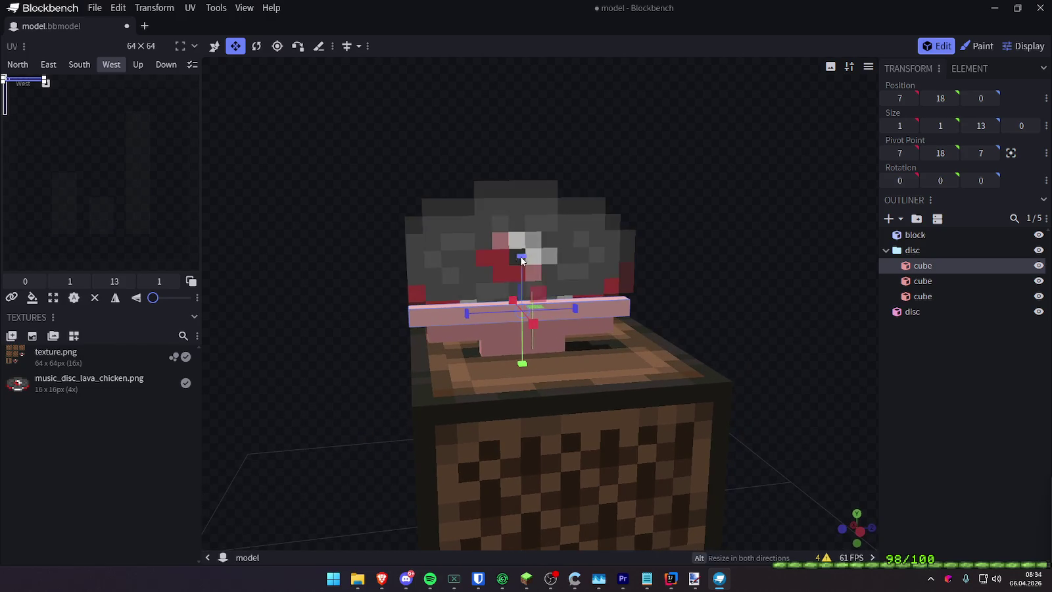
Nudge the disc plane's front texture one pixel left
left_click(477, 264)
left_click_drag(140, 157, 137, 157)
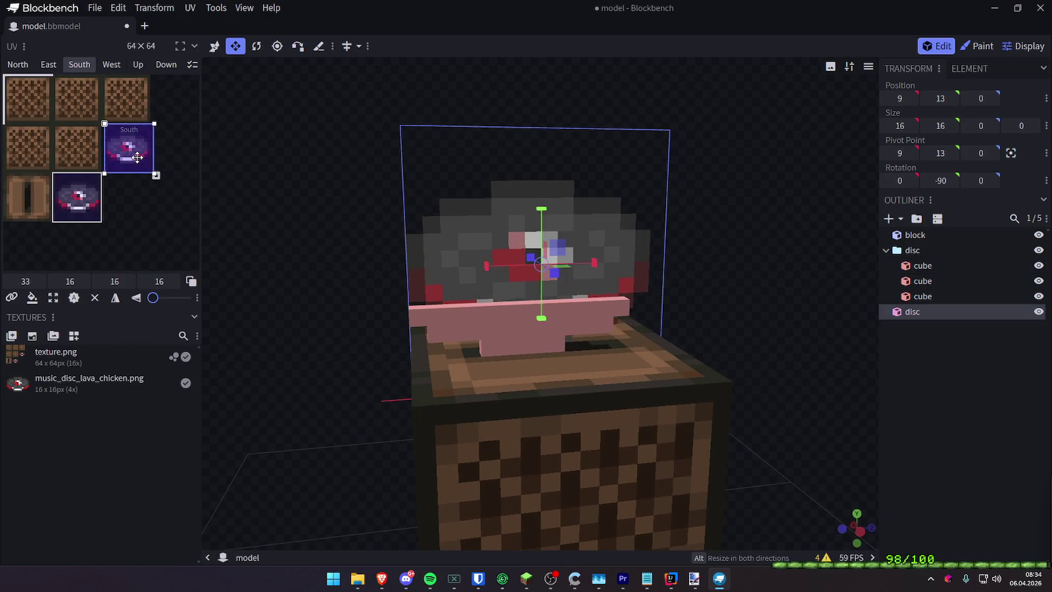
left_click(959, 371)
left_click(941, 310)
left_click_drag(811, 297, 785, 278)
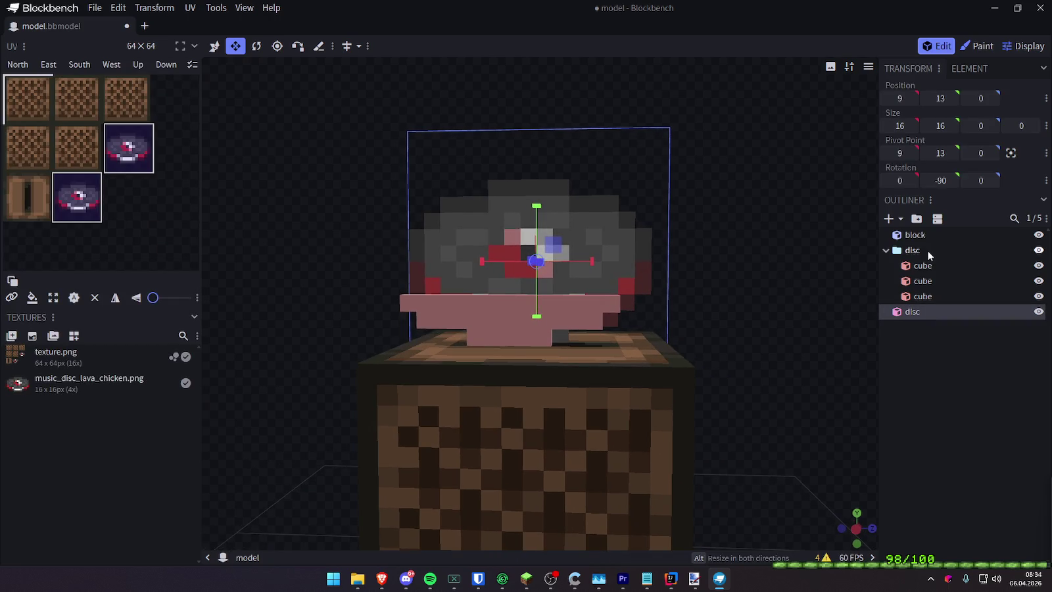
Shift the three disc cubes one unit to the right
left_click(924, 251)
key("p")
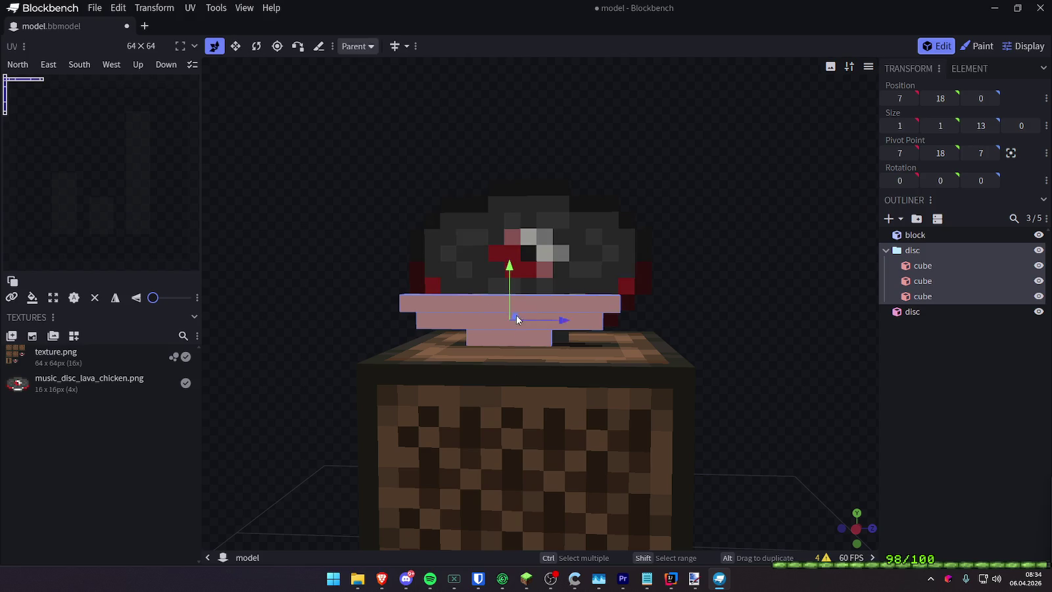
left_click_drag(551, 323, 570, 322)
left_click(722, 314)
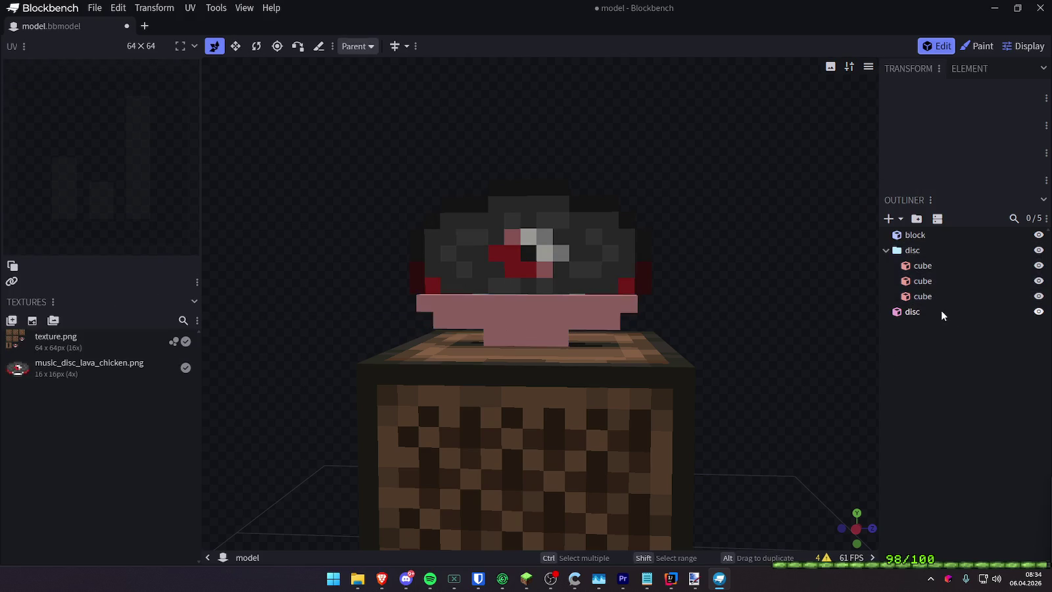
mouse_move(773, 295)
left_mouse_down()
mouse_move(772, 306)
mouse_move(749, 291)
left_mouse_up()
Paste a new cube one unit higher, 15 units wide and 4 units tall
left_click(583, 308)
right_click(684, 293)
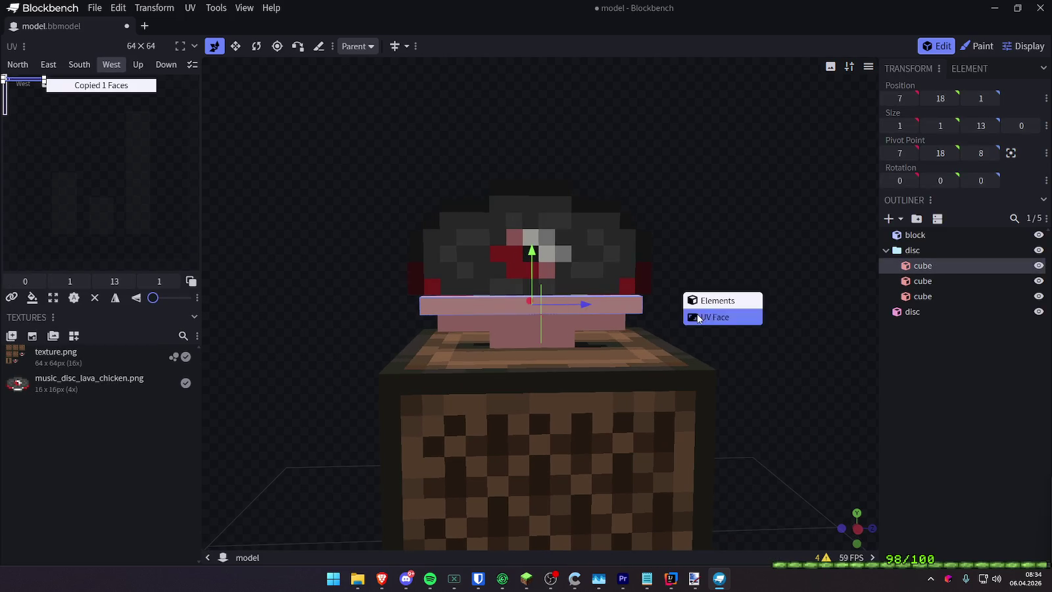
left_click(714, 315)
left_click_drag(529, 262, 535, 258)
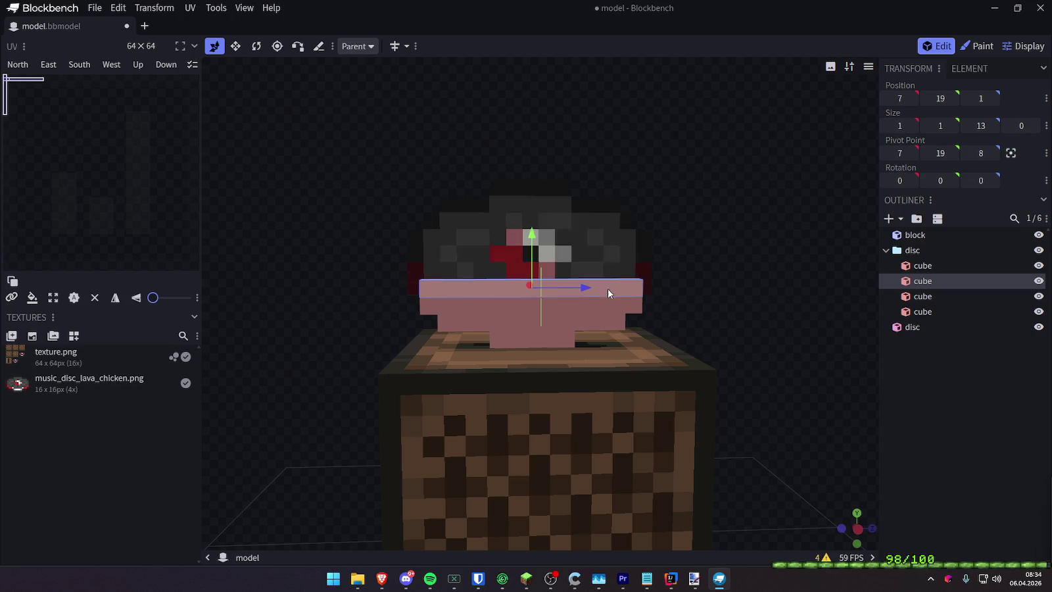
key("s")
left_click_drag(588, 289, 599, 296)
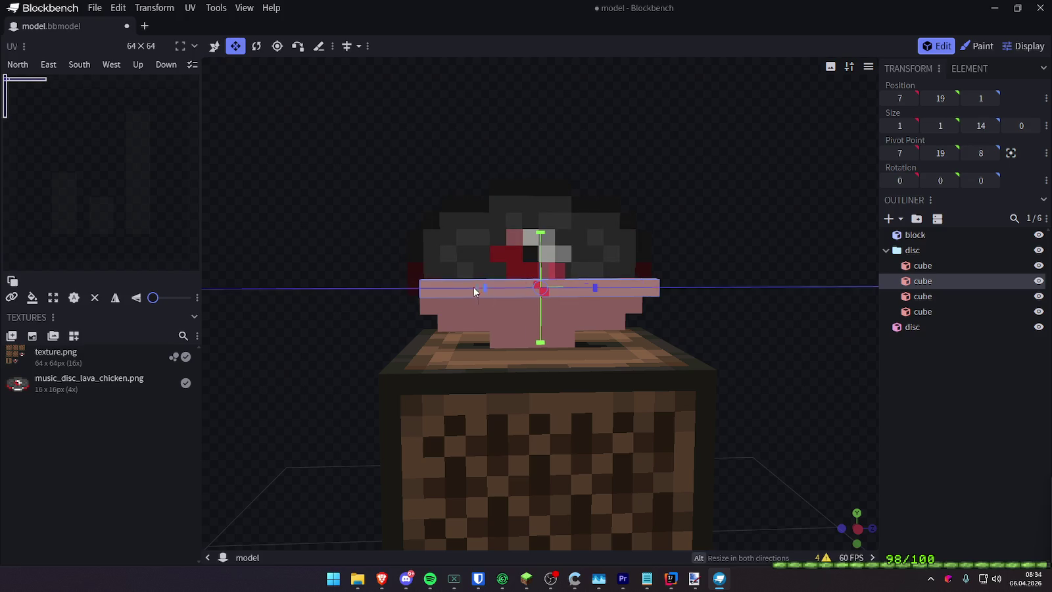
left_click_drag(475, 291, 459, 290)
left_click_drag(533, 254, 538, 214)
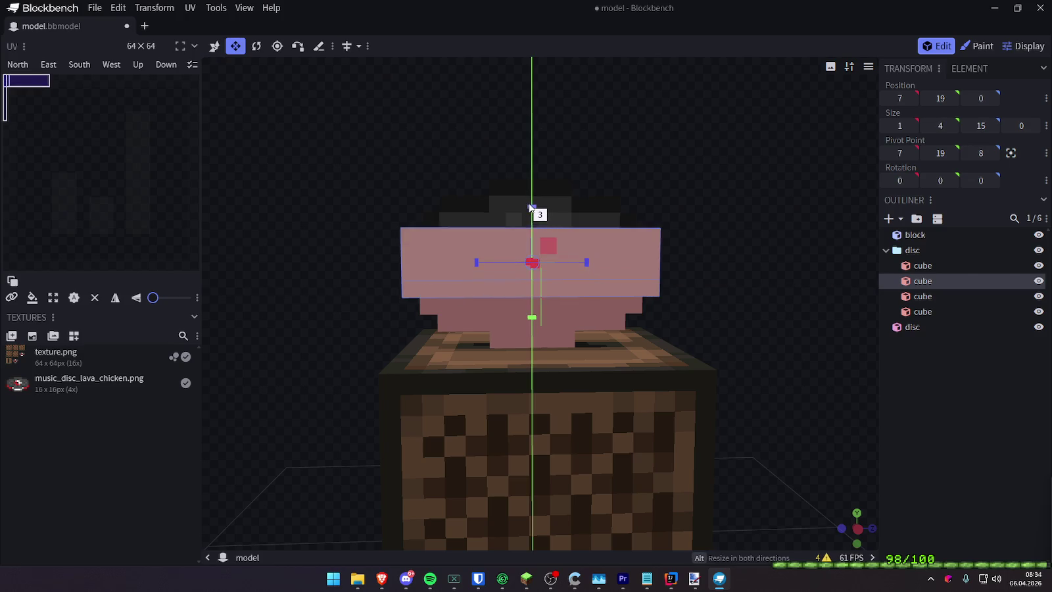
mouse_move(756, 266)
left_mouse_down()
mouse_move(724, 288)
mouse_move(745, 264)
left_mouse_up()
Copy the second cube layer and place the copy above the tall layer
left_click(554, 304)
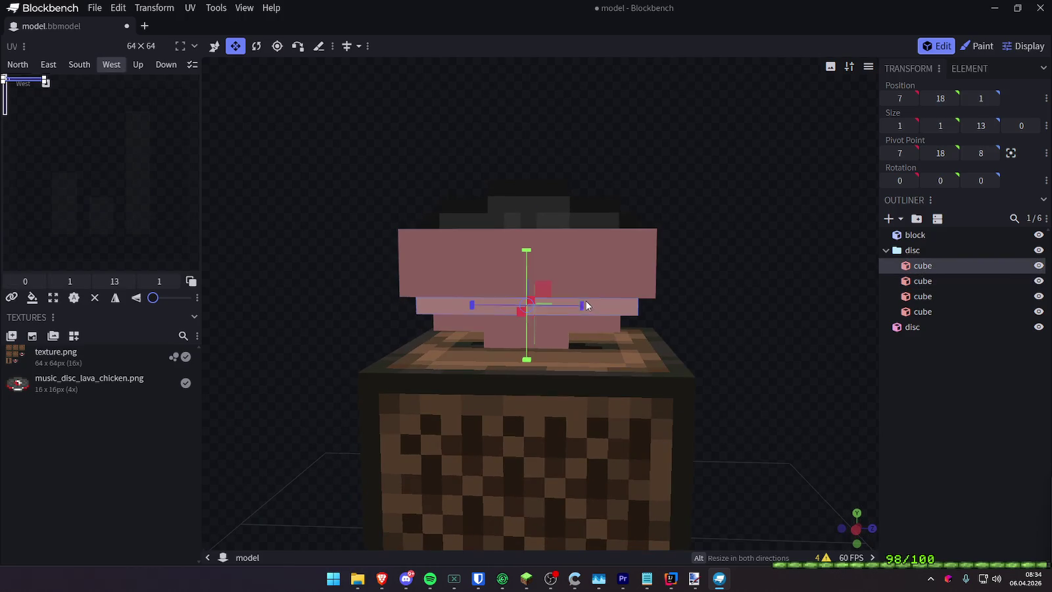
key("ctrl+c")
key("ctrl+v")
left_click(582, 309)
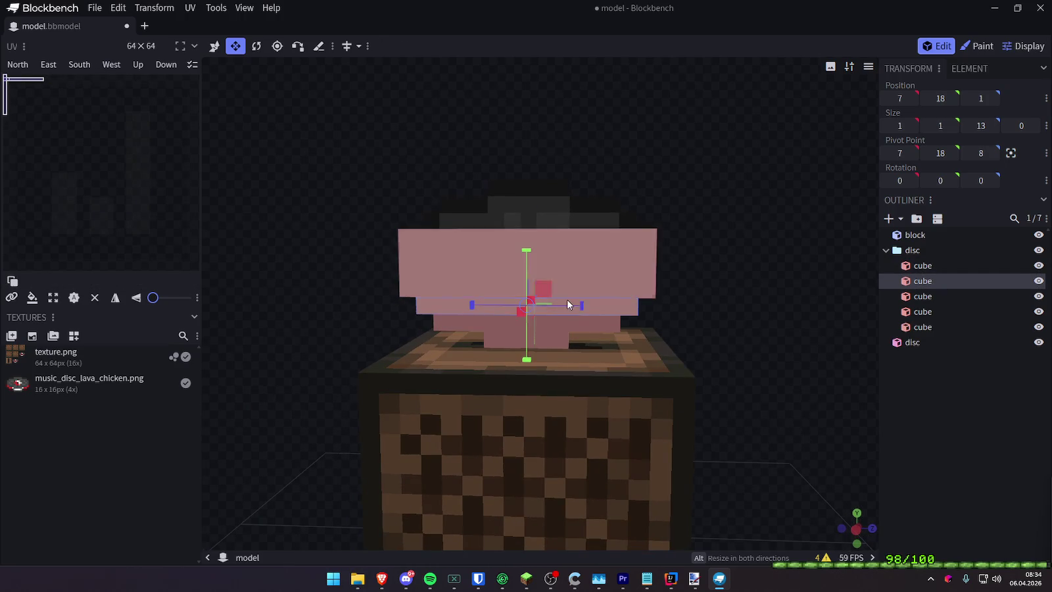
key("v")
left_click_drag(524, 269, 551, 193)
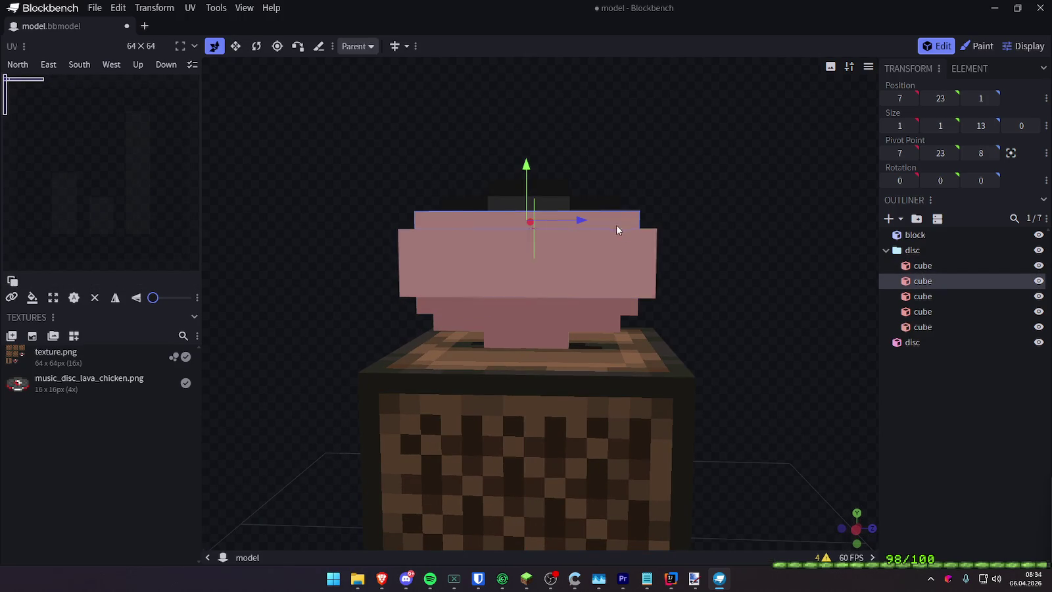
Copy the bottom cube layer and raise the copy to the disc's top
left_click(588, 324)
key("ctrl+c")
key("ctrl+v")
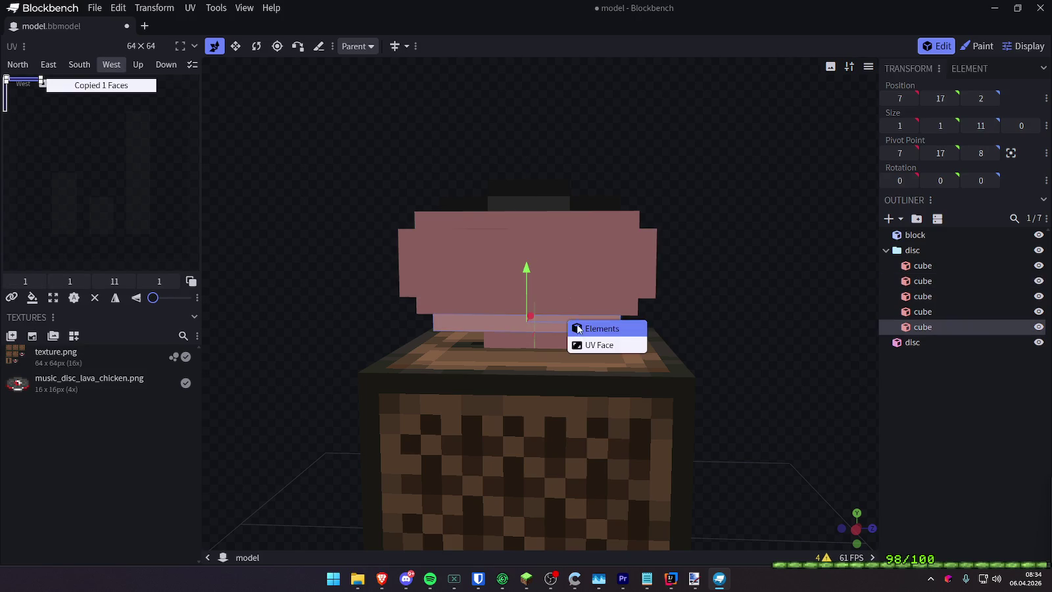
left_click(587, 327)
left_click_drag(528, 283, 549, 150)
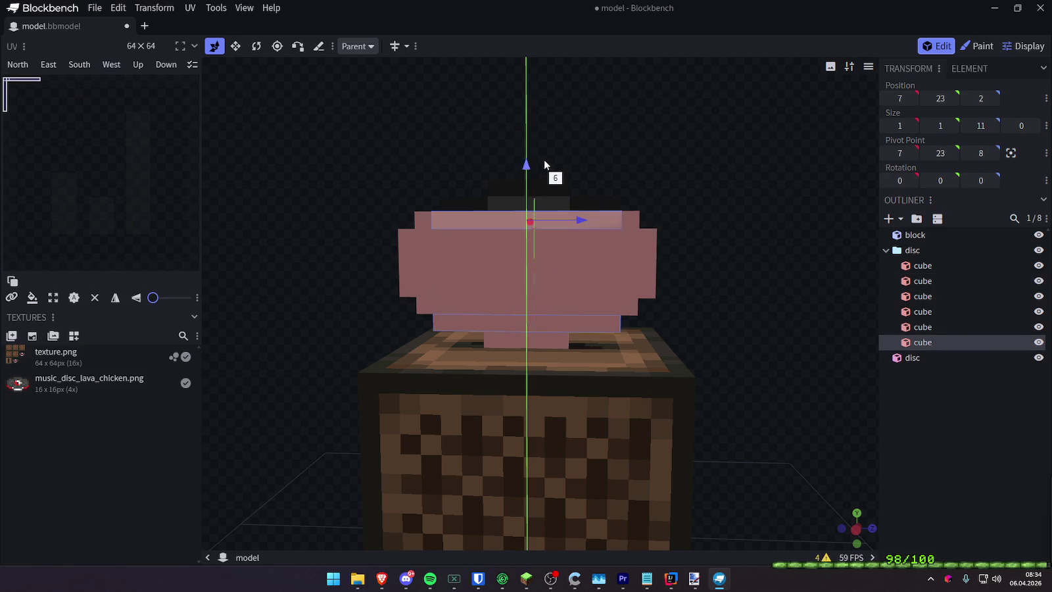
Add a last small cube at the disc's top edge and delete music_disc_lava_chicken.png
left_click(545, 187)
mouse_move(545, 188)
left_mouse_down()
mouse_move(704, 205)
mouse_move(641, 217)
mouse_move(743, 254)
mouse_move(773, 219)
mouse_move(560, 342)
left_mouse_up()
left_click(559, 342)
key("ctrl+c")
key("ctrl+v")
left_click(592, 346)
mouse_move(530, 299)
left_mouse_down()
mouse_move(558, 161)
mouse_move(211, 191)
mouse_move(319, 174)
mouse_move(339, 201)
mouse_move(99, 161)
mouse_move(117, 171)
left_mouse_up()
mouse_move(692, 238)
left_mouse_down()
mouse_move(688, 272)
mouse_move(591, 266)
mouse_move(681, 242)
mouse_move(352, 237)
mouse_move(583, 259)
mouse_move(879, 250)
mouse_move(205, 320)
left_mouse_up()
key("Delete")
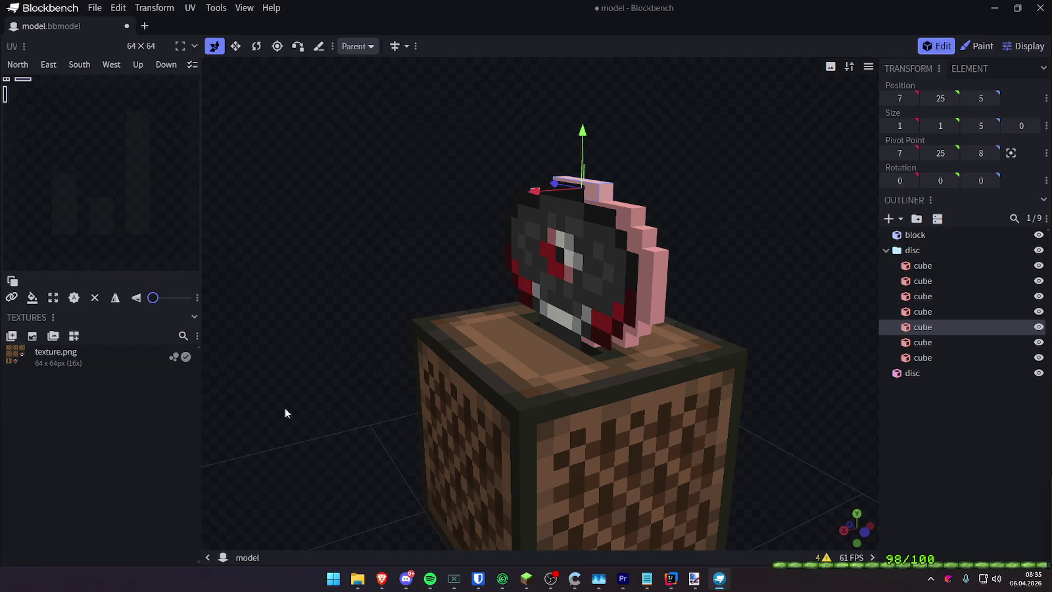
Delete texture.png from the Textures panel
left_click_drag(367, 368, 312, 355)
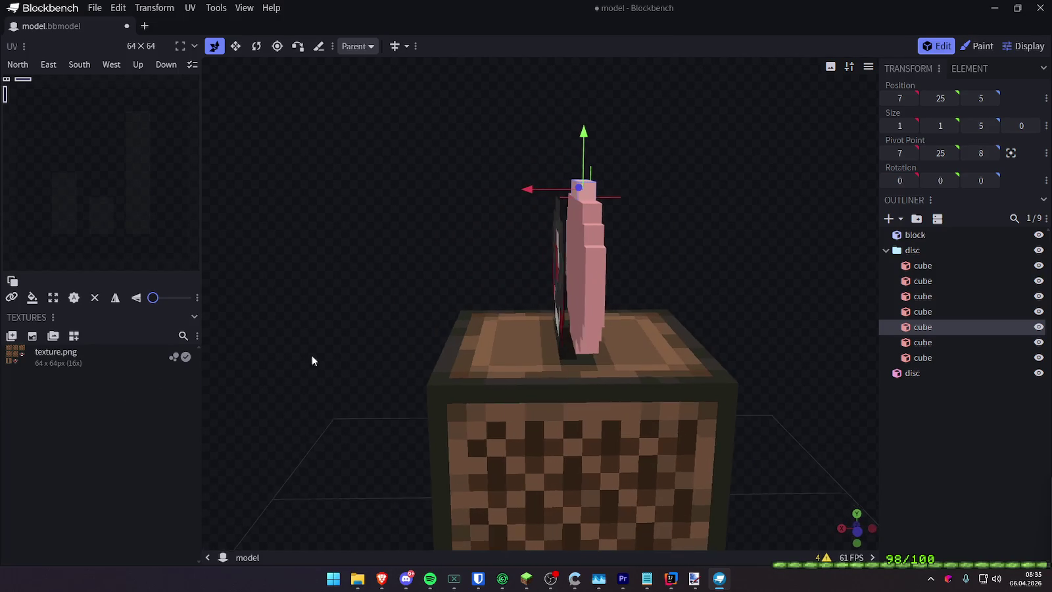
left_click(95, 349)
key("Delete")
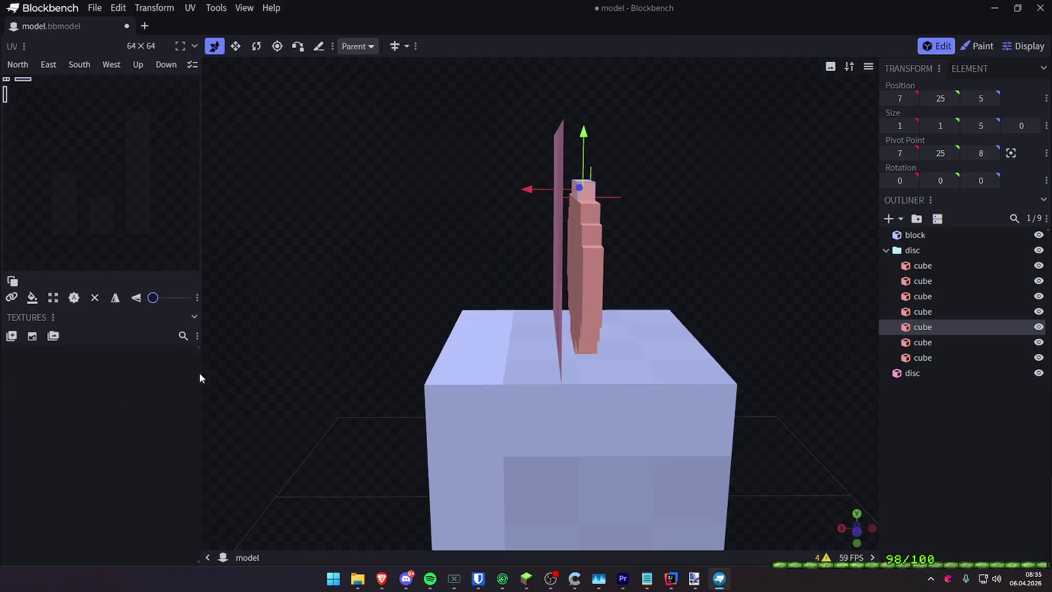
left_click_drag(217, 365, 417, 288)
Delete the flat disc plane and collapse the disc folder in the Outliner
left_click(575, 222)
left_click_drag(785, 214, 853, 260)
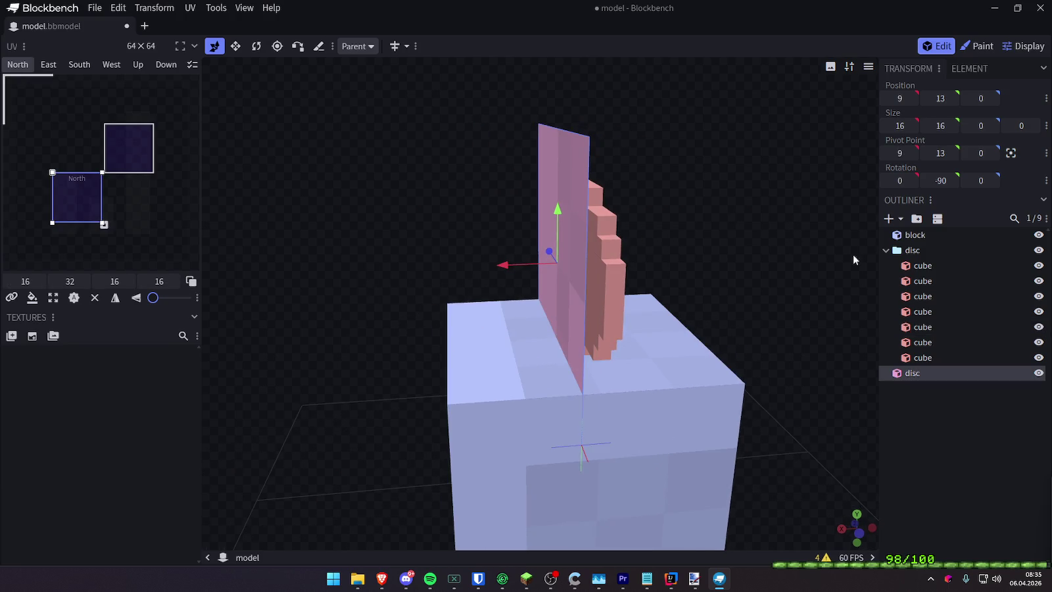
mouse_move(762, 240)
left_mouse_down()
mouse_move(814, 230)
mouse_move(211, 215)
left_mouse_up()
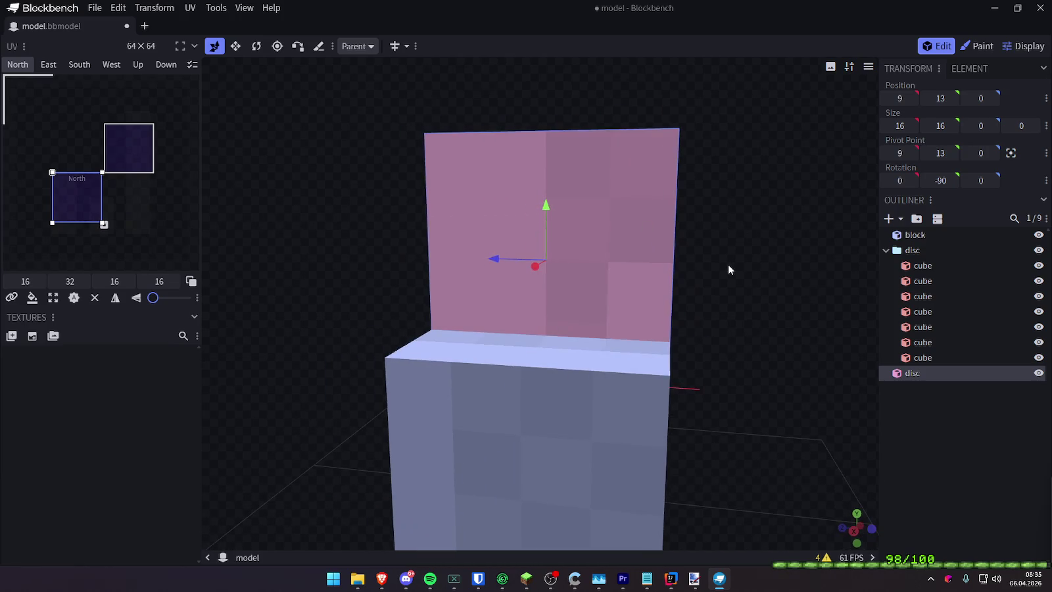
key("Delete")
mouse_move(745, 256)
left_mouse_down()
mouse_move(691, 256)
mouse_move(964, 355)
left_mouse_up()
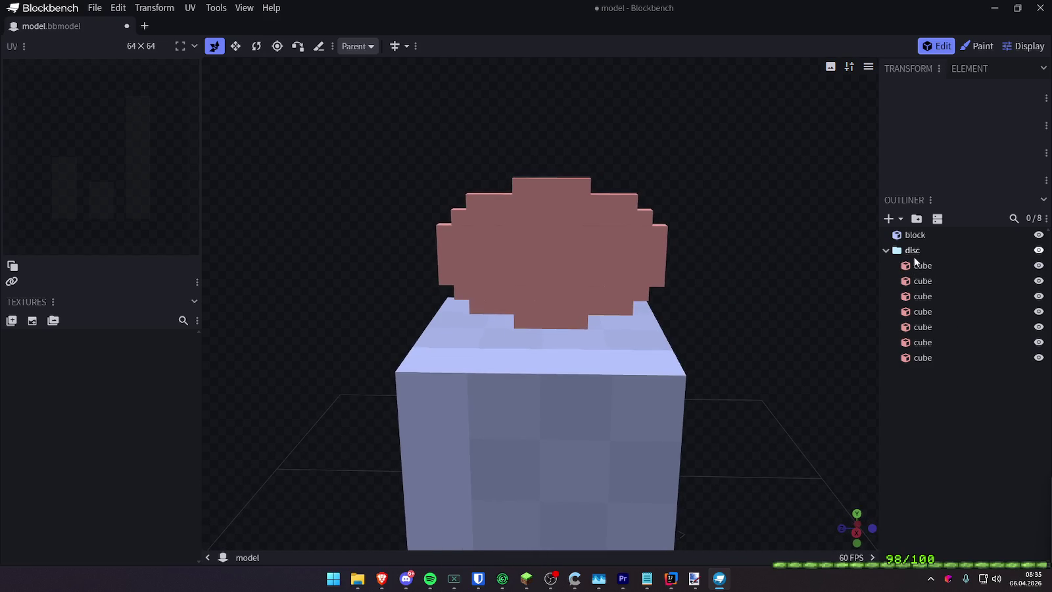
left_click(886, 251)
left_click_drag(807, 244, 829, 235)
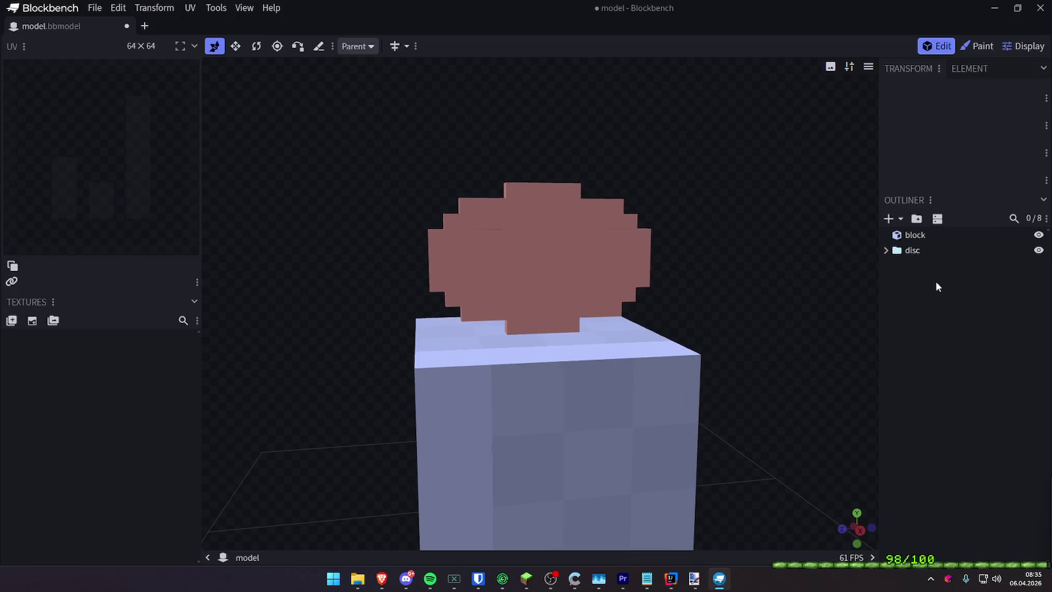
Create a new 64×64 template texture giving each block face its own colour
left_click(32, 321)
left_click(600, 305)
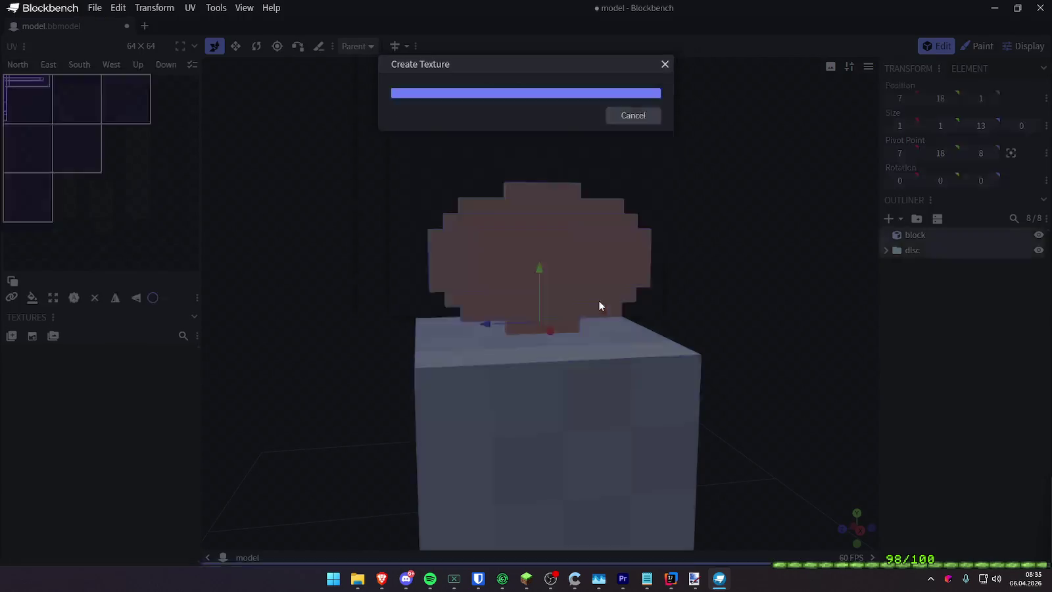
scroll(742, 206, "down", 1)
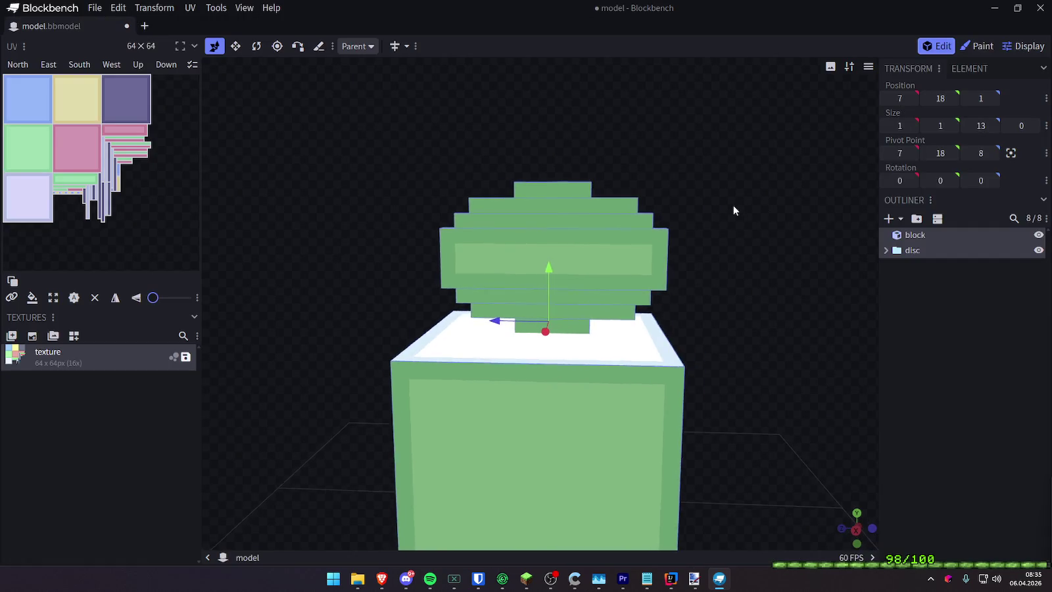
scroll(730, 263, "down", 3)
mouse_move(730, 270)
left_mouse_down()
mouse_move(611, 263)
mouse_move(442, 65)
left_mouse_up()
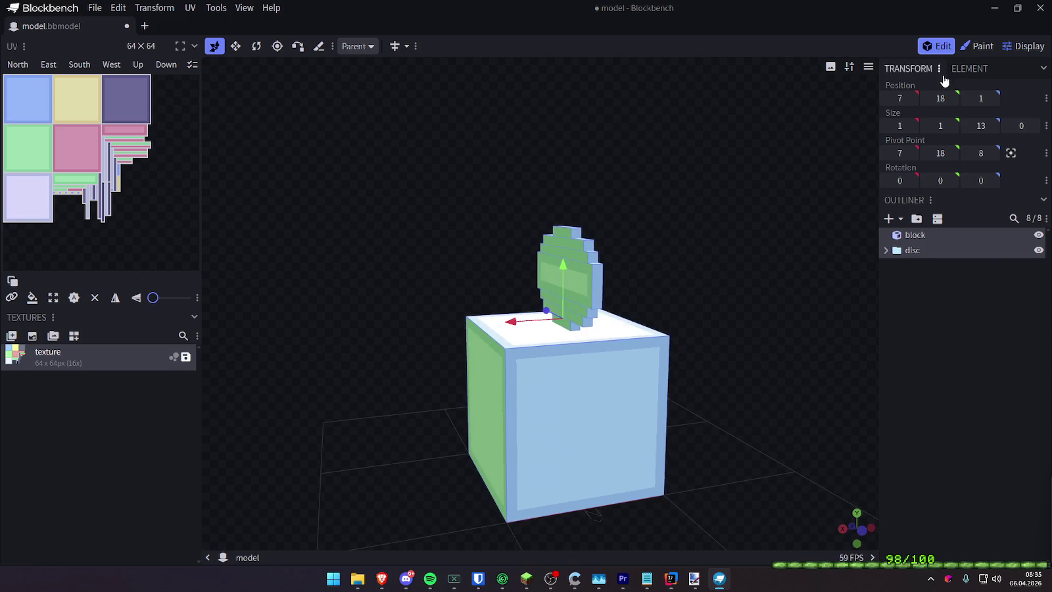
Brush white S letters onto the blue and red block faces
left_click(977, 46)
mouse_move(786, 103)
left_mouse_down()
mouse_move(582, 388)
mouse_move(530, 388)
mouse_move(578, 444)
mouse_move(526, 468)
left_mouse_up()
left_click_drag(757, 414, 612, 395)
left_click_drag(559, 370, 556, 441)
left_click_drag(627, 436, 510, 397)
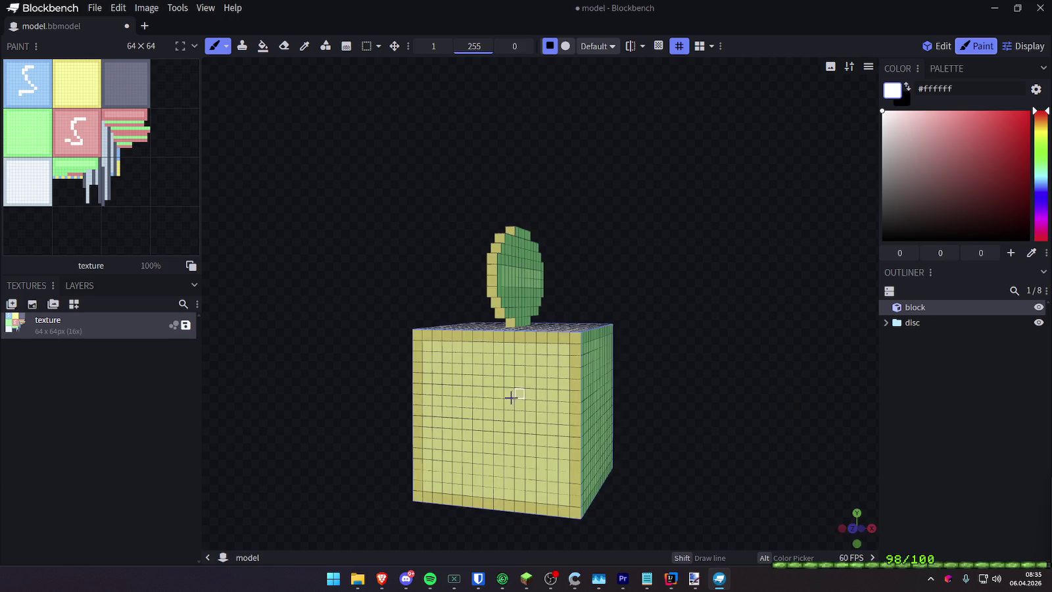
Paint white S letters on the yellow, green and grey block faces
left_click_drag(489, 450, 468, 453)
left_click_drag(658, 447, 559, 407)
mouse_move(536, 367)
left_mouse_down()
mouse_move(510, 388)
mouse_move(483, 447)
left_mouse_up()
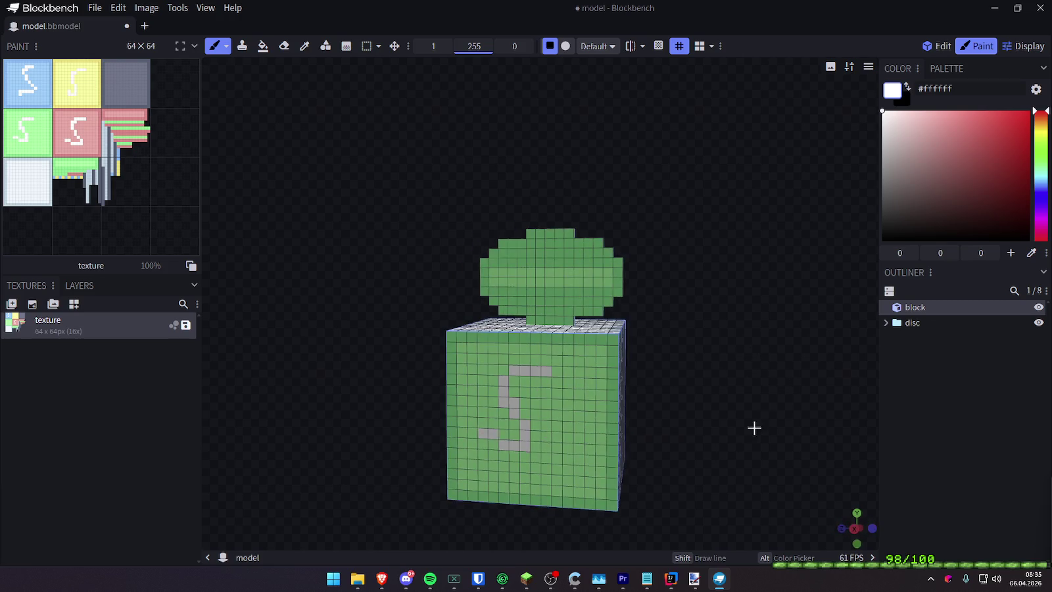
left_click_drag(754, 427, 574, 309)
mouse_move(585, 263)
left_mouse_down()
mouse_move(540, 357)
mouse_move(442, 371)
left_mouse_up()
Orbit and zoom so the block faces the view with the disc on top
mouse_move(785, 287)
left_mouse_down()
mouse_move(678, 519)
mouse_move(544, 329)
left_mouse_up()
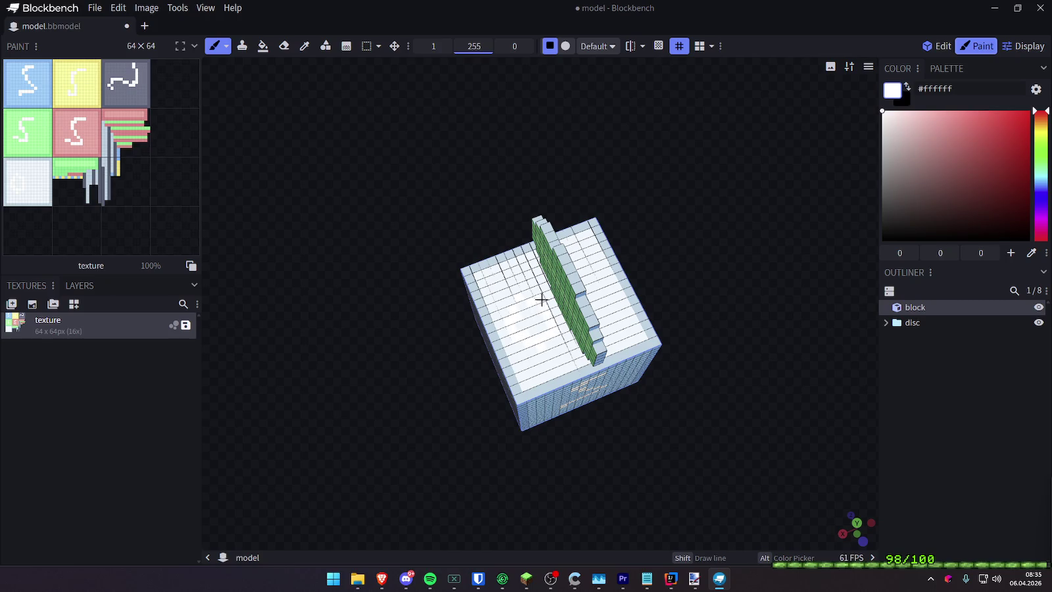
mouse_move(752, 280)
left_mouse_down()
mouse_move(599, 308)
mouse_move(606, 225)
mouse_move(542, 197)
left_mouse_up()
scroll(587, 216, "up", 1)
scroll(708, 209, "up", 2)
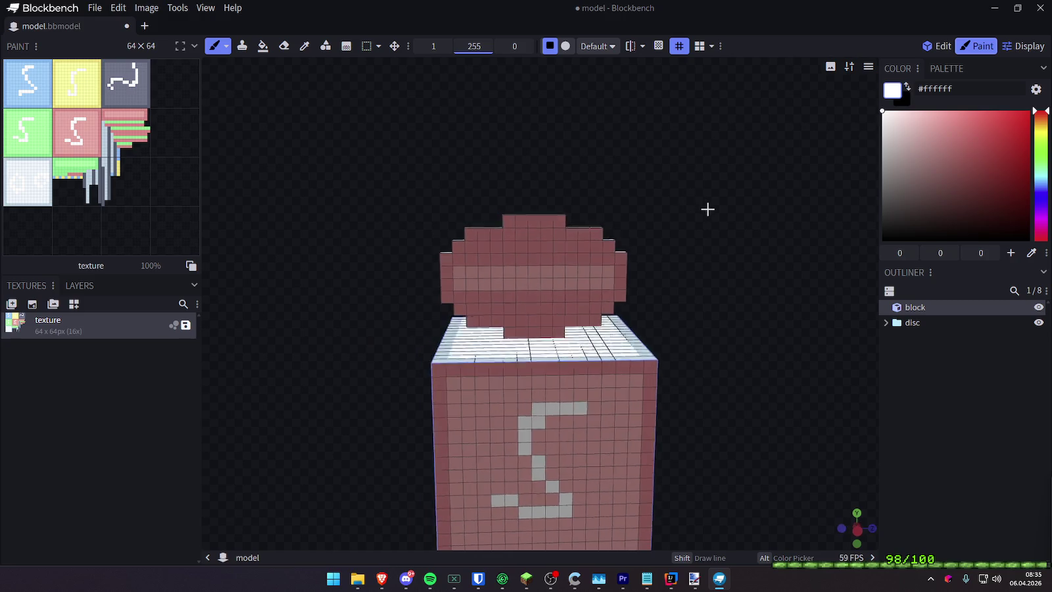
left_click_drag(699, 197, 692, 188)
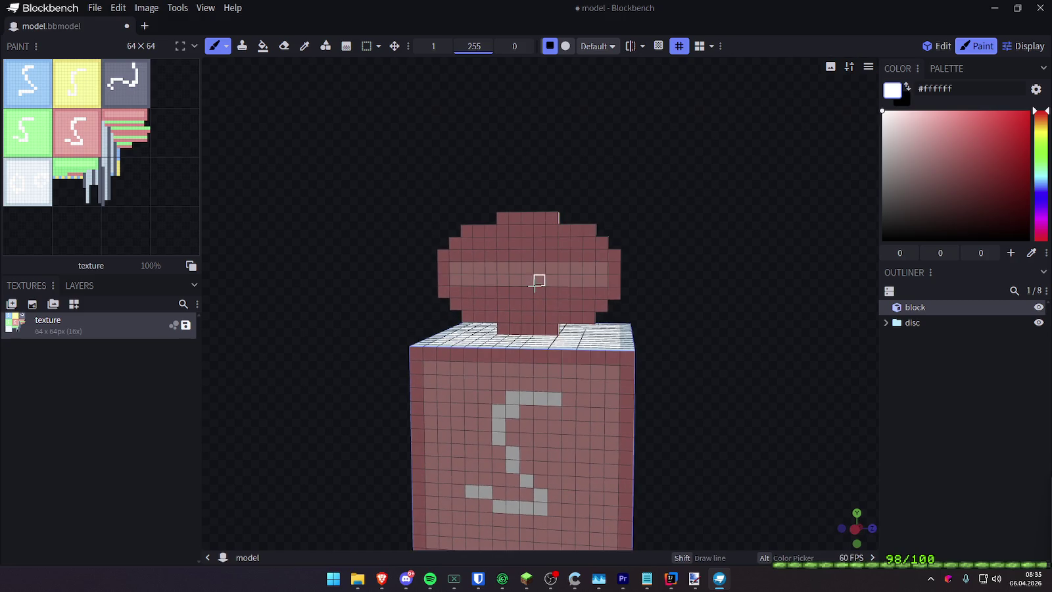
Use the face-mode Paint Bucket to fill the disc's front rows white
left_click(263, 46)
left_click(545, 265)
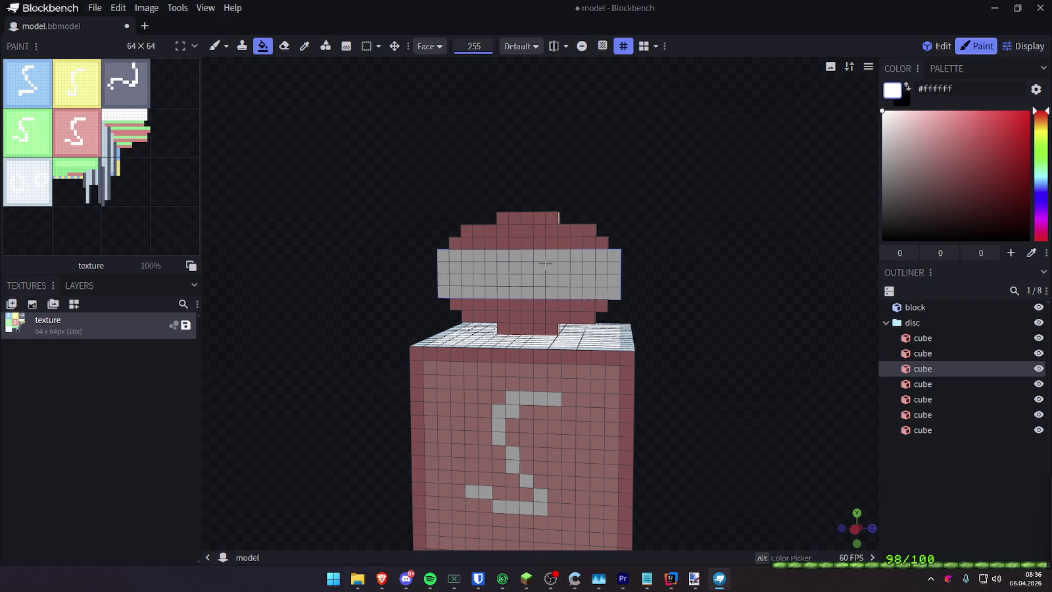
left_click(536, 240)
left_click(534, 223)
left_click(524, 305)
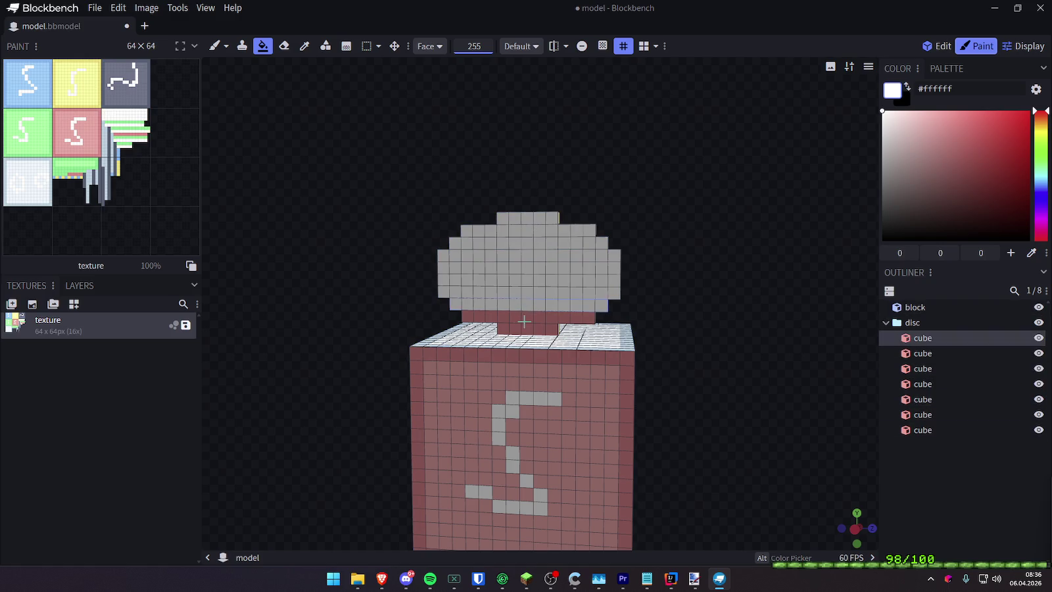
left_click(524, 329)
Switch the colour to red and fill the disc's front rows red
left_click(1010, 129)
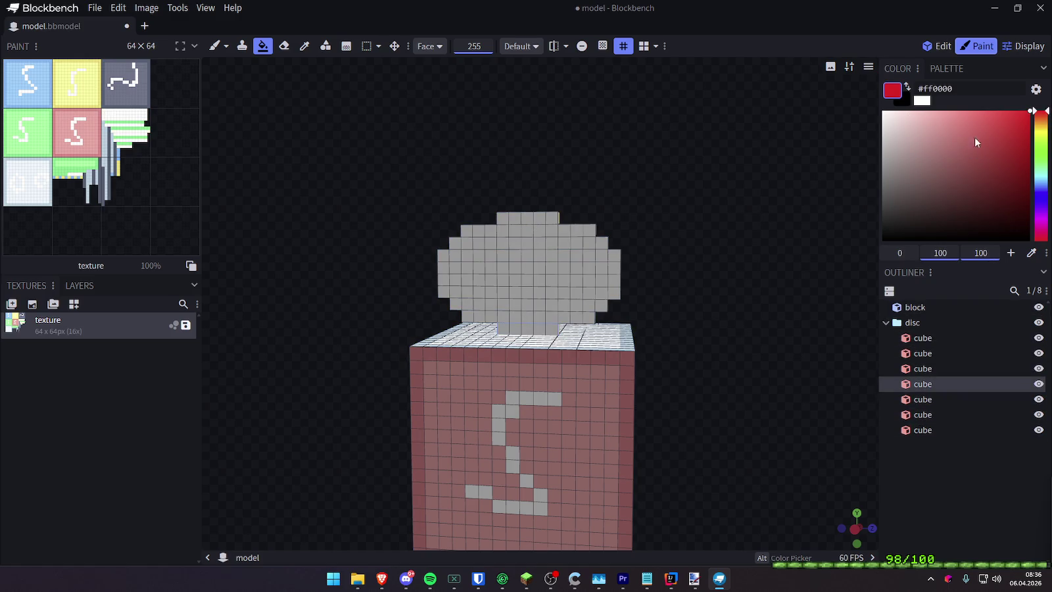
left_click(530, 315)
left_click(535, 263)
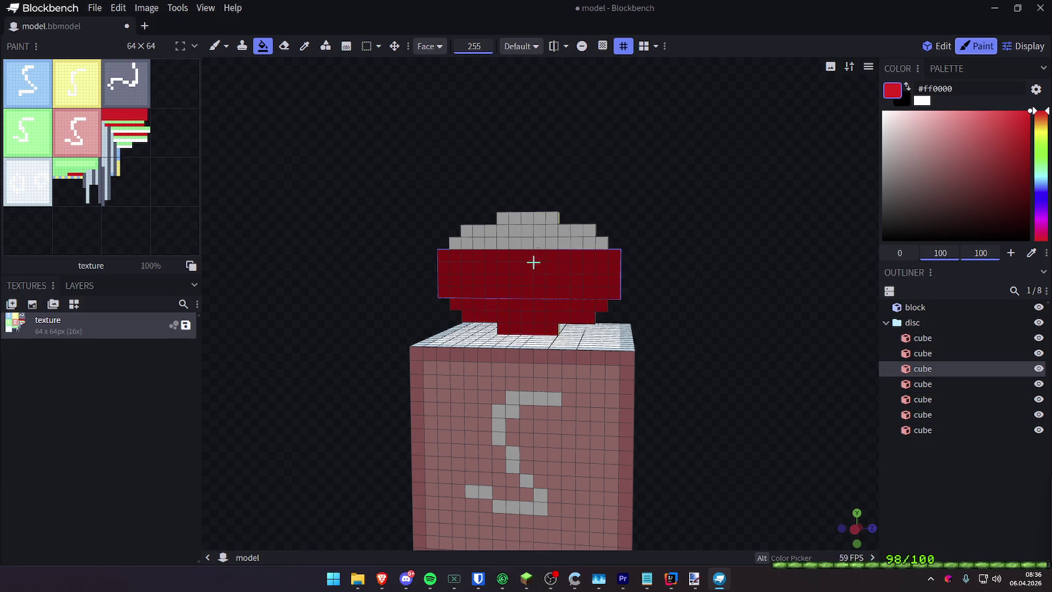
left_click(535, 238)
left_click(534, 222)
Fill the disc's back rows red, then drop music_disc_lava_chicken.png onto the window
left_click_drag(688, 216, 374, 229)
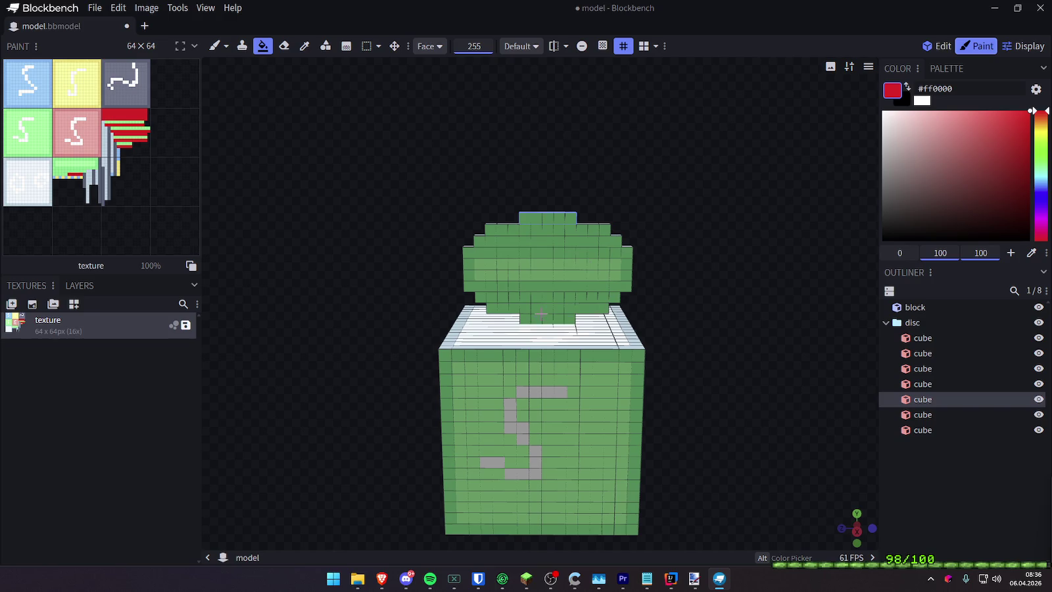
left_click(542, 320)
left_click(545, 308)
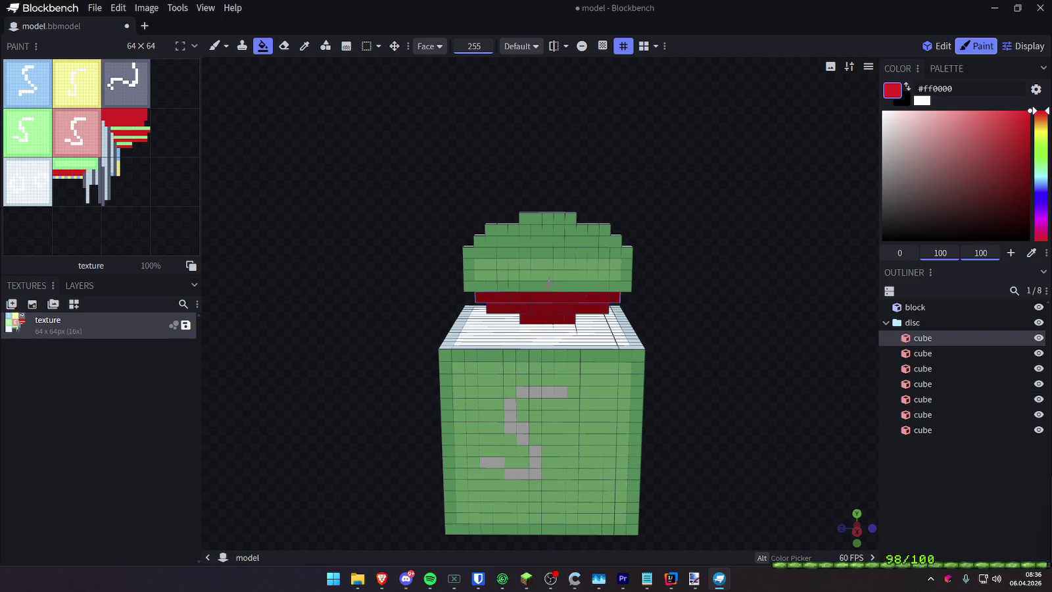
left_click(547, 293)
left_click(550, 274)
left_click(545, 231)
left_click(544, 219)
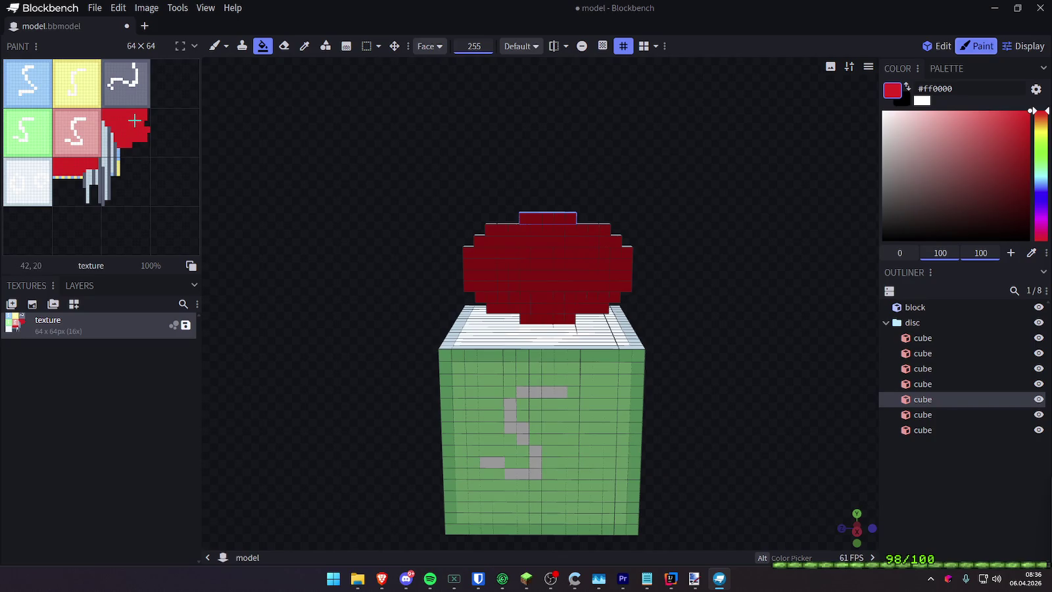
mouse_move(613, 170)
left_mouse_down()
mouse_move(493, 185)
mouse_move(616, 161)
left_mouse_up()
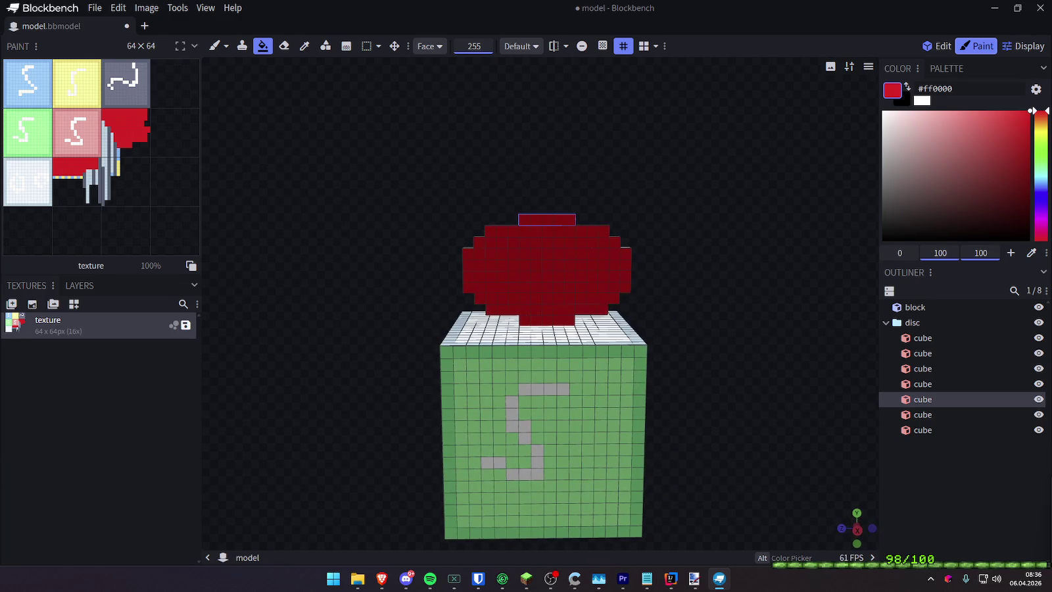
left_click_drag(775, 258, 701, 209)
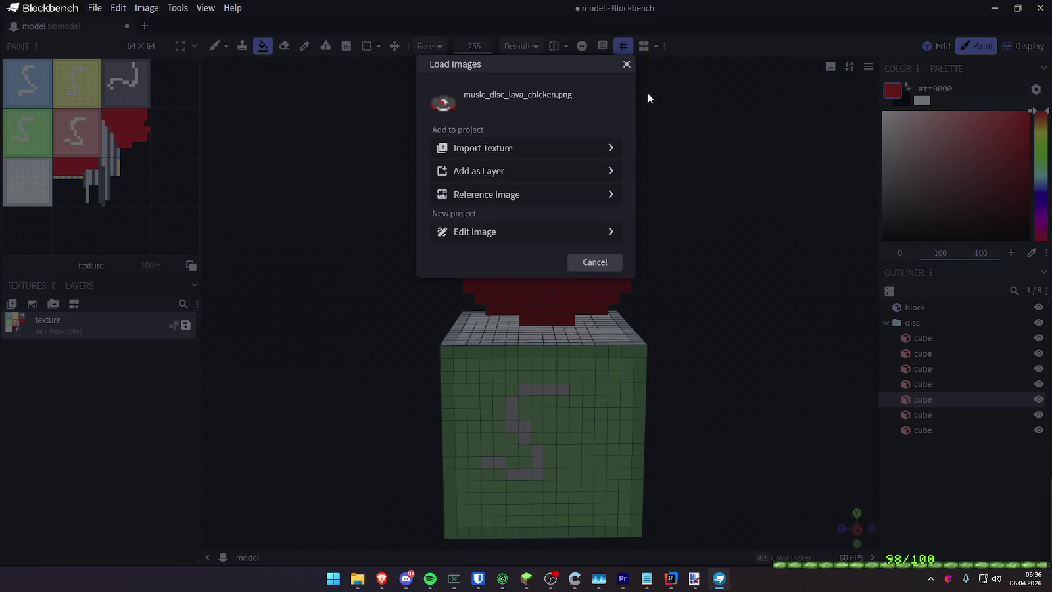
Cancel the image loading options and paint the disc's side edge faces red
left_click(626, 64)
left_click_drag(624, 66, 587, 174)
left_click(597, 308)
left_click(589, 282)
left_click(592, 257)
mouse_move(592, 242)
left_mouse_down()
mouse_move(645, 292)
mouse_move(618, 309)
left_mouse_up()
left_click(565, 348)
left_click(564, 338)
Paint the disc's top and remaining front edge faces red
left_click_drag(563, 382, 573, 252)
mouse_move(653, 245)
left_mouse_down()
mouse_move(664, 218)
mouse_move(576, 249)
mouse_move(575, 218)
mouse_move(378, 190)
left_mouse_up()
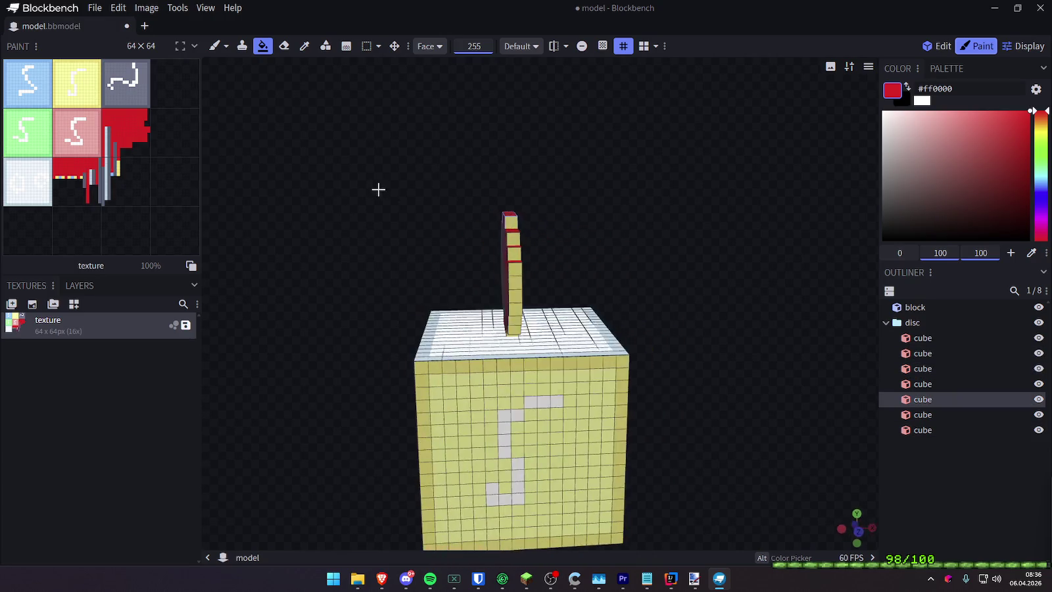
left_click(514, 238)
left_click(515, 245)
mouse_move(564, 265)
left_mouse_down()
mouse_move(556, 248)
mouse_move(554, 296)
mouse_move(552, 183)
mouse_move(585, 251)
mouse_move(544, 280)
mouse_move(571, 301)
mouse_move(589, 234)
mouse_move(534, 261)
mouse_move(603, 242)
mouse_move(698, 261)
mouse_move(598, 239)
mouse_move(910, 324)
left_mouse_up()
left_click(528, 259)
left_click(511, 327)
left_click(503, 307)
left_click(519, 306)
Paint the lower disc edges red, hiding the block to reach the underside
scroll(741, 244, "up", 2)
left_click(570, 244)
left_click(564, 256)
left_click(1039, 307)
mouse_move(822, 276)
left_mouse_down()
mouse_move(766, 263)
mouse_move(599, 263)
left_mouse_up()
left_click(572, 273)
left_click(538, 284)
Finish the disc's underside edges in red, unhide the block, and start saving the texture
left_click_drag(683, 313, 752, 354)
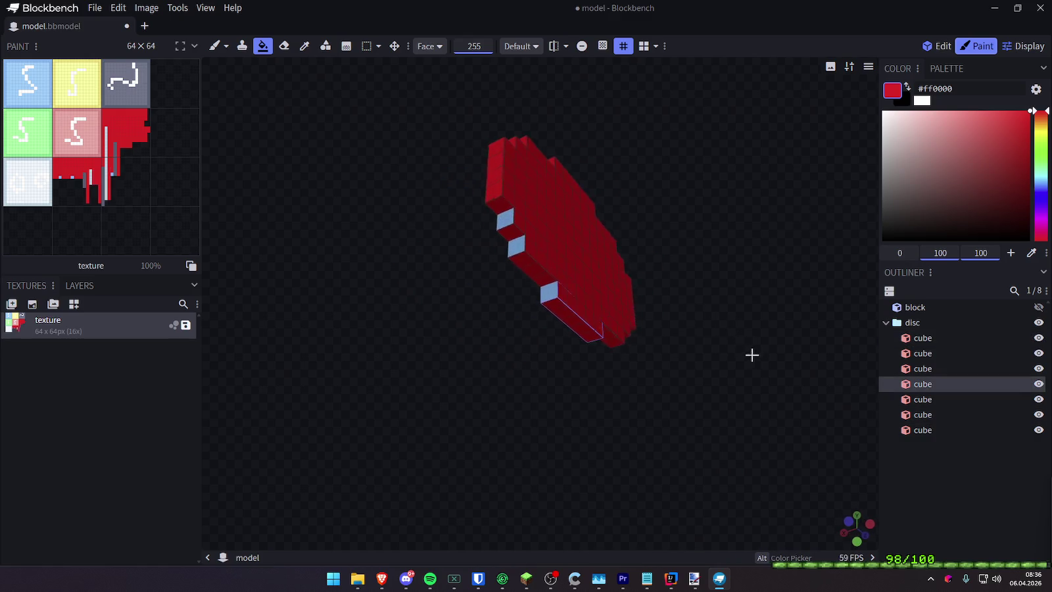
left_click(500, 215)
left_click(499, 215)
mouse_move(724, 254)
left_mouse_down()
mouse_move(671, 324)
mouse_move(465, 353)
mouse_move(416, 223)
mouse_move(535, 160)
mouse_move(731, 260)
mouse_move(535, 399)
mouse_move(540, 329)
mouse_move(383, 244)
mouse_move(296, 301)
mouse_move(624, 374)
left_mouse_up()
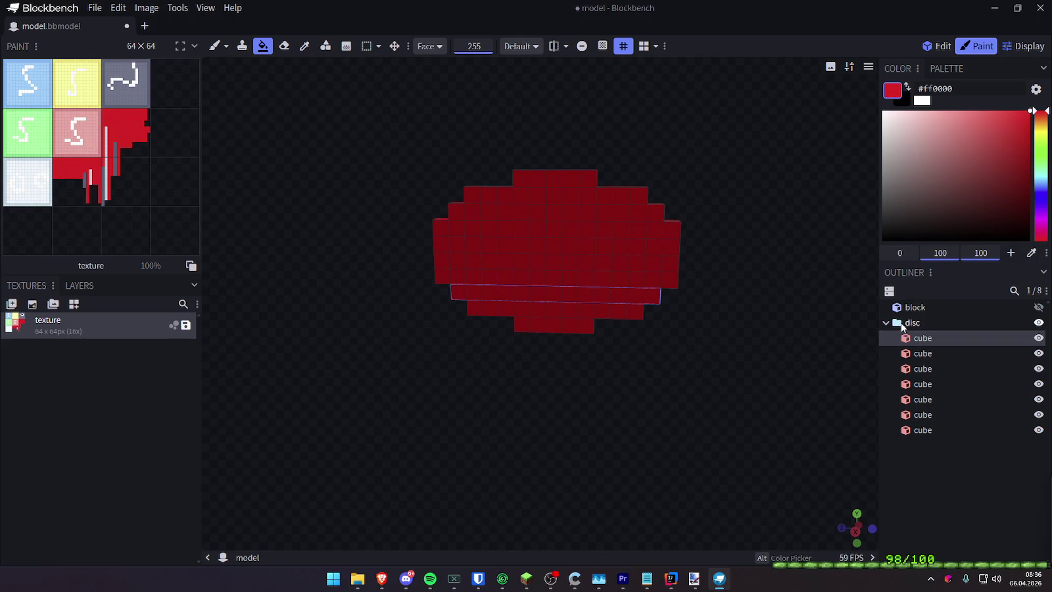
left_click(1039, 307)
left_click_drag(815, 315, 785, 329)
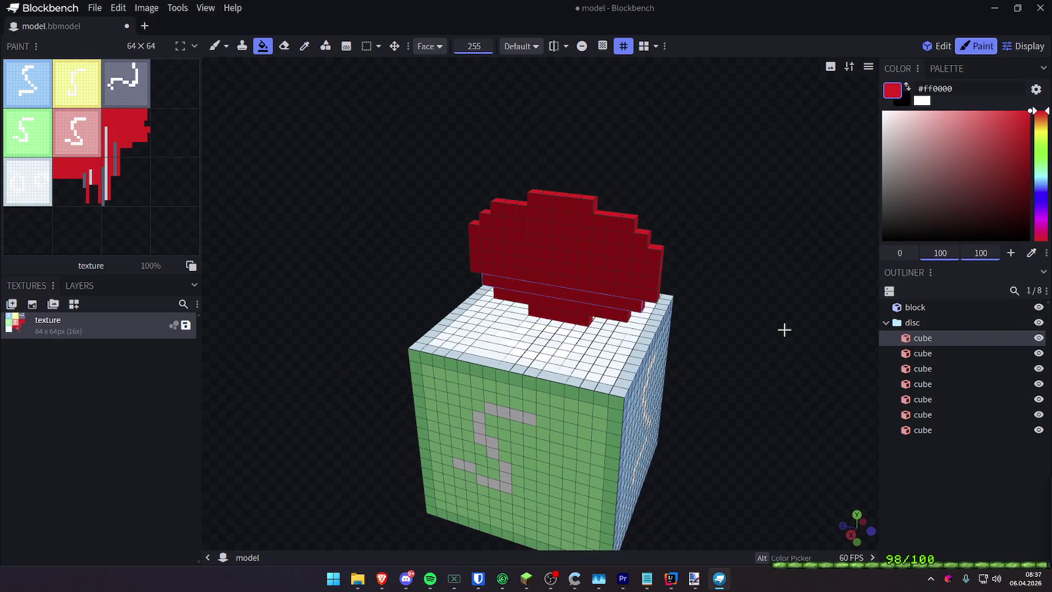
key("ctrl+s")
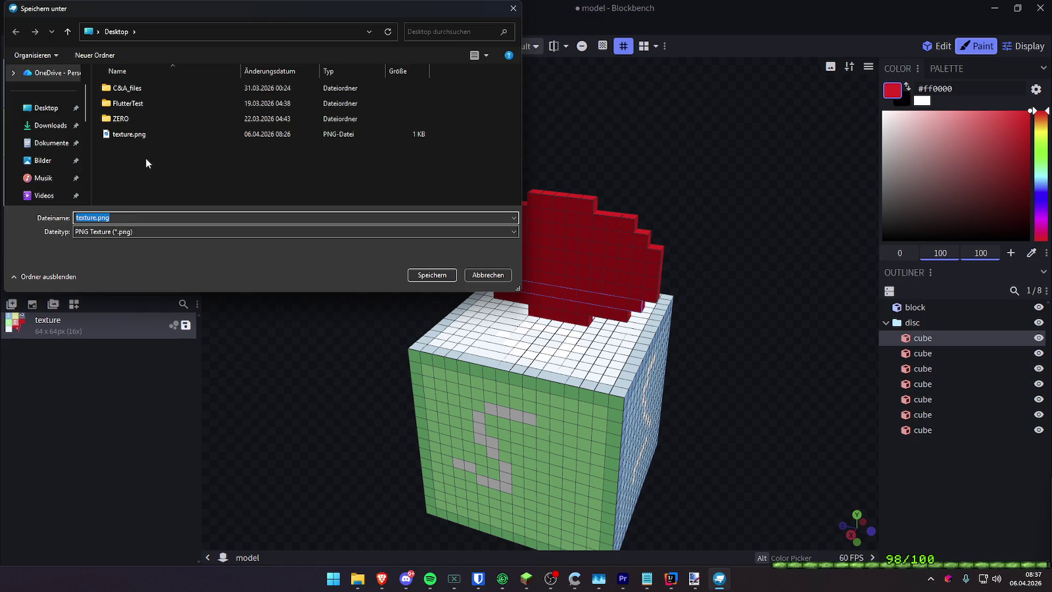
Save the texture as texture.png on the Desktop, overwriting it and ignoring the import warning
left_click(432, 275)
left_click(552, 290)
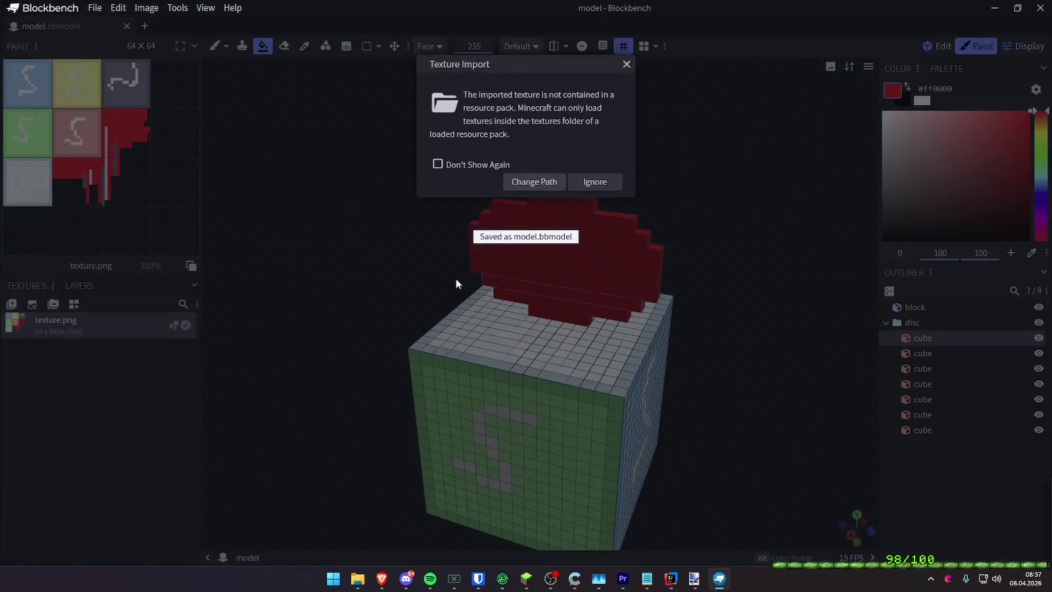
left_click(595, 182)
mouse_move(743, 193)
left_mouse_down()
mouse_move(768, 199)
mouse_move(743, 161)
left_mouse_up()
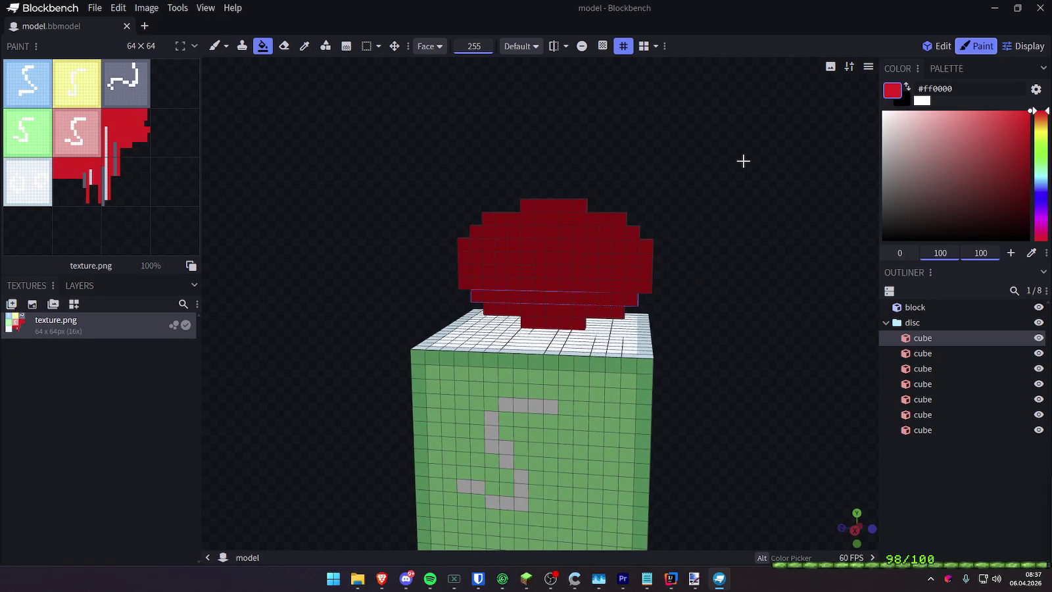
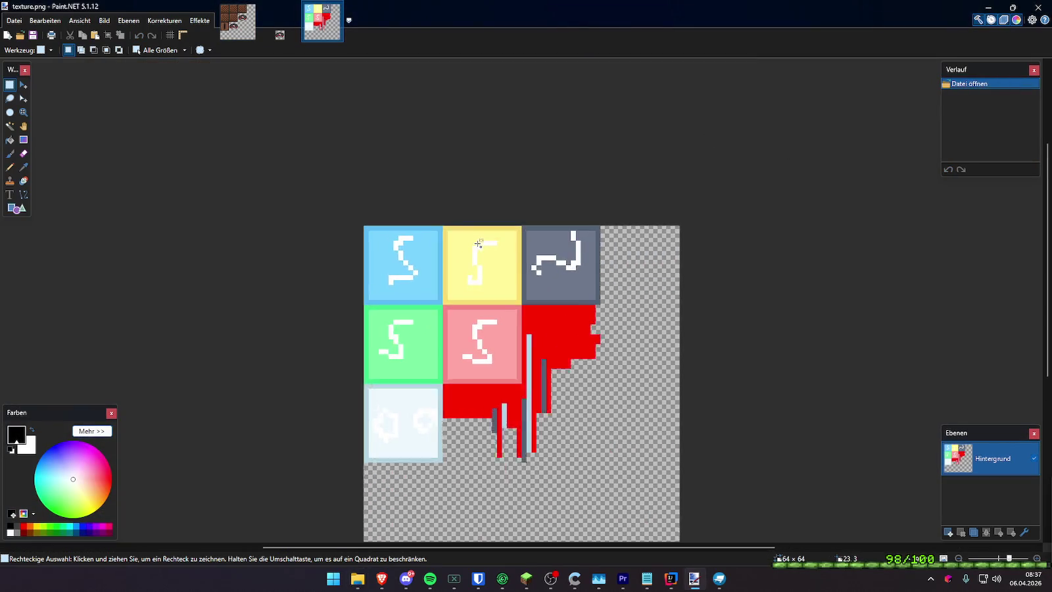
Cover texture.png's yellow, pink and green placeholder tiles with the brown jukebox side tile
scroll(478, 244, "up", 1, "ctrl")
left_click(237, 22)
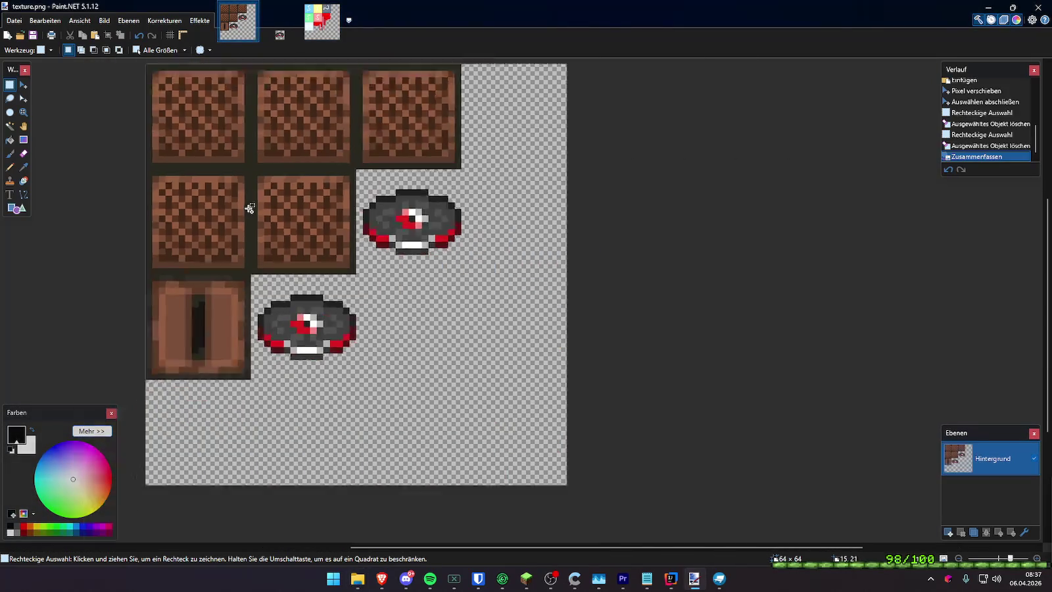
left_click_drag(165, 93, 249, 171)
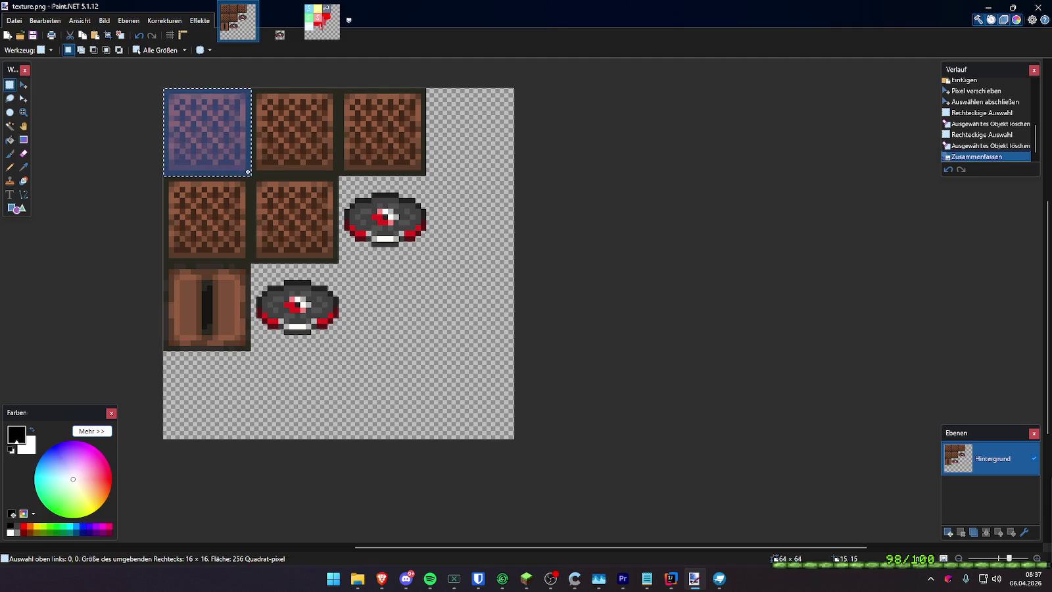
left_click(318, 27)
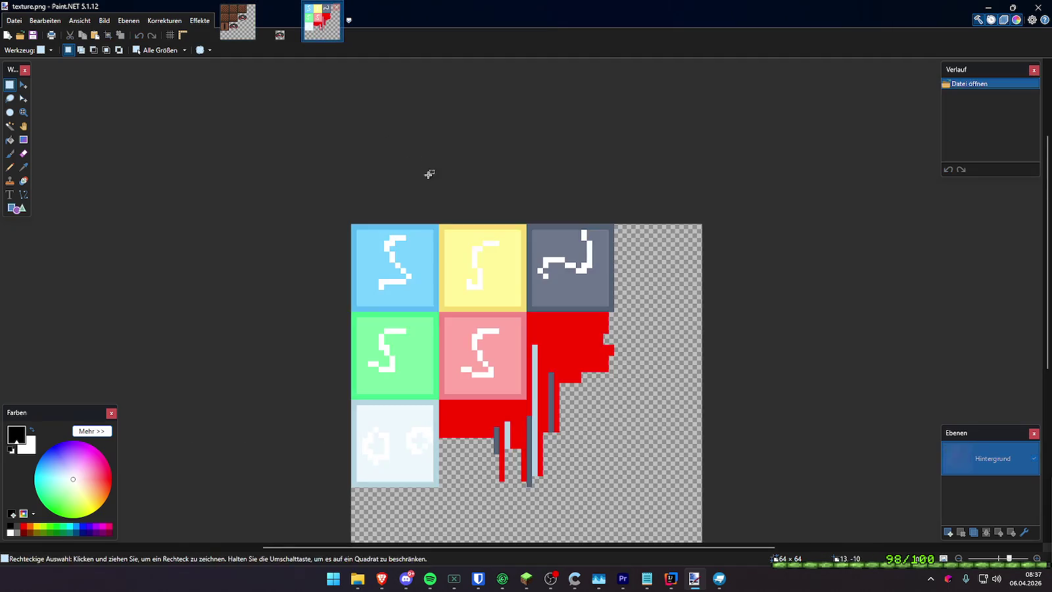
key("ctrl+v")
key("ctrl+v")
mouse_move(394, 263)
left_mouse_down()
mouse_move(611, 253)
mouse_move(587, 257)
left_mouse_up()
key("ctrl+v")
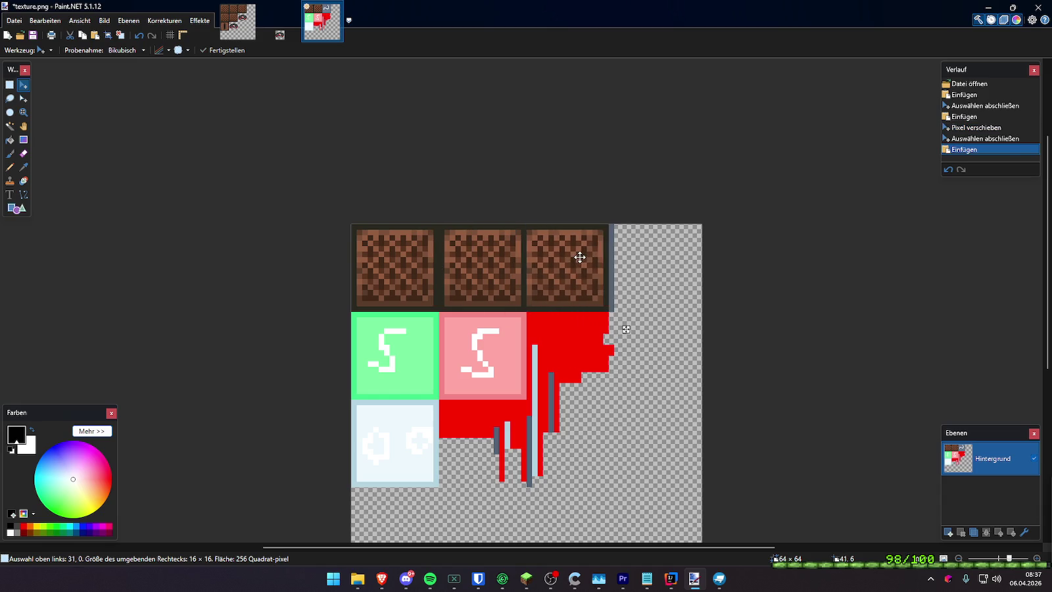
key("ctrl+v")
mouse_move(409, 259)
left_mouse_down()
mouse_move(498, 346)
mouse_move(408, 340)
left_mouse_up()
key("ctrl+v")
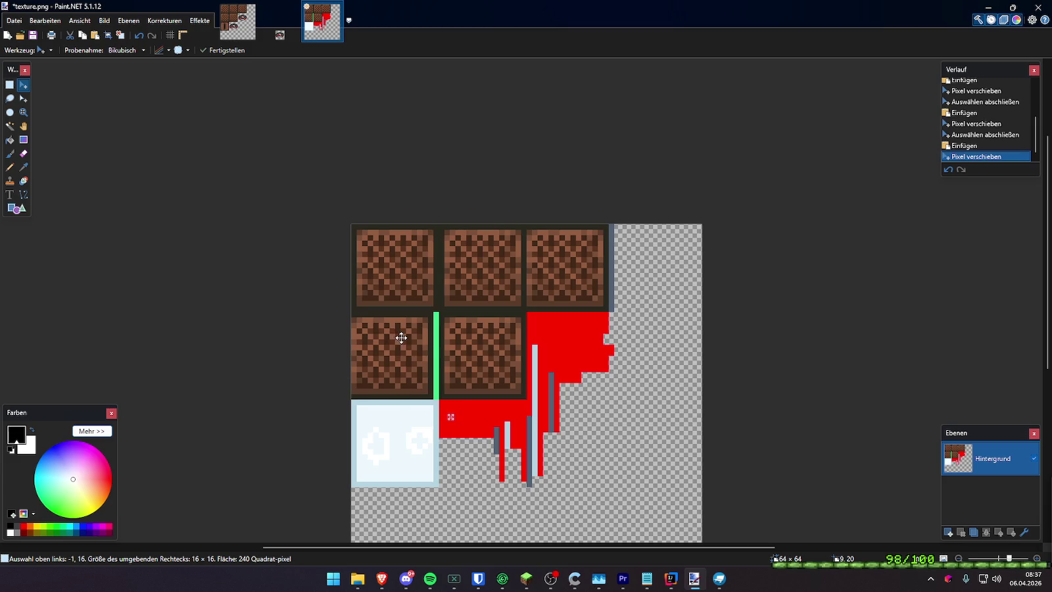
Copy the door tile from the block texture into texture.png's bottom-left slot
left_click(237, 21)
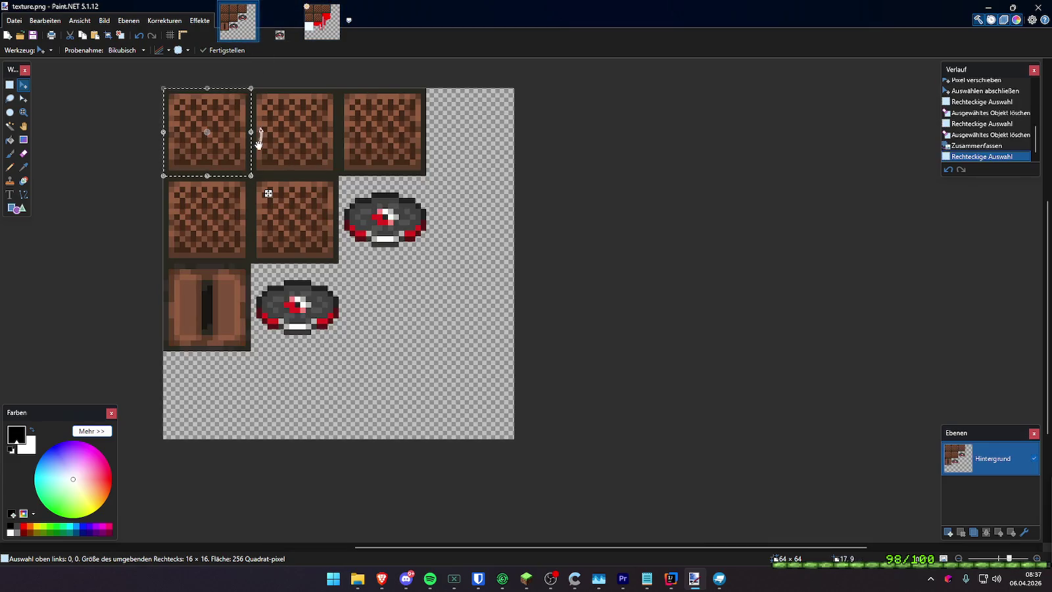
key("s")
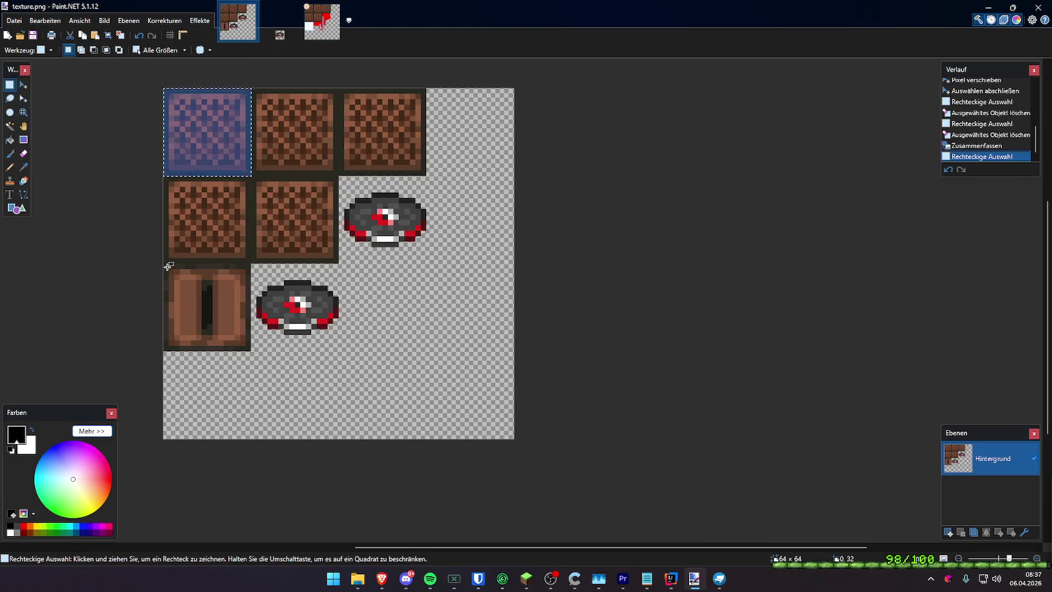
left_click_drag(167, 267, 251, 351)
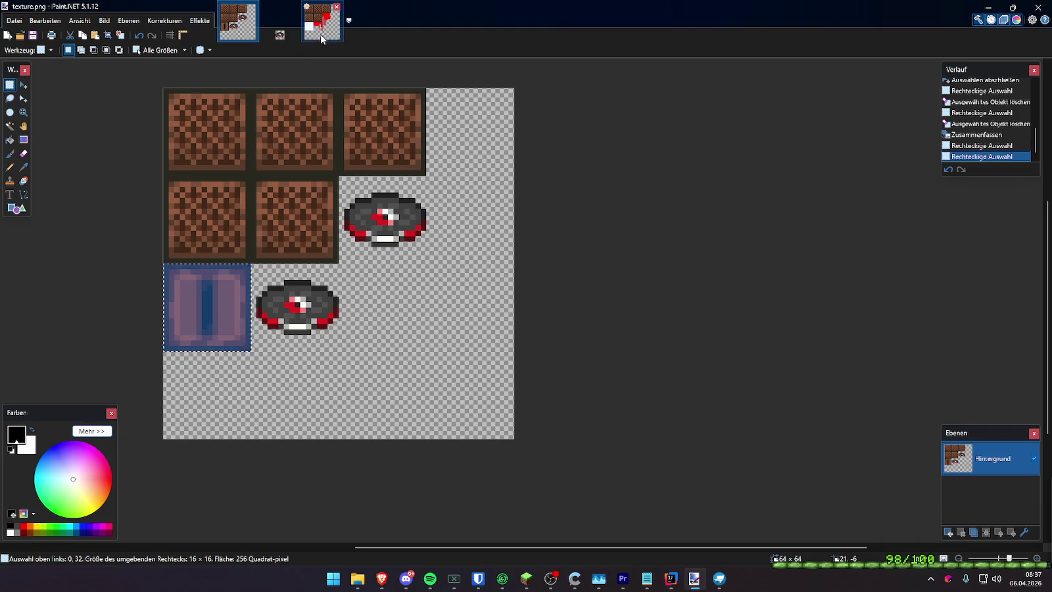
key("ctrl+c")
left_click(322, 38)
key("ctrl+v")
left_click_drag(405, 424, 407, 424)
left_click(9, 85)
Clear the selection and save texture.png as a PNG
key("ctrl+d")
scroll(673, 257, "down", 1, "ctrl")
key("ctrl+s")
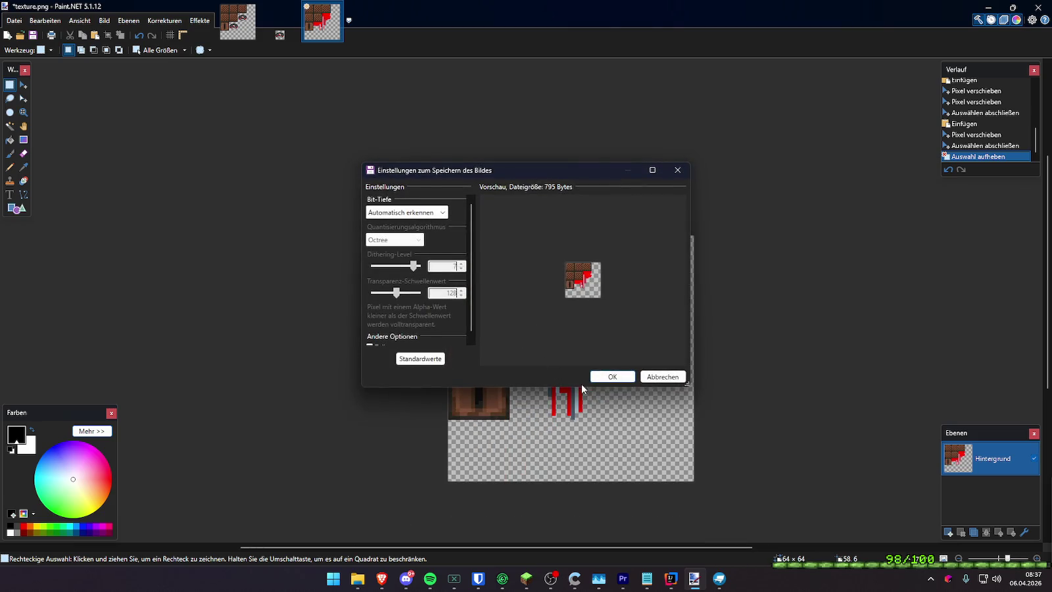
left_click(606, 372)
key("alt+Tab")
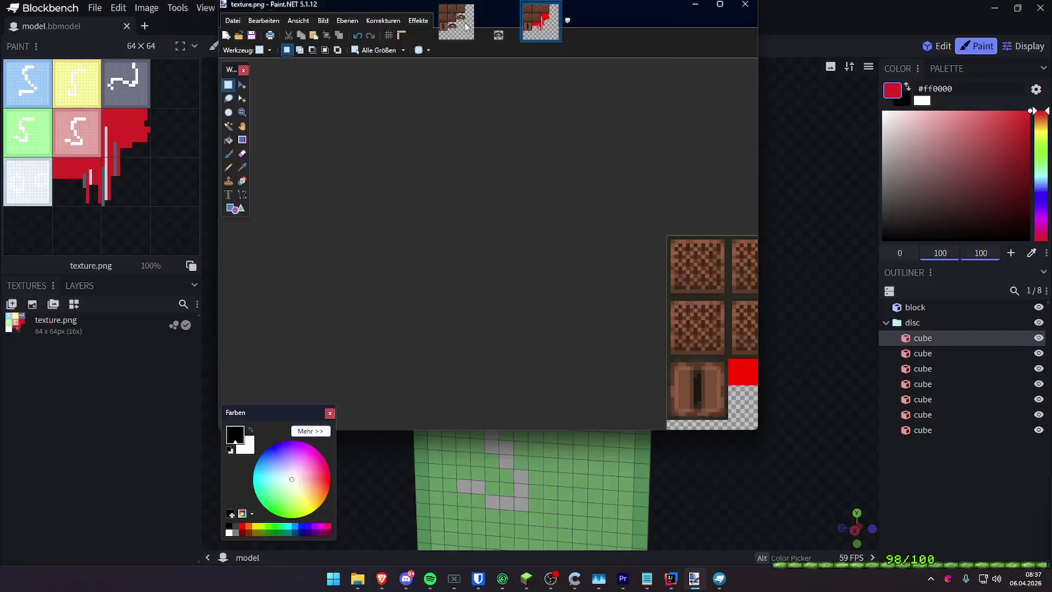
Orbit the Blockbench jukebox model to check its new brown wood texture
mouse_move(709, 206)
left_mouse_down()
mouse_move(566, 228)
mouse_move(764, 222)
left_mouse_up()
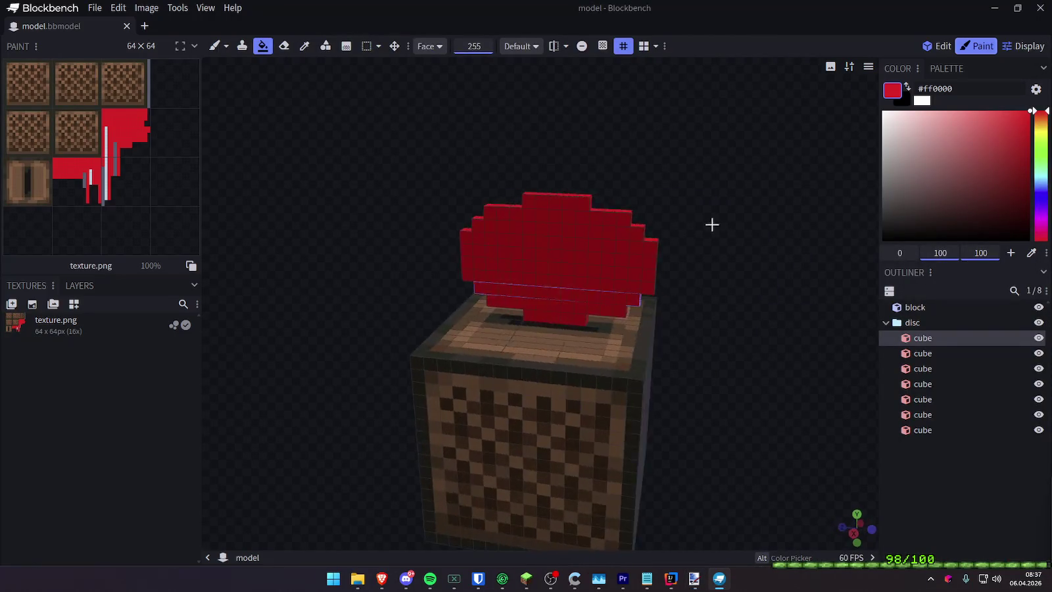
key("alt+Tab")
key("super+d")
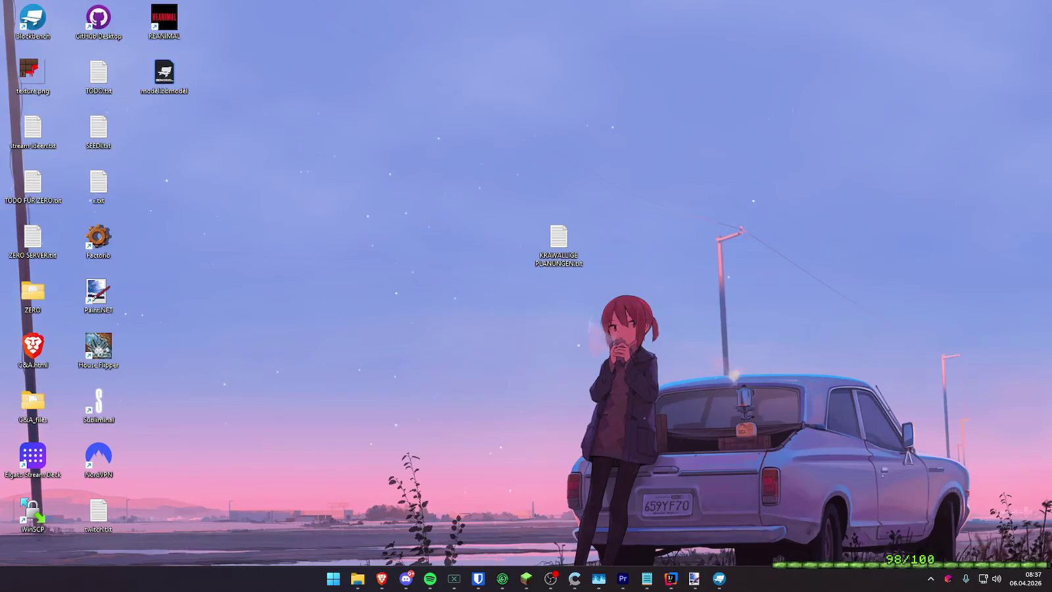
key("super+d")
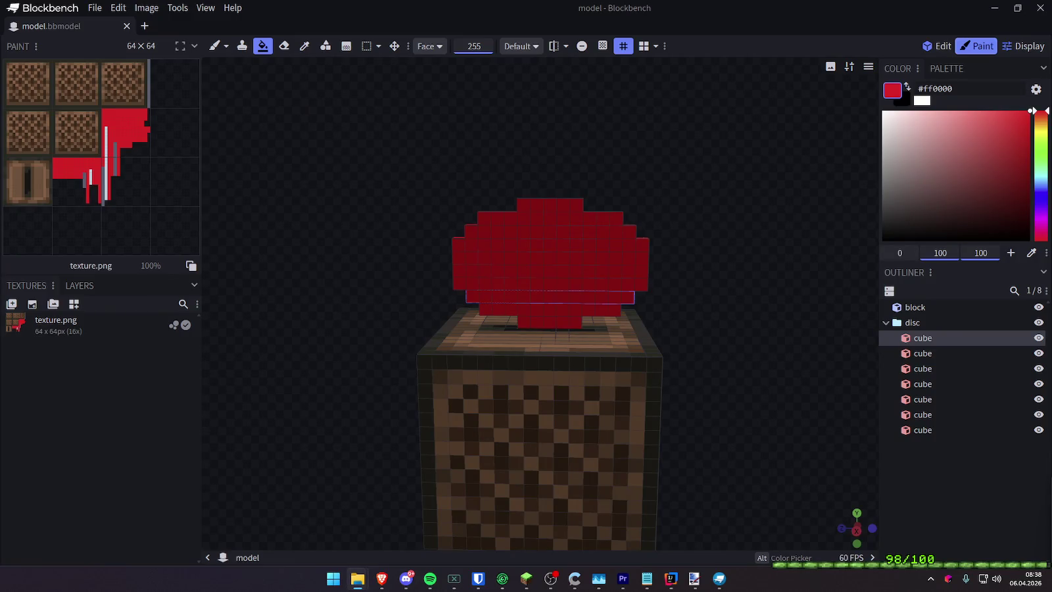
Paste the music-disc image as a Reference Image and place it beside the jukebox block
key("ctrl+v")
left_click(516, 169)
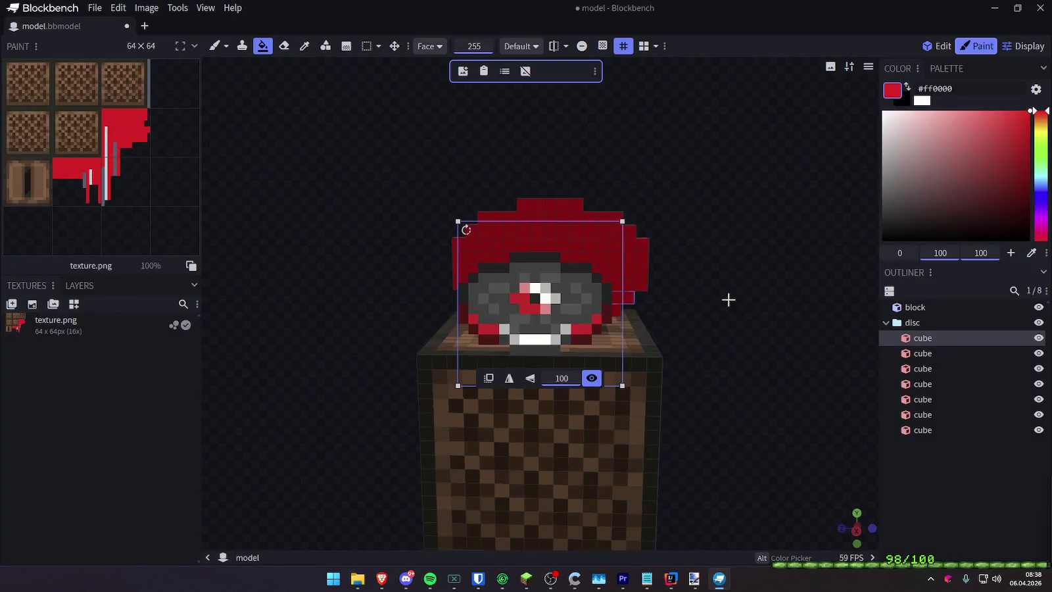
left_click_drag(620, 301, 834, 292)
left_click(728, 169)
mouse_move(728, 169)
left_mouse_down()
mouse_move(704, 160)
mouse_move(791, 192)
mouse_move(753, 133)
left_mouse_up()
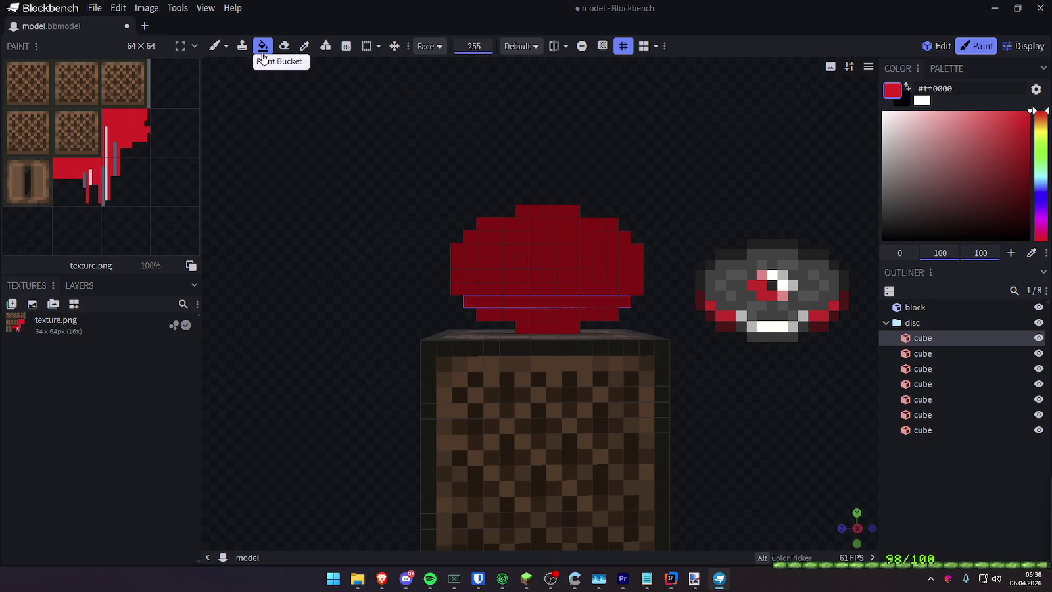
left_click(214, 49)
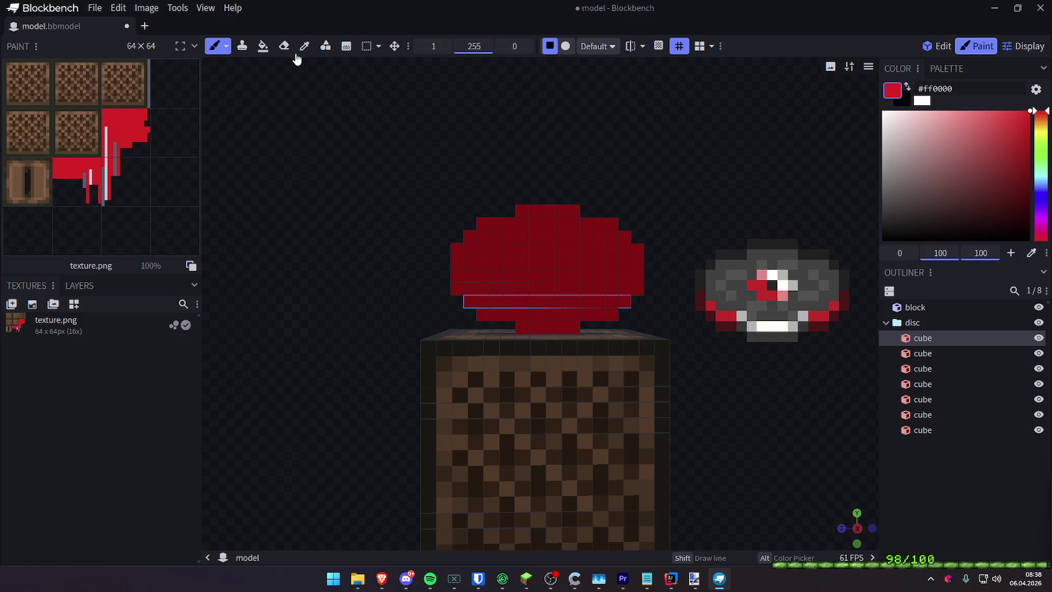
left_click(304, 46)
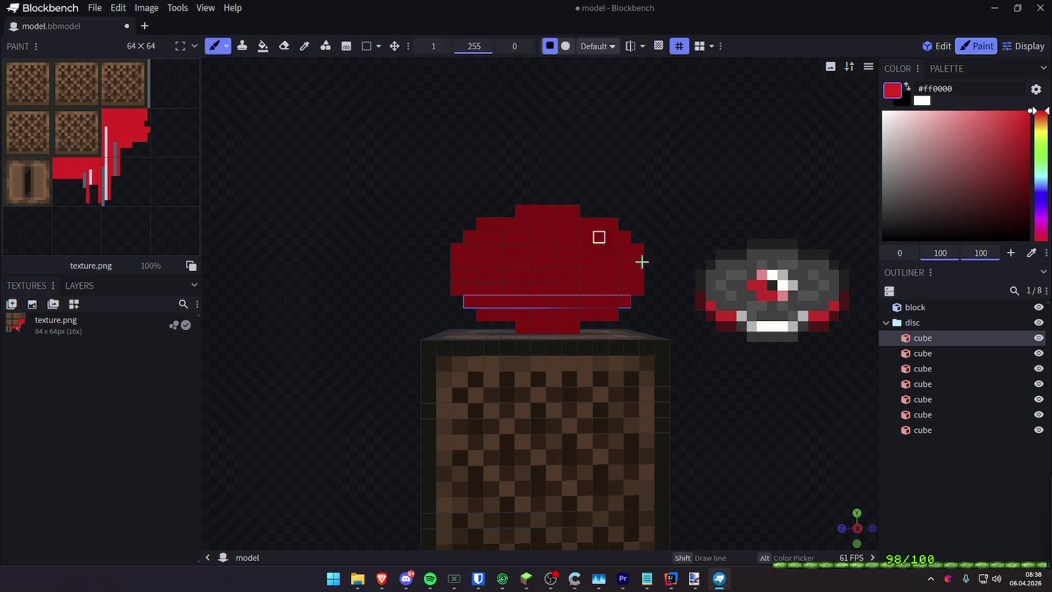
Sample dark grey #383838 and paint the disc's bottom strip with it
left_click(763, 335)
key("b")
mouse_move(671, 205)
left_mouse_down()
mouse_move(609, 314)
mouse_move(520, 325)
left_mouse_up()
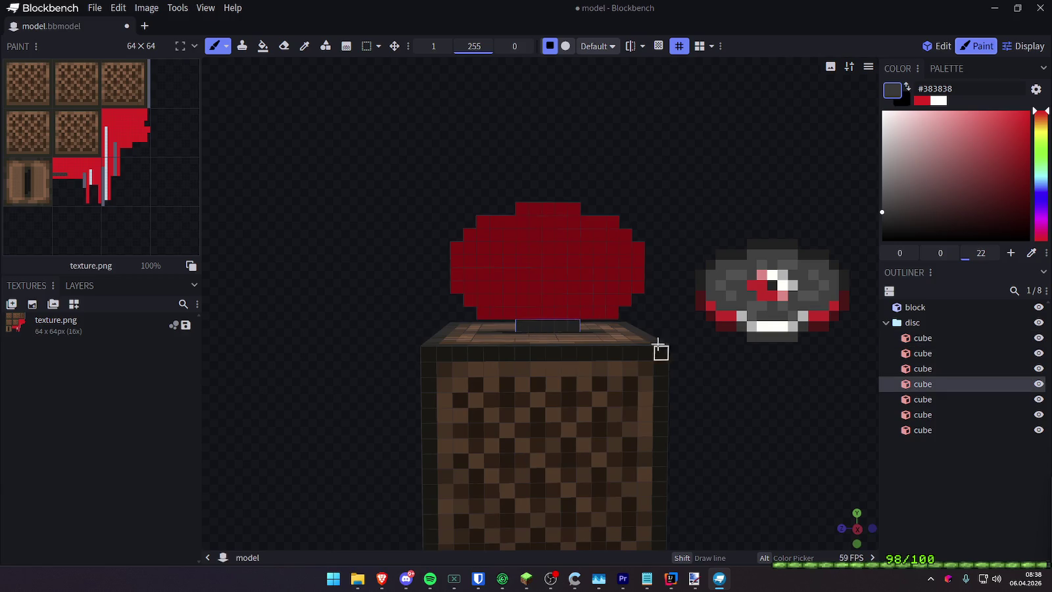
key("c")
key("b")
left_click(538, 322)
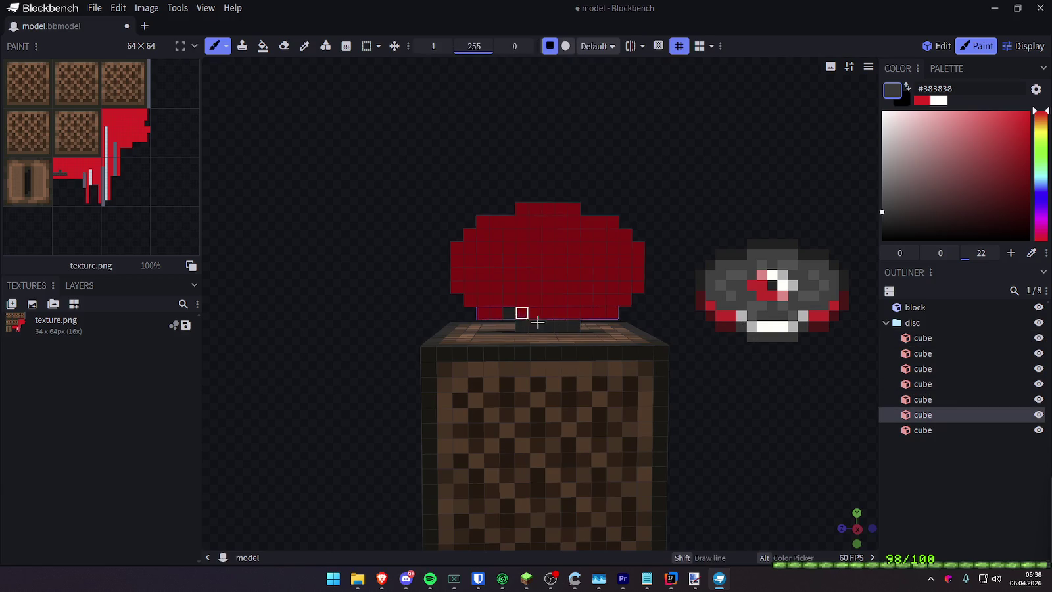
Paint a dark red #561414 pixel on the bottom row and the disc's top row dark grey #212121
left_click(574, 326, "alt")
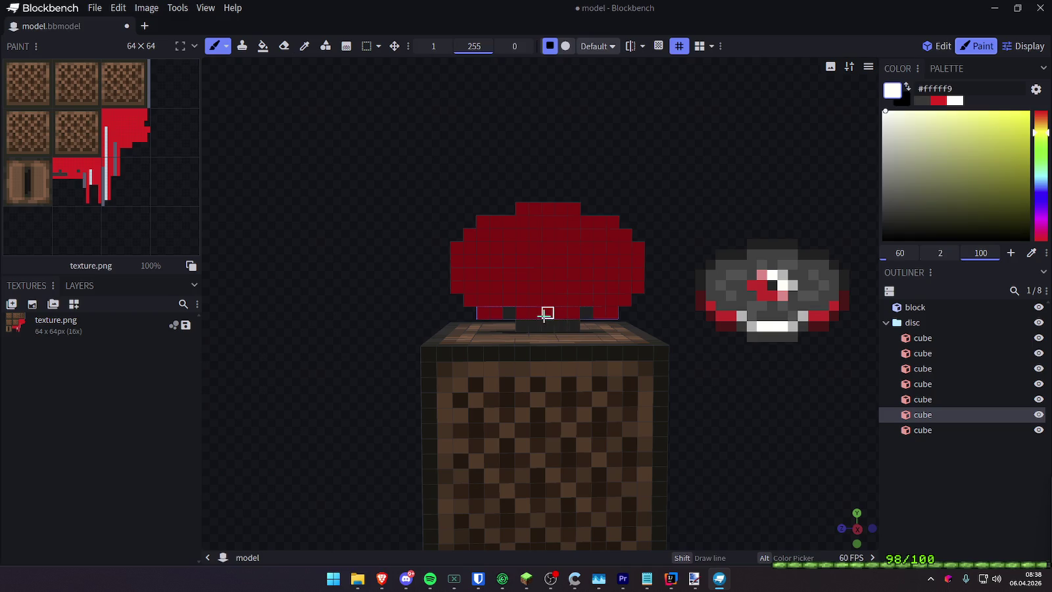
left_click(570, 313, "alt")
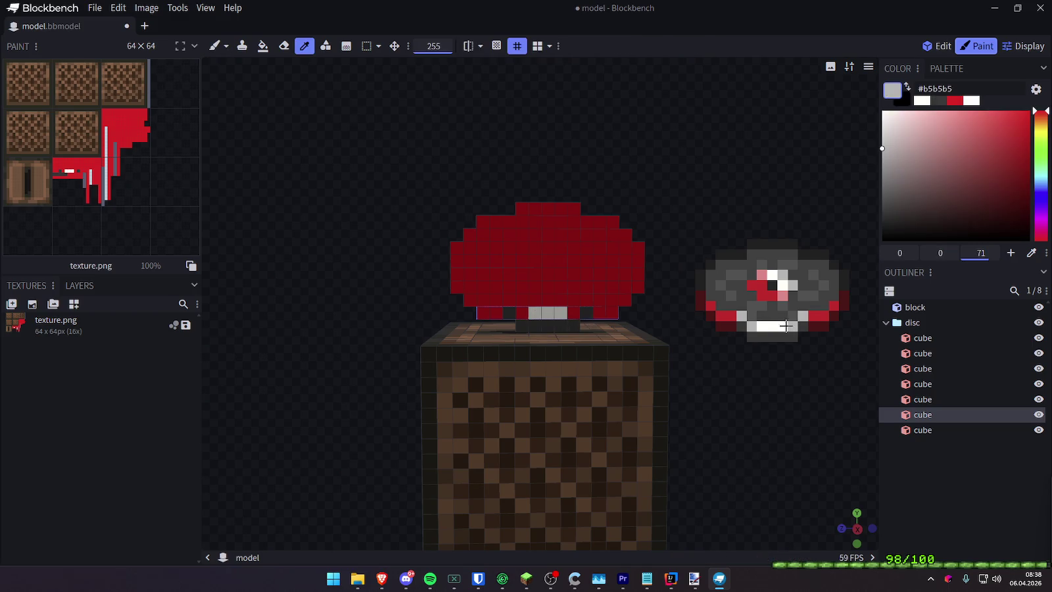
left_click(822, 329, "alt")
left_click(599, 313)
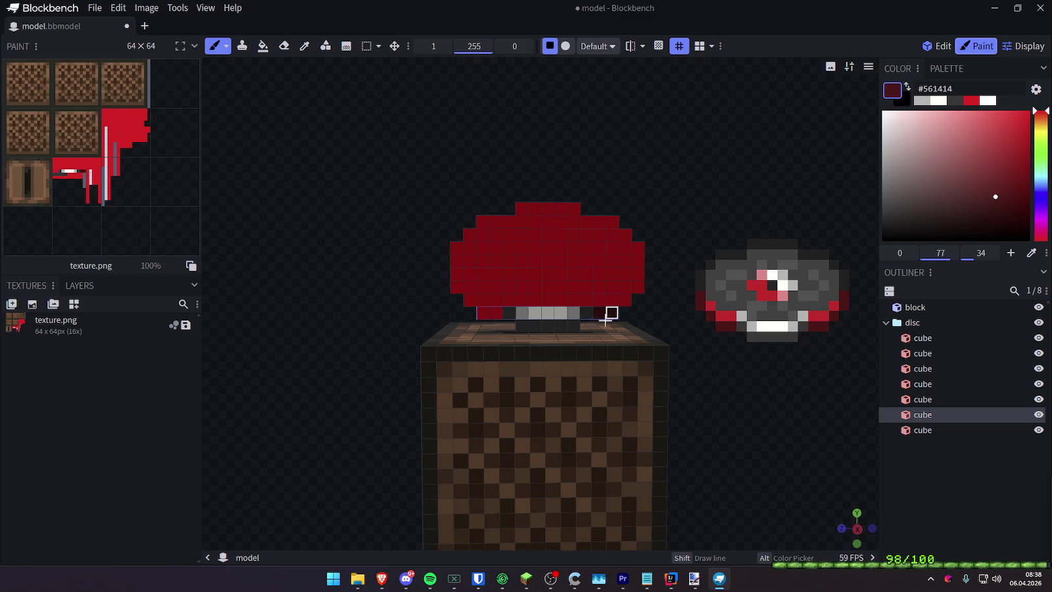
left_click(495, 301, "alt")
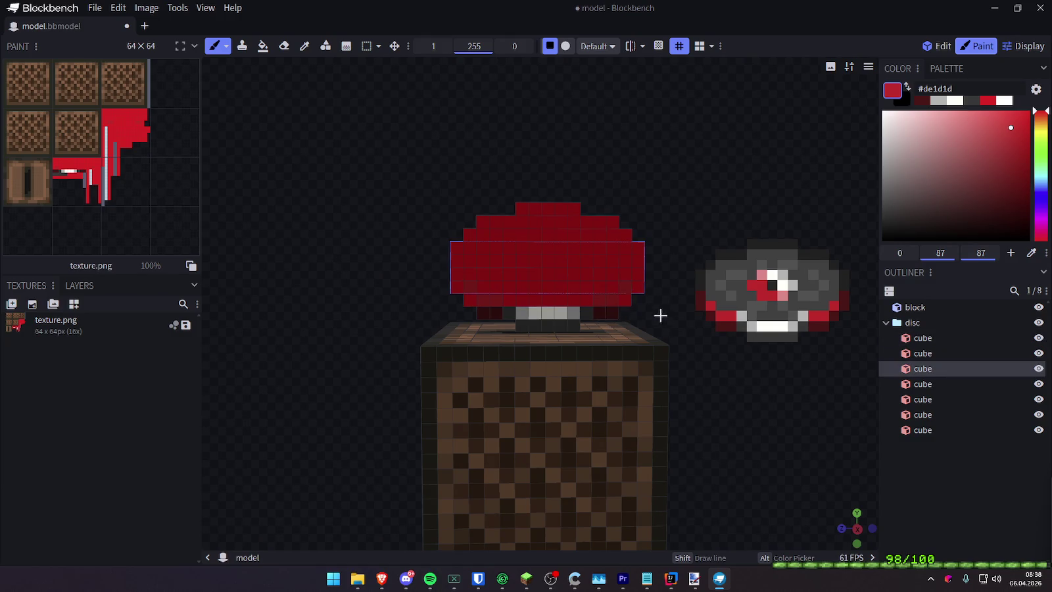
left_click(817, 322, "alt")
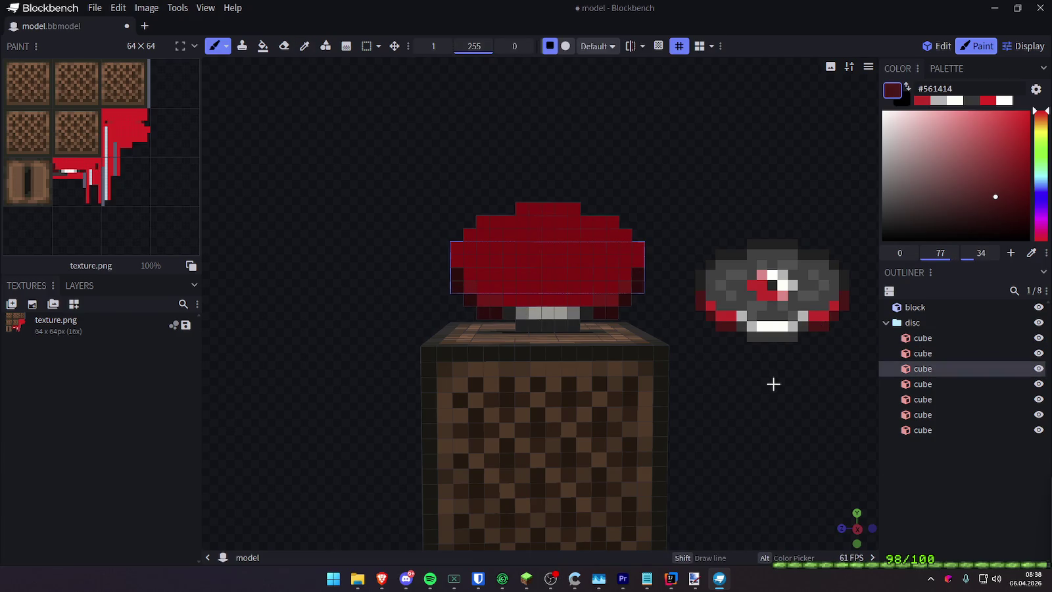
left_click(845, 300, "alt")
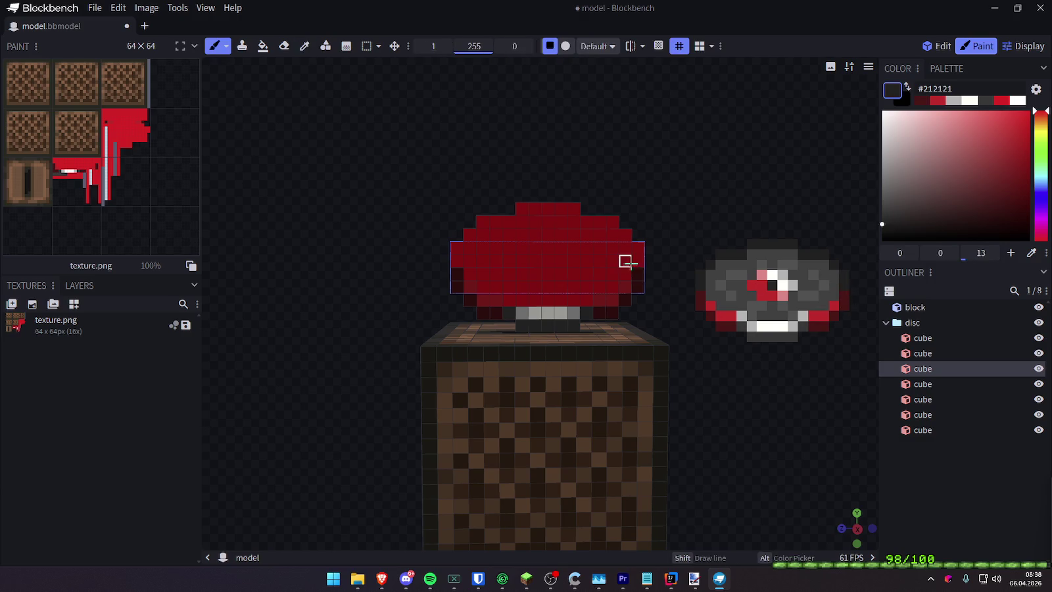
mouse_move(611, 221)
left_mouse_down()
mouse_move(519, 208)
mouse_move(481, 218)
mouse_move(457, 265)
left_mouse_up()
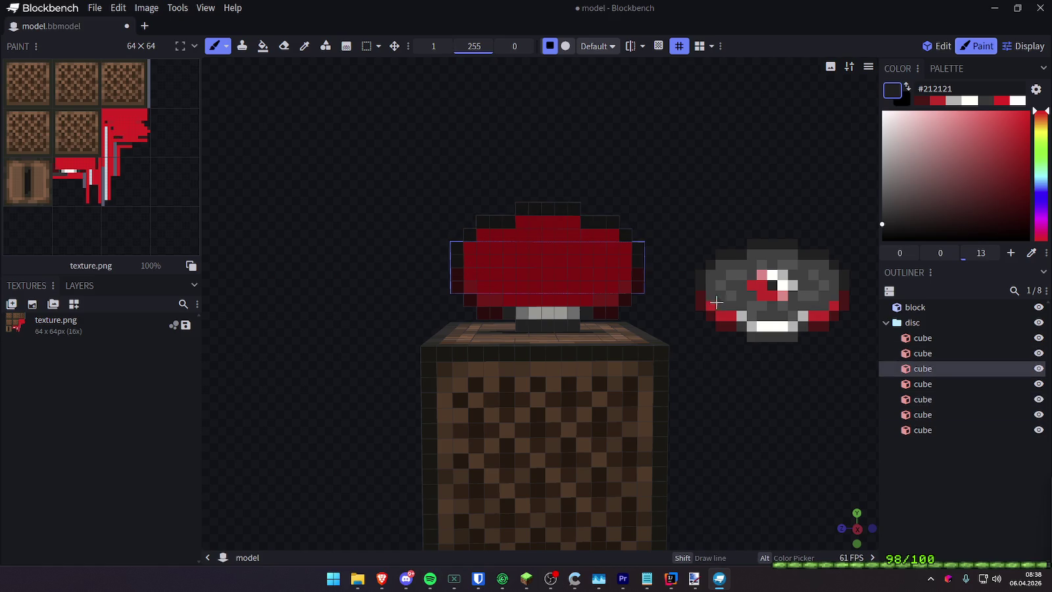
Paint two light grey #b5b5b5 pixels on the disc's bottom row
key("alt")
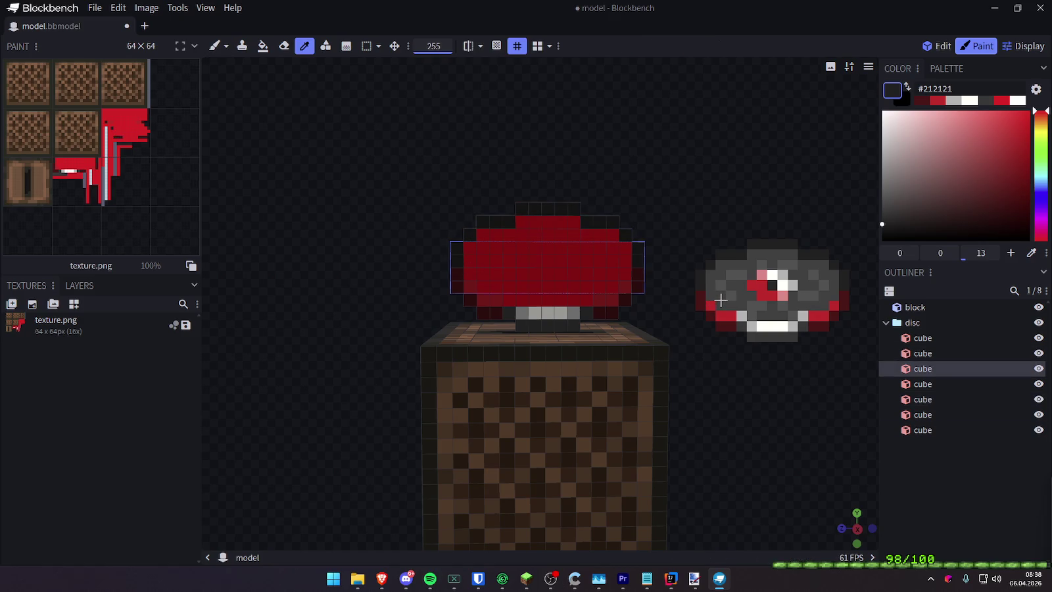
left_click(741, 317, "alt")
left_click(509, 300)
left_click(586, 300)
Paint the disc's red middle dark grey #404040, leaving two red stripes
key("alt")
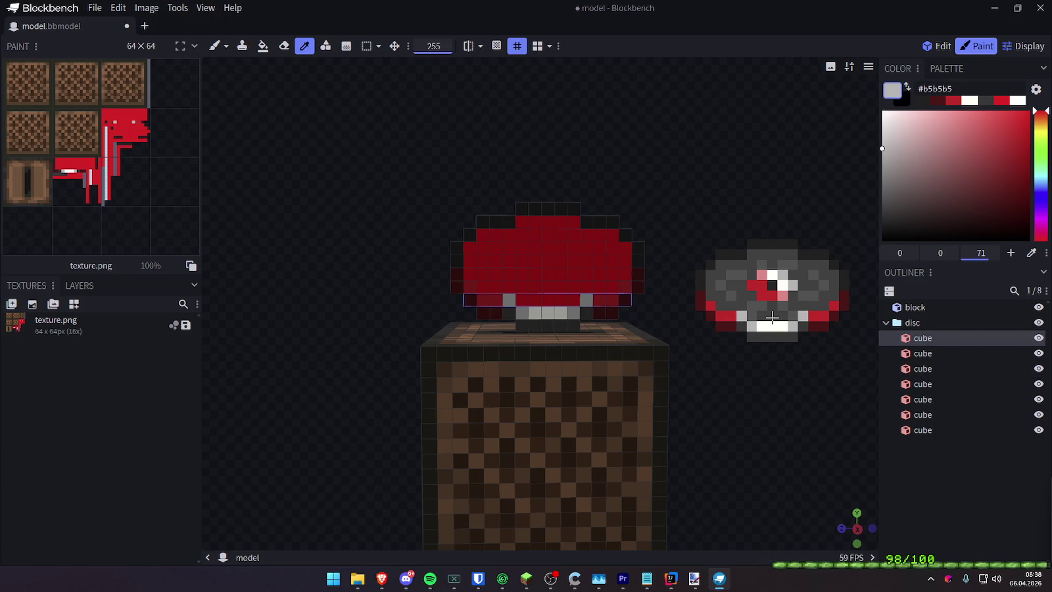
left_click(772, 317, "alt")
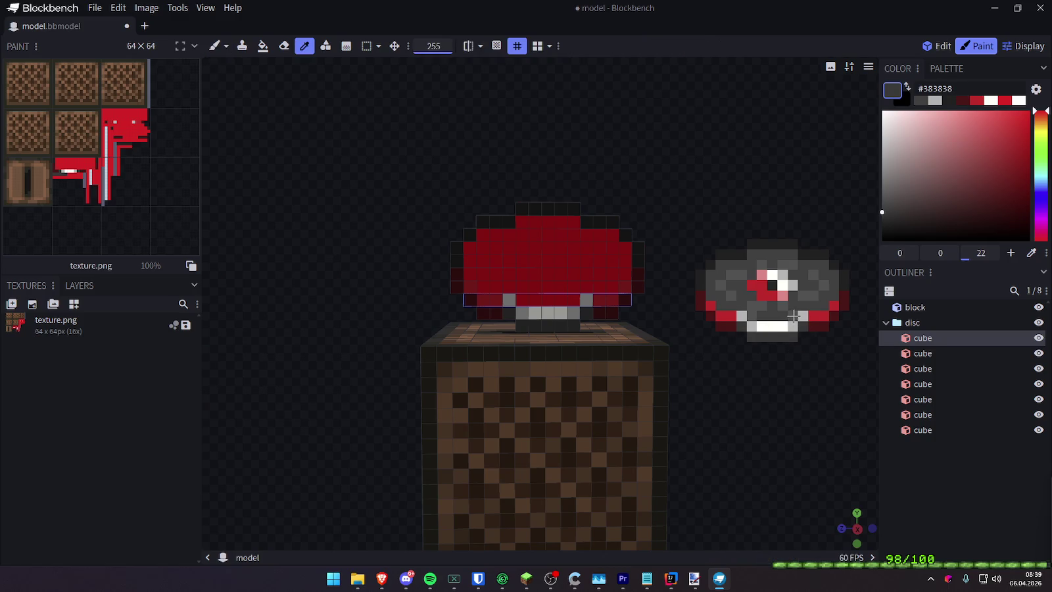
left_click(793, 317, "alt")
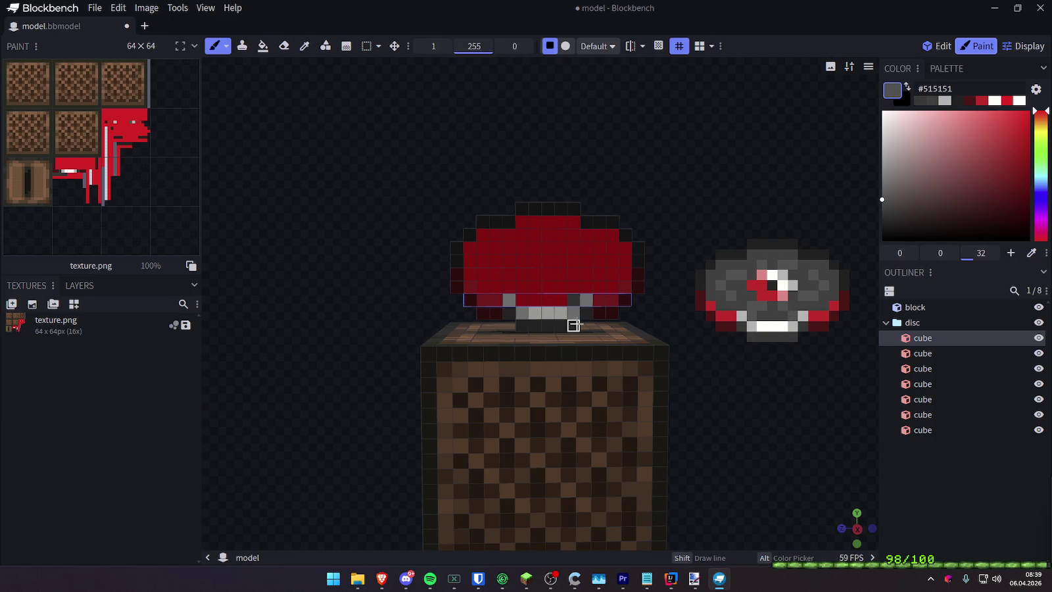
left_click(759, 317, "alt")
left_click(559, 300)
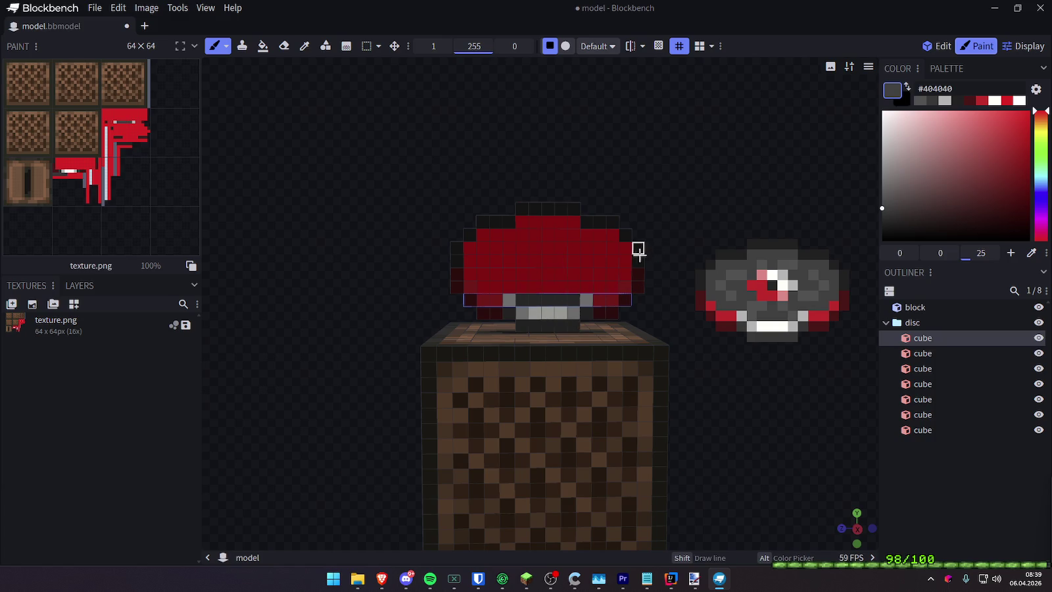
left_click(614, 279)
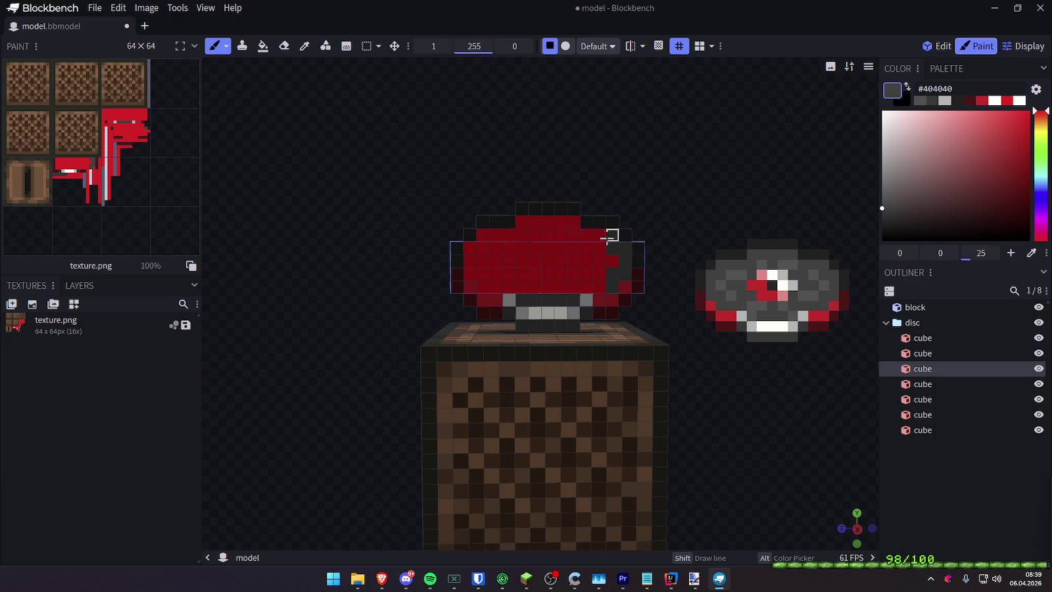
left_click_drag(534, 235, 483, 235)
mouse_move(483, 284)
left_mouse_down()
mouse_move(599, 275)
mouse_move(536, 258)
mouse_move(508, 273)
mouse_move(600, 249)
mouse_move(586, 248)
left_mouse_up()
Paint over the left part of the remaining red stripe on the disc top
left_click_drag(521, 221, 548, 223)
scroll(659, 176, "up", 1)
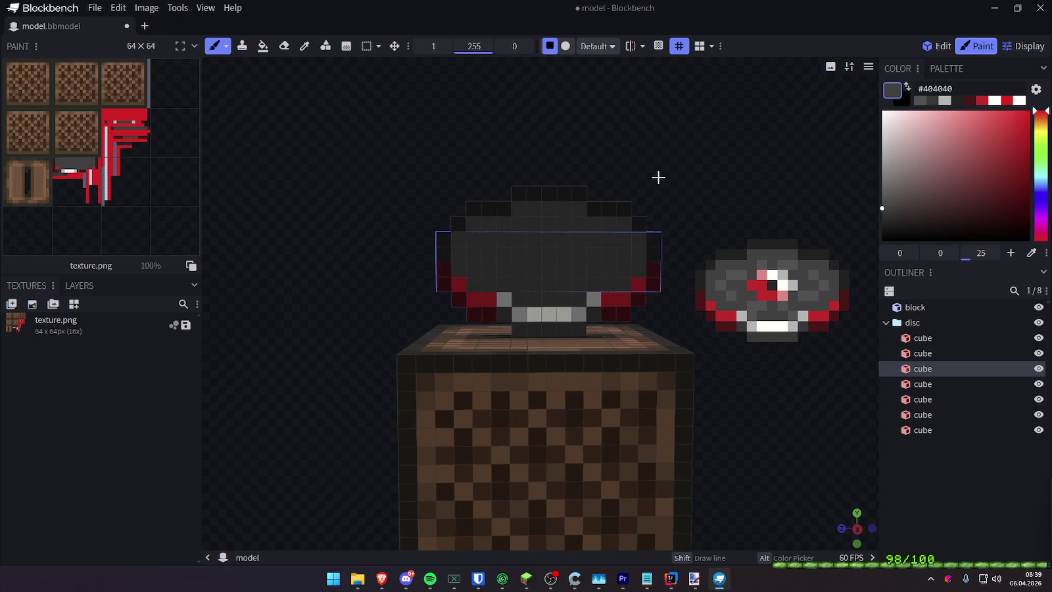
left_click_drag(718, 151, 716, 151)
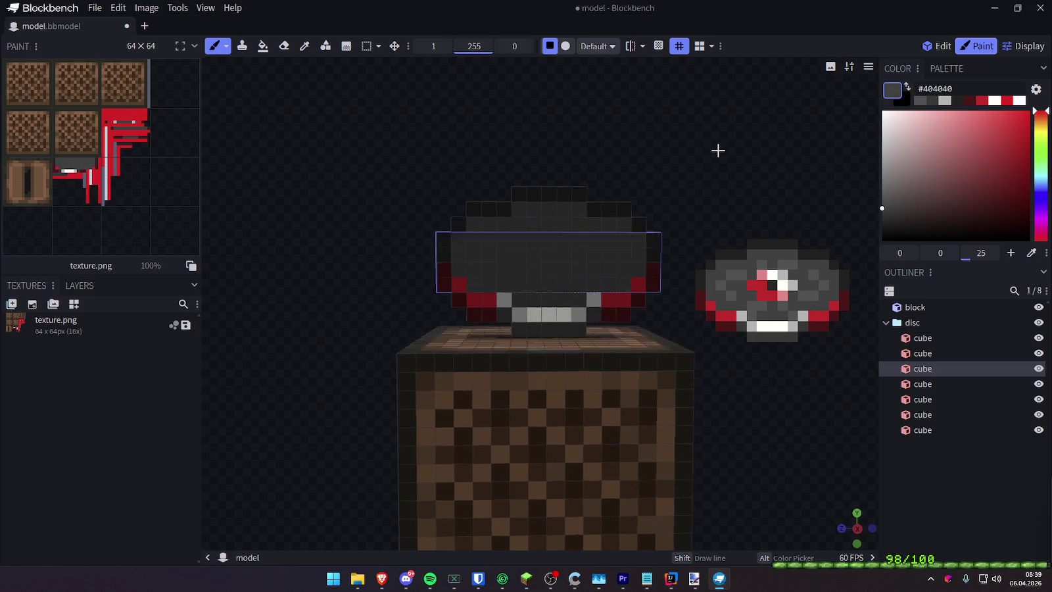
key("alt")
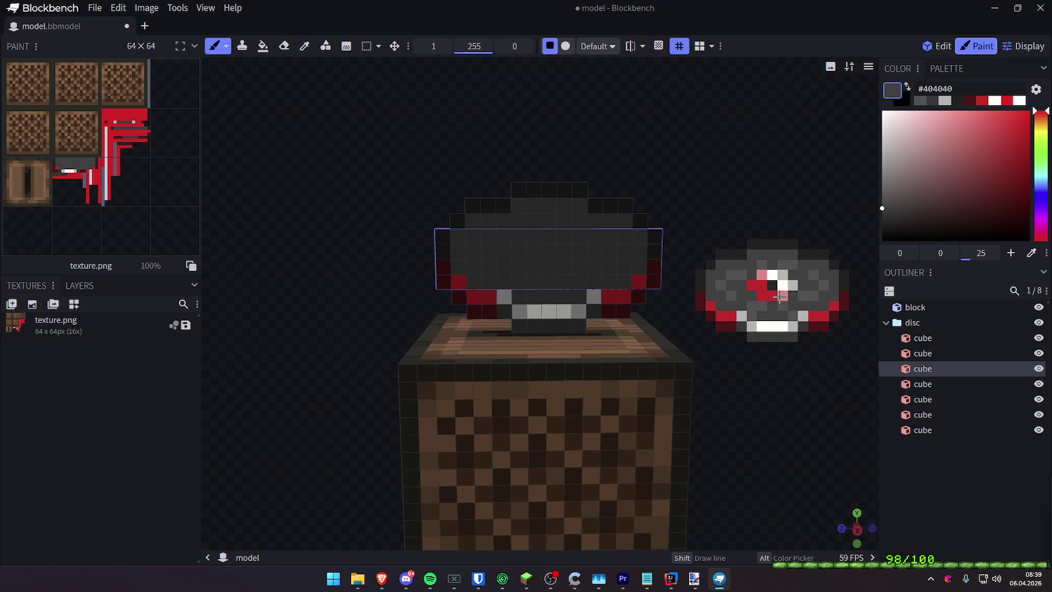
left_click(773, 284, "alt")
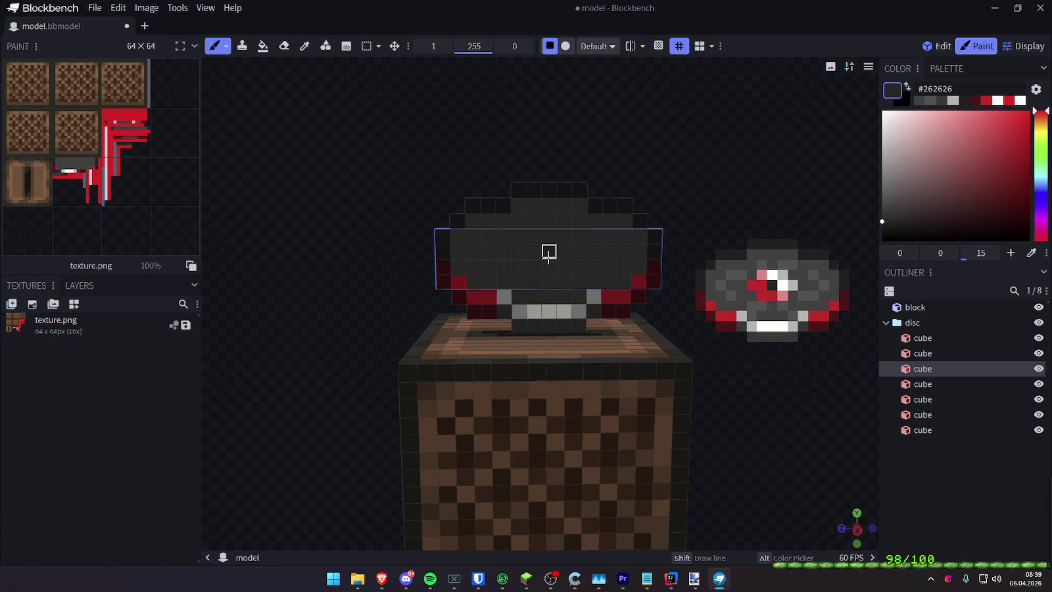
Paint the centre label with near-white, light grey #b5b5b5, red #de1d1d and pink #f68585 pixels
left_click(773, 274, "alt")
left_click(549, 236)
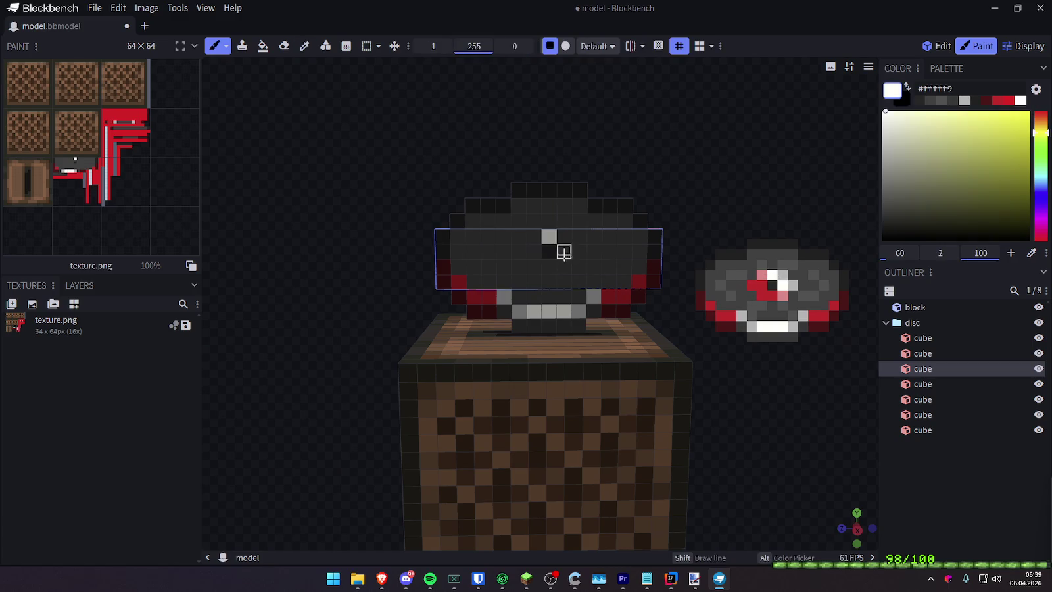
left_click(788, 284, "alt")
left_click_drag(564, 236, 579, 252)
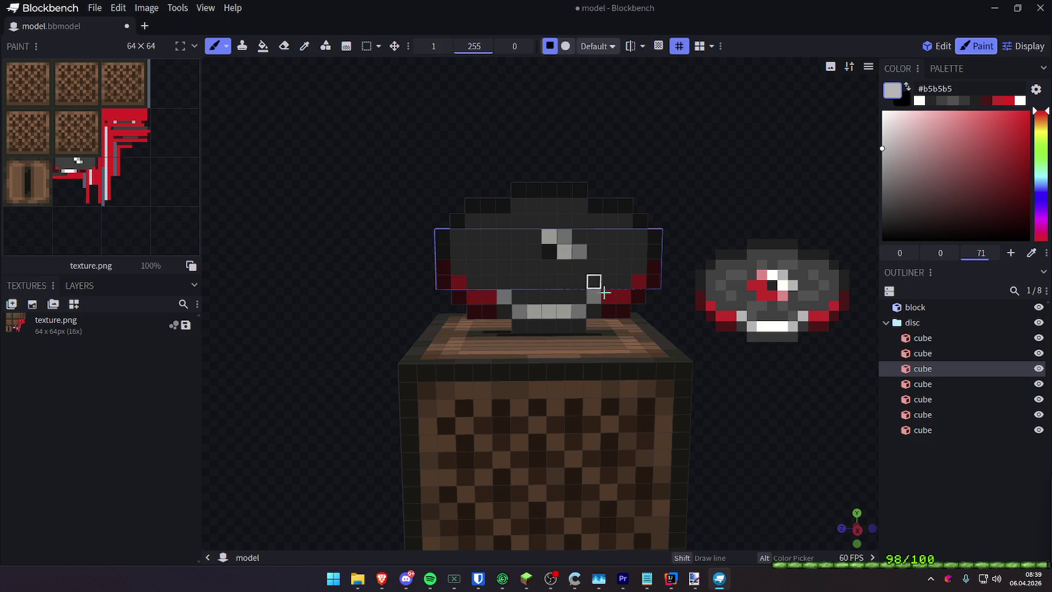
left_click(764, 295, "alt")
left_click(519, 252)
left_click_drag(533, 252, 549, 266)
left_click(783, 294, "alt")
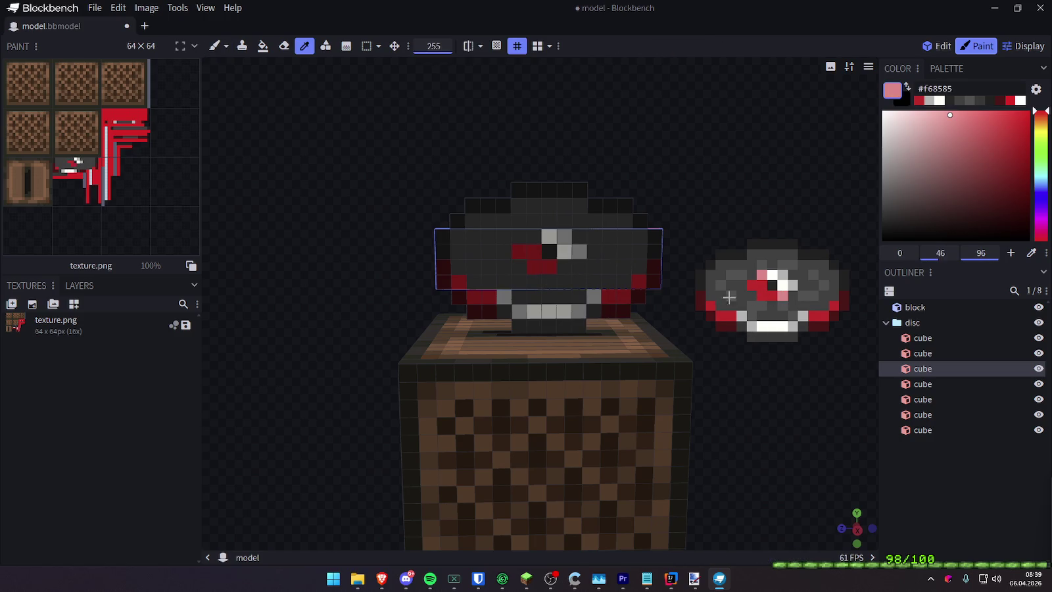
left_click(564, 266)
left_click(534, 236)
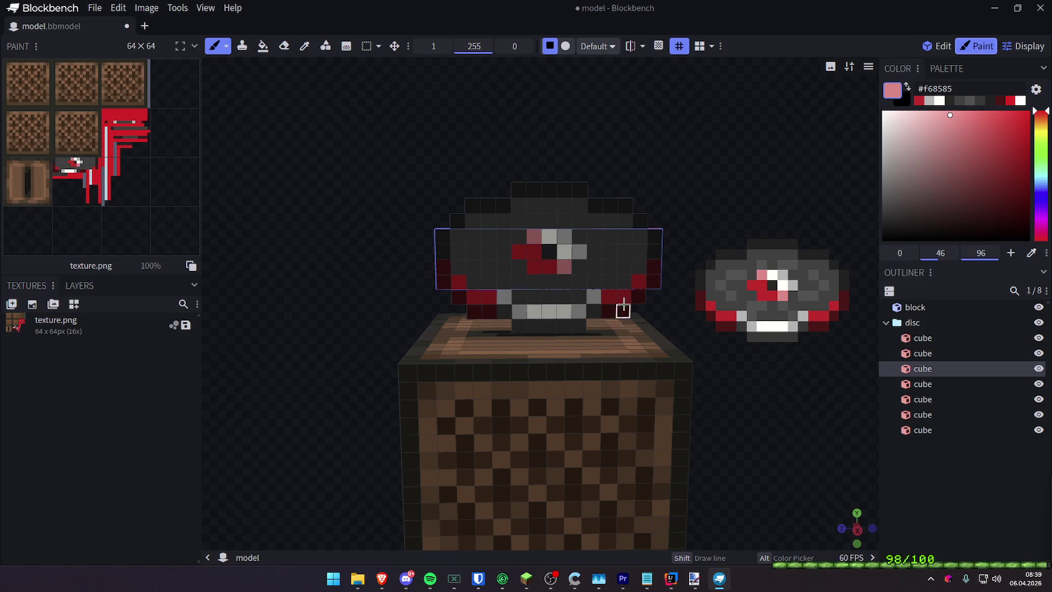
Lighten some dark disc pixels with mid grey #515151
left_click_drag(582, 167, 576, 148)
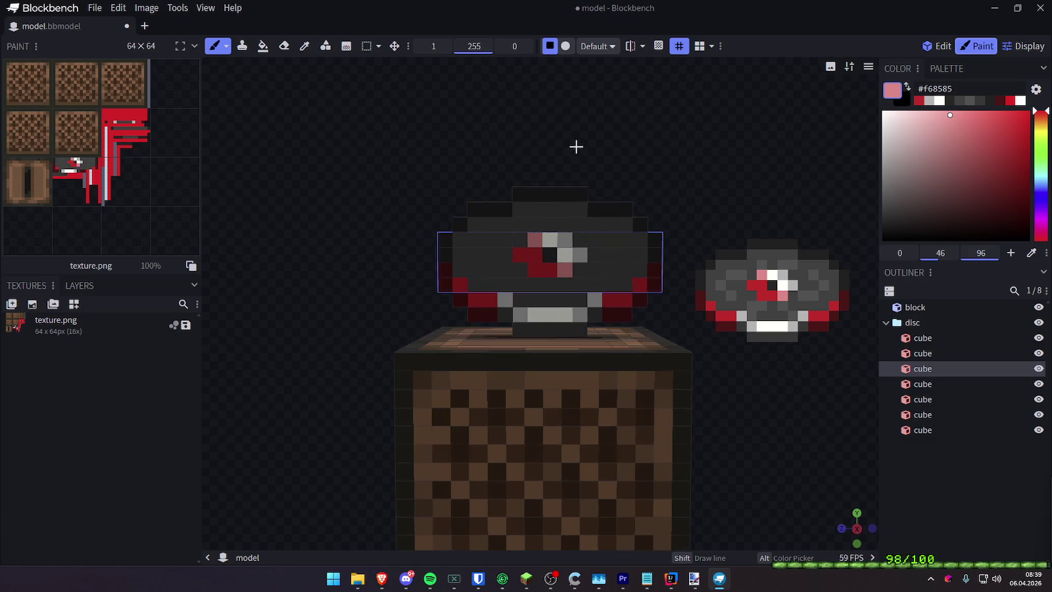
left_click(810, 305, "alt")
left_click_drag(593, 267, 610, 266)
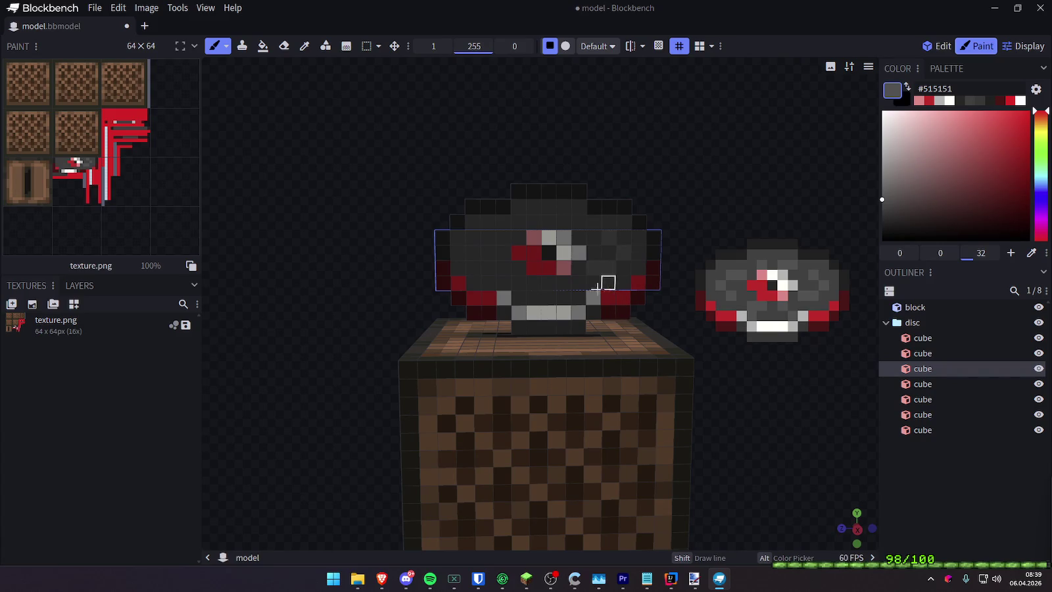
key("alt")
left_click(564, 223, "alt")
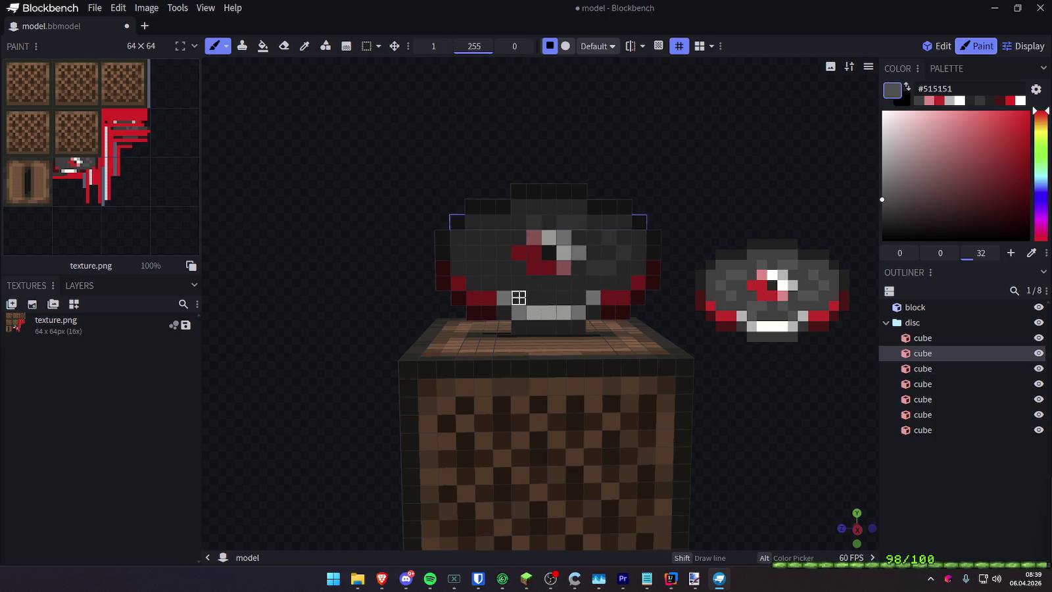
Select each disc cube in turn and orbit around the disc to inspect it
left_click(496, 240)
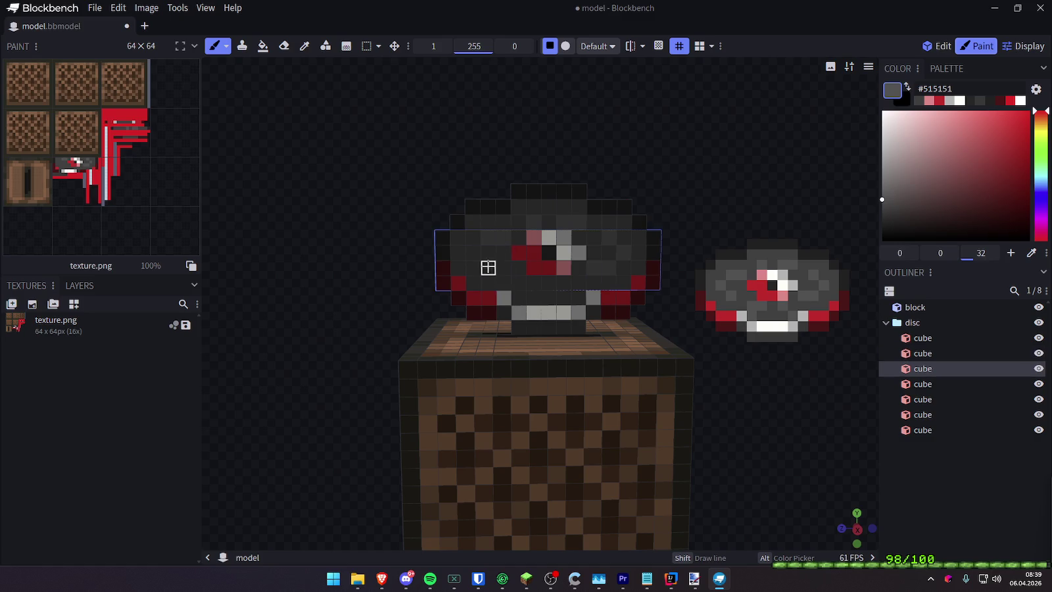
left_click(533, 298)
left_click(564, 284)
left_click(574, 301)
mouse_move(734, 181)
left_mouse_down()
mouse_move(693, 188)
mouse_move(739, 173)
mouse_move(728, 172)
mouse_move(749, 176)
mouse_move(659, 186)
mouse_move(650, 172)
mouse_move(710, 192)
left_mouse_up()
left_click(578, 326, "alt")
Turn the disc toward the camera and paint its red front face solid green #08ff00
mouse_move(578, 327)
left_mouse_down()
mouse_move(705, 415)
mouse_move(737, 420)
mouse_move(754, 389)
mouse_move(674, 372)
left_mouse_up()
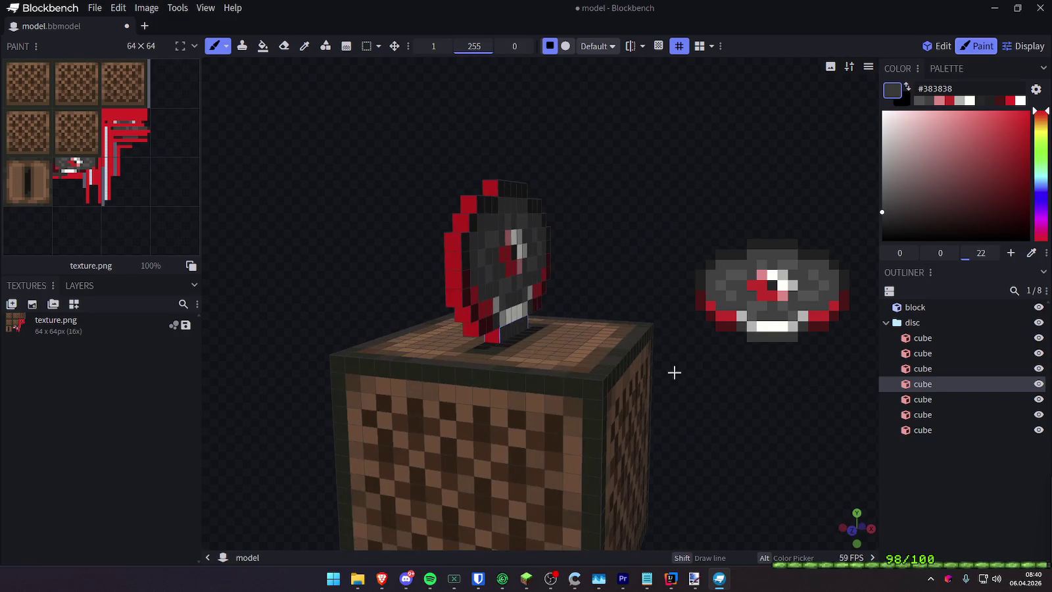
mouse_move(591, 310)
left_mouse_down()
mouse_move(572, 263)
mouse_move(485, 269)
mouse_move(487, 281)
mouse_move(474, 265)
mouse_move(574, 261)
mouse_move(611, 284)
mouse_move(739, 284)
mouse_move(810, 270)
left_mouse_up()
left_click_drag(937, 156, 881, 109)
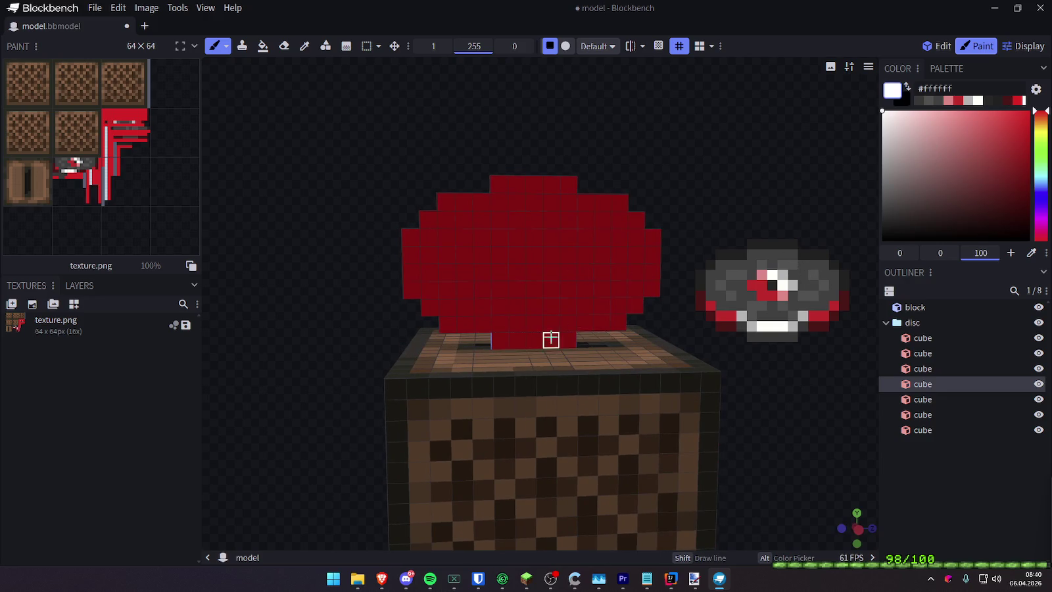
mouse_move(497, 341)
left_mouse_down()
mouse_move(565, 324)
mouse_move(557, 209)
left_mouse_up()
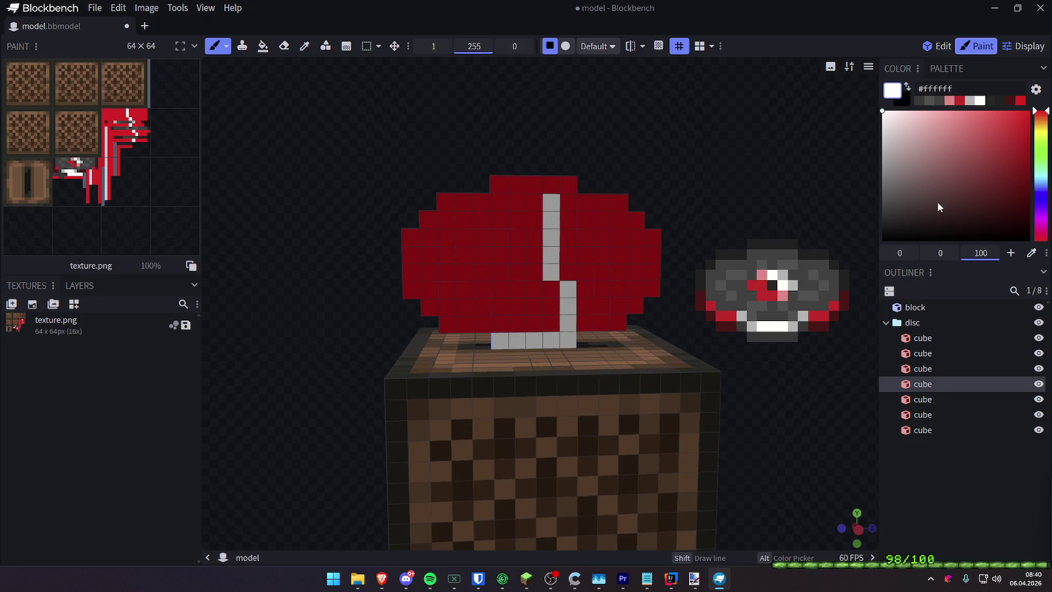
left_click(1035, 152)
mouse_move(568, 339)
left_mouse_down()
mouse_move(513, 323)
mouse_move(585, 304)
mouse_move(500, 276)
mouse_move(505, 191)
mouse_move(575, 188)
mouse_move(587, 246)
mouse_move(564, 226)
mouse_move(472, 257)
mouse_move(481, 200)
mouse_move(411, 235)
mouse_move(446, 300)
mouse_move(444, 251)
mouse_move(430, 251)
mouse_move(447, 307)
mouse_move(535, 305)
mouse_move(563, 218)
mouse_move(618, 218)
mouse_move(613, 206)
mouse_move(551, 220)
left_mouse_up()
mouse_move(551, 219)
left_mouse_down()
mouse_move(635, 240)
mouse_move(634, 286)
mouse_move(601, 321)
mouse_move(595, 250)
left_mouse_up()
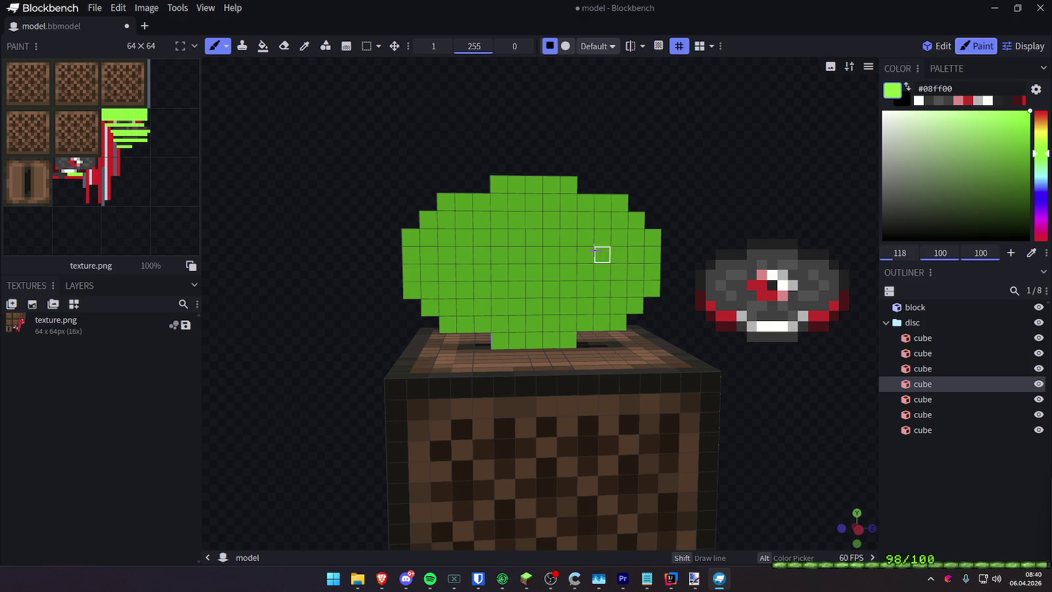
left_click_drag(704, 146, 737, 173)
Paint the green face's bottom row dark grey #383838 with light grey #b5b5b5 rim pixels
left_click(778, 320, "alt")
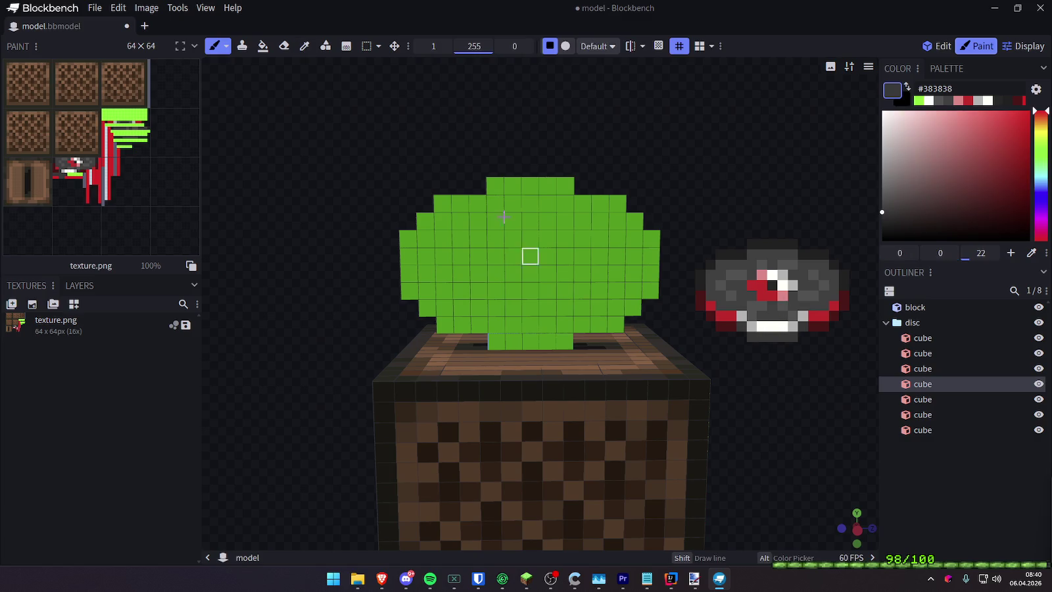
mouse_move(514, 342)
left_mouse_down()
mouse_move(528, 339)
mouse_move(495, 341)
mouse_move(547, 325)
left_mouse_up()
left_click(770, 325, "alt")
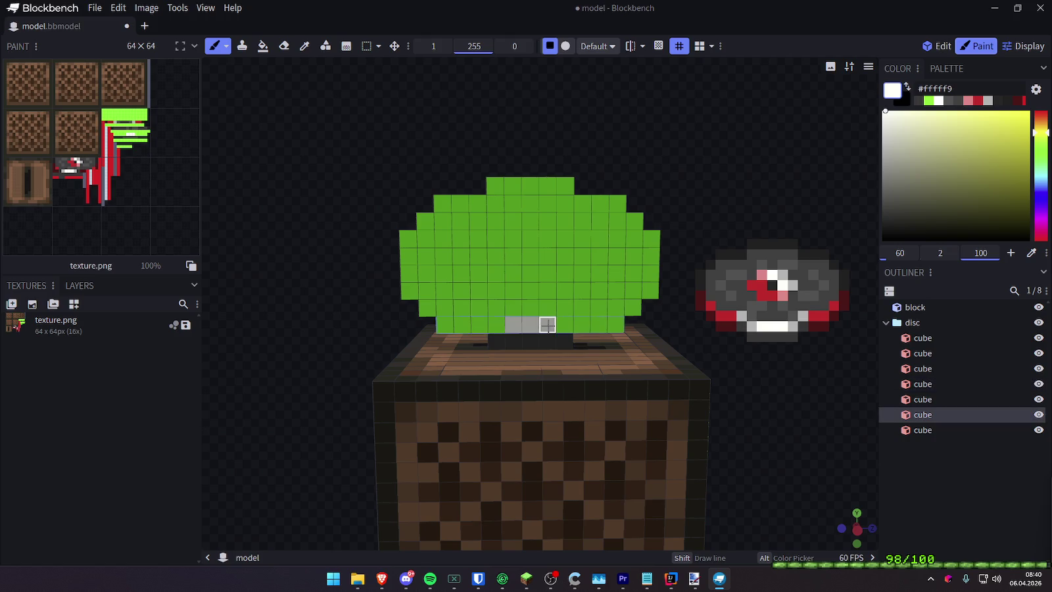
left_click(750, 322, "alt")
left_click(762, 332, "alt")
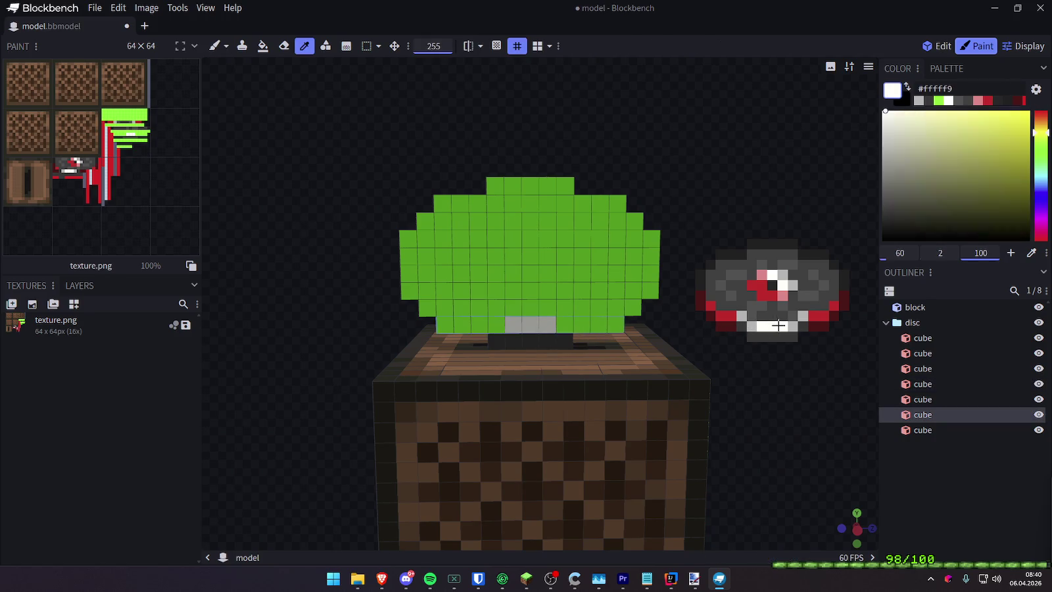
left_click(523, 324, "alt")
left_click(496, 324)
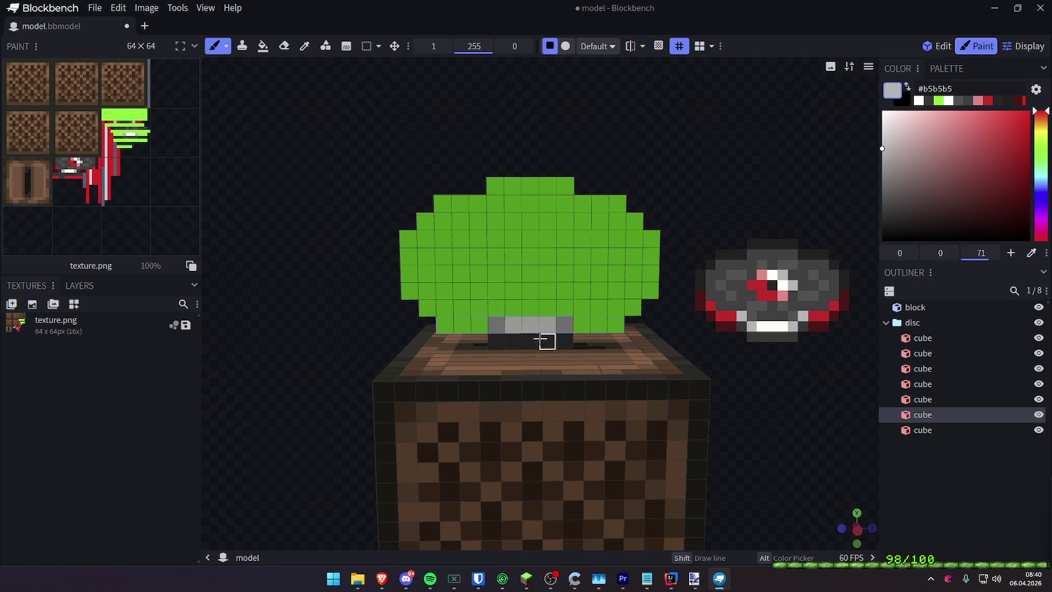
left_click(582, 308)
left_click(478, 308)
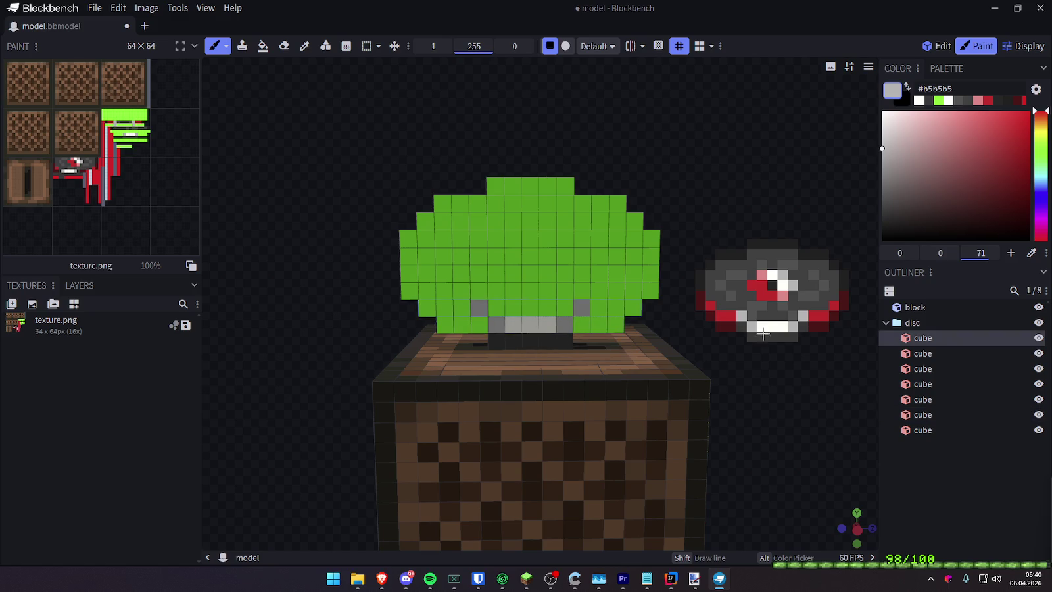
Paint both ends of the bottom row dark grey #383838
key("c")
key("b")
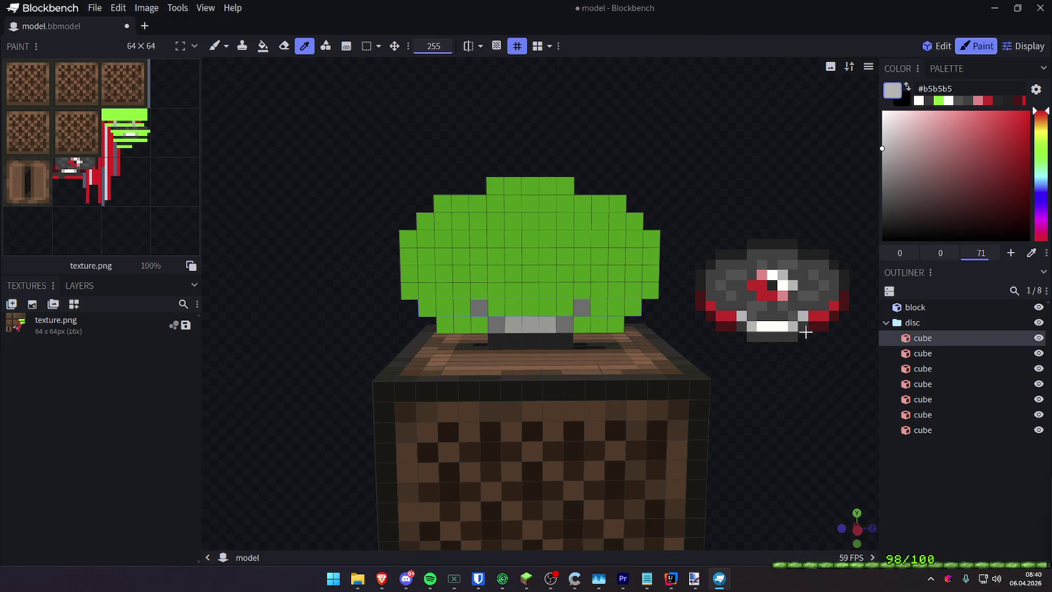
left_click(804, 328, "alt")
left_click(582, 324)
left_click(478, 324)
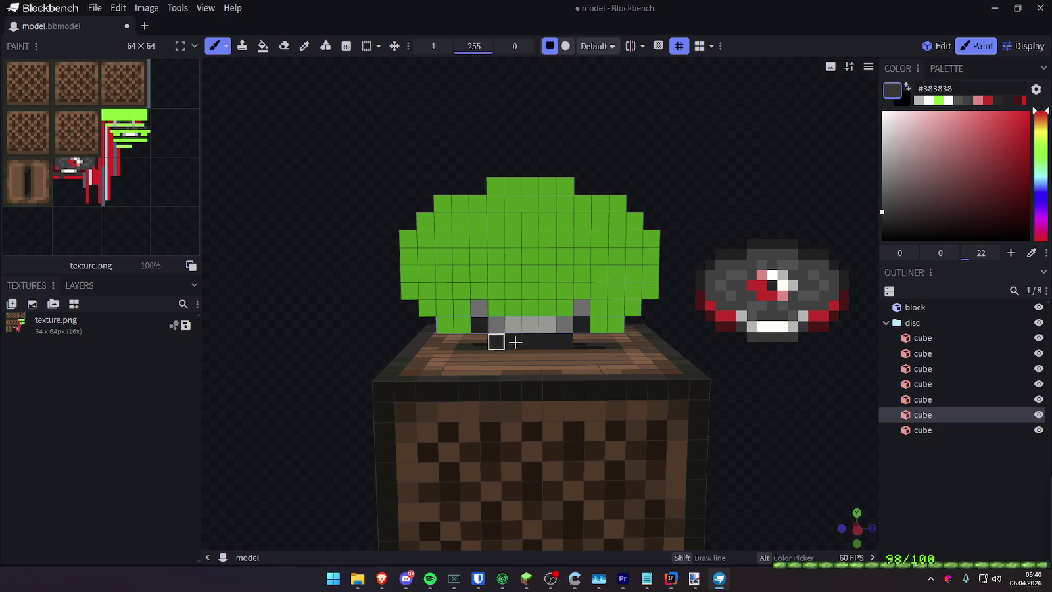
Edge the green face's lower left in dark red #561414 and lower right in red #de1d1d
key("c")
left_click(820, 328)
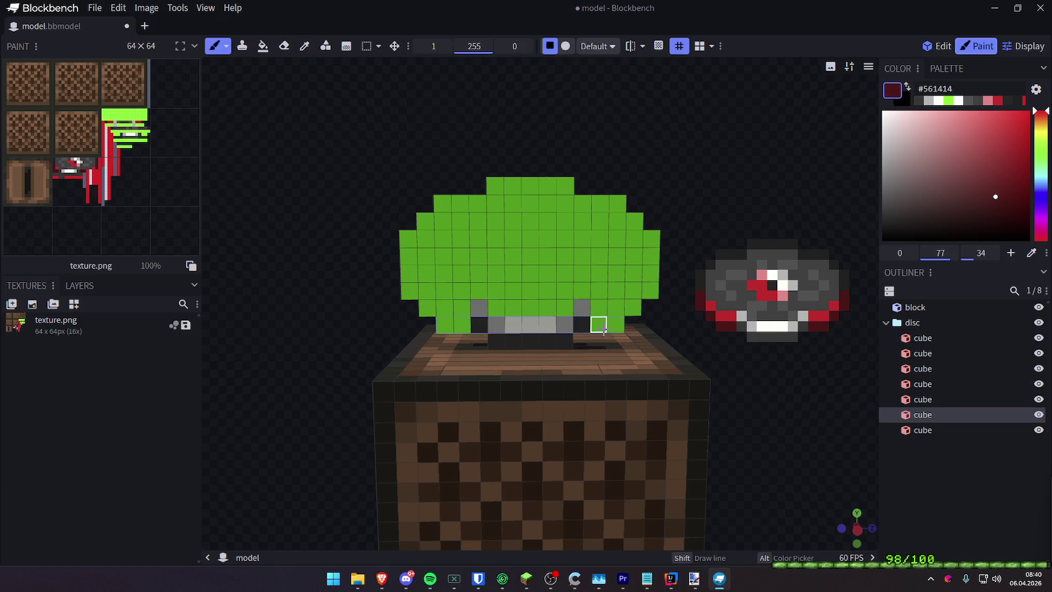
left_click(631, 313)
mouse_move(436, 322)
left_mouse_down()
mouse_move(406, 291)
mouse_move(409, 273)
left_mouse_up()
left_click_drag(728, 207, 731, 200)
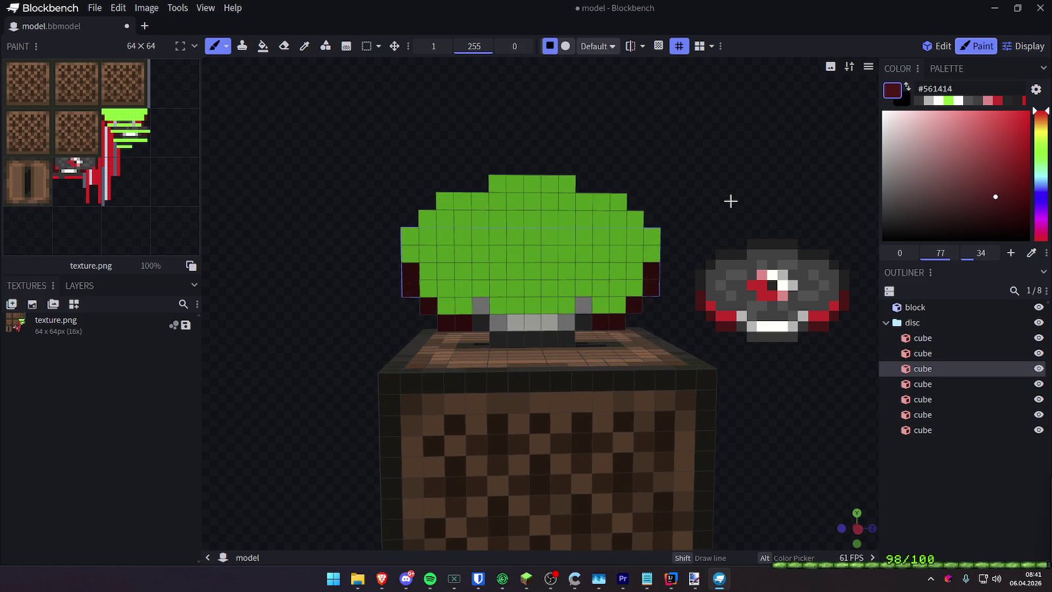
left_click(823, 313, "alt")
left_click(601, 305)
left_click_drag(617, 304, 635, 288)
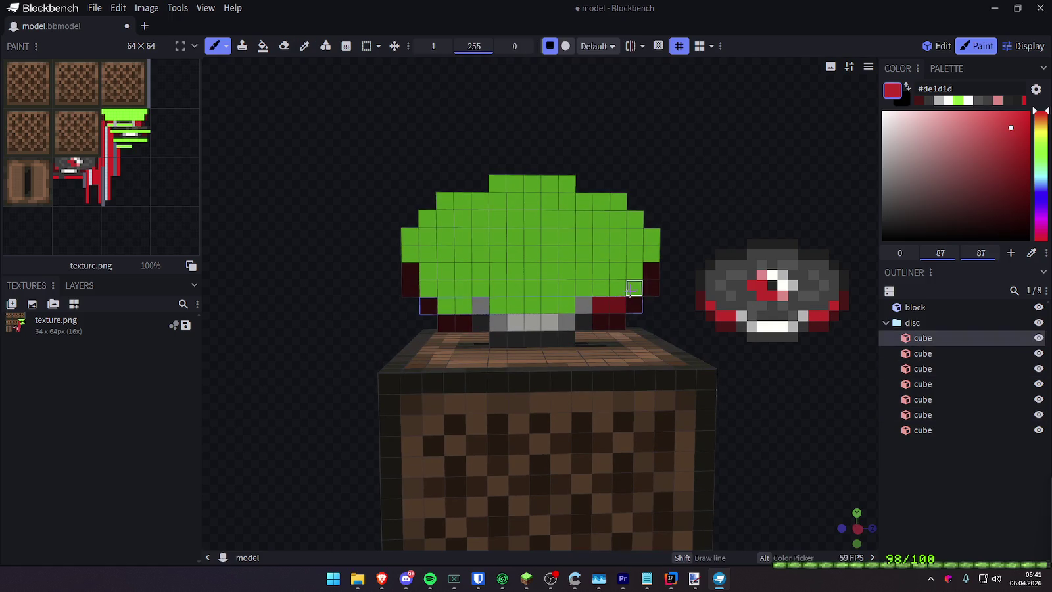
left_click_drag(463, 306, 427, 289)
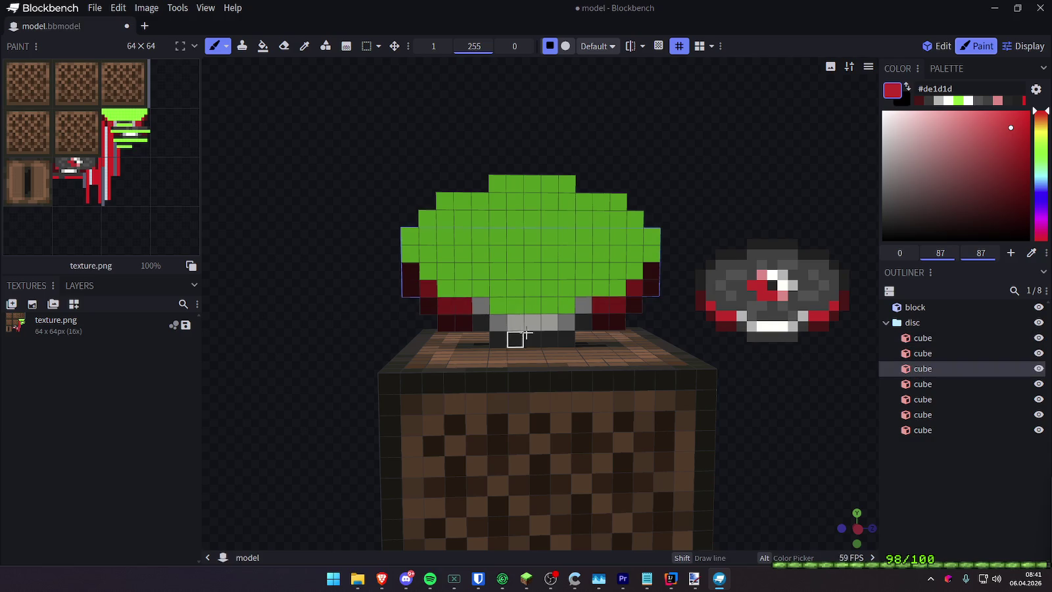
Paint the top-right green pixels very dark grey #212121
mouse_move(736, 378)
left_mouse_down()
mouse_move(533, 418)
mouse_move(745, 410)
left_mouse_up()
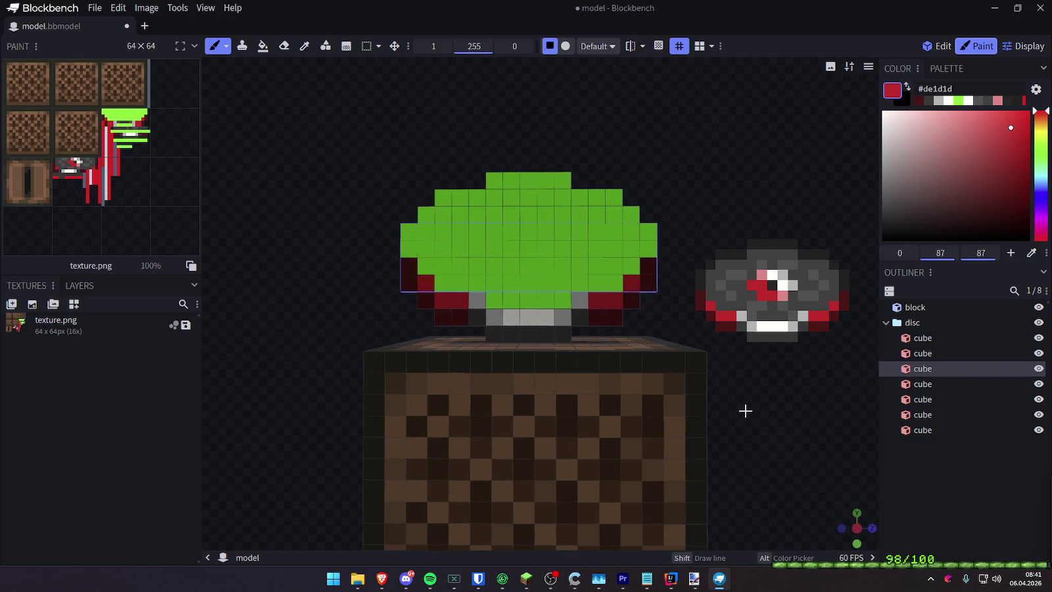
left_click_drag(740, 363, 796, 383)
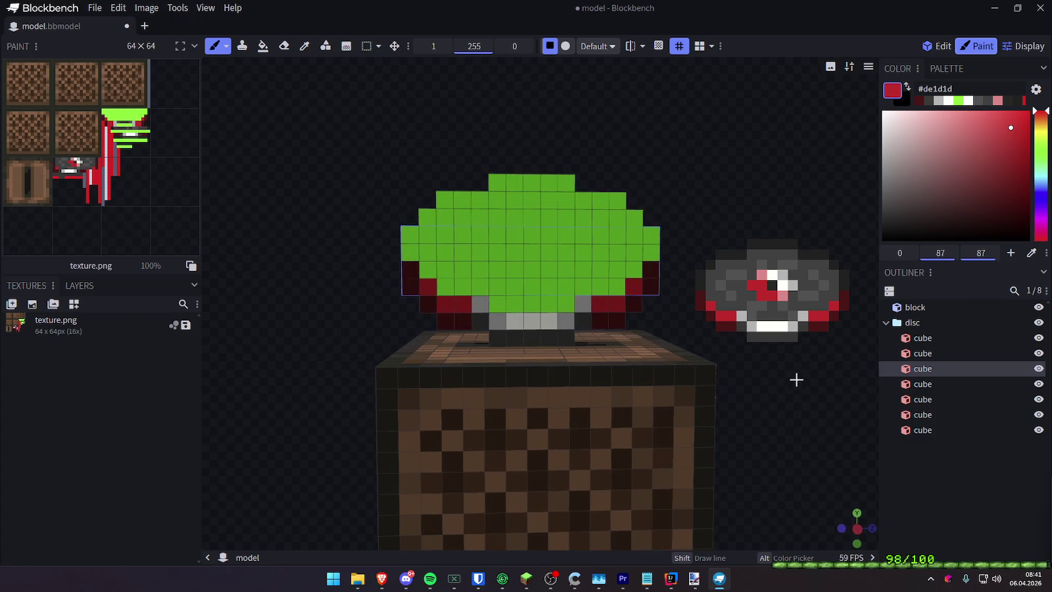
left_click(844, 288, "alt")
mouse_move(651, 258)
left_mouse_down()
mouse_move(653, 230)
mouse_move(564, 181)
mouse_move(497, 182)
mouse_move(409, 234)
left_mouse_up()
Repaint the green rows of the disc's front face dark grey (#404040)
left_click(807, 263, "alt")
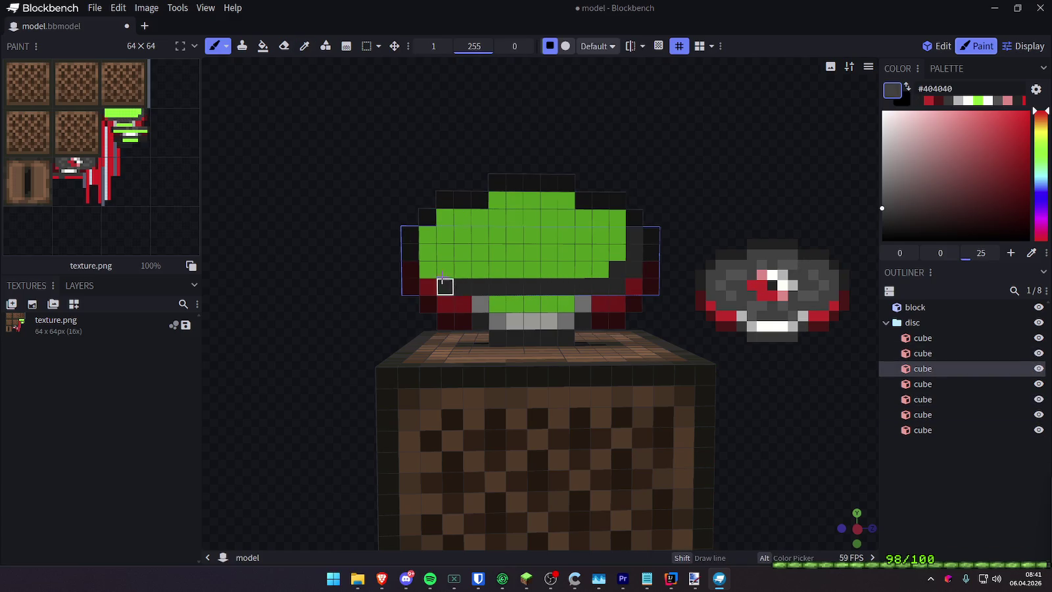
left_click_drag(447, 220, 562, 218)
left_click_drag(618, 235, 569, 255)
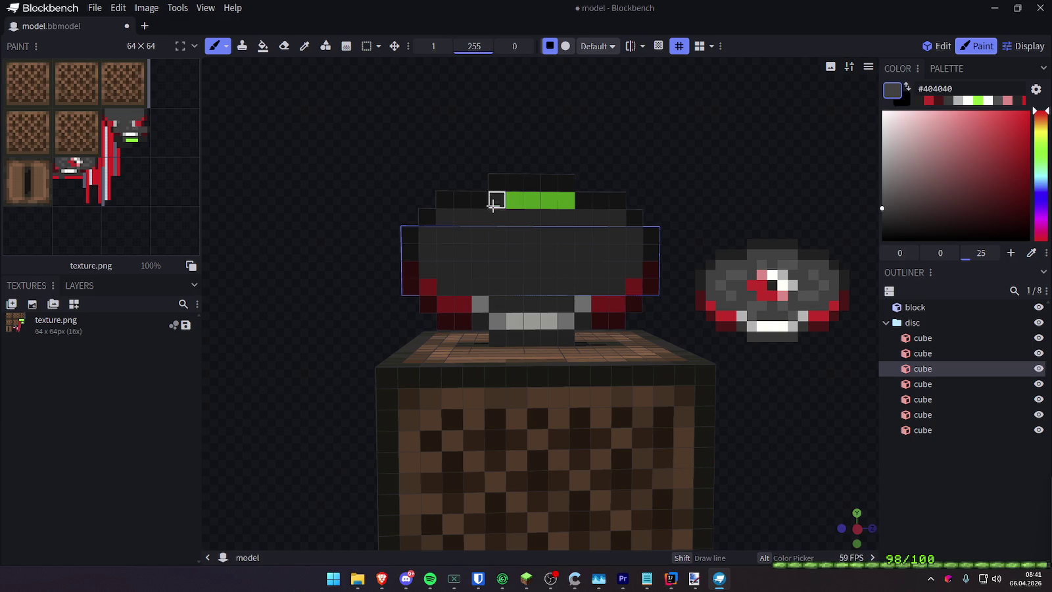
left_click_drag(600, 184, 667, 151)
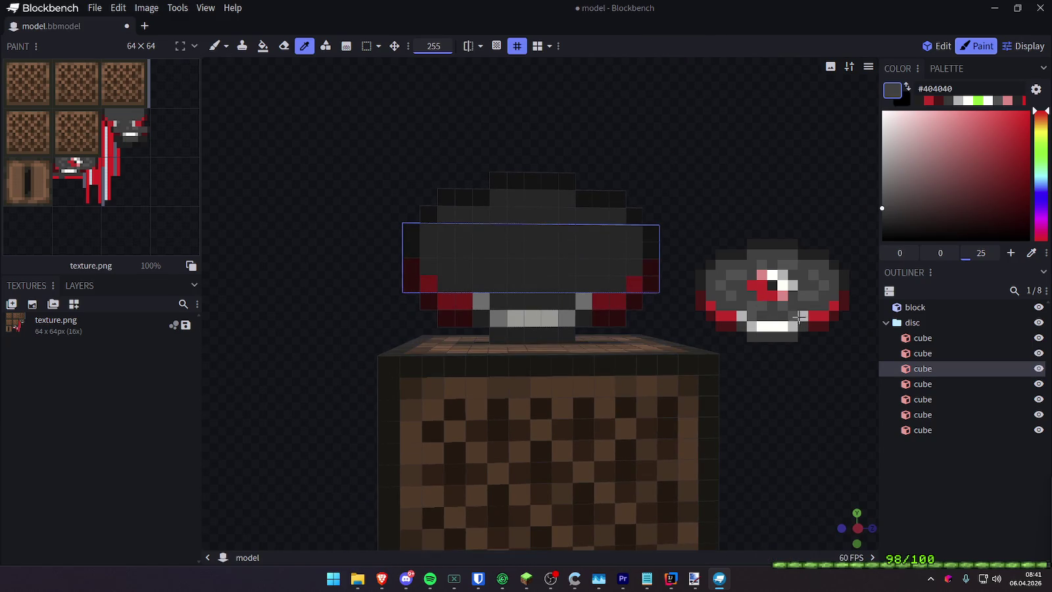
Paint light grey, pink and red label pixels around the front face's centre
left_click(584, 315, "alt")
left_click(614, 278, "alt")
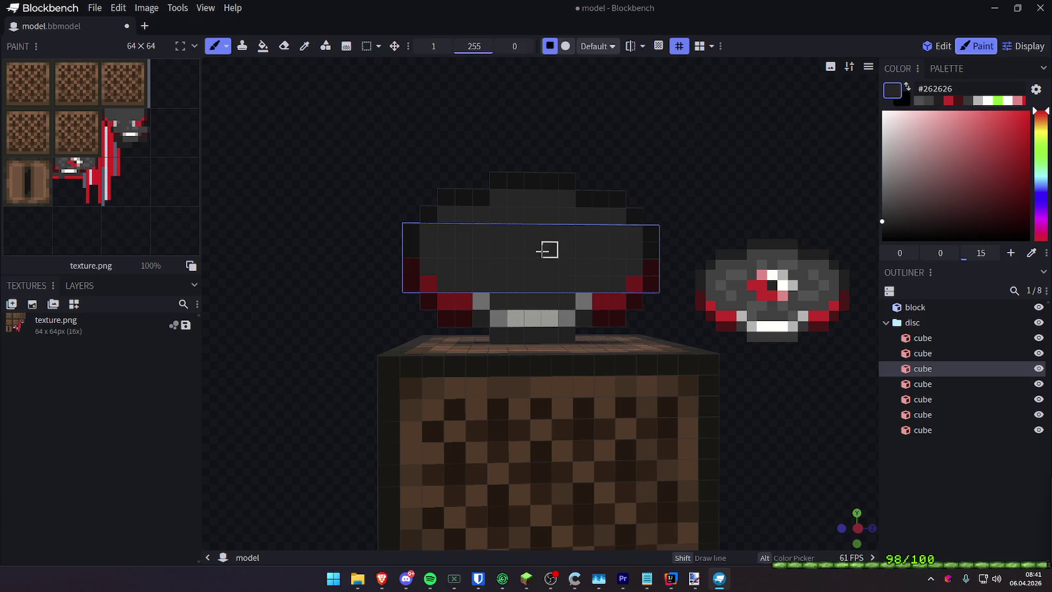
left_click(772, 276, "alt")
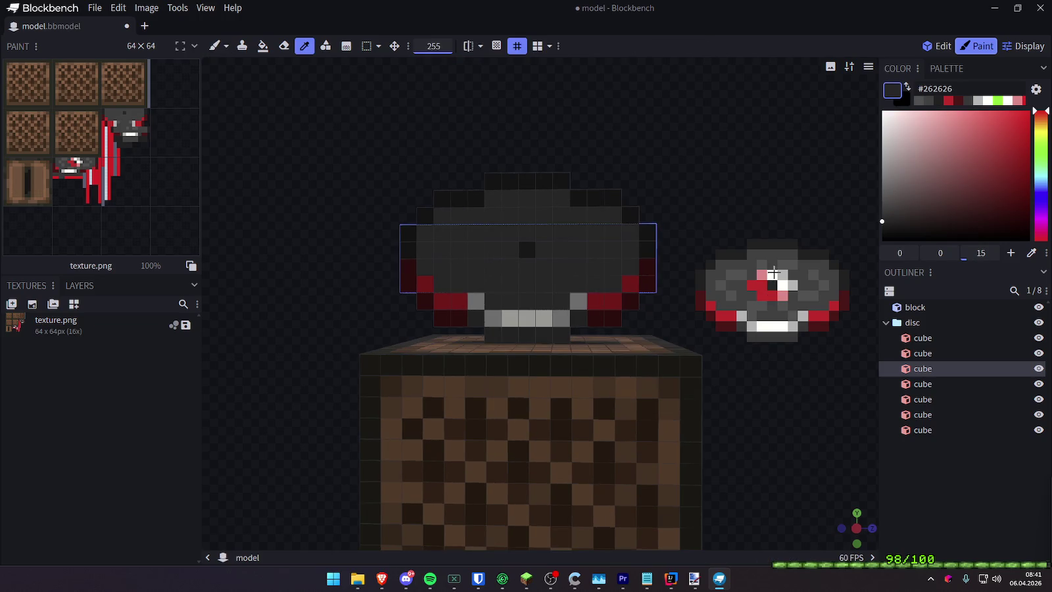
left_click_drag(526, 233, 544, 249)
left_click(773, 276)
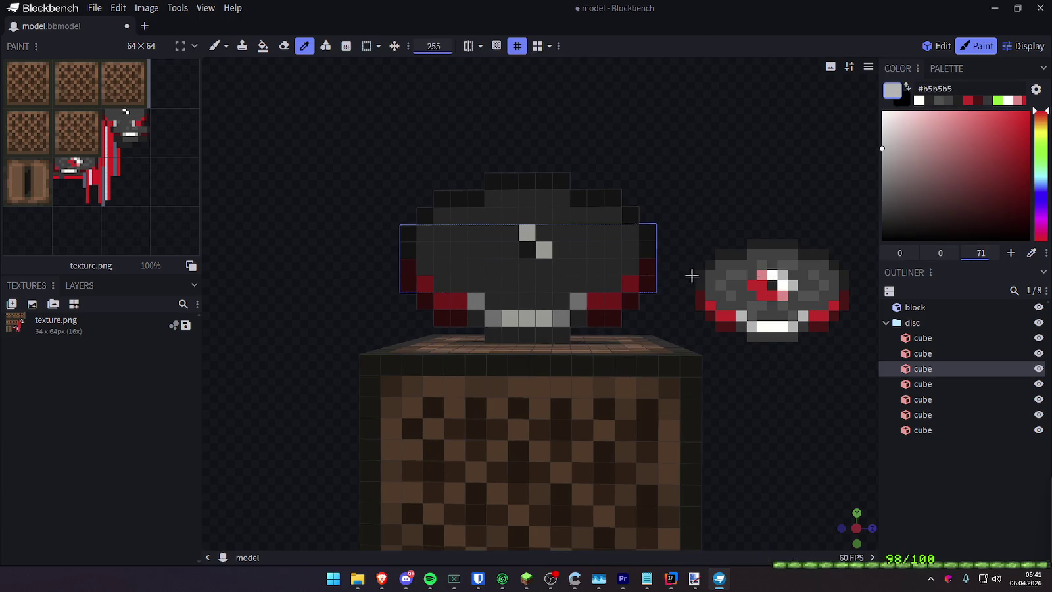
key("b")
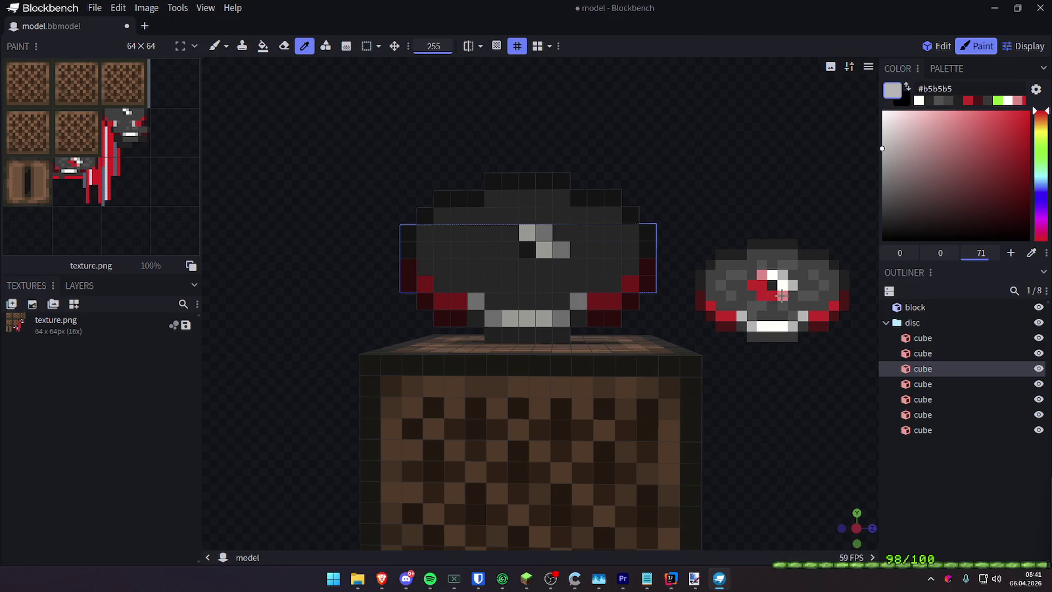
left_click(763, 275, "alt")
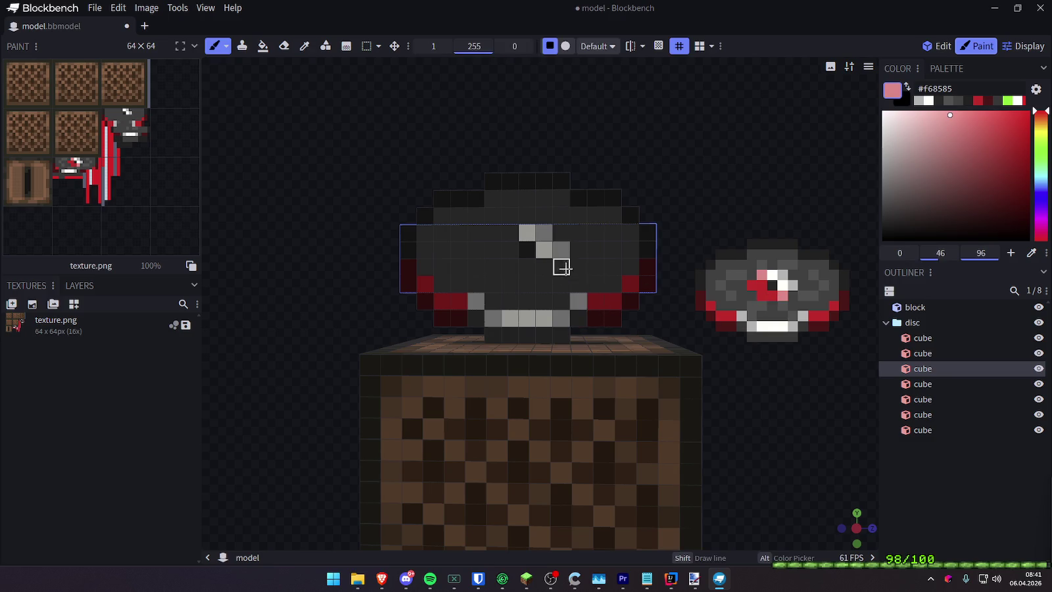
left_click(763, 295, "alt")
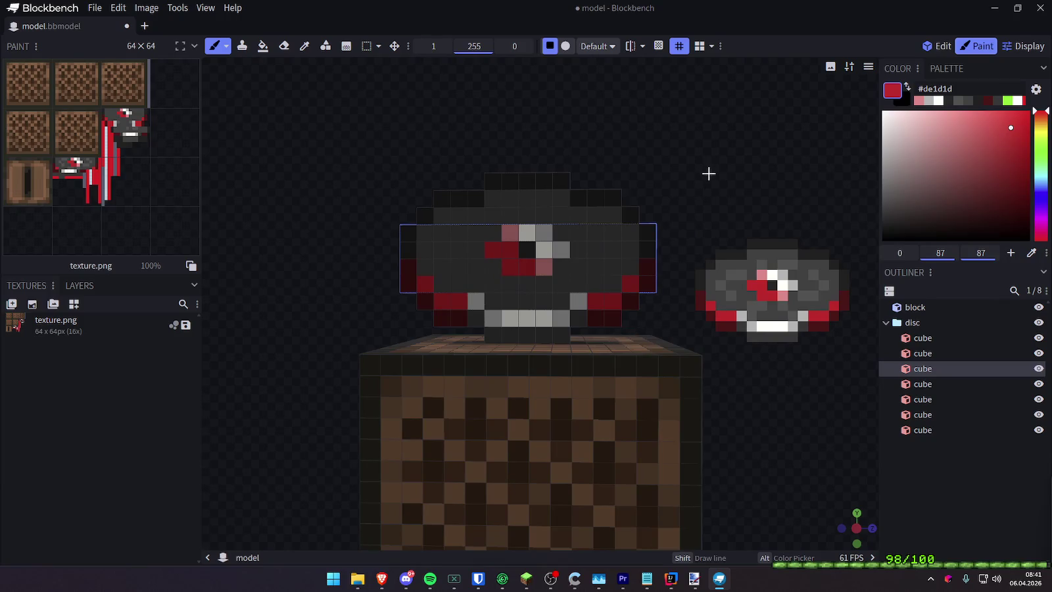
Sample dark grey and select the disc's third, lower and upper layers
left_click_drag(708, 173, 776, 258)
left_click(776, 258, "alt")
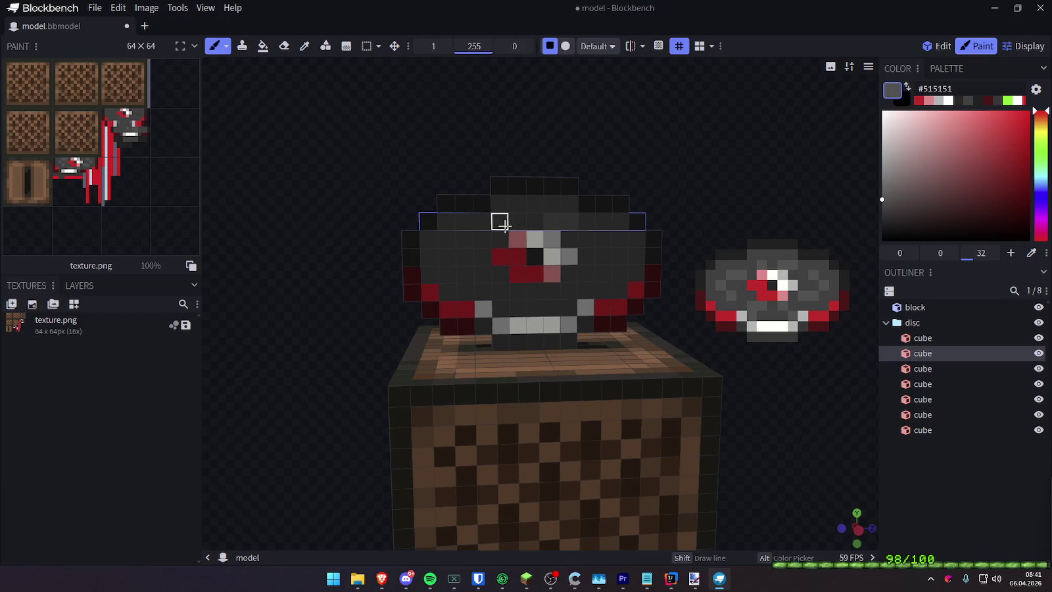
left_click(614, 261)
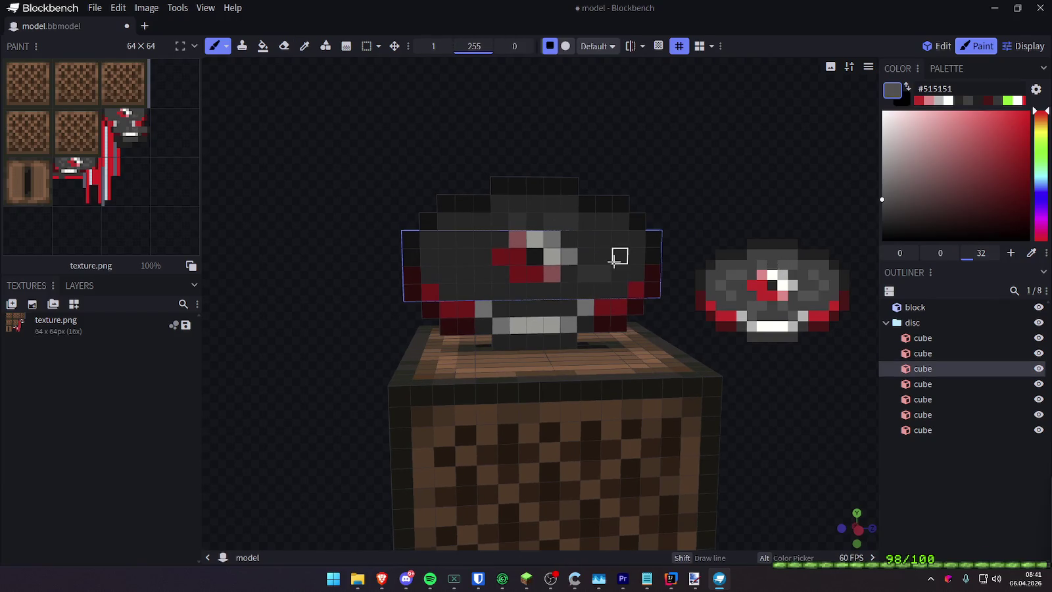
left_click_drag(695, 210, 687, 180)
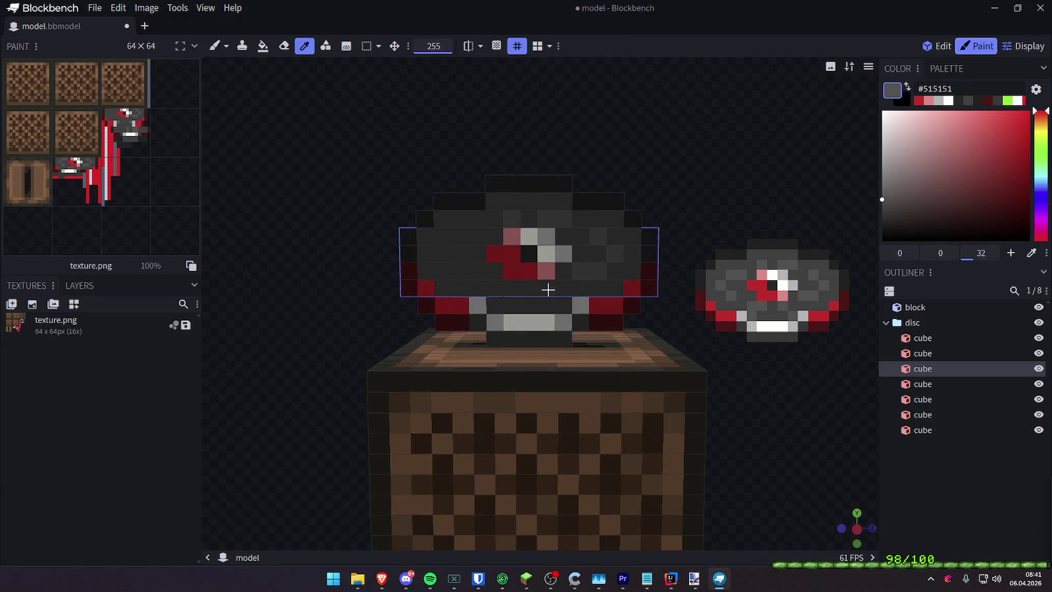
left_click(559, 305)
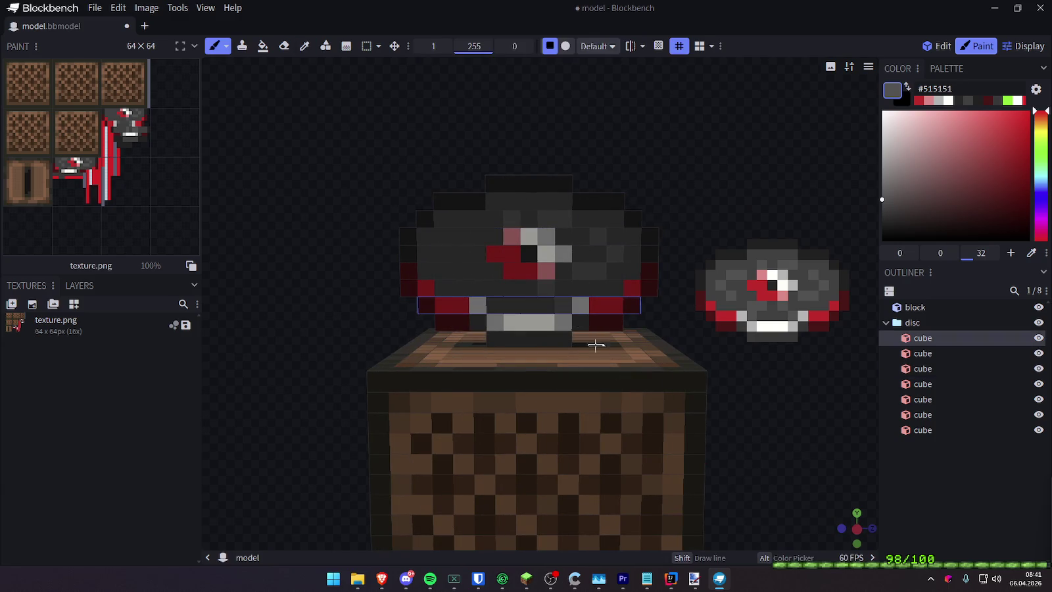
left_click(512, 289)
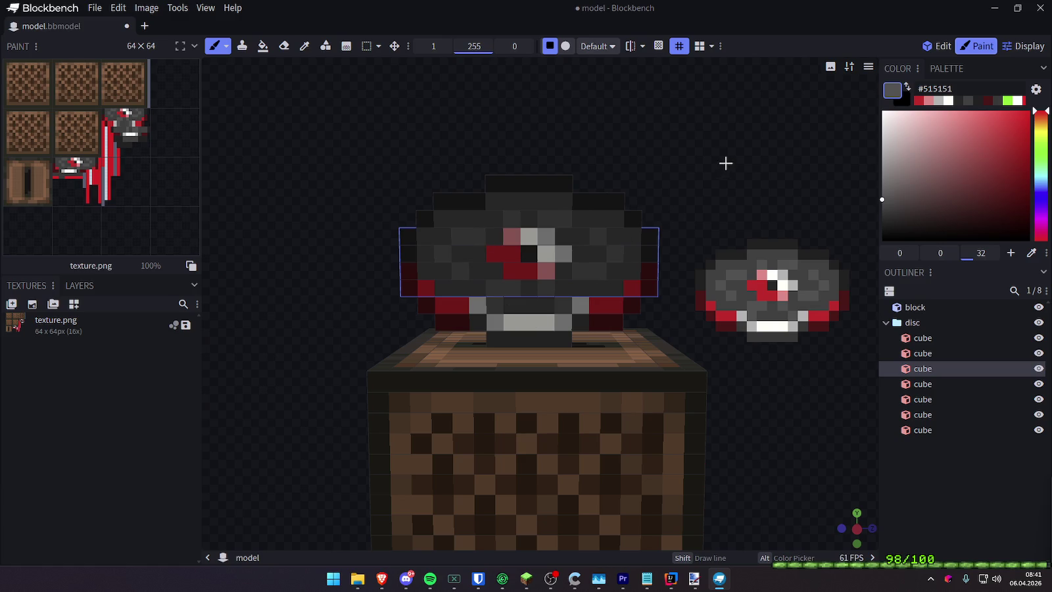
mouse_move(724, 166)
left_mouse_down()
mouse_move(744, 155)
mouse_move(729, 157)
left_mouse_up()
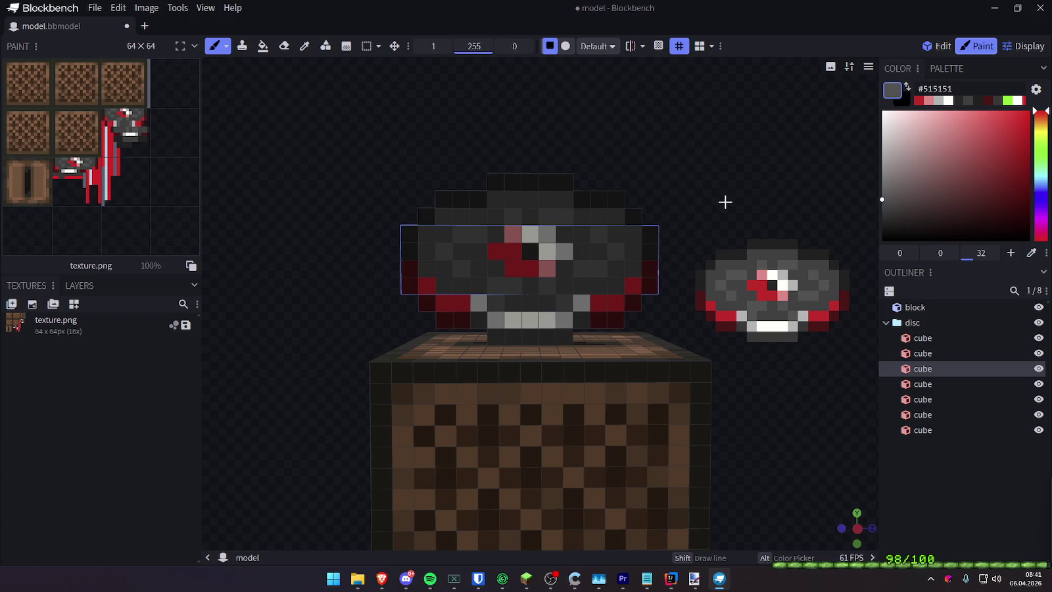
mouse_move(742, 191)
left_mouse_down()
mouse_move(749, 169)
mouse_move(749, 200)
mouse_move(758, 176)
mouse_move(751, 192)
mouse_move(756, 183)
mouse_move(624, 151)
mouse_move(674, 214)
mouse_move(739, 251)
left_mouse_up()
Hide the jukebox block and orbit the disc, sampling a darker grey
left_click(1038, 307)
mouse_move(833, 317)
left_mouse_down()
mouse_move(732, 194)
mouse_move(629, 296)
mouse_move(643, 318)
mouse_move(555, 318)
left_mouse_up()
left_click(554, 318, "alt")
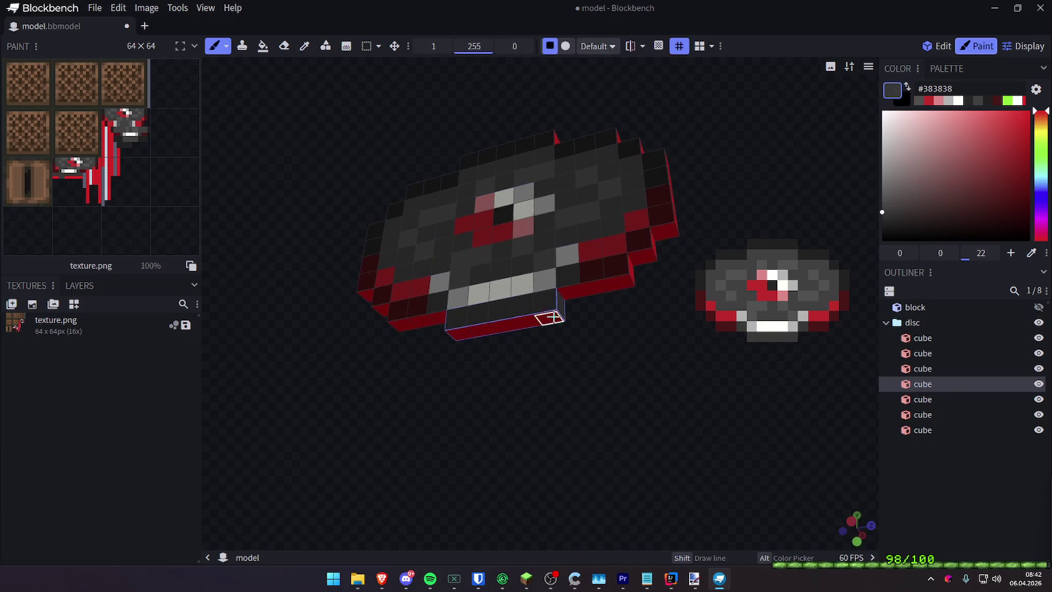
mouse_move(474, 329)
left_mouse_down()
mouse_move(538, 394)
mouse_move(596, 362)
mouse_move(803, 413)
mouse_move(906, 411)
left_mouse_up()
left_click_drag(822, 409, 582, 408)
Select the disc's bottom bar and layers, sampling dark red from its edge
left_click(486, 319)
mouse_move(486, 320)
left_mouse_down()
mouse_move(505, 343)
mouse_move(488, 363)
mouse_move(645, 335)
mouse_move(604, 359)
mouse_move(481, 368)
mouse_move(648, 357)
mouse_move(667, 382)
left_mouse_up()
left_click(653, 340, "alt")
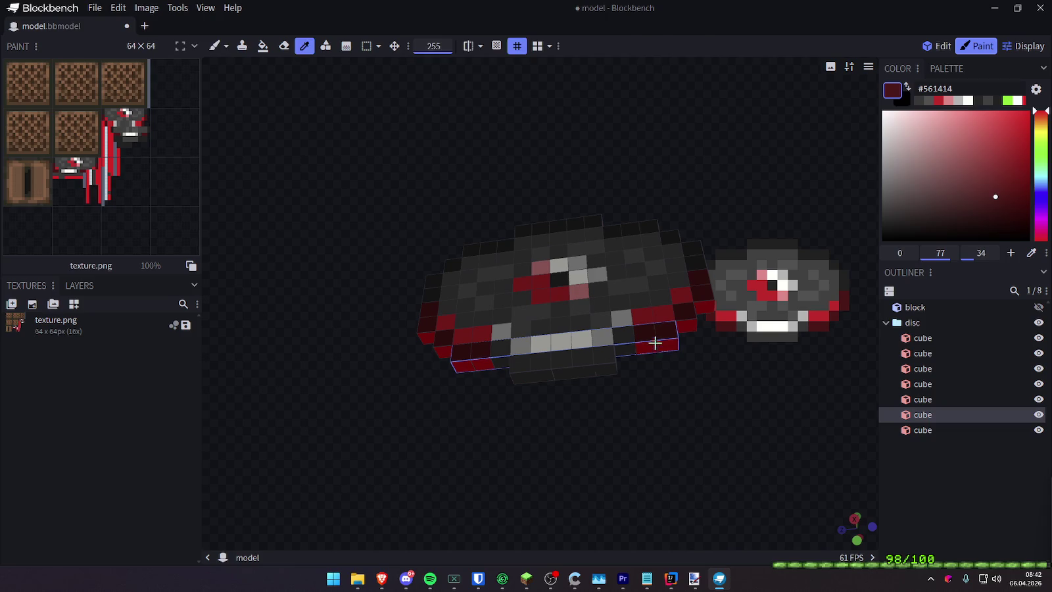
mouse_move(666, 343)
left_mouse_down()
mouse_move(662, 399)
mouse_move(639, 425)
mouse_move(592, 411)
mouse_move(602, 306)
left_mouse_up()
left_click(610, 239)
mouse_move(647, 250)
left_mouse_down()
mouse_move(667, 250)
mouse_move(627, 230)
mouse_move(801, 209)
mouse_move(822, 233)
mouse_move(735, 177)
mouse_move(592, 151)
mouse_move(456, 172)
mouse_move(403, 149)
mouse_move(390, 75)
mouse_move(448, 254)
mouse_move(535, 371)
mouse_move(532, 390)
left_mouse_up()
left_click(627, 237)
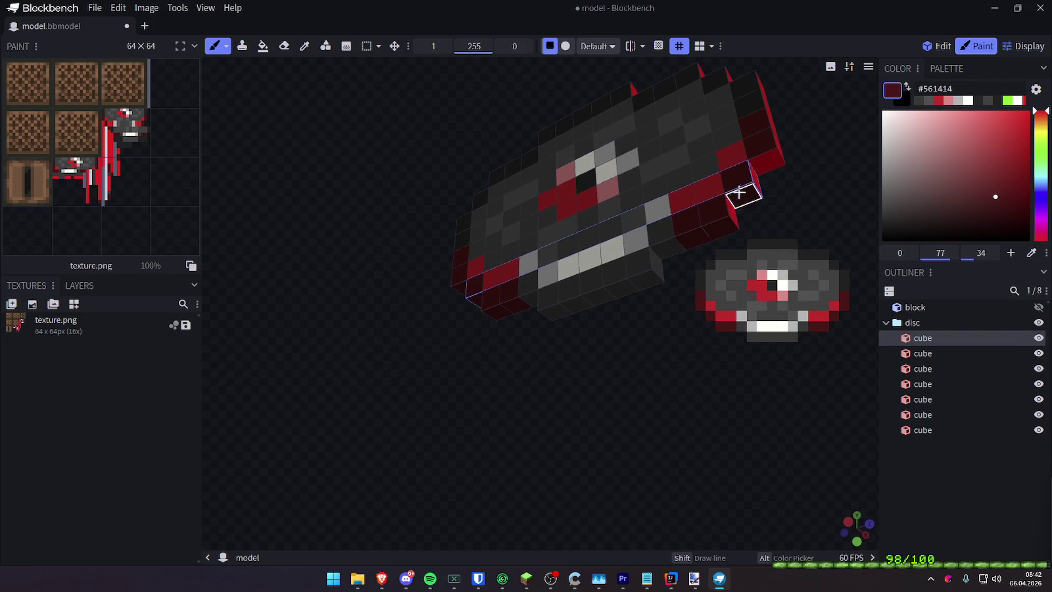
mouse_move(815, 186)
left_mouse_down()
mouse_move(665, 233)
mouse_move(680, 220)
mouse_move(728, 225)
mouse_move(686, 235)
left_mouse_up()
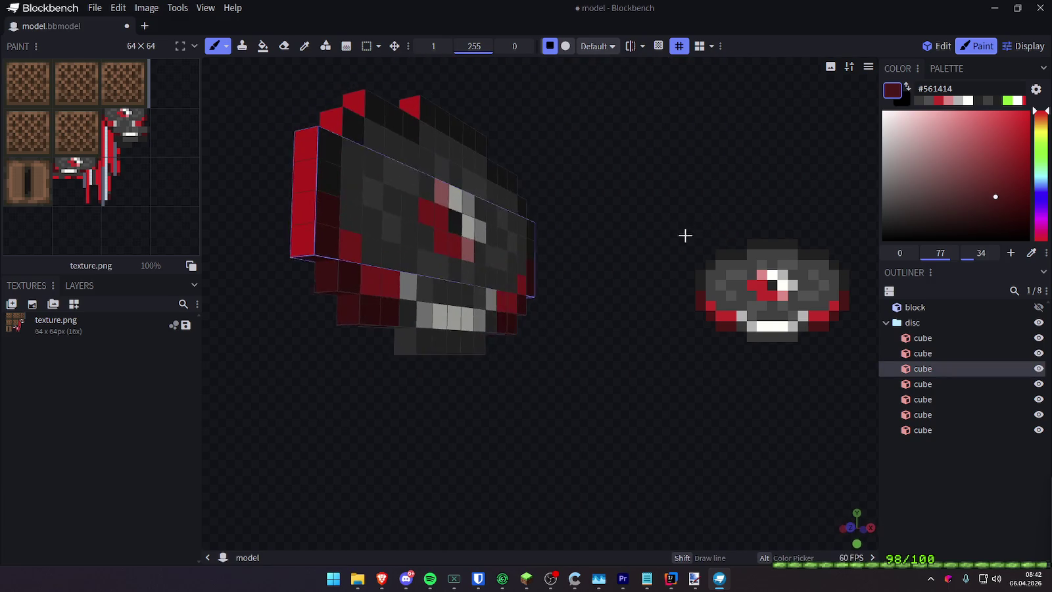
Paint the disc's red top edge pixels very dark grey
mouse_move(317, 281)
left_mouse_down()
mouse_move(408, 381)
mouse_move(642, 386)
mouse_move(608, 397)
mouse_move(507, 266)
left_mouse_up()
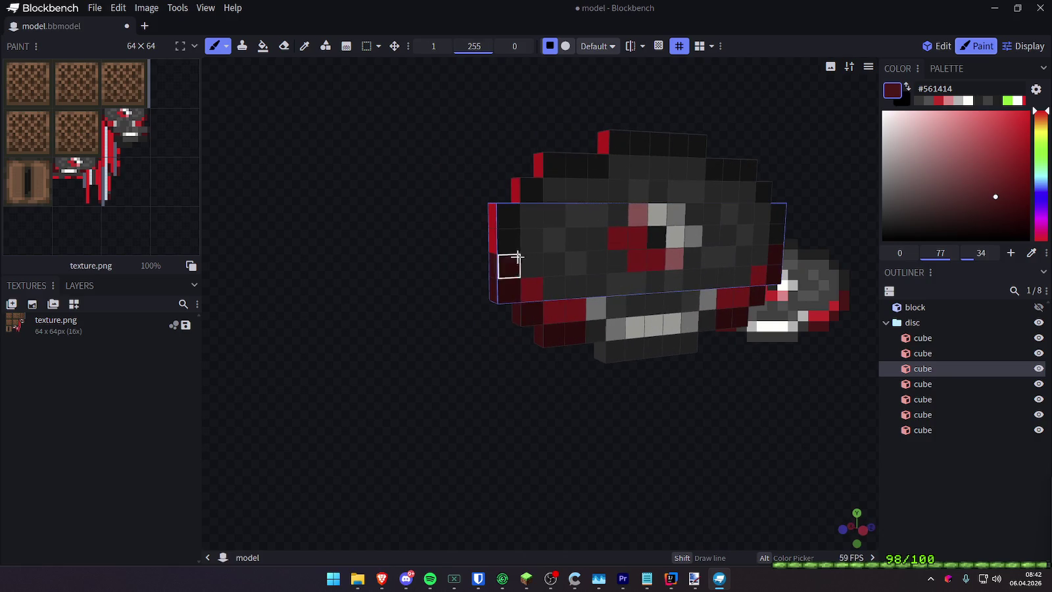
left_click(507, 266, "alt")
left_click_drag(425, 247, 552, 320)
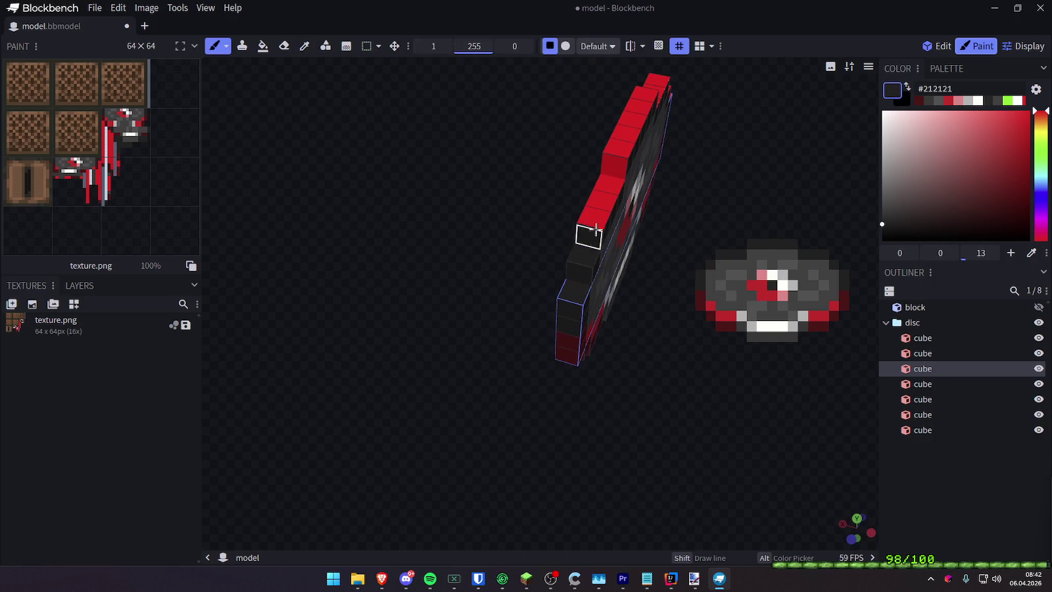
left_click_drag(596, 228, 618, 148)
mouse_move(745, 175)
left_mouse_down()
mouse_move(610, 204)
mouse_move(603, 225)
mouse_move(625, 213)
mouse_move(654, 225)
mouse_move(648, 244)
left_mouse_up()
Paint two more edge pixels dark grey and select the disc's top strip
left_click(679, 361)
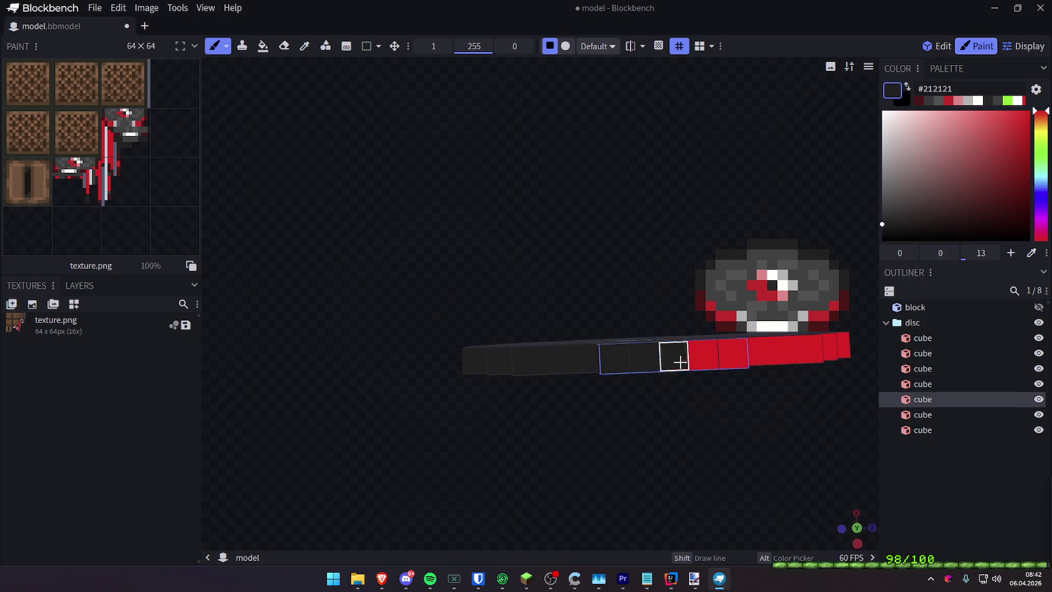
right_click_drag(582, 233, 356, 177)
left_click_drag(529, 293, 524, 296)
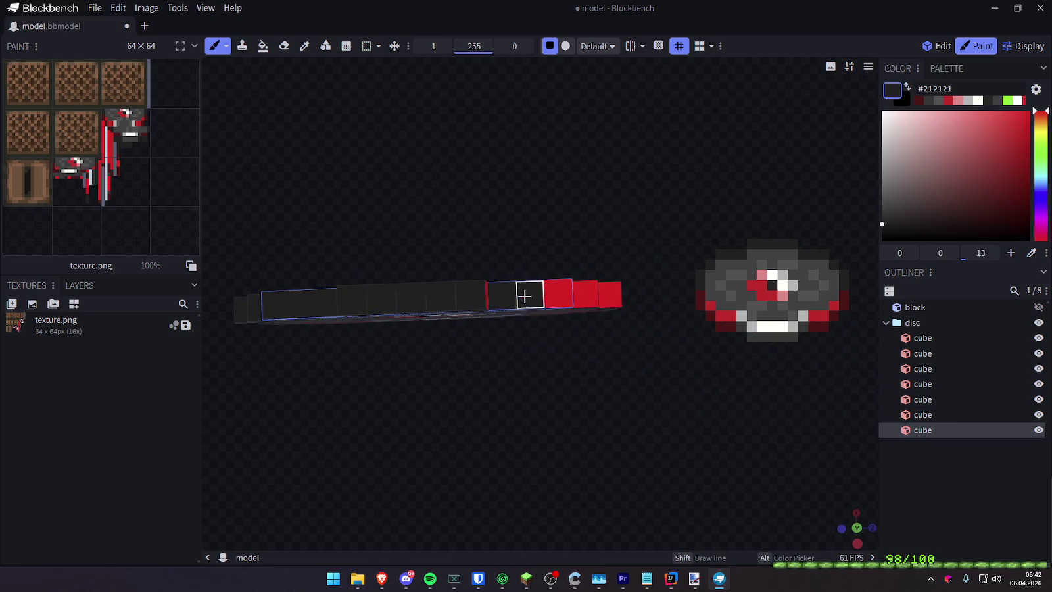
left_click_drag(552, 257, 481, 169)
left_click(498, 169)
left_click(566, 223)
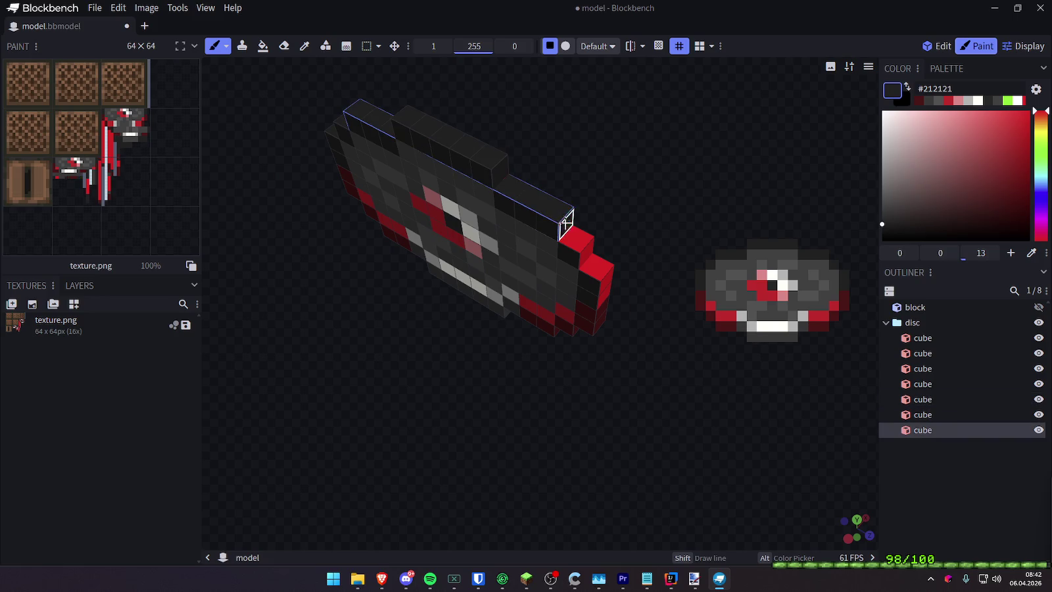
mouse_move(605, 296)
left_mouse_down()
mouse_move(611, 213)
mouse_move(693, 167)
mouse_move(667, 178)
mouse_move(595, 143)
mouse_move(547, 146)
mouse_move(626, 168)
mouse_move(665, 151)
left_mouse_up()
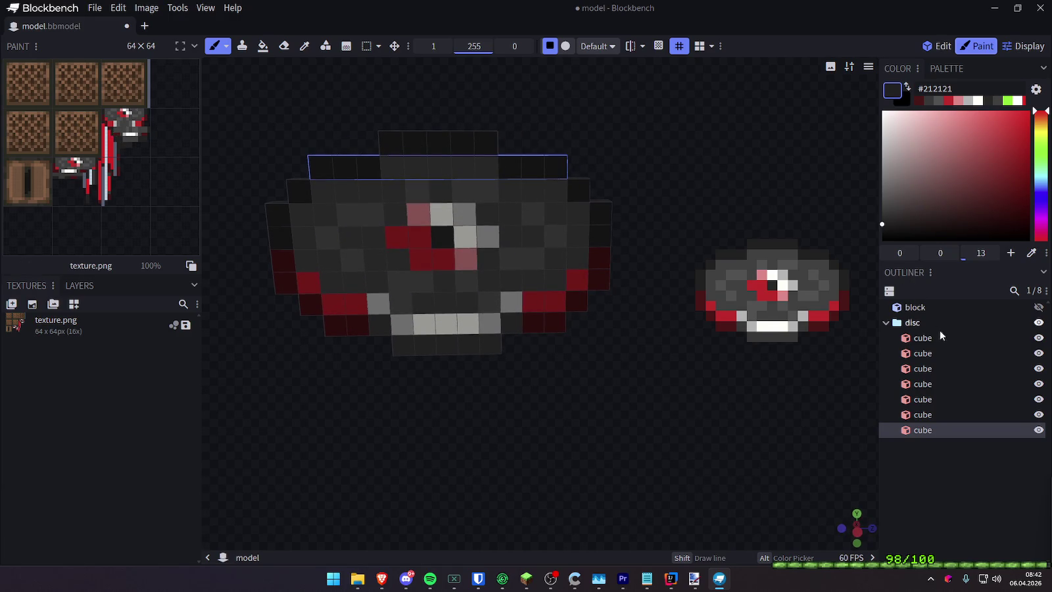
Hide the bottom disc layer and sample dark grey and red from the disc
left_click(1038, 337)
mouse_move(632, 371)
left_mouse_down()
mouse_move(604, 347)
mouse_move(594, 291)
mouse_move(599, 317)
mouse_move(594, 293)
mouse_move(603, 313)
mouse_move(612, 285)
mouse_move(606, 308)
mouse_move(588, 301)
mouse_move(584, 309)
mouse_move(564, 285)
mouse_move(638, 339)
left_mouse_up()
left_click(550, 273, "alt")
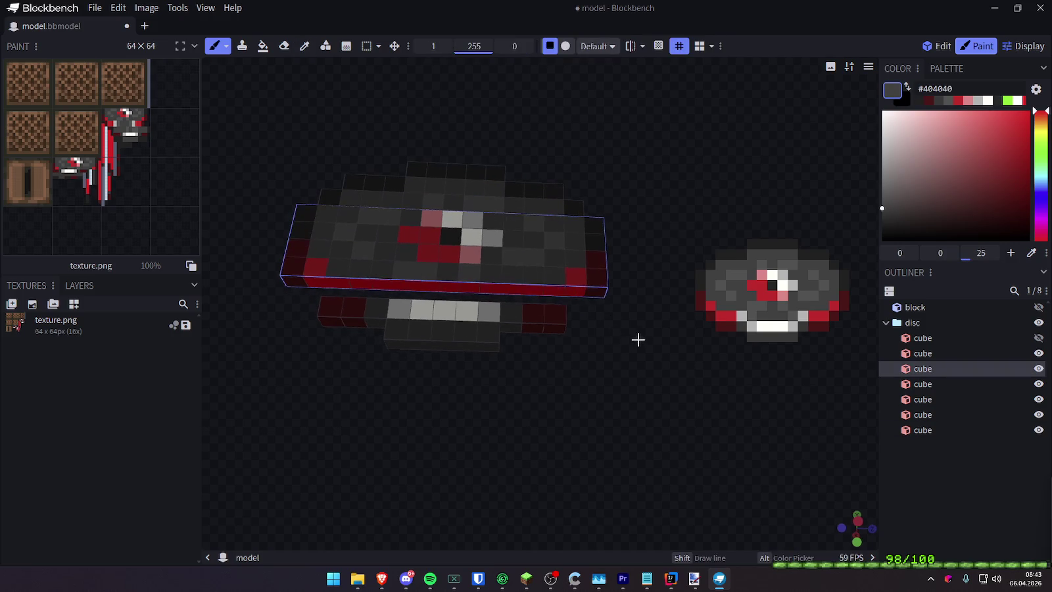
key("c")
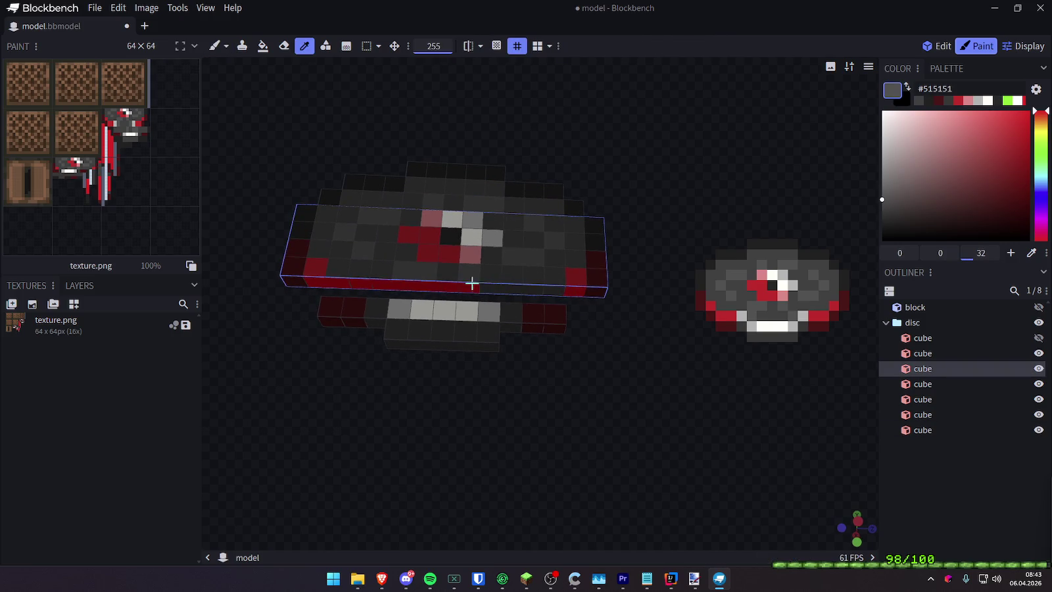
key("alt")
key("alt")
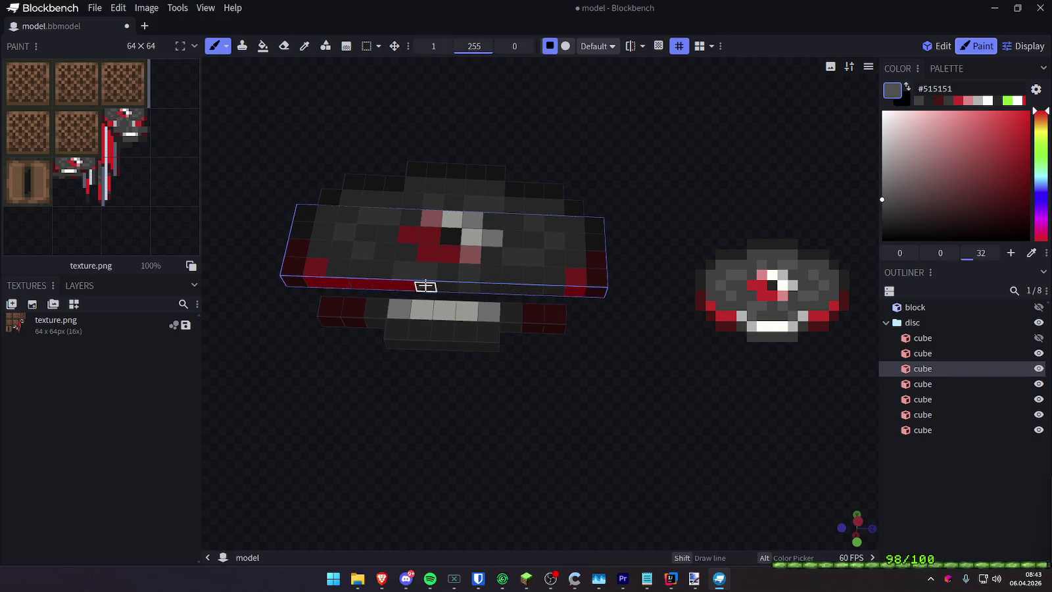
left_click(380, 268, "alt")
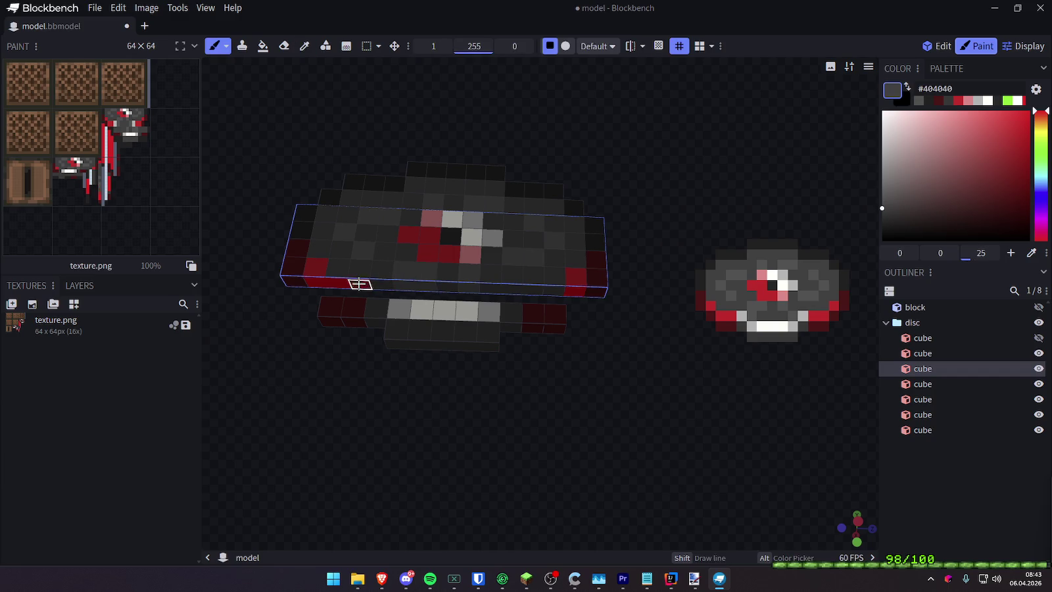
left_click(317, 269, "alt")
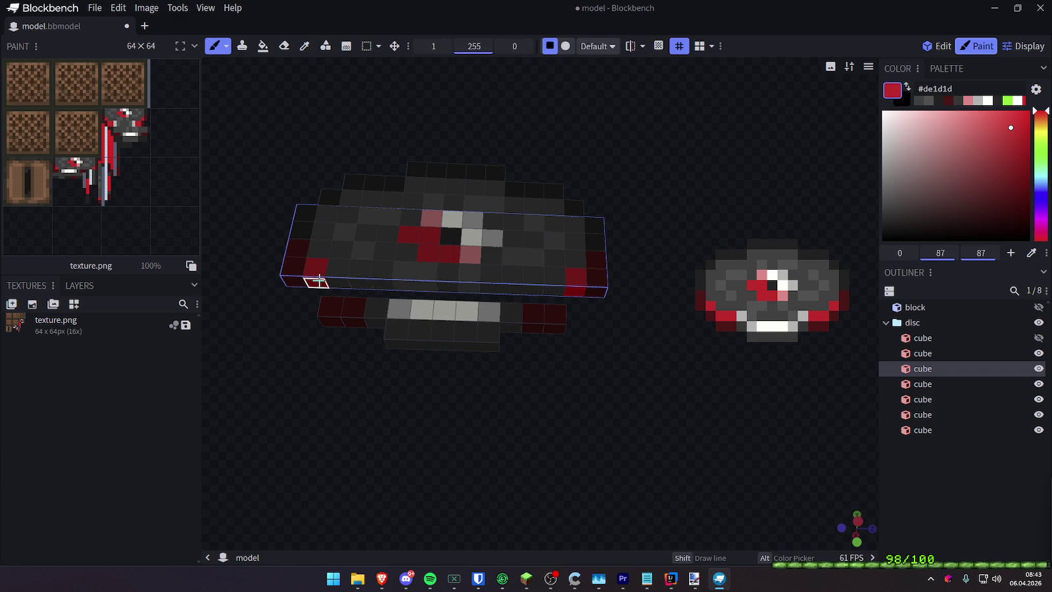
Restore layer visibility and sample dark grey, light grey, white and dark red from the bottom bar
left_click(1037, 338)
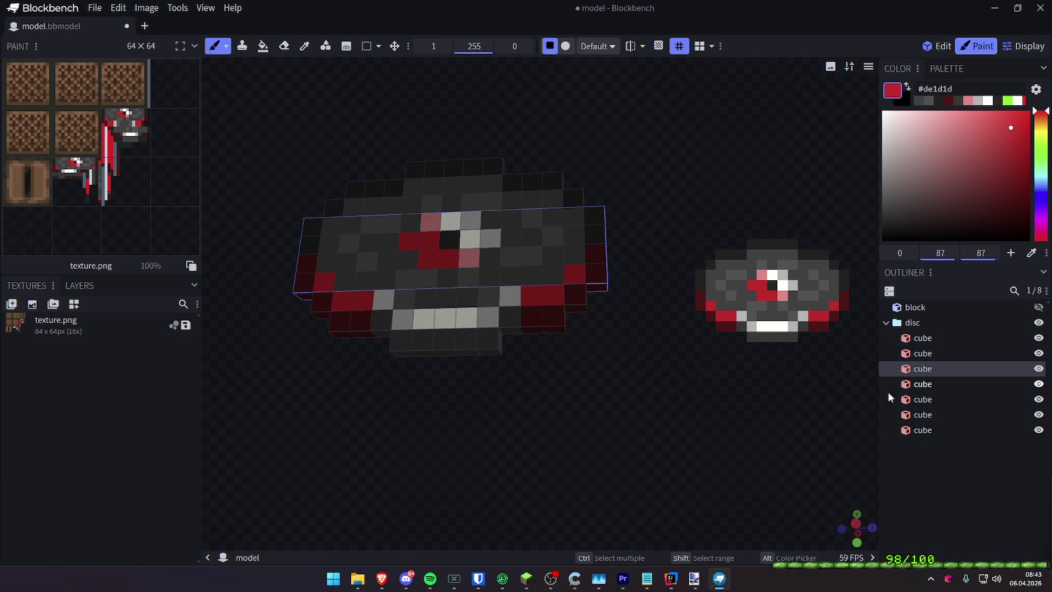
left_click(1038, 354)
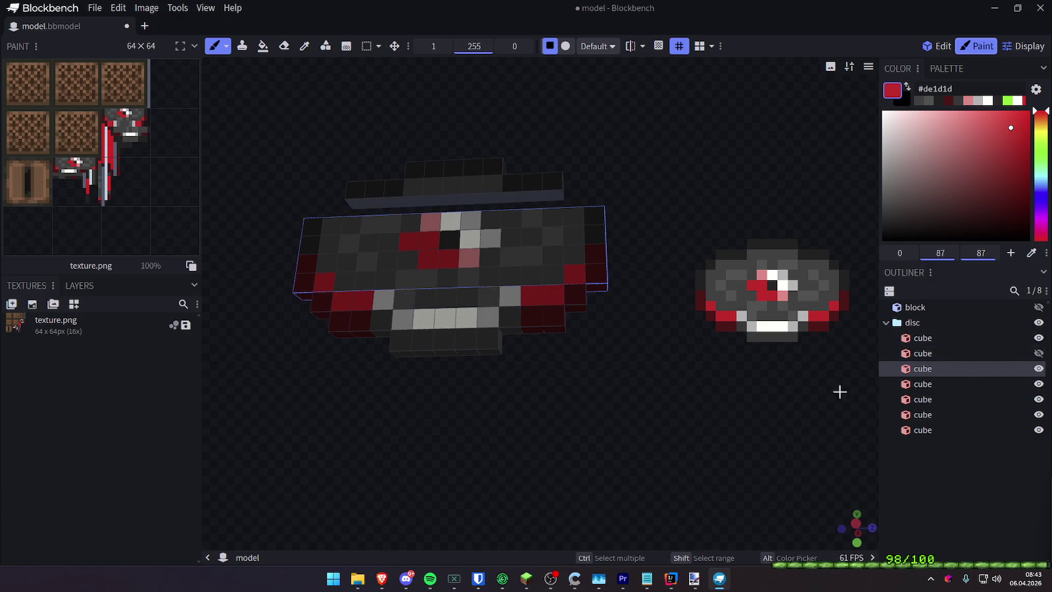
left_click(1038, 353)
left_click_drag(627, 447, 613, 432)
left_click(549, 319)
left_click(512, 322, "alt")
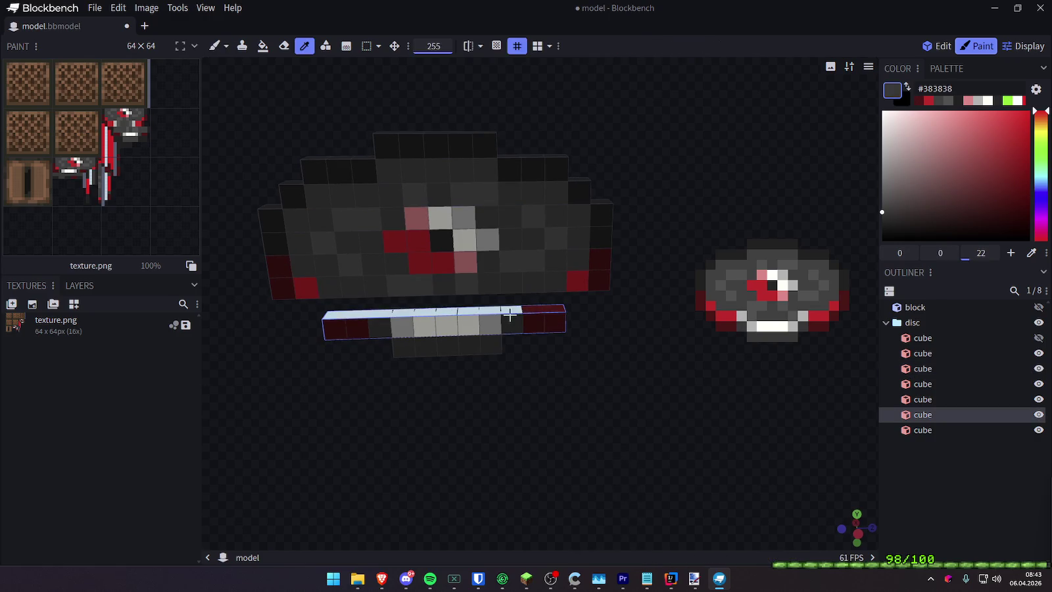
left_click(490, 323)
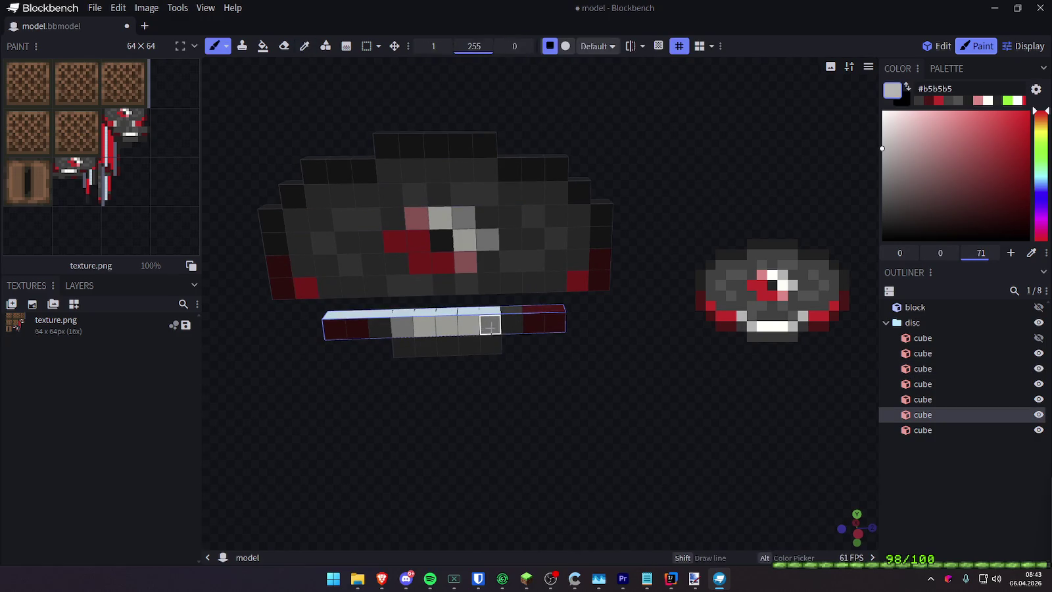
left_click(471, 310, "alt")
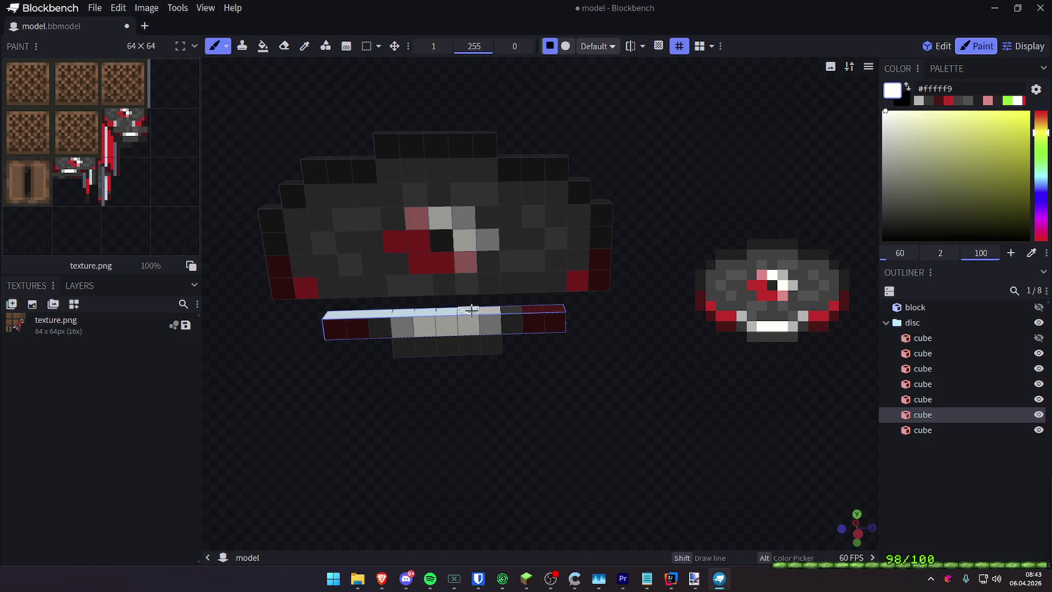
left_click(361, 324, "alt")
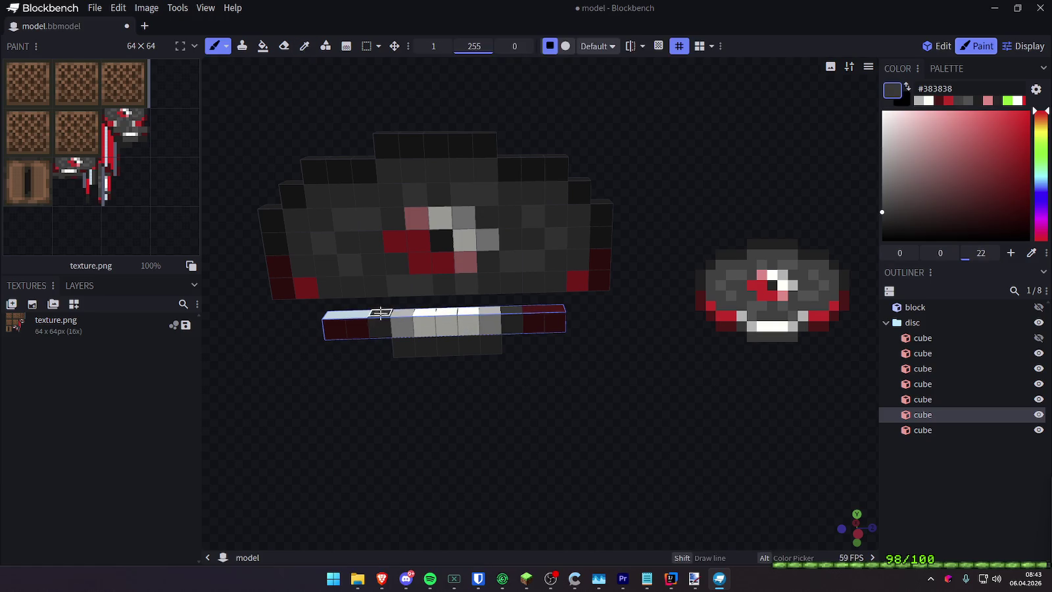
Show the first disc cube again and paint the third cube's red top strip dark grey
left_click_drag(521, 399, 510, 354)
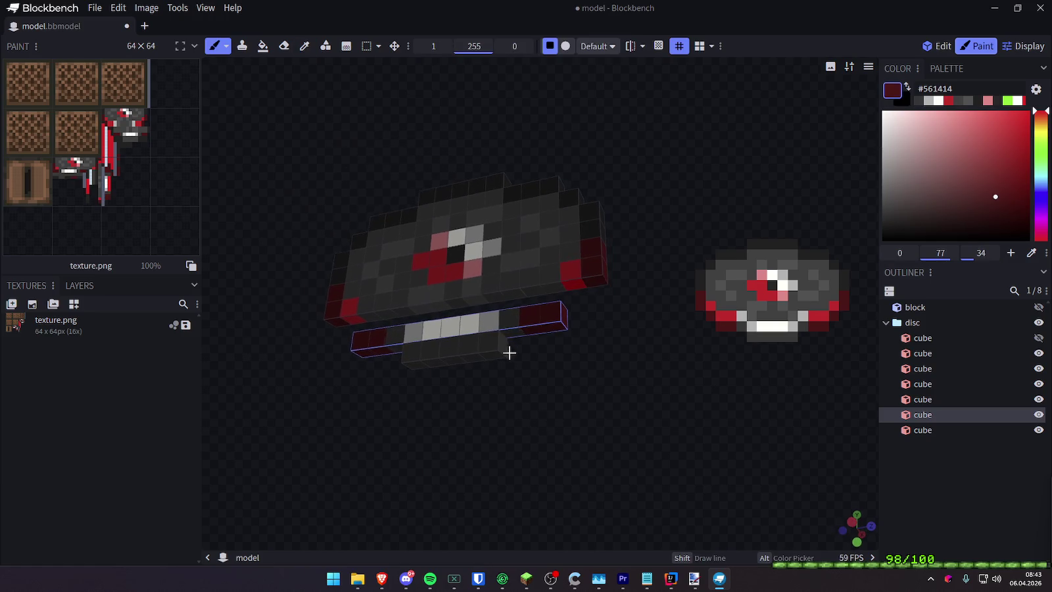
left_click(1039, 339)
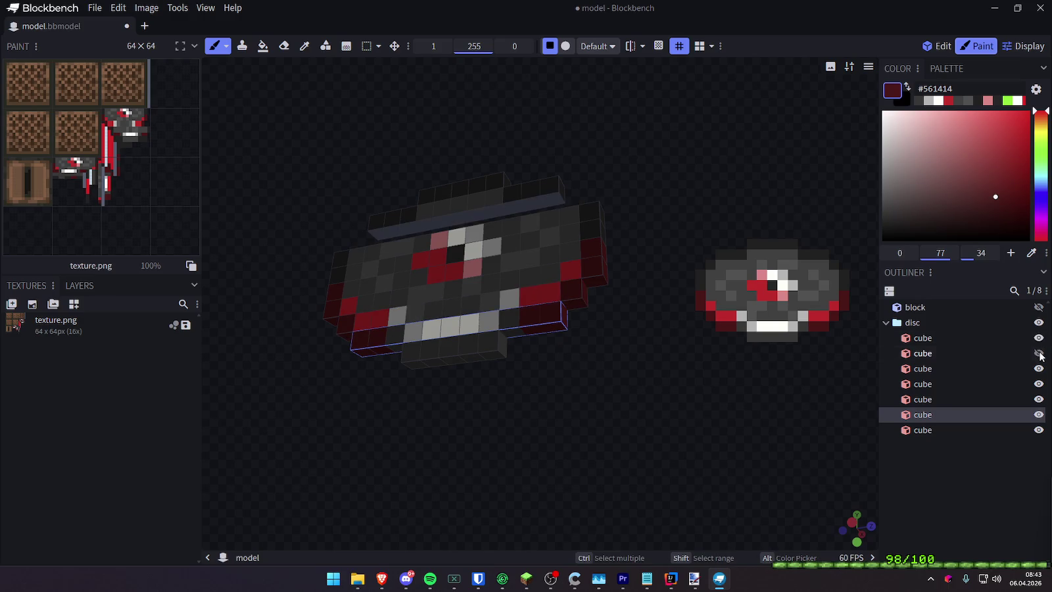
mouse_move(757, 424)
left_mouse_down()
mouse_move(724, 530)
mouse_move(699, 439)
left_mouse_up()
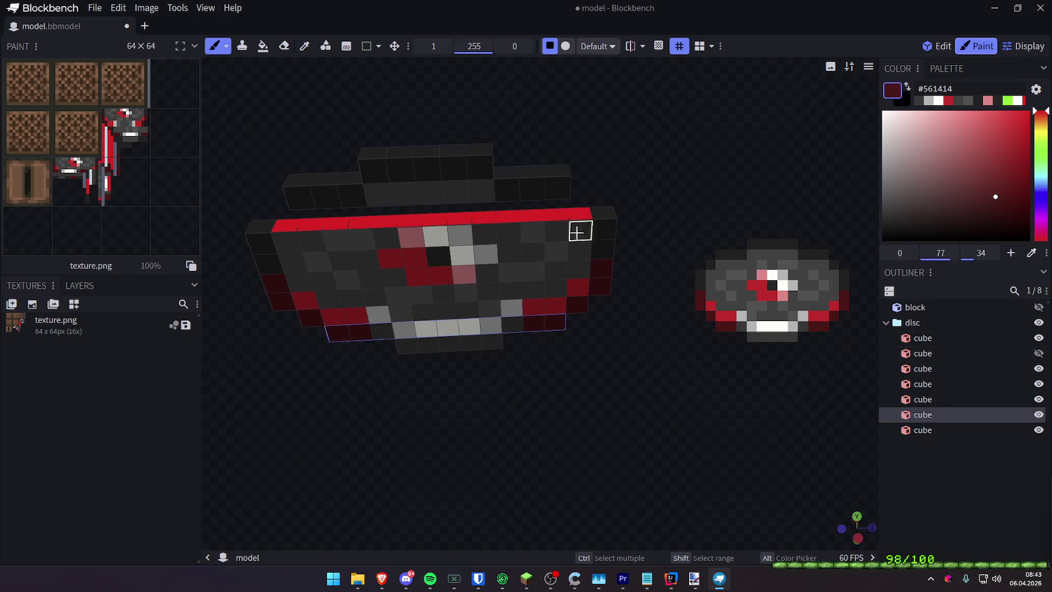
left_click(581, 230, "alt")
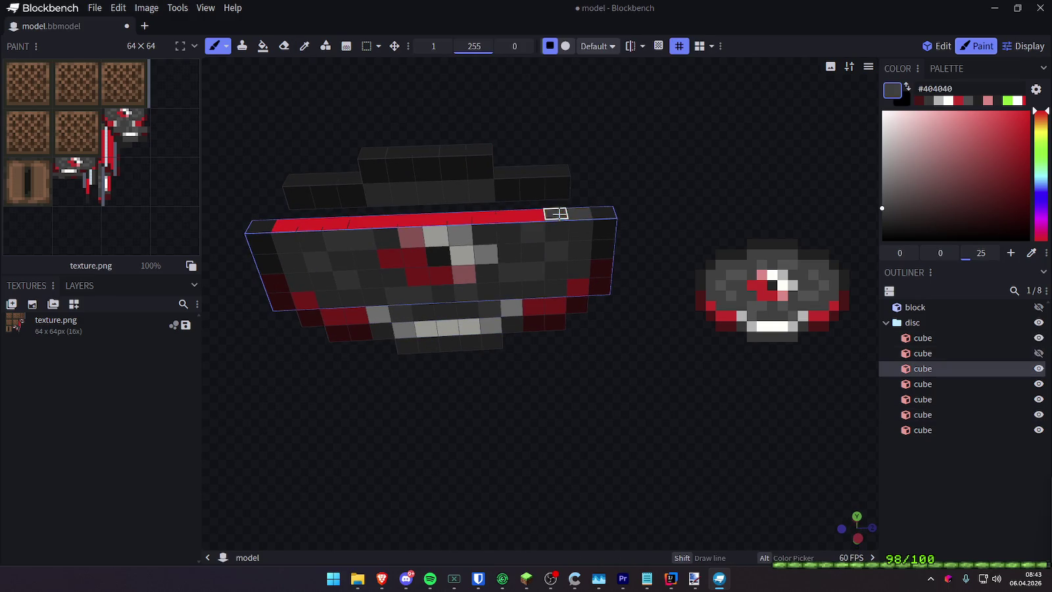
left_click_drag(555, 214, 481, 216)
Paint individual top-strip pixels light grey, white, pink and dark grey
left_click(465, 226, "alt")
left_click(459, 219)
left_click(460, 253, "alt")
left_click(436, 219)
left_click(411, 236, "alt")
left_click(411, 219)
left_click(383, 237, "alt")
left_click(386, 219)
left_click(361, 238, "alt")
left_click(302, 242, "alt")
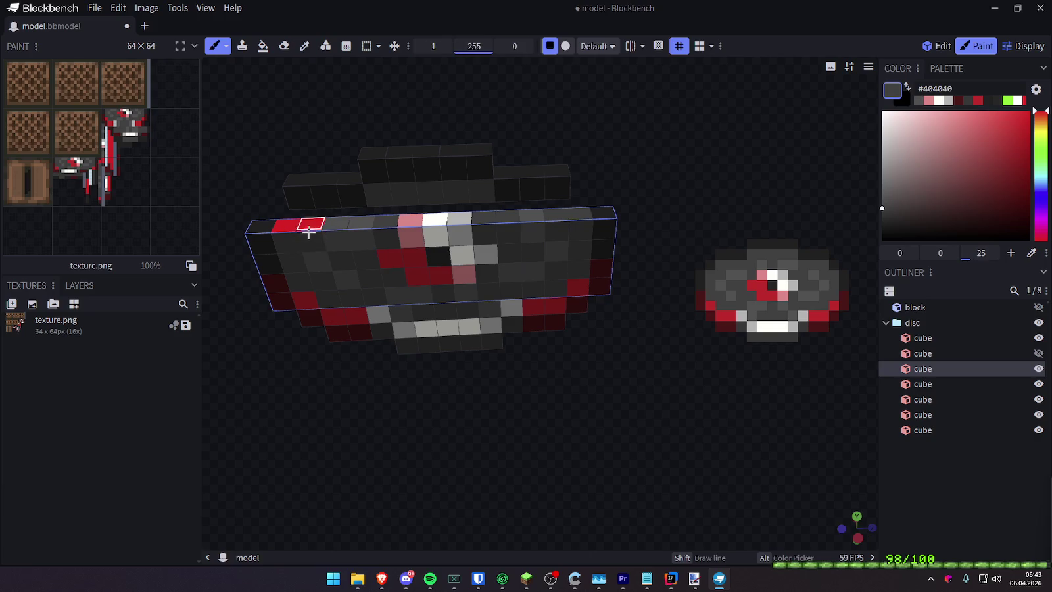
Show the second disc cube and hide the third
left_click_drag(650, 455, 629, 432)
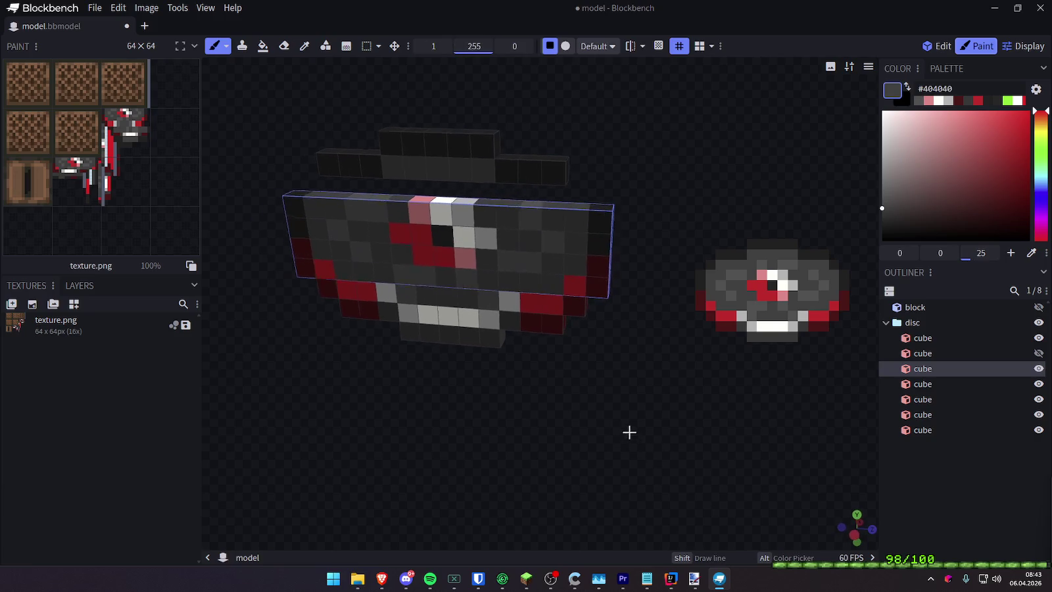
left_click(1039, 353)
left_click(1039, 368)
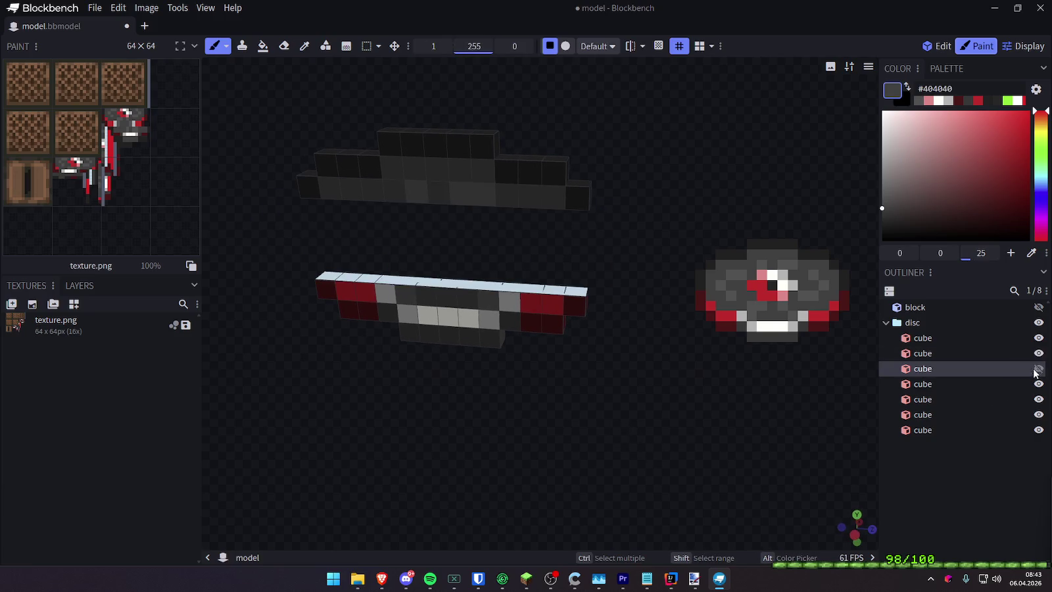
Paint the bar's top face red at both sides, dark grey in the middle, dark red at the left end
mouse_move(657, 411)
left_mouse_down()
mouse_move(571, 371)
mouse_move(590, 337)
mouse_move(675, 363)
mouse_move(531, 287)
mouse_move(314, 276)
left_mouse_up()
left_click(570, 305, "alt")
left_click(486, 300, "alt")
left_click(385, 282, "alt")
left_click(356, 291, "alt")
left_click(326, 292, "alt")
left_click_drag(618, 395, 626, 401)
Hide the fourth cube and paint light near-white pixels along the bar's front
left_click(1039, 368)
left_click(1039, 383)
mouse_move(657, 342)
left_mouse_down()
mouse_move(582, 303)
mouse_move(519, 375)
mouse_move(464, 326)
mouse_move(409, 320)
left_mouse_up()
left_click(465, 320, "alt")
left_click(399, 308, "alt")
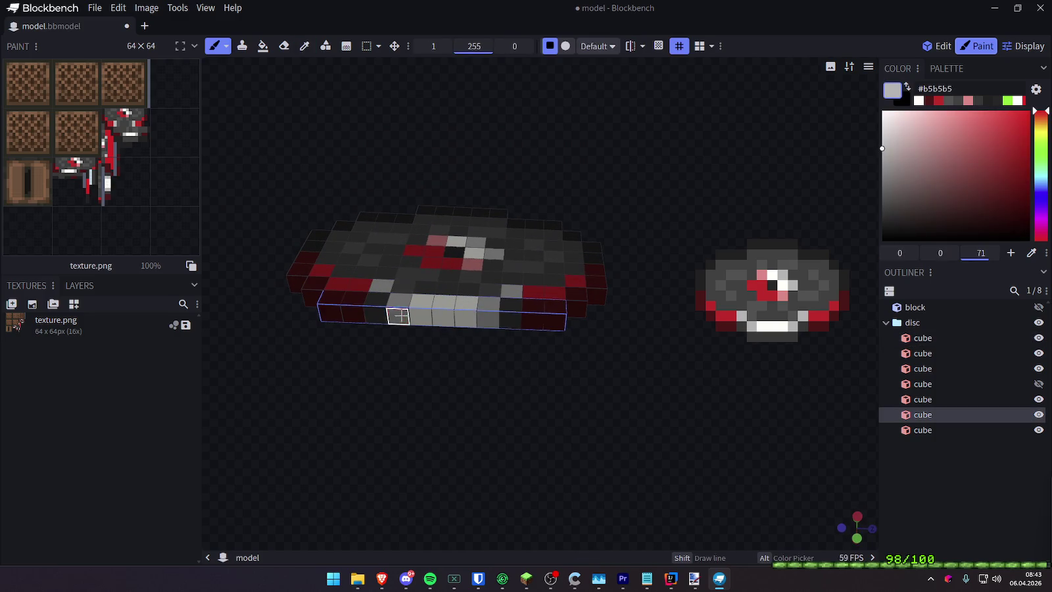
left_click_drag(401, 381, 499, 368)
Hide the fifth cube and paint over the red stripe with near-black
left_click(1039, 383)
left_click(1039, 400)
left_click_drag(683, 421, 613, 480)
key("c")
left_click(509, 213)
key("b")
left_click_drag(507, 204, 378, 205)
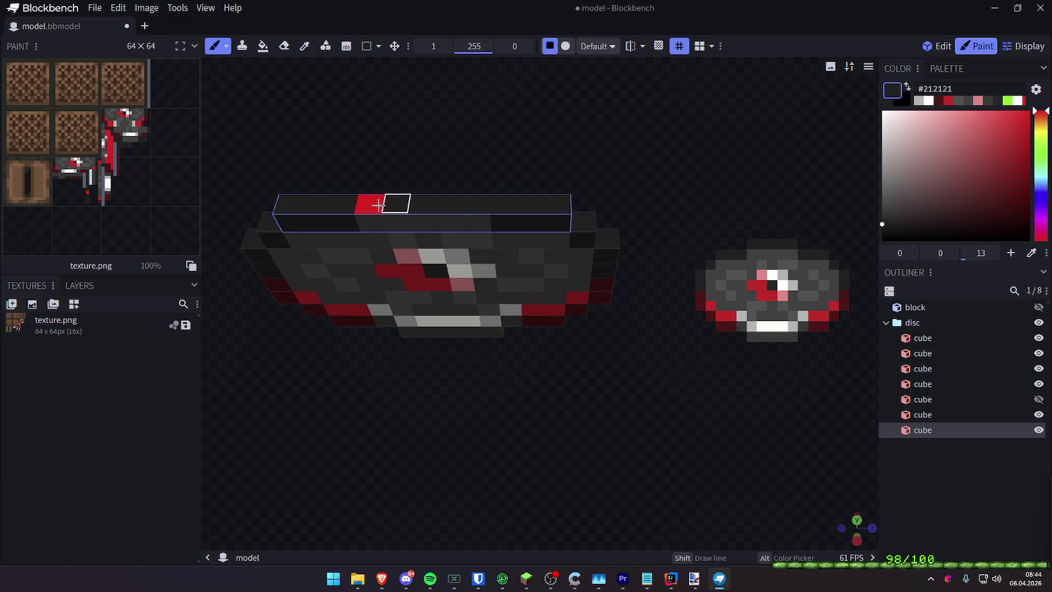
Hide the sixth cube and sample dark grey, mid grey and red from the disc
left_click_drag(555, 166, 492, 214)
left_click(491, 213, "alt")
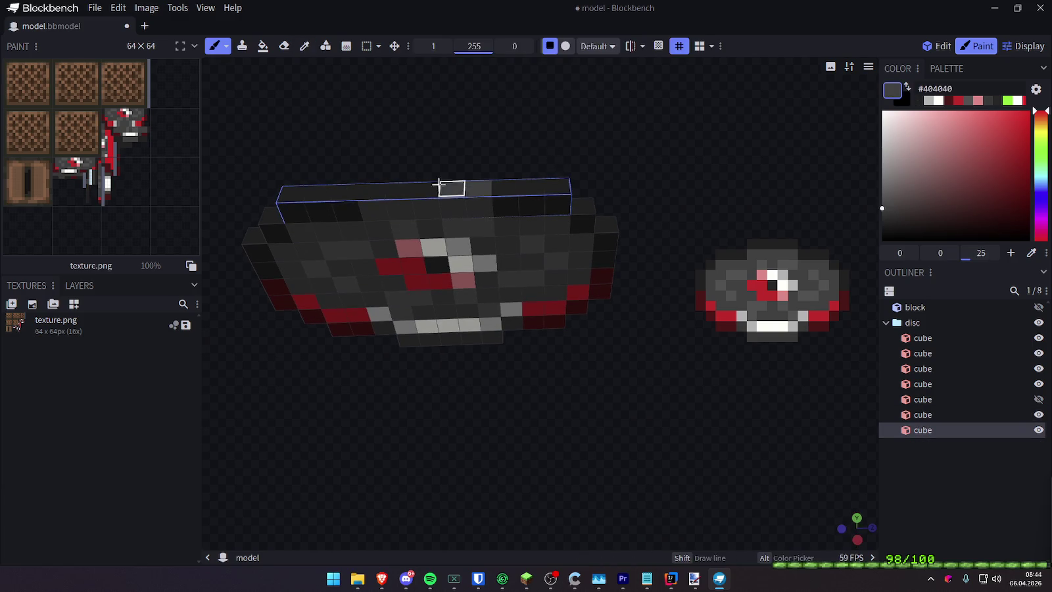
left_click_drag(435, 153, 435, 123)
left_click(1039, 399)
left_click(1039, 414)
mouse_move(604, 441)
left_mouse_down()
mouse_move(622, 329)
mouse_move(459, 303)
mouse_move(494, 310)
mouse_move(592, 369)
mouse_move(468, 301)
left_mouse_up()
left_click(460, 302, "alt")
left_click(519, 308, "alt")
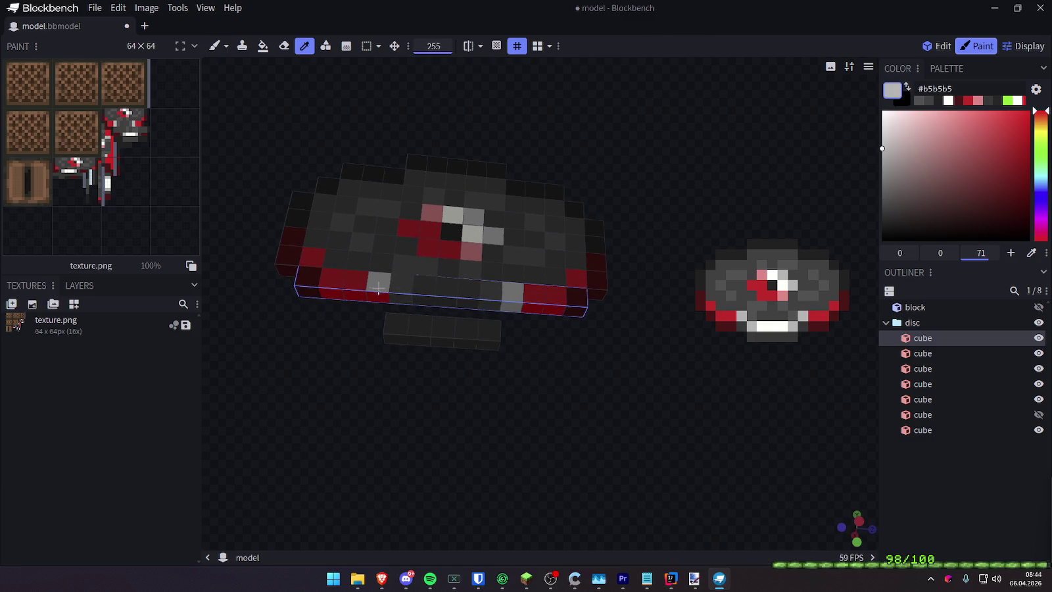
left_click(352, 295, "alt")
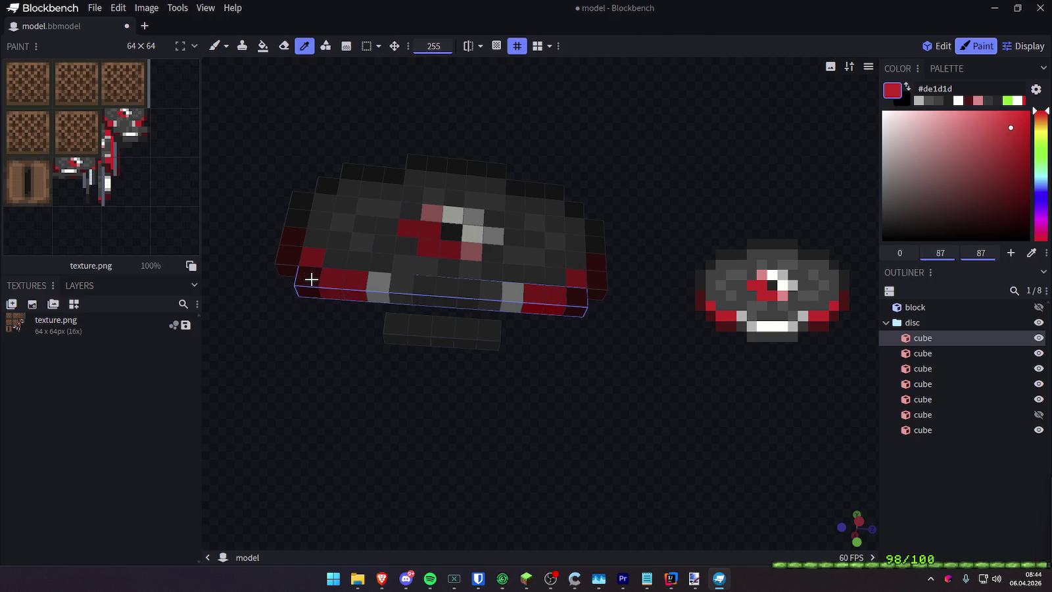
Unhide the sixth cube and start painting the second cube's red top strip grey
key("b")
left_click(1038, 422)
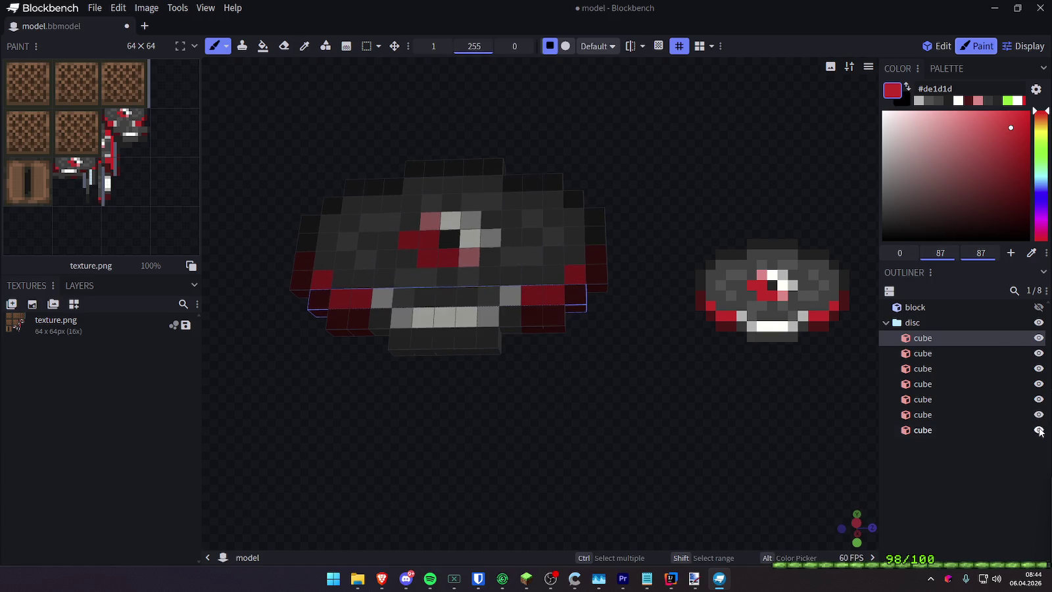
mouse_move(794, 409)
left_mouse_down()
mouse_move(622, 545)
mouse_move(624, 484)
mouse_move(554, 277)
left_mouse_up()
key("alt")
left_click(555, 224, "alt")
left_click(506, 206)
left_click(477, 223, "alt")
left_click(466, 205)
left_click(453, 217, "alt")
left_click(431, 205)
Cover the rest of the red top strip in dark grey
key("alt")
left_click(402, 219, "alt")
left_click(395, 206)
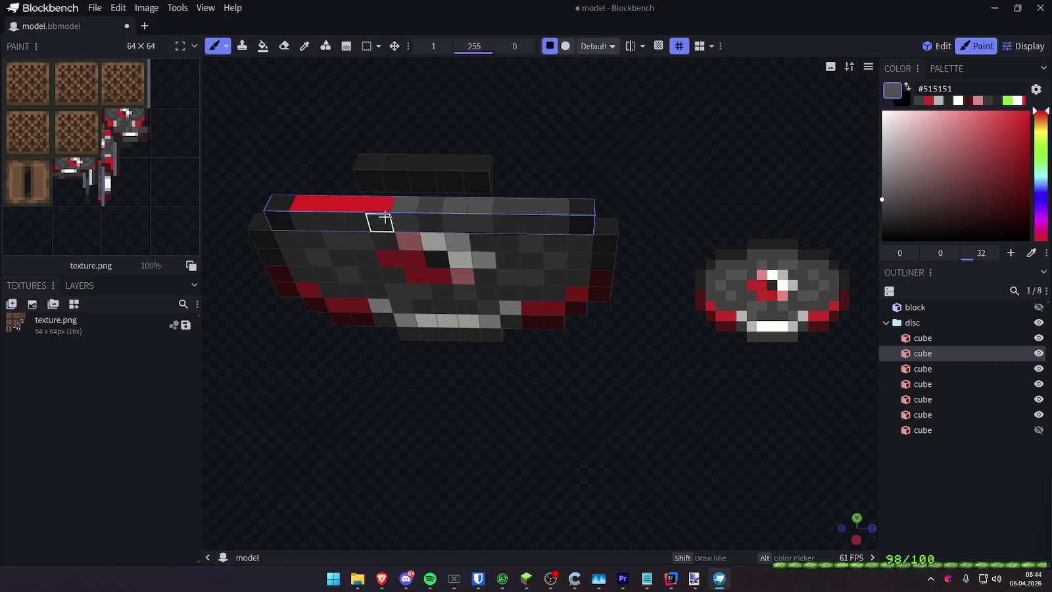
left_click_drag(381, 204, 331, 203)
mouse_move(500, 375)
left_mouse_down()
mouse_move(523, 392)
mouse_move(794, 367)
mouse_move(709, 378)
mouse_move(826, 395)
left_mouse_up()
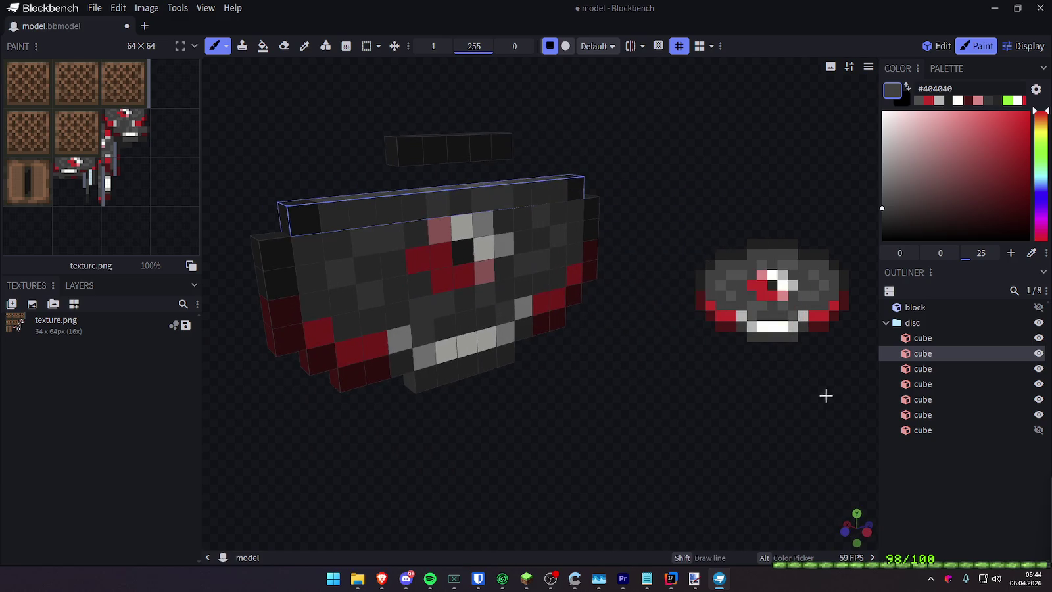
mouse_move(667, 412)
left_mouse_down()
mouse_move(795, 432)
mouse_move(684, 437)
mouse_move(731, 446)
mouse_move(827, 435)
mouse_move(787, 446)
mouse_move(592, 430)
left_mouse_up()
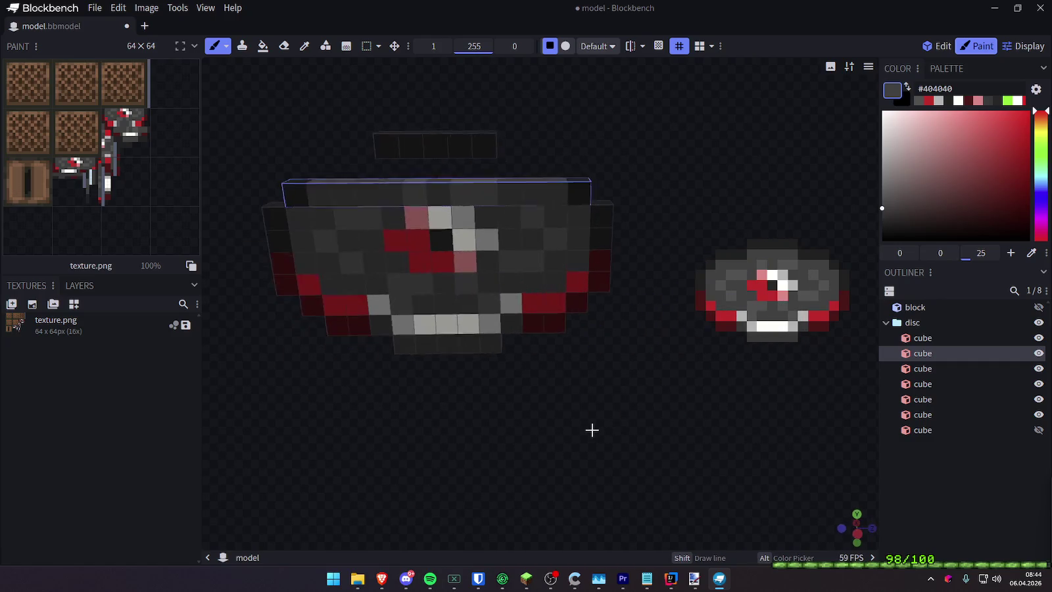
Unhide the last disc cube and delete the reference image
left_click(1039, 430)
mouse_move(630, 421)
left_mouse_down()
mouse_move(653, 399)
mouse_move(621, 386)
mouse_move(630, 406)
mouse_move(540, 411)
mouse_move(310, 399)
mouse_move(585, 403)
mouse_move(308, 390)
mouse_move(626, 395)
mouse_move(296, 397)
mouse_move(513, 404)
mouse_move(634, 383)
mouse_move(608, 406)
mouse_move(612, 418)
mouse_move(510, 420)
mouse_move(561, 428)
mouse_move(816, 354)
left_mouse_up()
left_click(802, 296)
key("Delete")
left_click(549, 145)
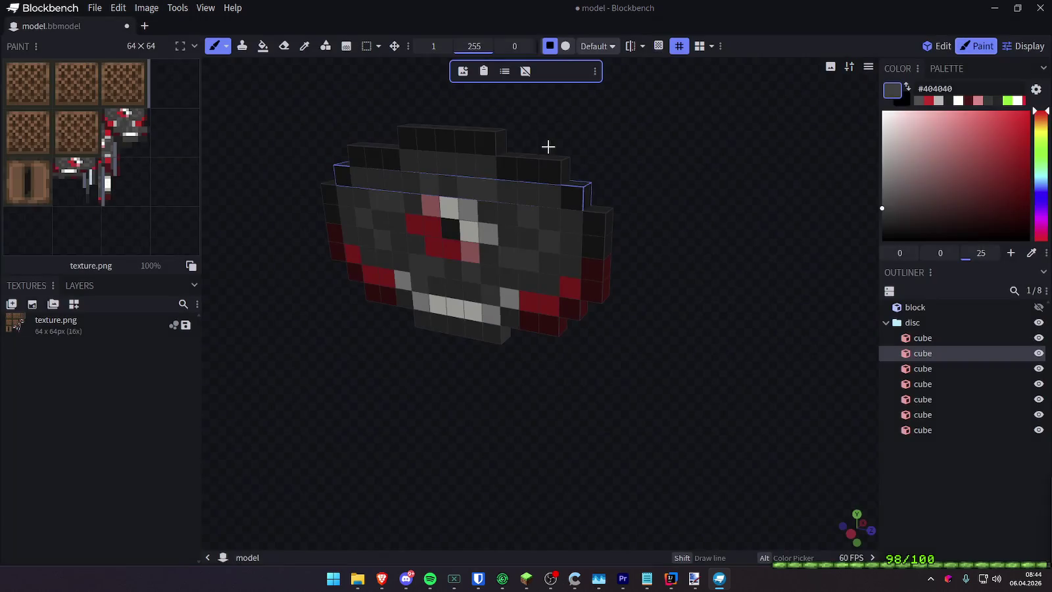
Unhide the jukebox block and select the disc group in Edit mode
left_click(1037, 307)
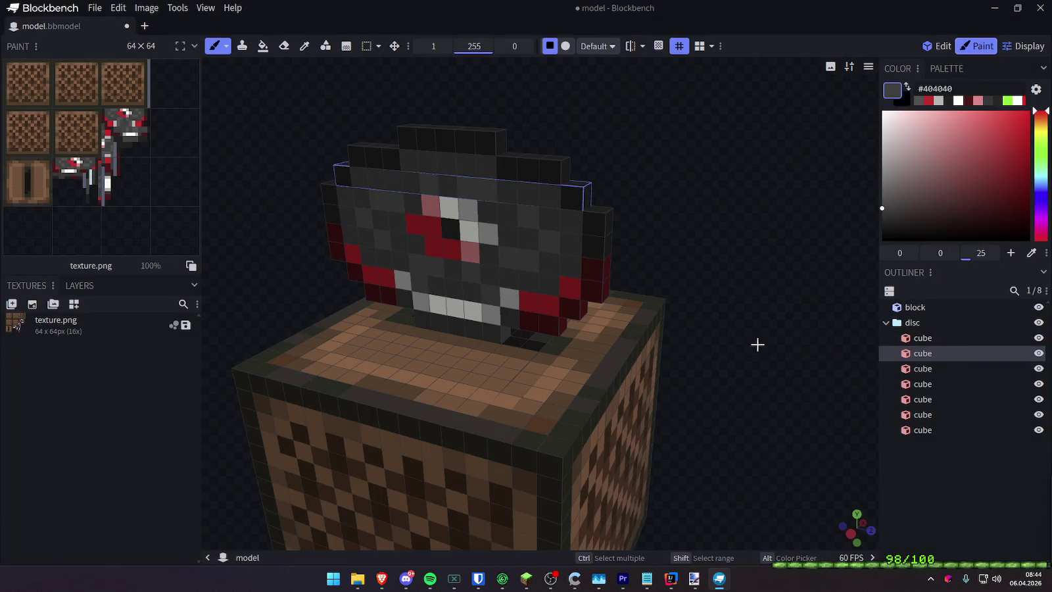
left_click(910, 322)
left_click(886, 323)
scroll(744, 271, "down", 3)
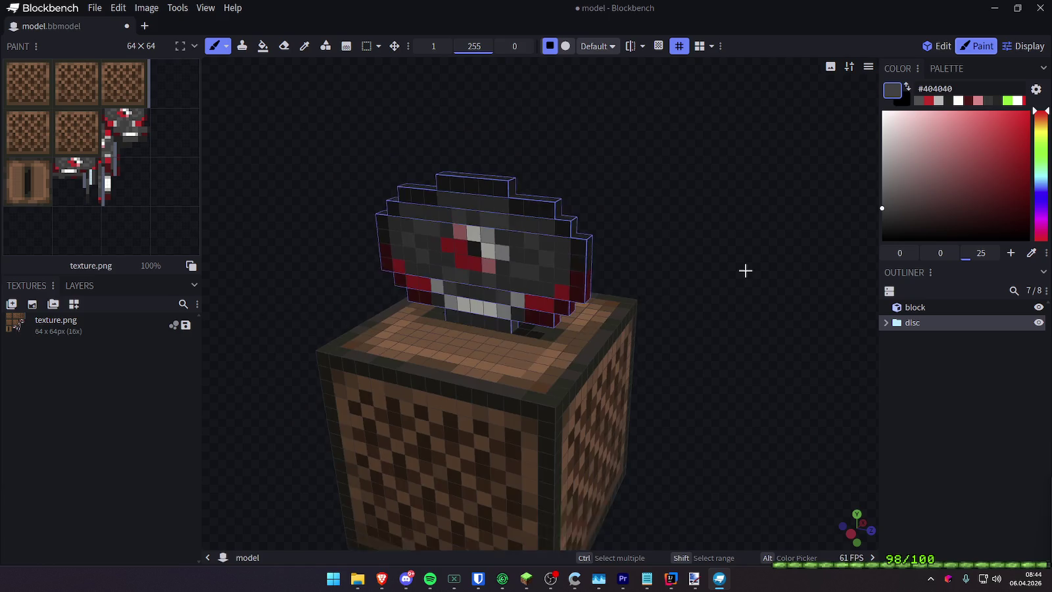
scroll(739, 246, "down", 2)
left_click(922, 319, "ctrl")
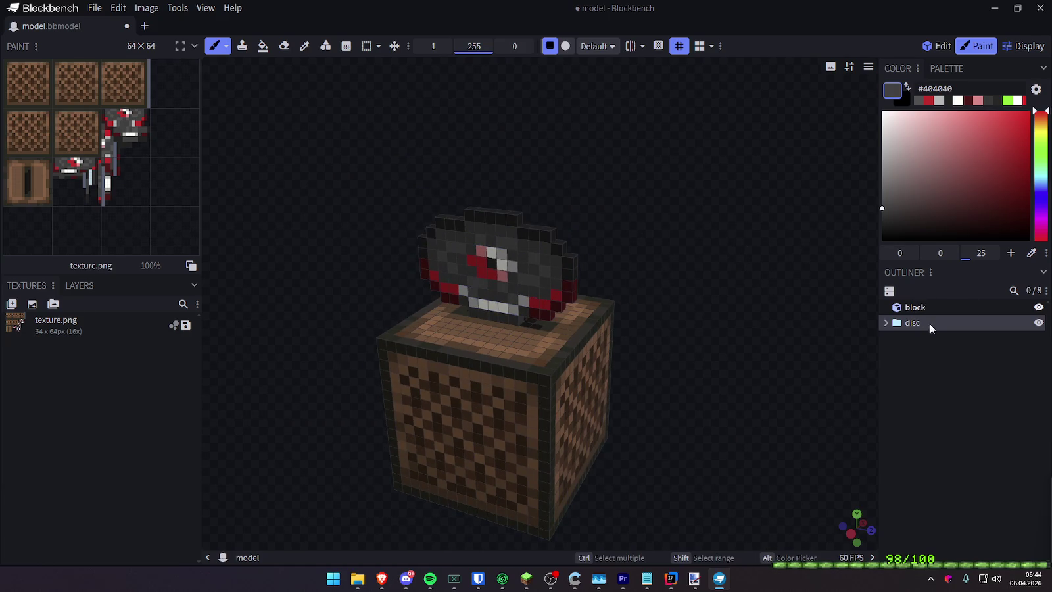
left_click(938, 47)
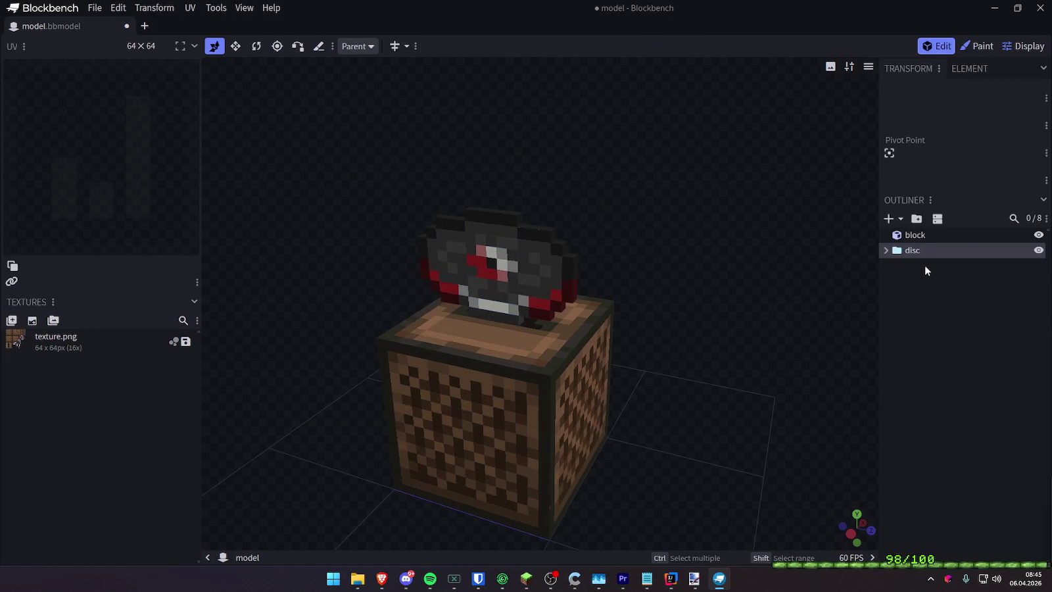
left_click(888, 254)
mouse_move(806, 253)
left_mouse_down()
mouse_move(819, 228)
mouse_move(818, 237)
mouse_move(776, 244)
mouse_move(675, 241)
mouse_move(678, 218)
mouse_move(862, 234)
mouse_move(818, 233)
mouse_move(821, 248)
mouse_move(746, 237)
mouse_move(827, 232)
left_mouse_up()
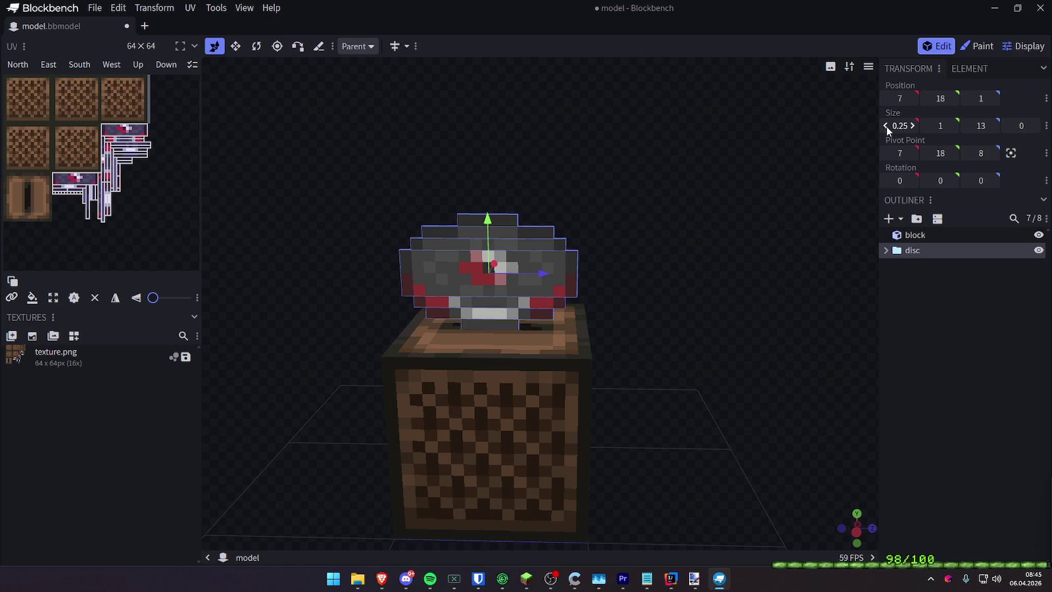
Try other disc X, Y and Z sizes, then restore them to 1 × 1 × 13
left_click_drag(838, 150, 672, 165)
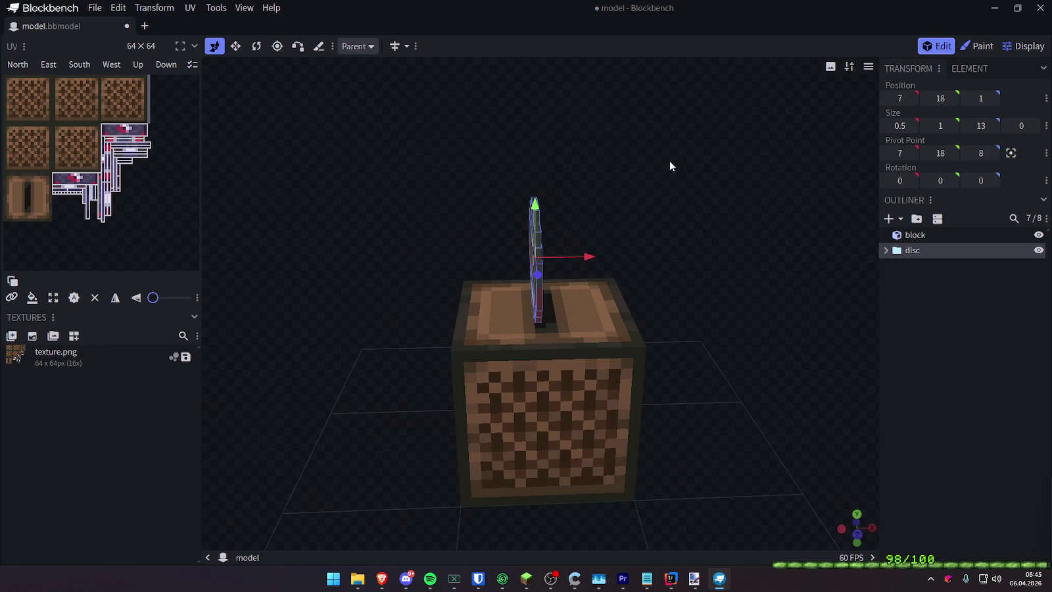
left_click_drag(678, 176, 827, 171)
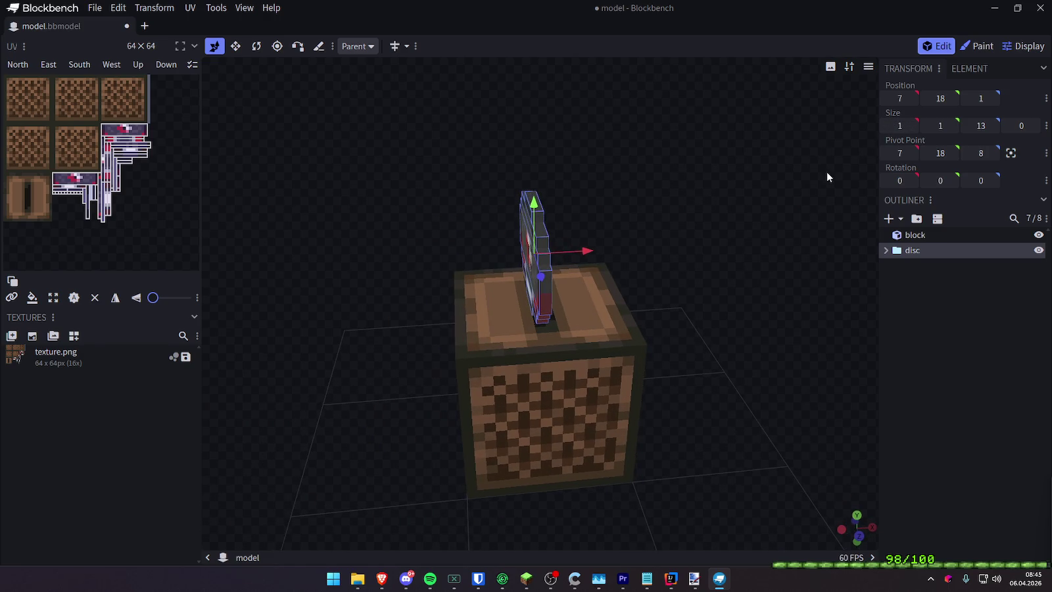
left_click_drag(931, 125, 914, 126)
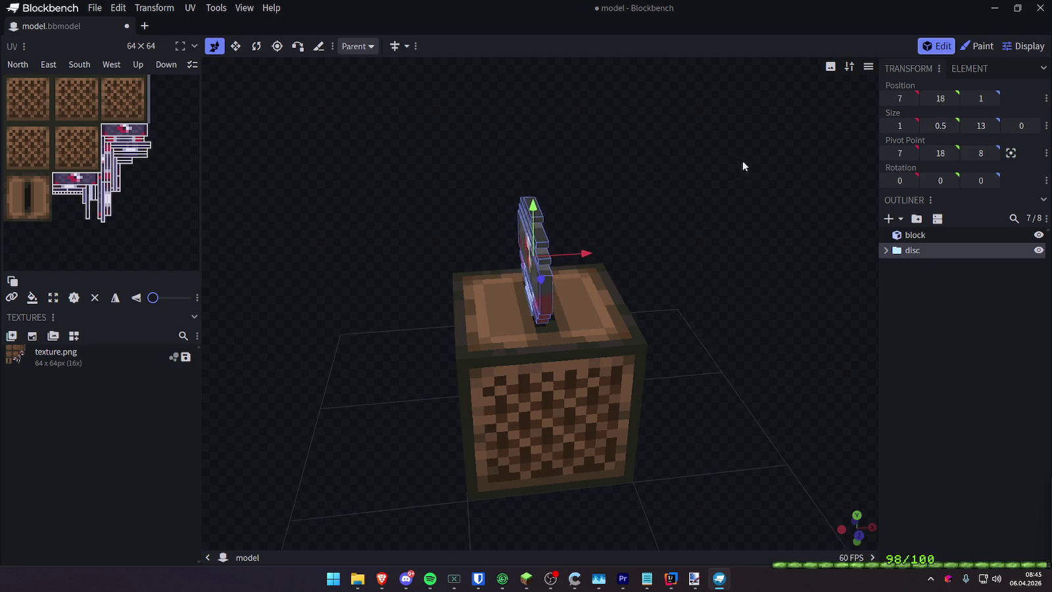
key("ctrl+z")
key("ctrl+z")
left_click_drag(968, 129, 969, 129)
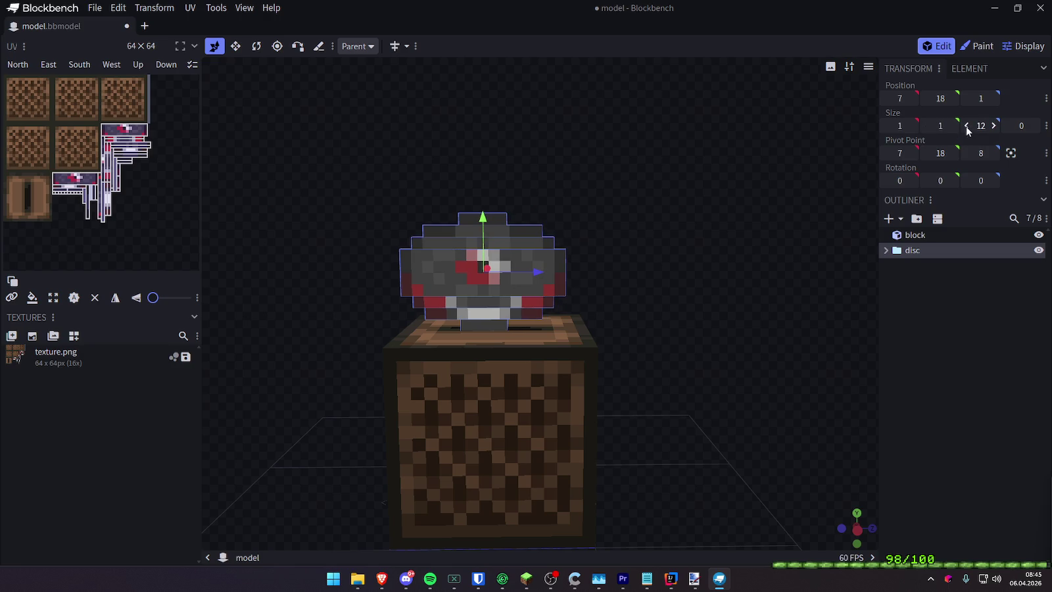
left_click_drag(969, 129, 970, 130)
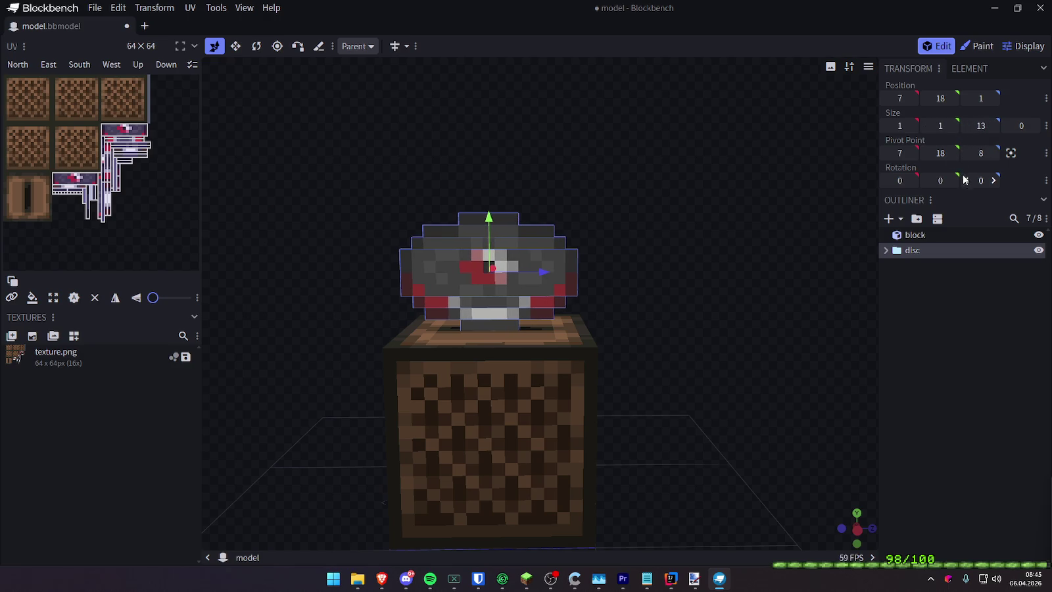
left_click_drag(788, 270, 808, 276)
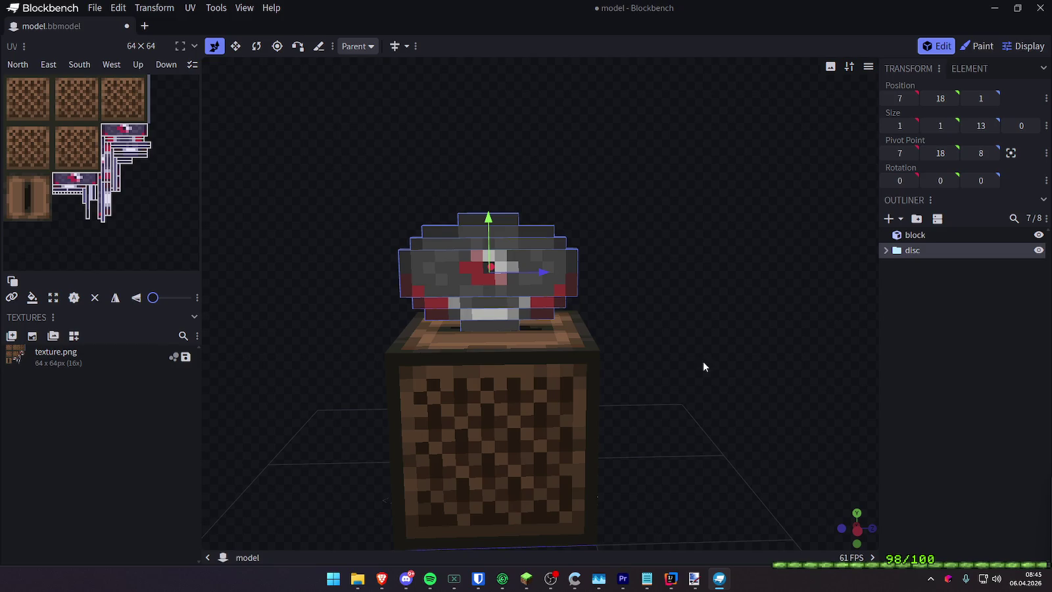
left_click(578, 380)
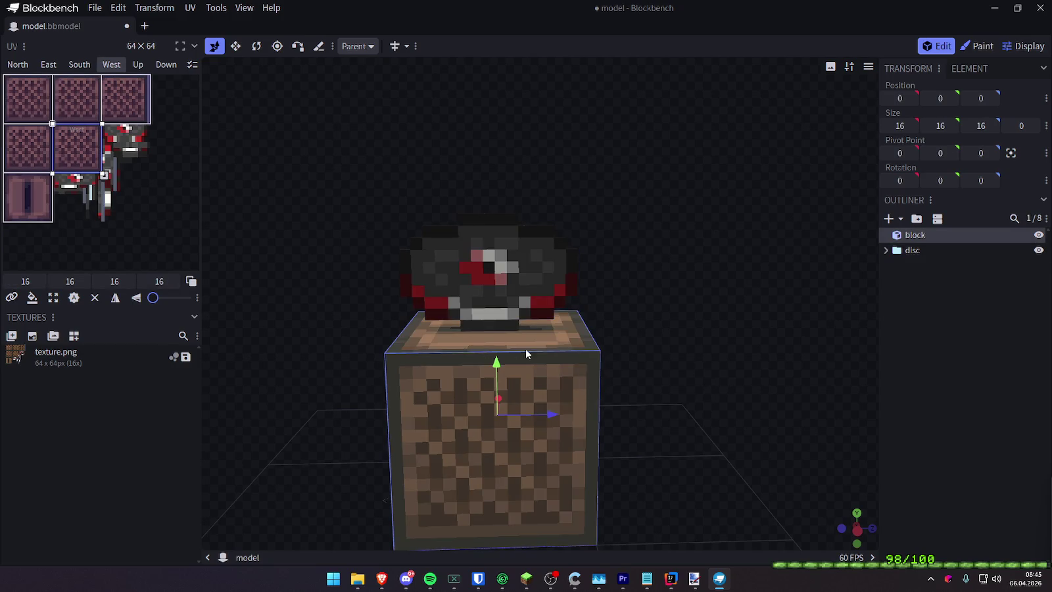
Set the jukebox block's Size Y and Z to 32
scroll(691, 362, "down", 2)
scroll(691, 342, "down", 2)
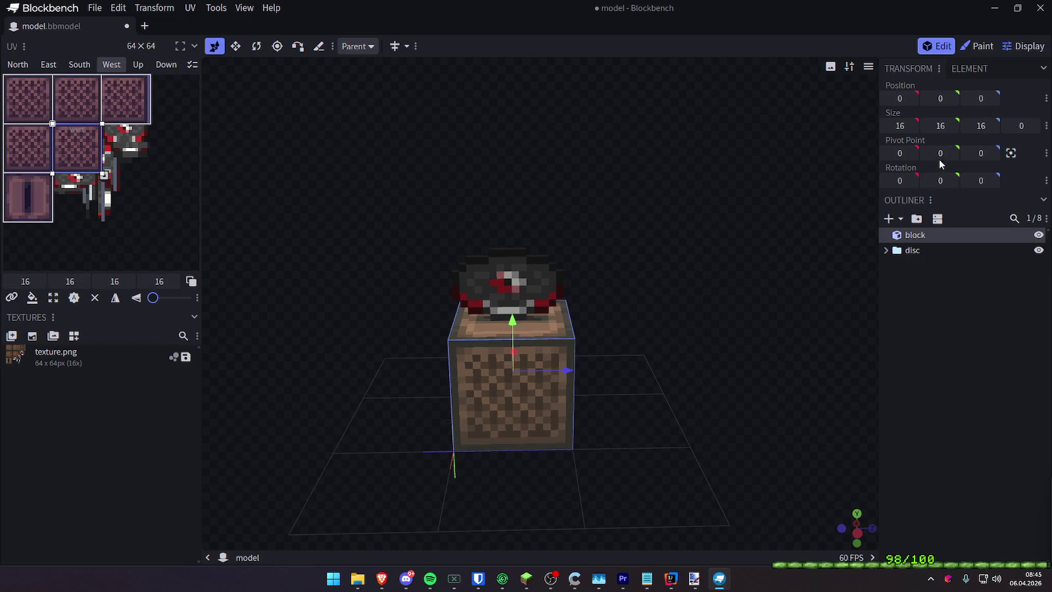
type("32")
key("Tab")
type("32")
left_click(983, 125)
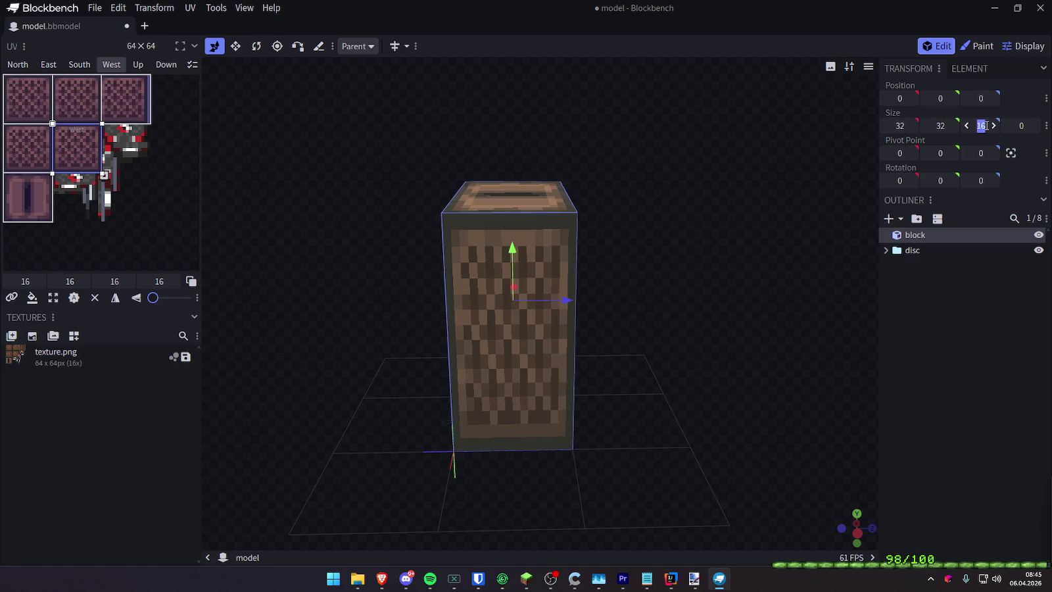
type("32")
key("Return")
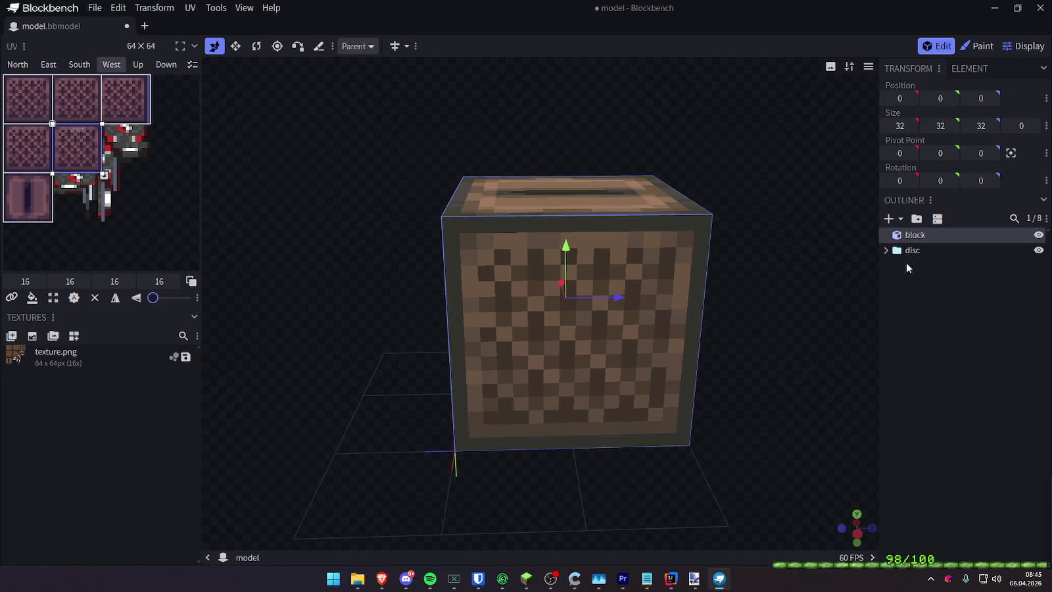
Move the disc group over the block and lower it into the top slot
left_click(932, 250)
mouse_move(506, 224)
left_mouse_down()
mouse_move(538, 121)
mouse_move(527, 160)
left_mouse_up()
left_click(549, 210)
left_click_drag(571, 267, 573, 382)
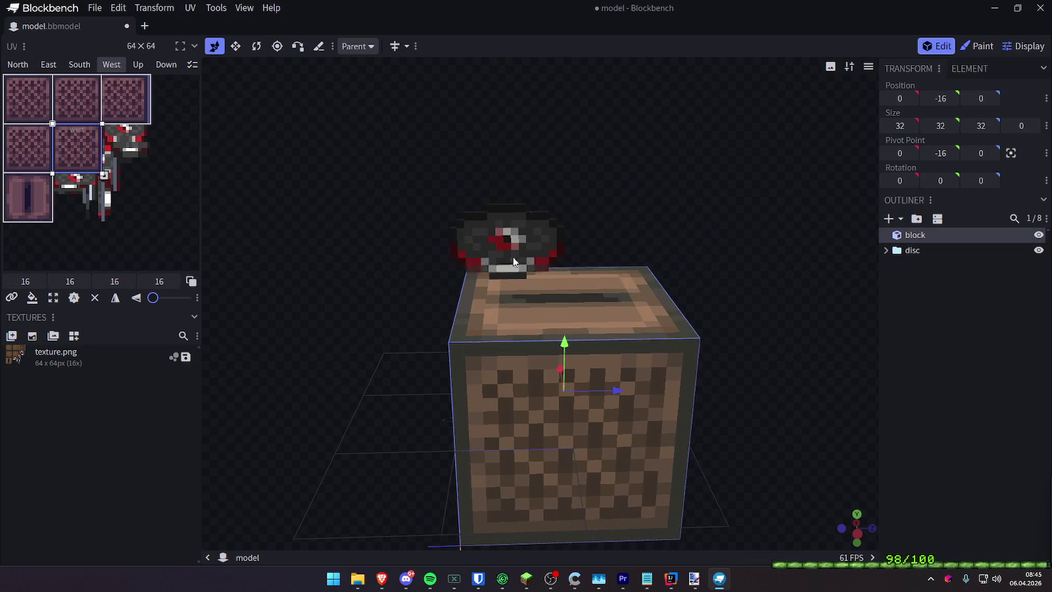
left_click(506, 245)
left_click(913, 250)
mouse_move(562, 242)
left_mouse_down()
mouse_move(730, 240)
mouse_move(564, 260)
mouse_move(641, 284)
mouse_move(803, 268)
mouse_move(726, 246)
left_mouse_up()
mouse_move(589, 179)
left_mouse_down()
mouse_move(635, 227)
mouse_move(650, 185)
mouse_move(556, 200)
mouse_move(478, 237)
mouse_move(511, 370)
left_mouse_up()
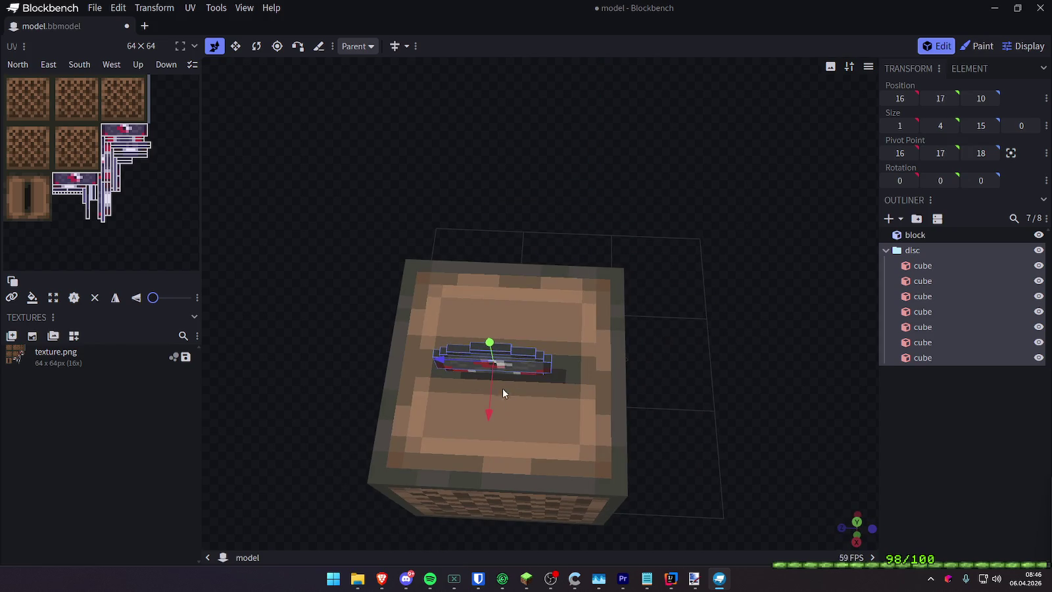
left_click_drag(451, 359, 466, 366)
Slide the disc sideways to X 15.5, centring it in the slot
left_click(566, 297)
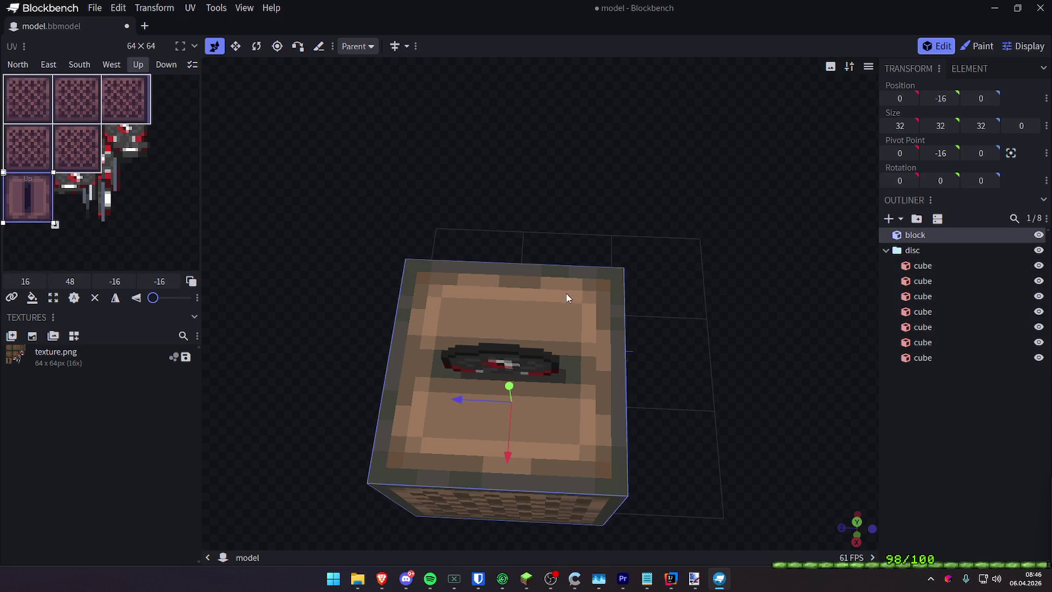
mouse_move(536, 347)
left_mouse_down()
mouse_move(727, 270)
mouse_move(889, 264)
mouse_move(650, 268)
left_mouse_up()
left_click(578, 266)
mouse_move(579, 266)
left_mouse_down()
mouse_move(751, 230)
mouse_move(562, 234)
mouse_move(594, 270)
mouse_move(696, 255)
left_mouse_up()
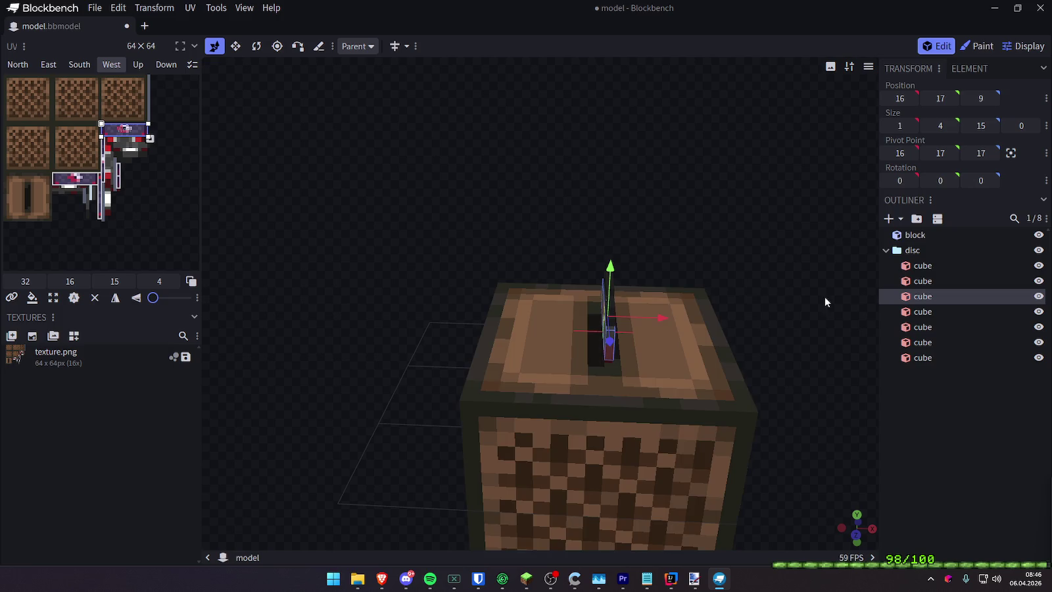
left_click(913, 251)
left_click(886, 250)
key("Escape")
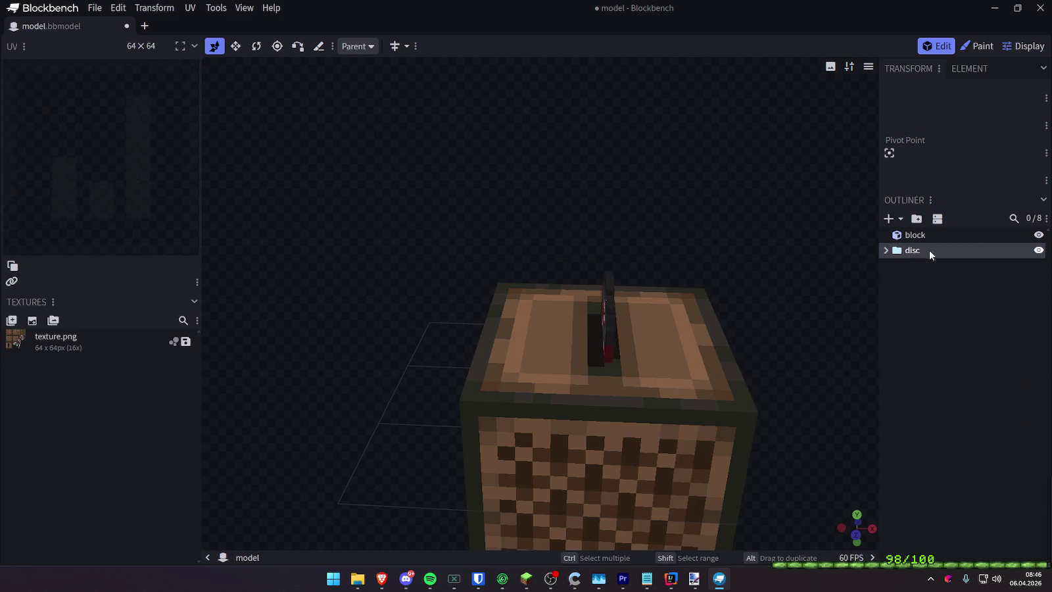
left_click(929, 250)
mouse_move(662, 319)
left_mouse_down()
mouse_move(651, 321)
mouse_move(661, 320)
left_mouse_up()
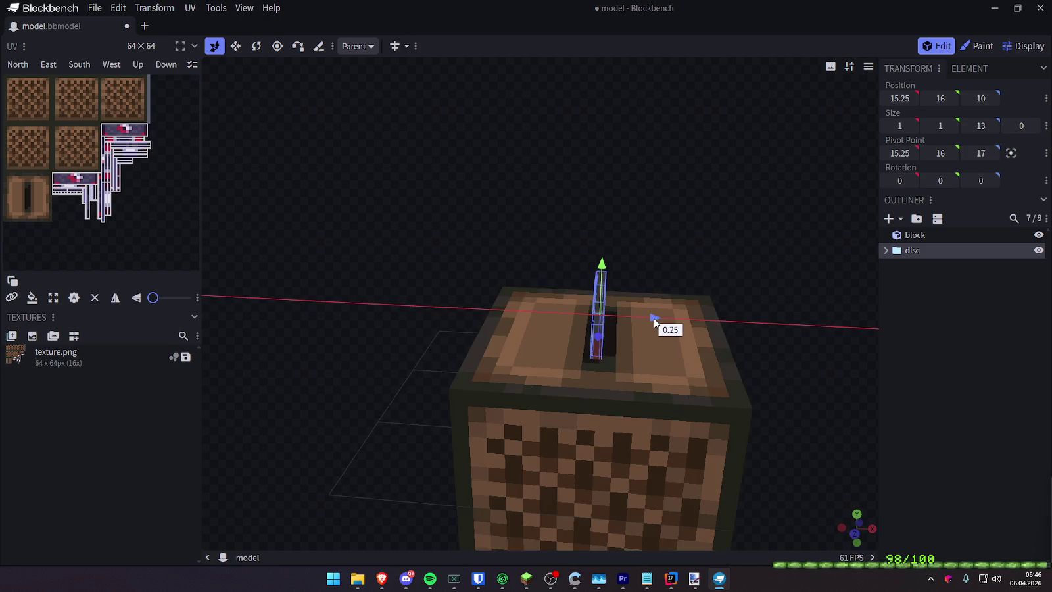
left_click_drag(665, 248, 807, 249)
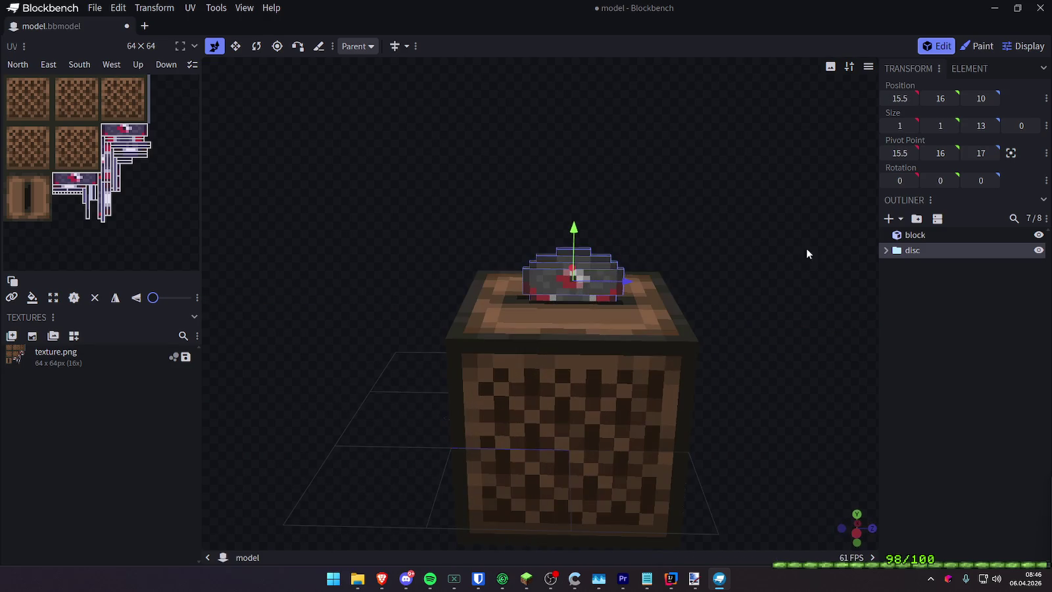
left_click(798, 365)
mouse_move(788, 312)
left_mouse_down()
mouse_move(692, 304)
mouse_move(786, 222)
mouse_move(831, 227)
mouse_move(805, 233)
mouse_move(874, 226)
mouse_move(892, 245)
mouse_move(772, 326)
left_mouse_up()
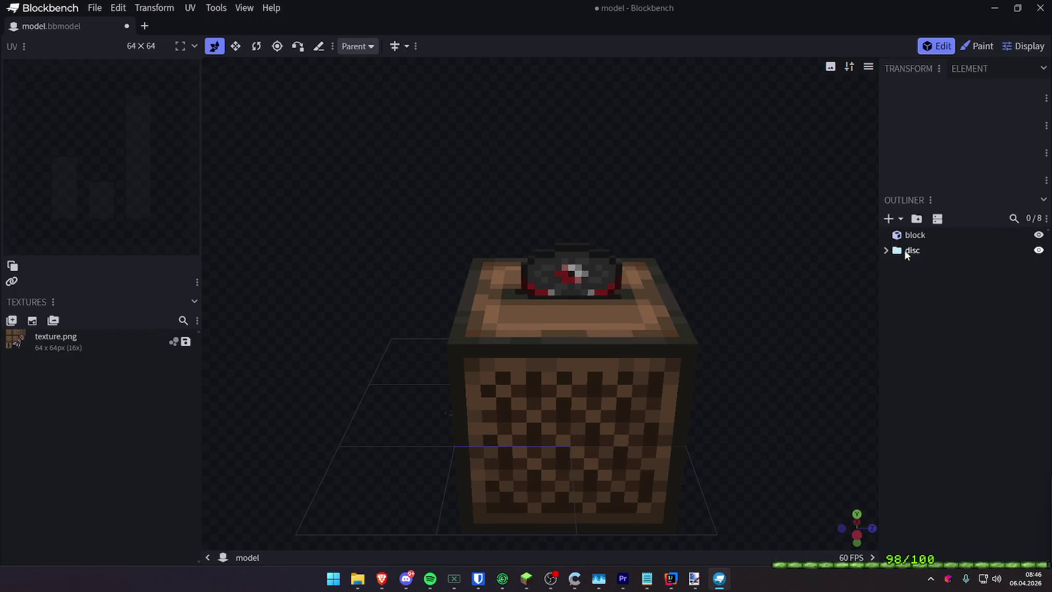
right_click(913, 290)
Add a group named root and move the disc and block groups inside it
left_click(935, 308)
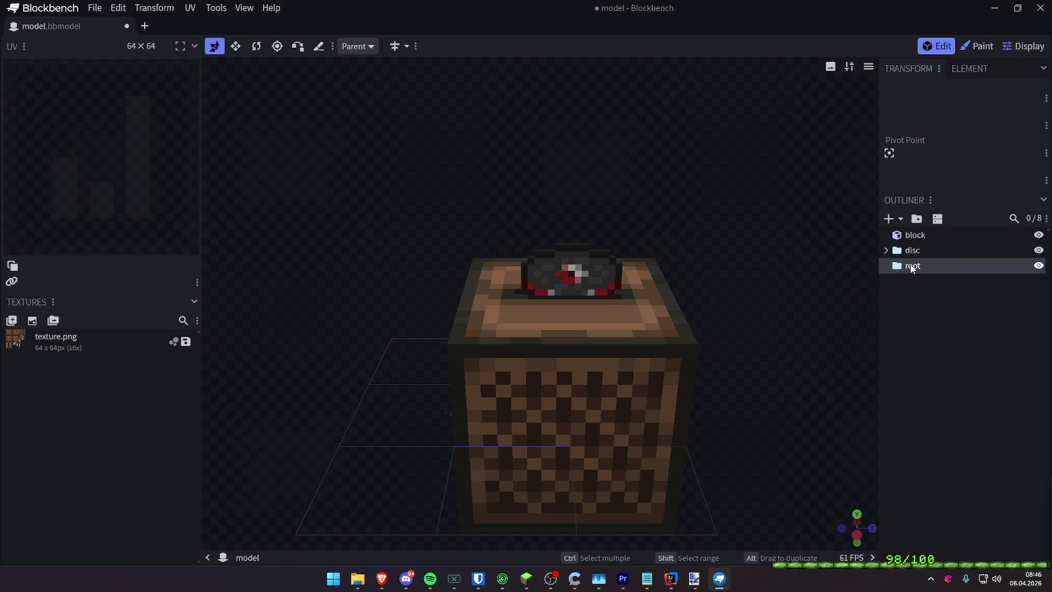
mouse_move(912, 250)
left_mouse_down()
mouse_move(919, 266)
mouse_move(935, 260)
mouse_move(919, 274)
mouse_move(920, 236)
left_mouse_up()
left_click(914, 235)
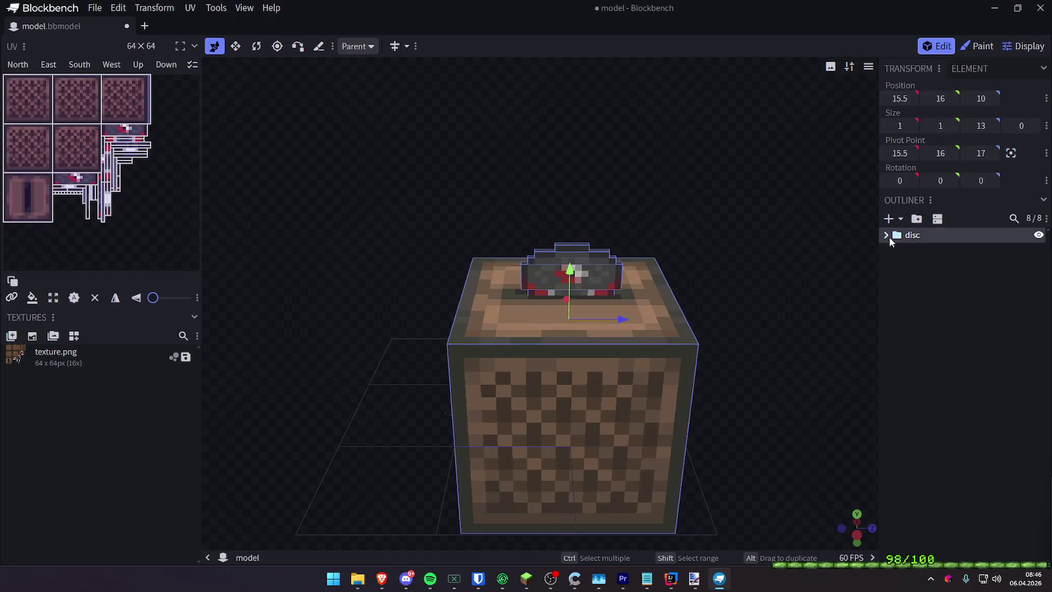
left_click(885, 235)
left_click_drag(925, 366, 919, 229)
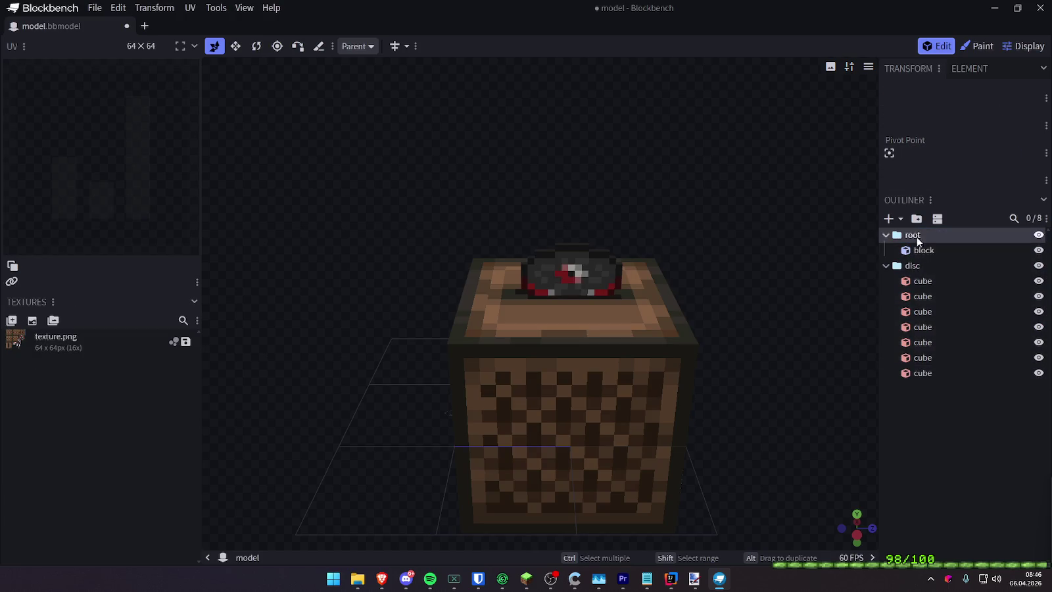
left_click_drag(914, 267, 922, 237)
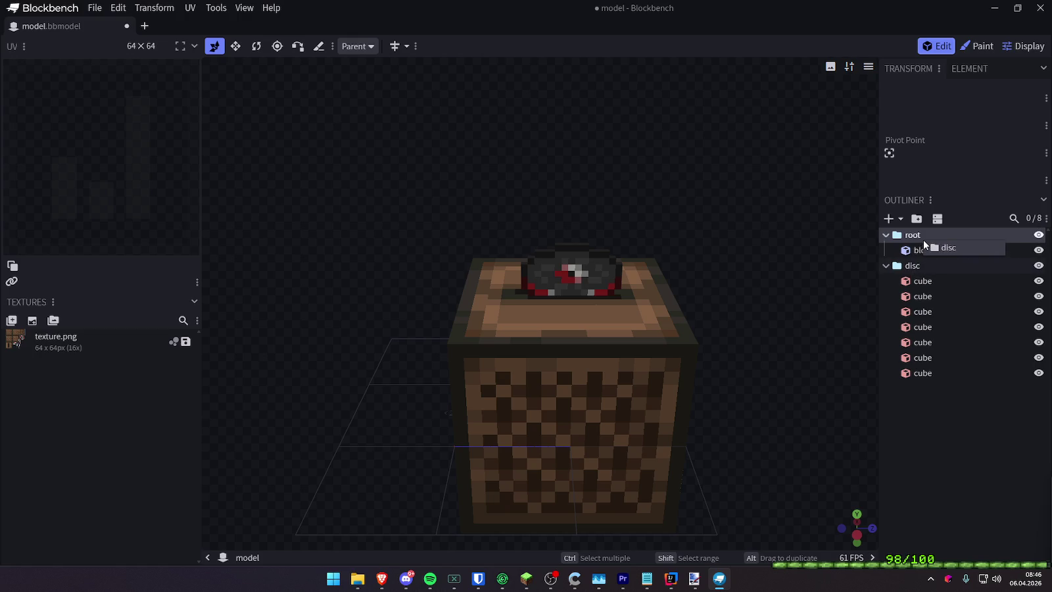
left_click(885, 266)
left_click(900, 270)
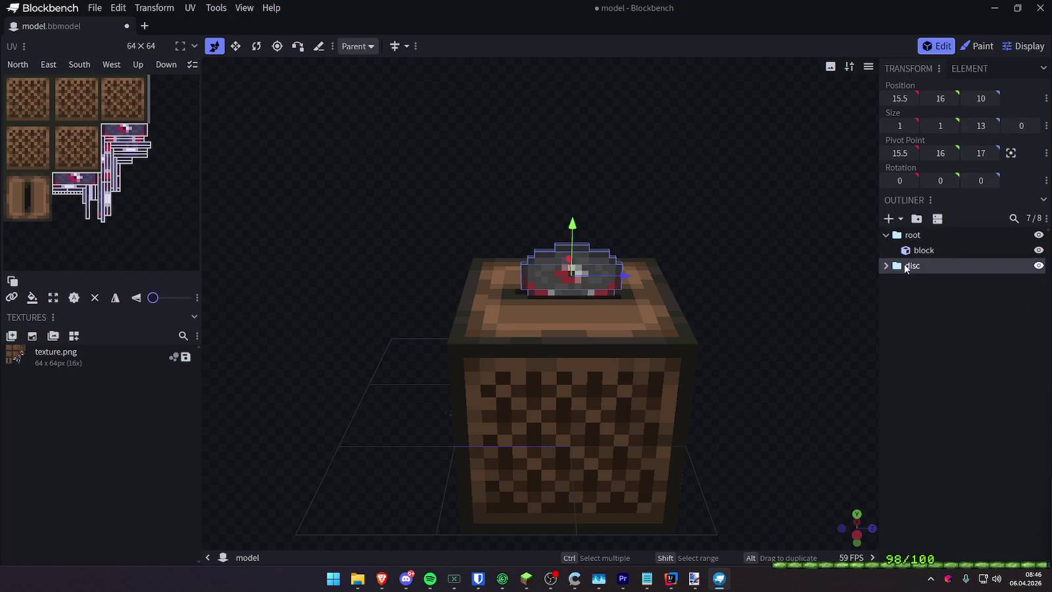
left_click_drag(906, 268, 915, 244)
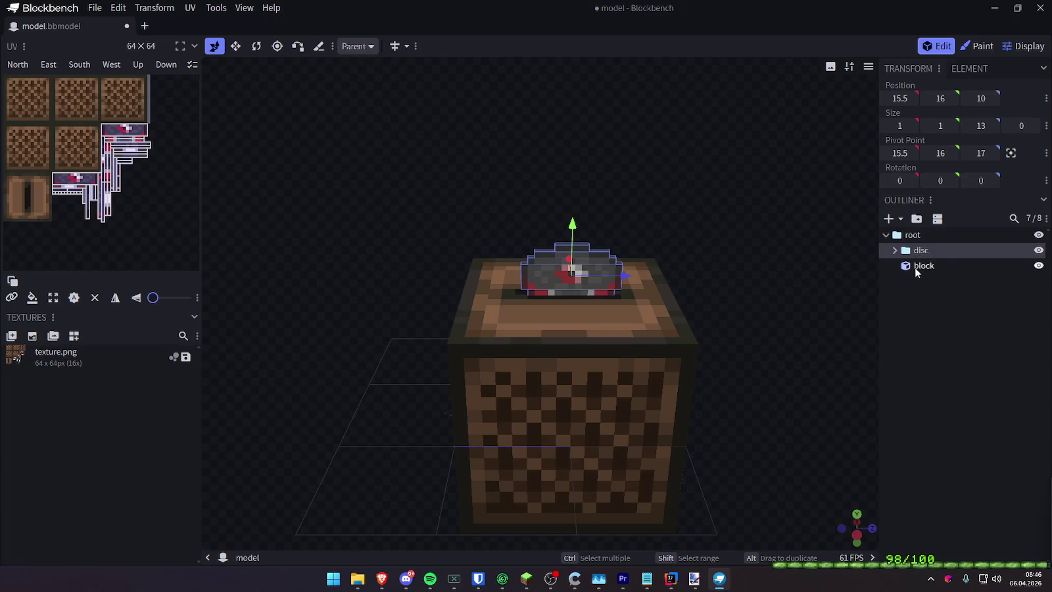
Recentre the root group at Z 0 and X 6.5
left_click(913, 235)
left_click_drag(610, 322, 546, 323)
left_click_drag(668, 282, 567, 364)
mouse_move(653, 300)
left_mouse_down()
mouse_move(587, 299)
mouse_move(657, 226)
mouse_move(558, 257)
mouse_move(315, 217)
left_mouse_up()
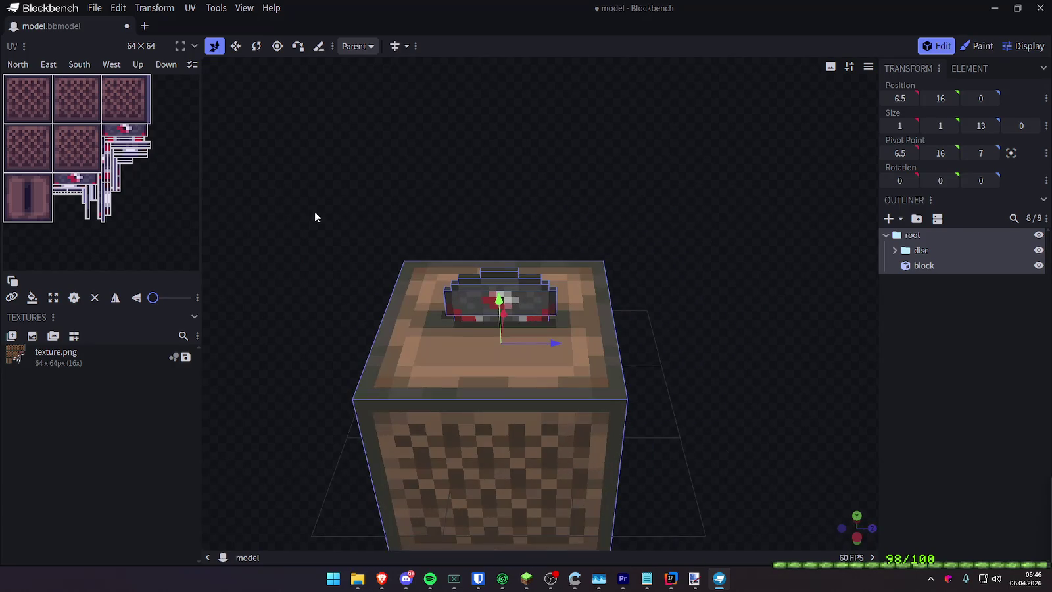
left_click(943, 368)
mouse_move(789, 316)
left_mouse_down()
mouse_move(738, 240)
mouse_move(740, 269)
mouse_move(665, 265)
mouse_move(681, 291)
mouse_move(768, 237)
mouse_move(732, 268)
mouse_move(685, 262)
left_mouse_up()
Raise the disc one unit to Y 17 and save the model
left_click(933, 254)
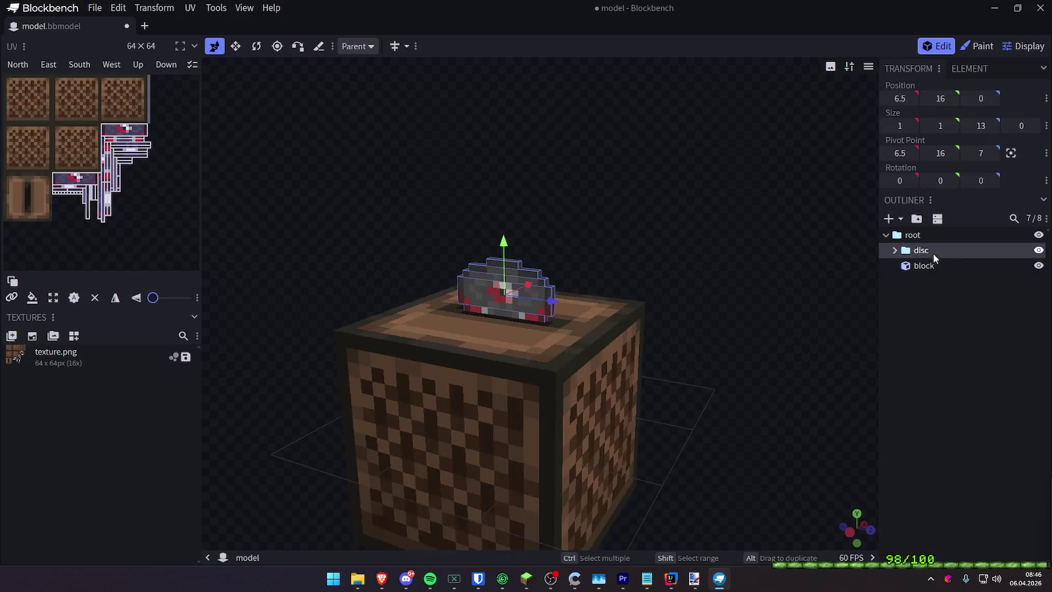
left_click_drag(499, 243, 506, 248)
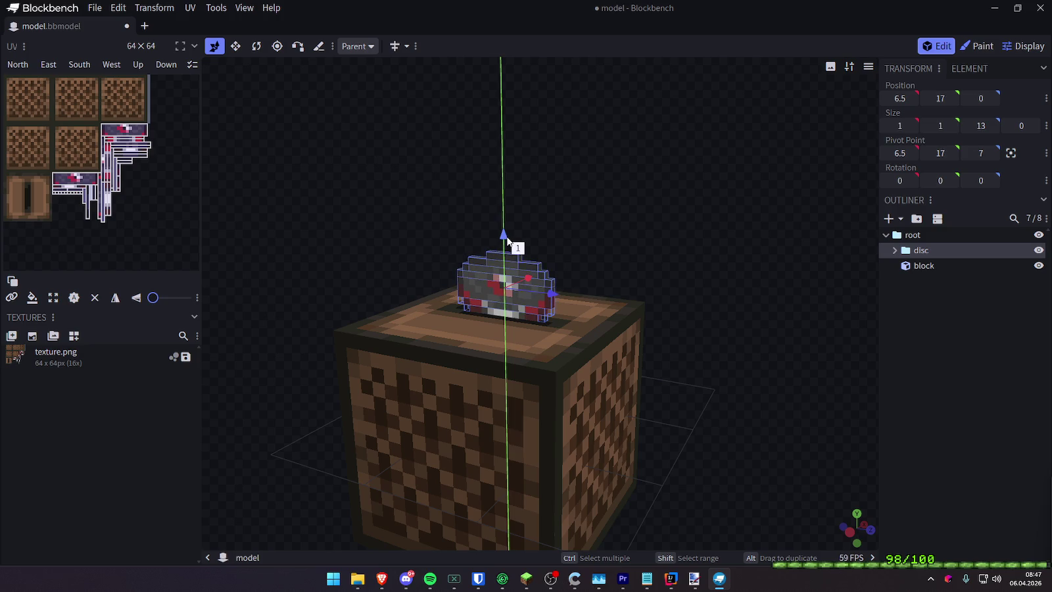
left_click_drag(506, 244, 505, 236)
mouse_move(624, 222)
left_mouse_down()
mouse_move(694, 209)
mouse_move(662, 215)
left_mouse_up()
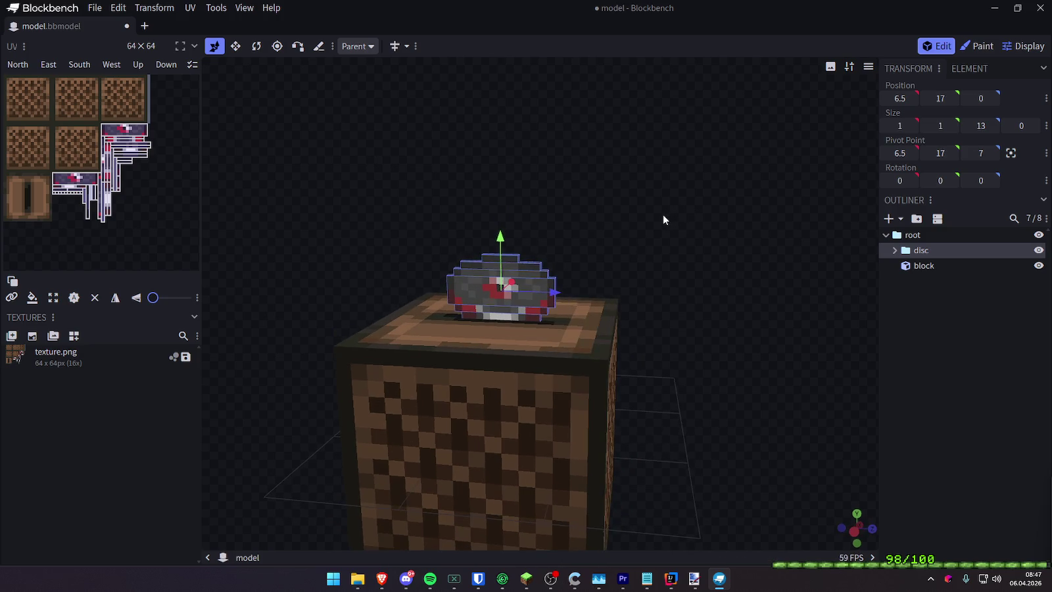
key("ctrl+s")
Convert the project to a Bedrock Entity format copy via Convert Project
left_click(96, 8)
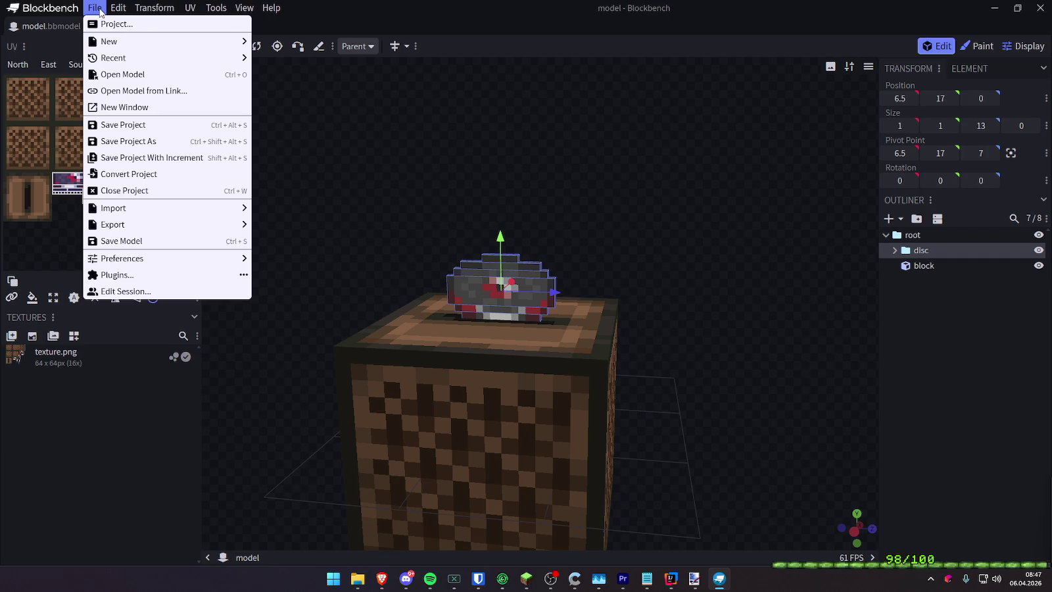
left_click(141, 174)
left_click(498, 176)
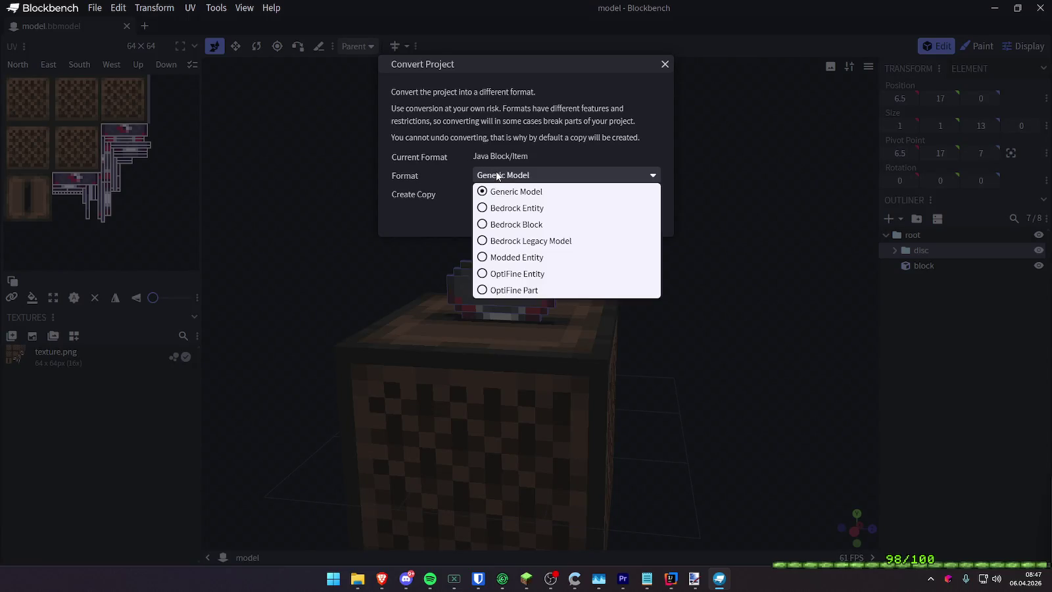
left_click(550, 209)
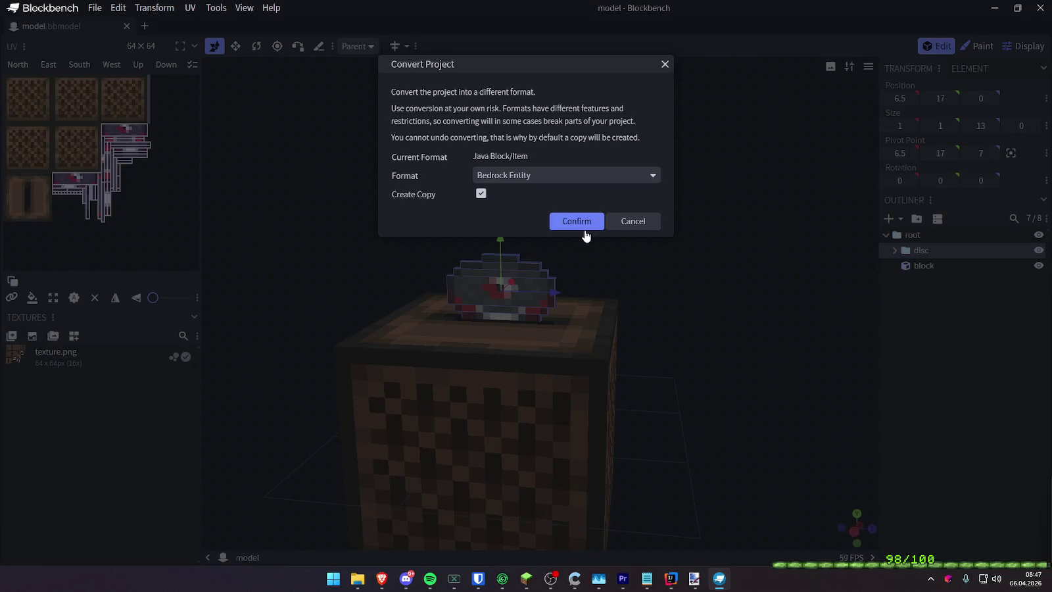
left_click(577, 221)
mouse_move(643, 209)
left_mouse_down()
mouse_move(385, 176)
mouse_move(577, 180)
left_mouse_up()
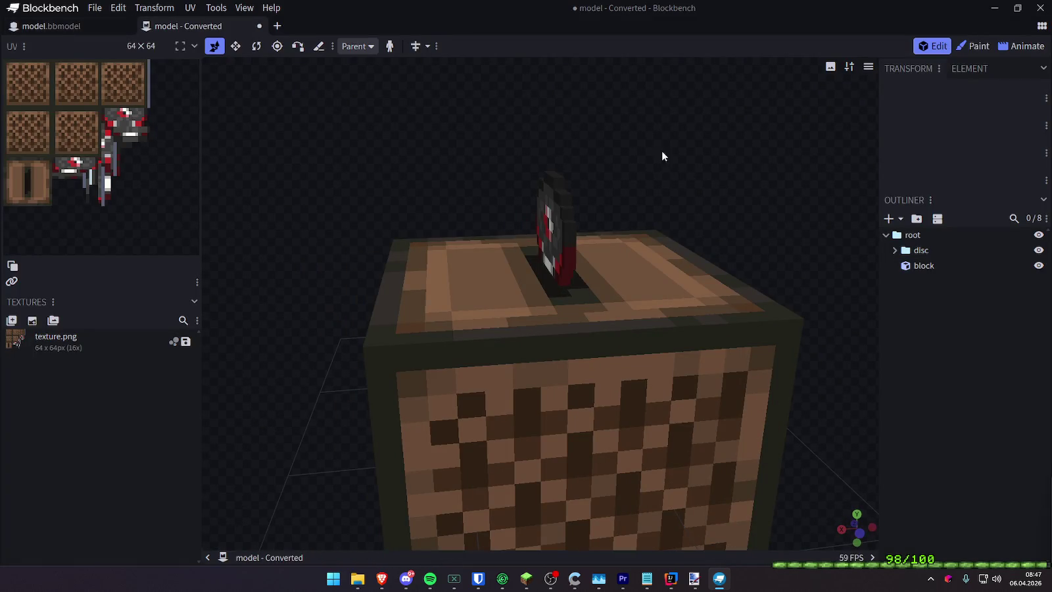
left_click(1032, 50)
Back in Edit mode, expand root and nudge the disc group one unit in depth
left_click(935, 48)
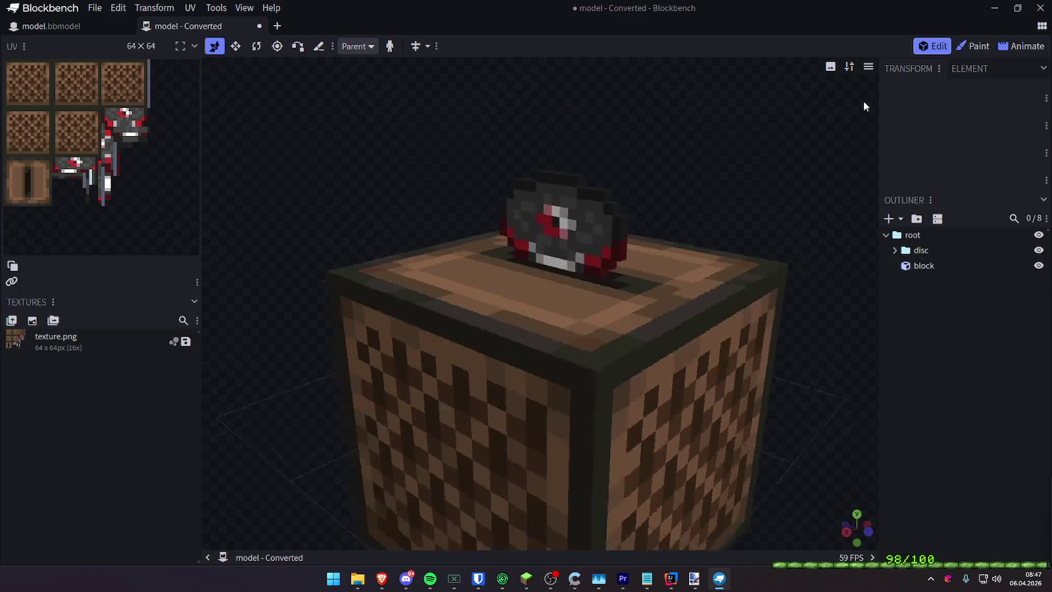
left_click(547, 211)
left_click_drag(547, 211, 733, 202)
scroll(653, 216, "up", 2)
mouse_move(653, 216)
left_mouse_down()
mouse_move(592, 197)
mouse_move(695, 195)
mouse_move(760, 174)
mouse_move(750, 186)
mouse_move(756, 209)
left_mouse_up()
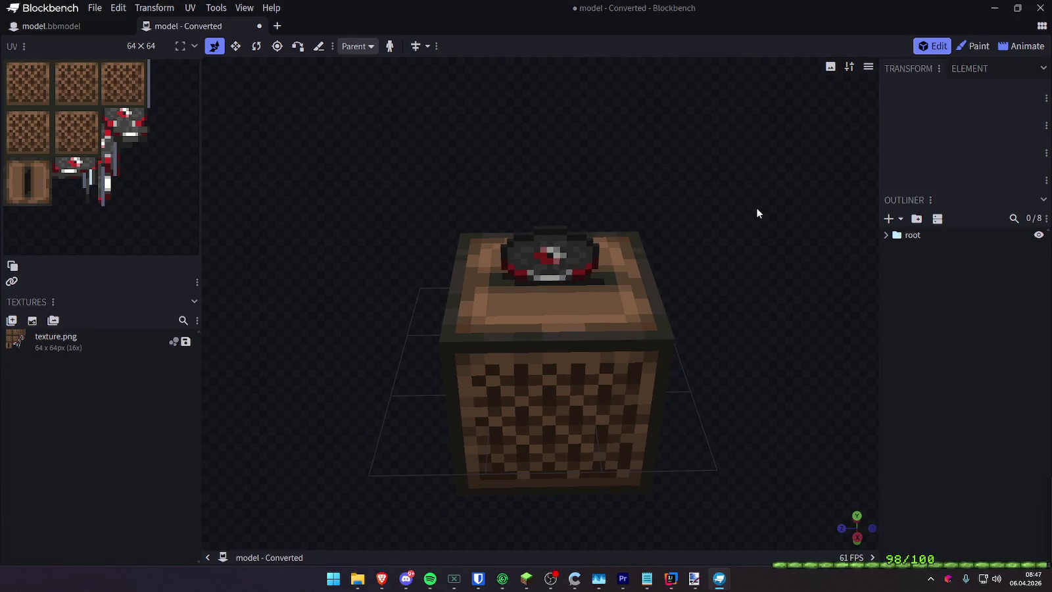
left_click(922, 237)
left_click(885, 237)
left_click(917, 256)
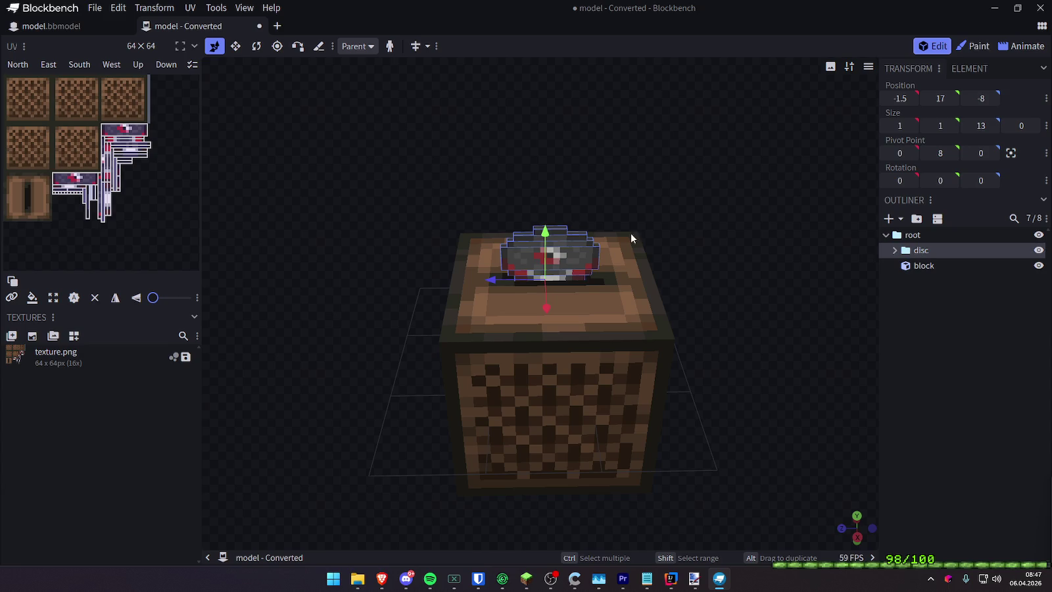
left_click_drag(509, 279, 526, 291)
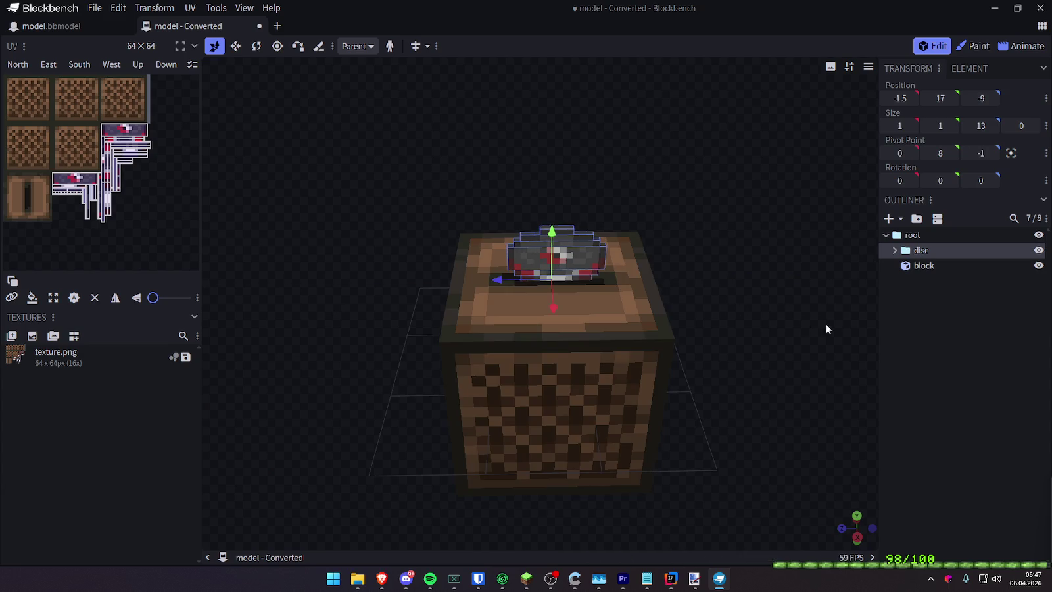
Lower the disc group one unit into the jukebox slot
left_click(797, 282)
left_click_drag(797, 281, 747, 228)
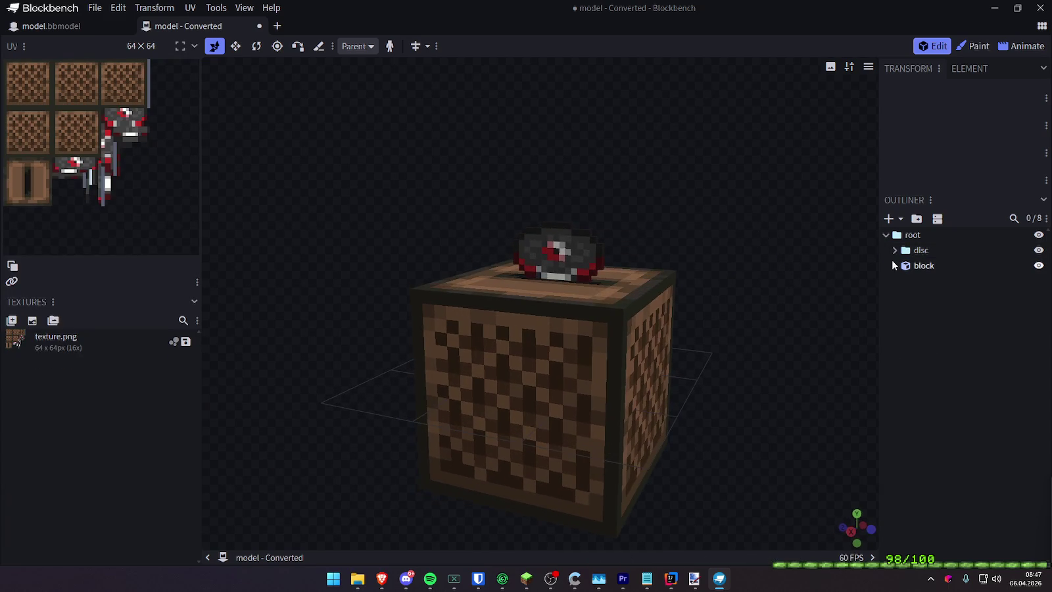
left_click(921, 250)
left_click_drag(554, 232, 555, 243)
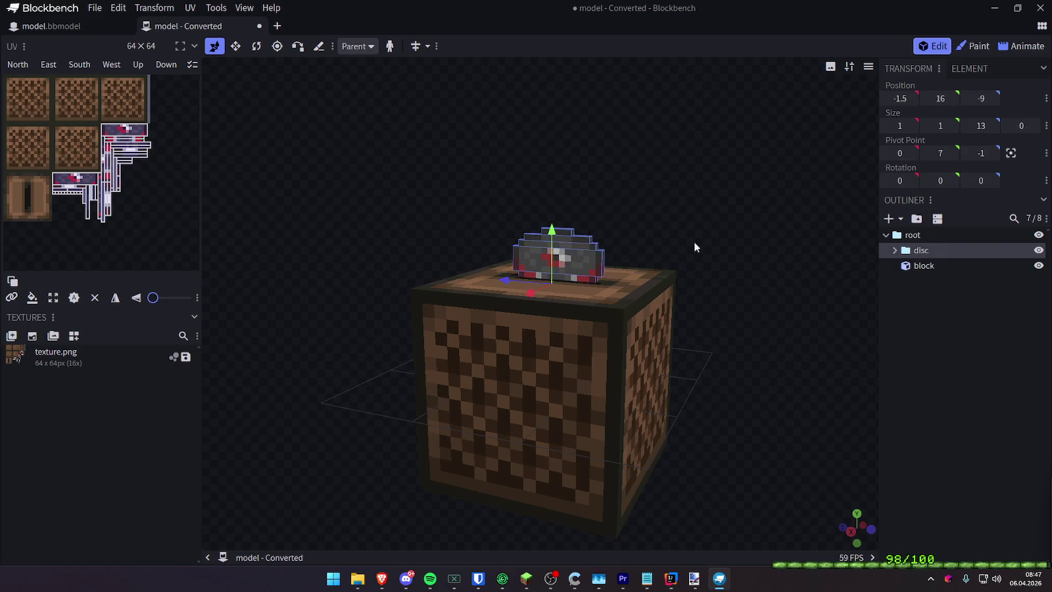
left_click(904, 324)
left_click_drag(758, 259, 811, 271)
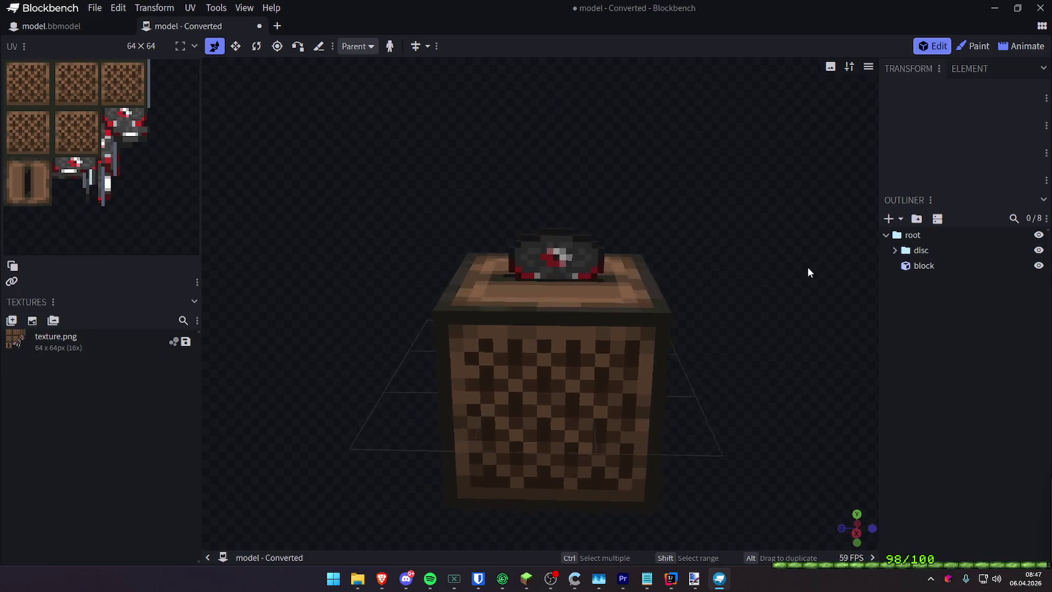
left_click_drag(791, 267, 650, 266)
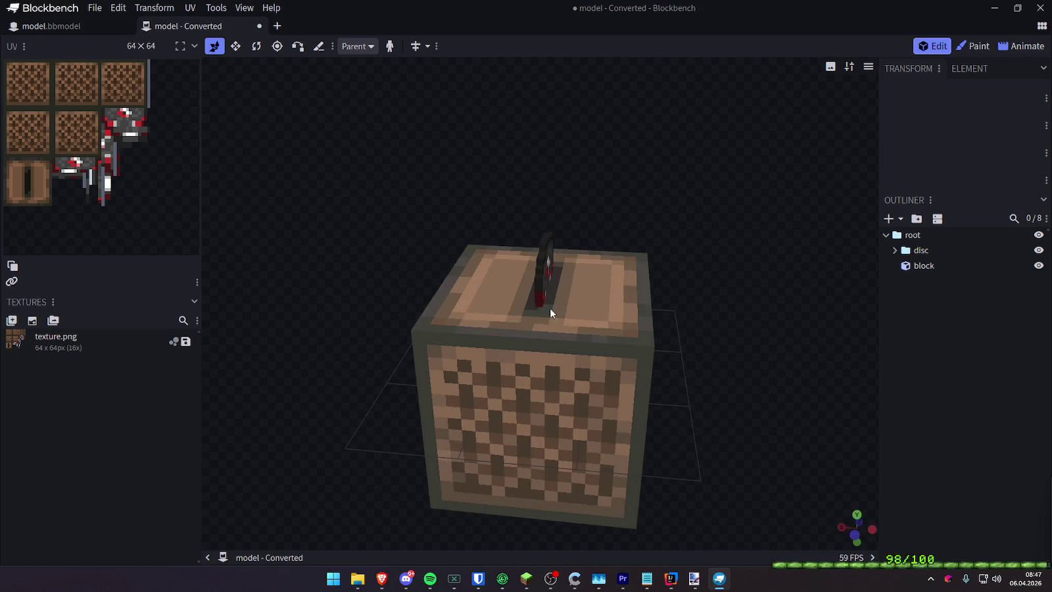
scroll(734, 212, "up", 3)
mouse_move(734, 211)
left_mouse_down()
mouse_move(743, 198)
mouse_move(839, 215)
mouse_move(817, 228)
left_mouse_up()
Collapse the disc group and select the jukebox block in the outliner
left_click(618, 218)
left_click(920, 250)
left_click(894, 249)
left_click(953, 338)
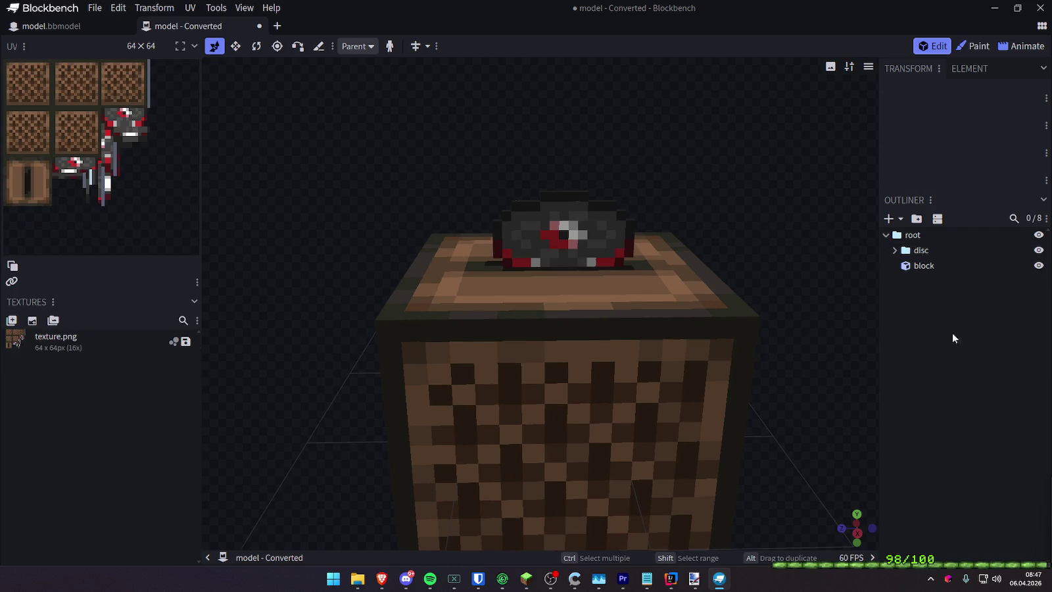
left_click(921, 250)
left_click(929, 296)
left_click(937, 267)
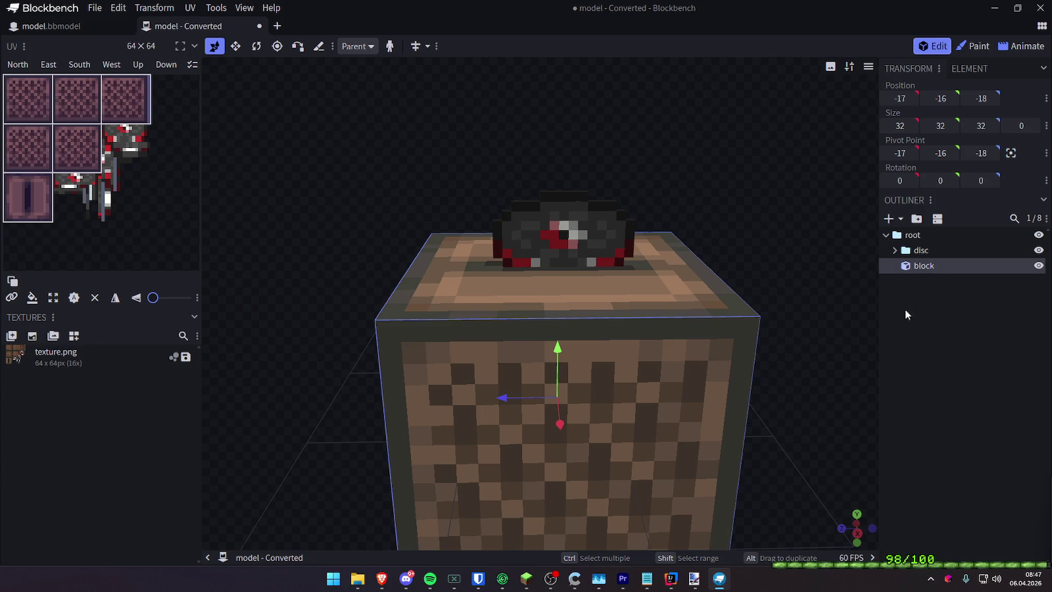
mouse_move(851, 268)
left_mouse_down()
mouse_move(827, 255)
mouse_move(883, 261)
left_mouse_up()
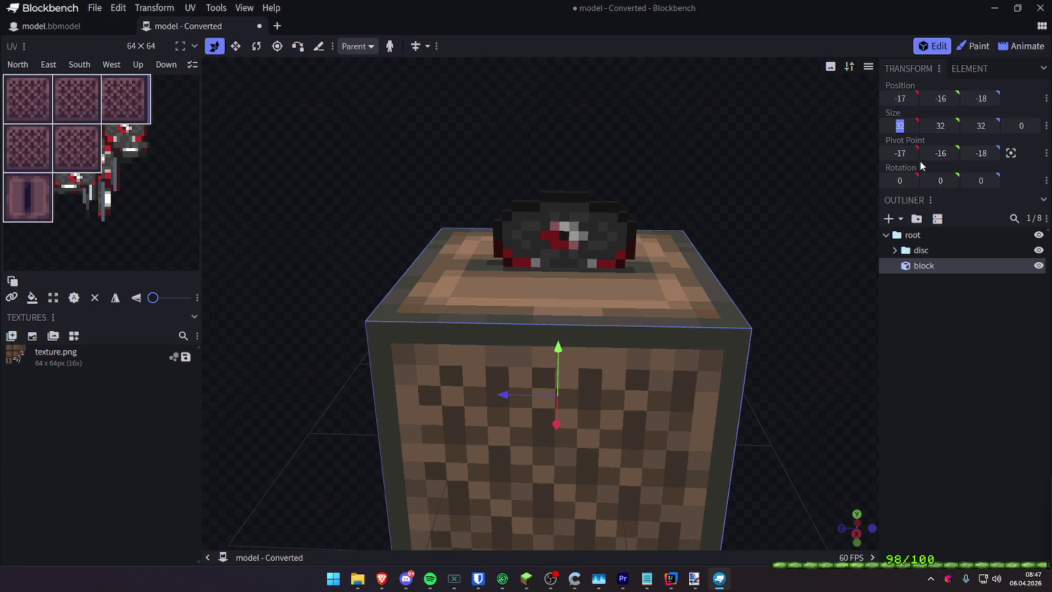
Resize the jukebox block to 30 × 30 × 30
key("Tab")
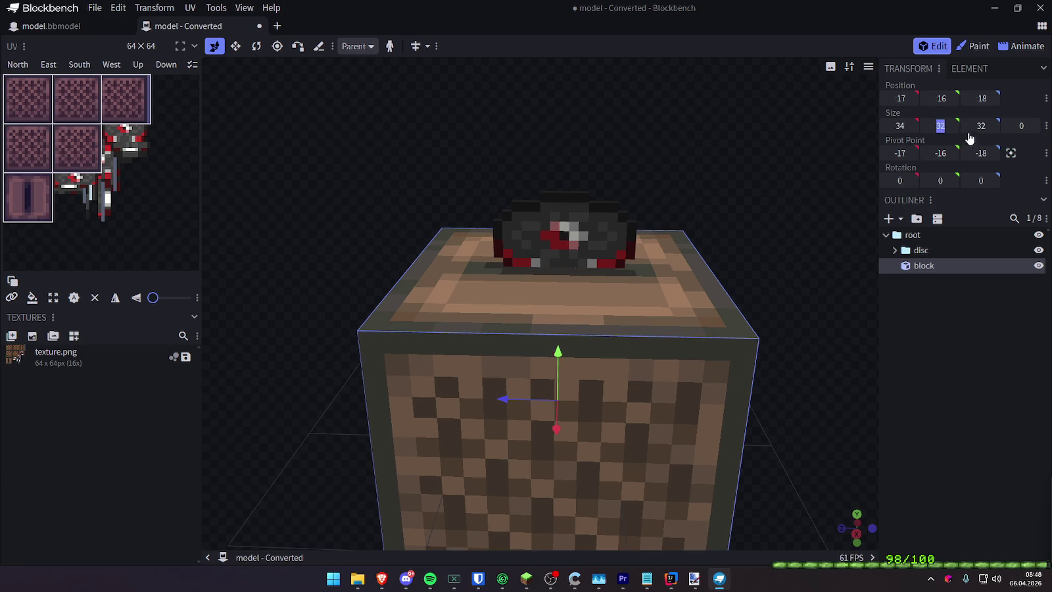
type("34")
key("Tab")
type("30")
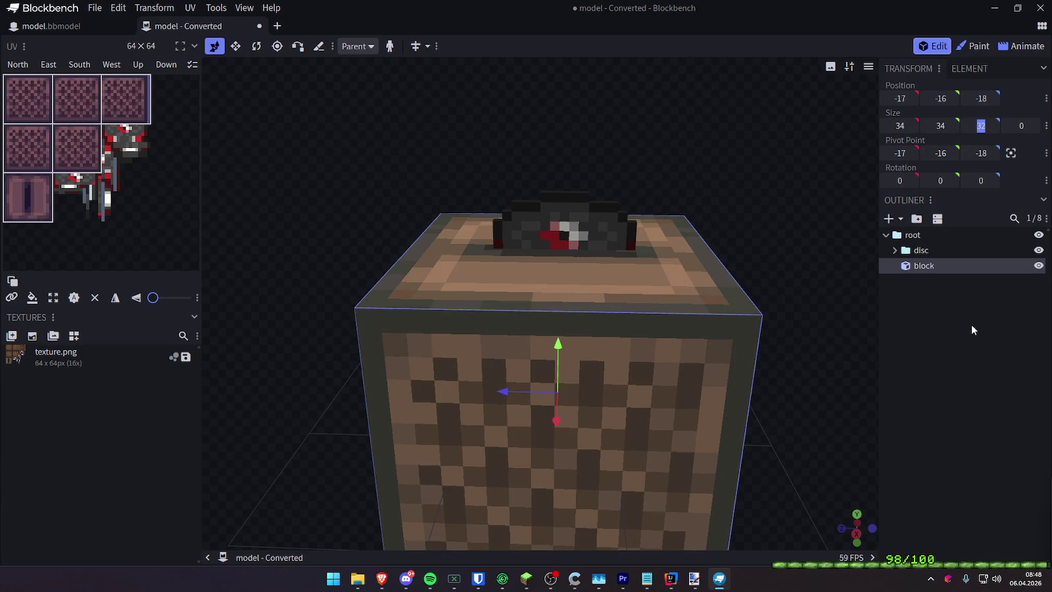
key("shift+Tab")
type("30")
key("shift+Tab")
type("30")
key("Return")
Orbit around the resized block and inspect it from above
left_click_drag(855, 332, 599, 399)
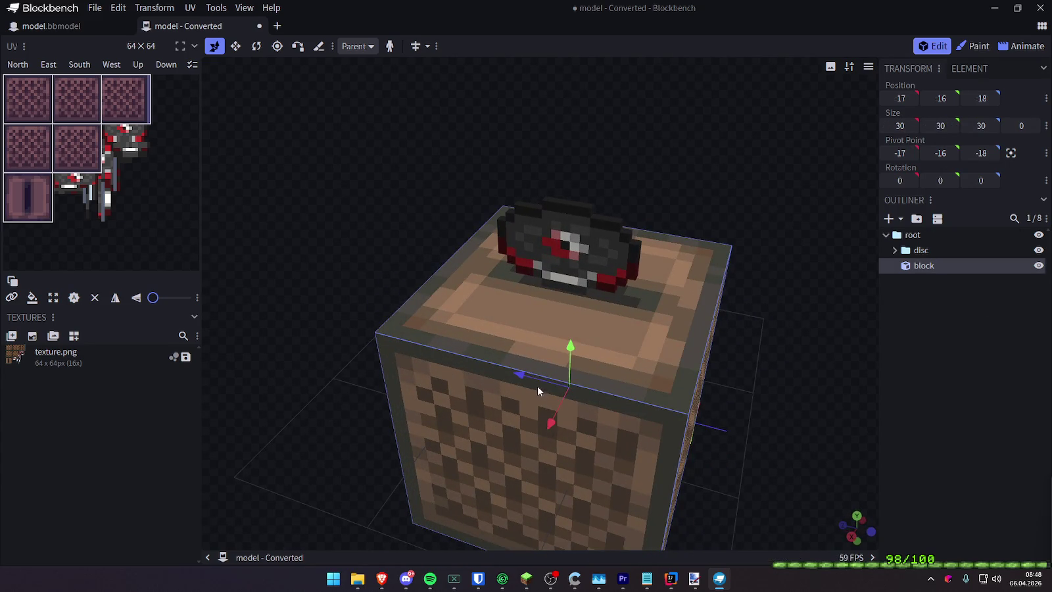
left_click_drag(538, 391, 830, 304)
left_click(973, 386)
mouse_move(854, 378)
left_mouse_down()
mouse_move(761, 372)
mouse_move(704, 383)
left_mouse_up()
scroll(737, 284, "down", 3)
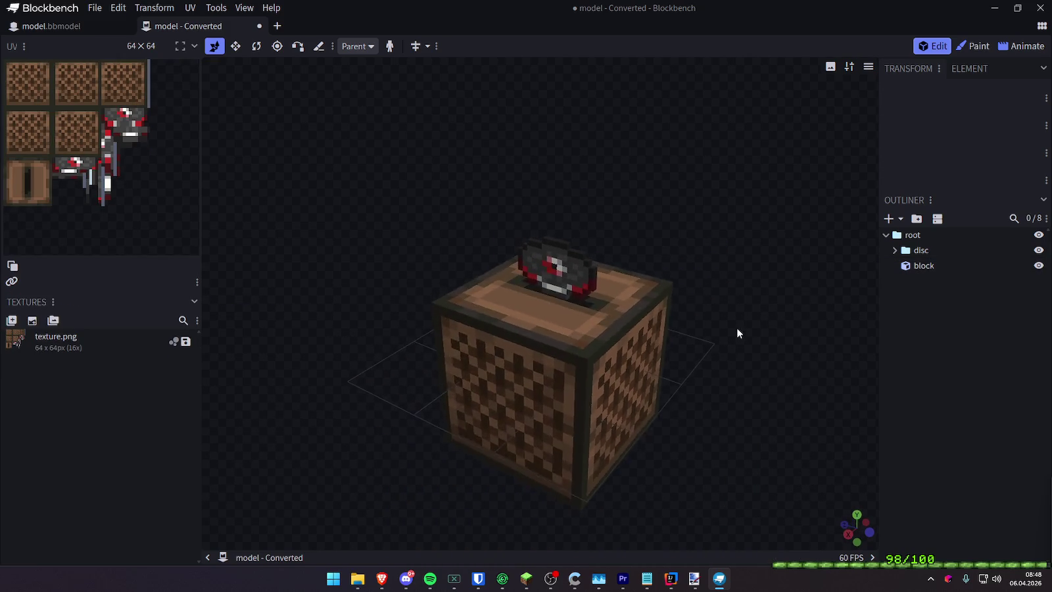
left_click(923, 265)
left_click_drag(736, 275, 627, 341)
scroll(628, 341, "up", 2)
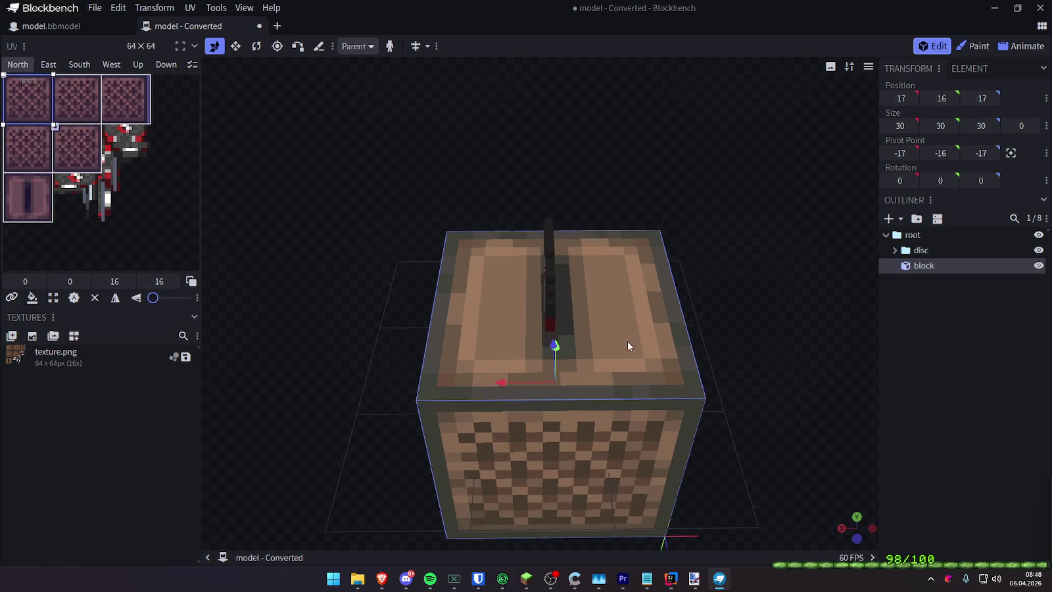
Shift the block to X -16, Y -14 and sink the disc to Y 7 inside the slot
mouse_move(508, 385)
left_mouse_down()
mouse_move(814, 230)
mouse_move(654, 344)
left_mouse_up()
left_click_drag(560, 355, 563, 341)
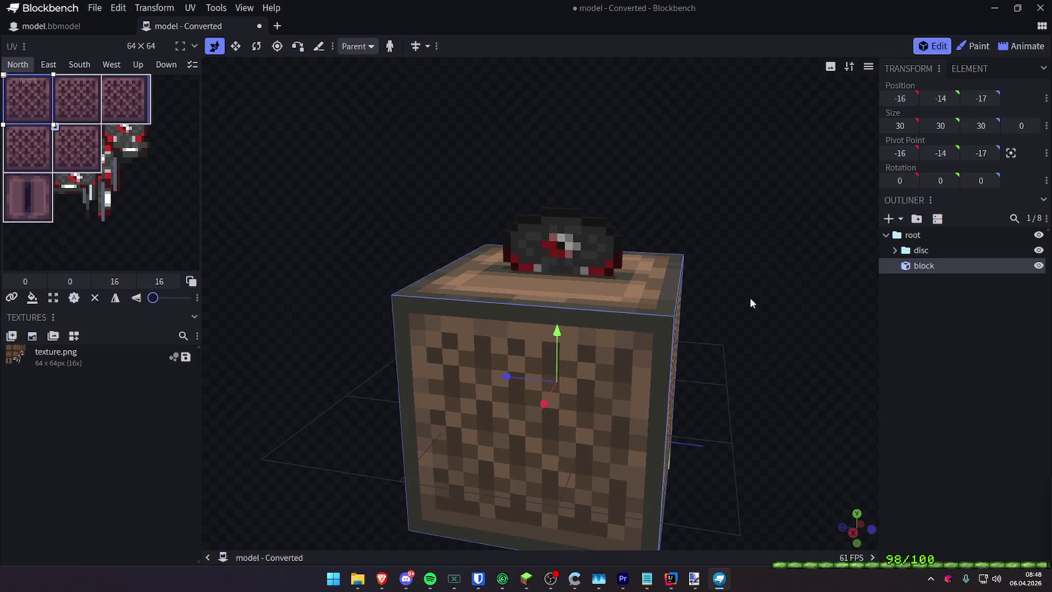
left_click(931, 250)
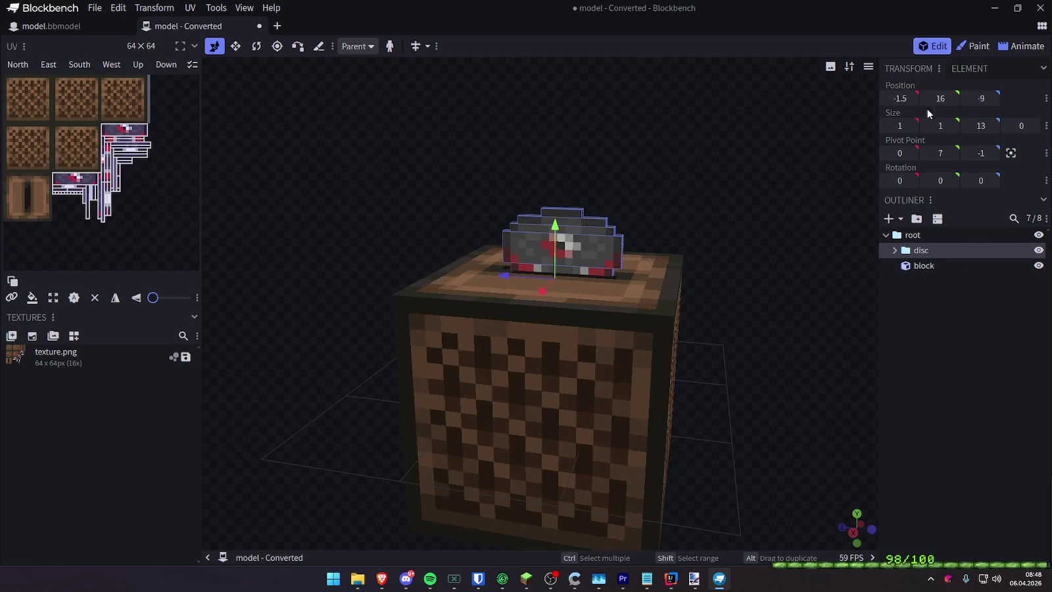
mouse_move(942, 97)
left_mouse_down()
mouse_move(950, 98)
mouse_move(932, 98)
mouse_move(952, 98)
left_mouse_up()
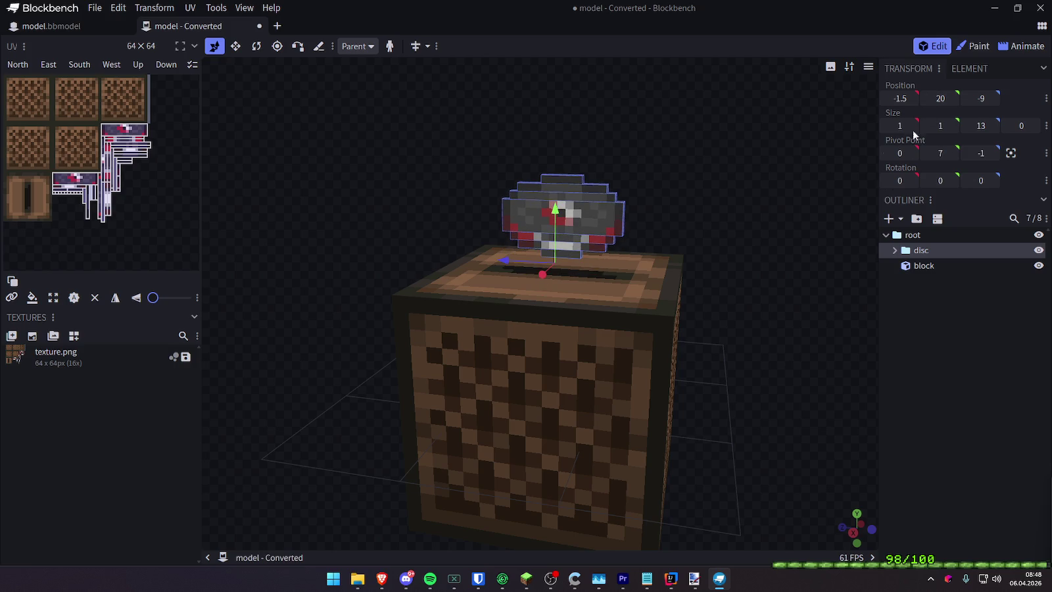
left_click(971, 412)
mouse_move(825, 335)
left_mouse_down()
mouse_move(860, 338)
mouse_move(792, 340)
mouse_move(836, 350)
mouse_move(847, 363)
mouse_move(835, 355)
left_mouse_up()
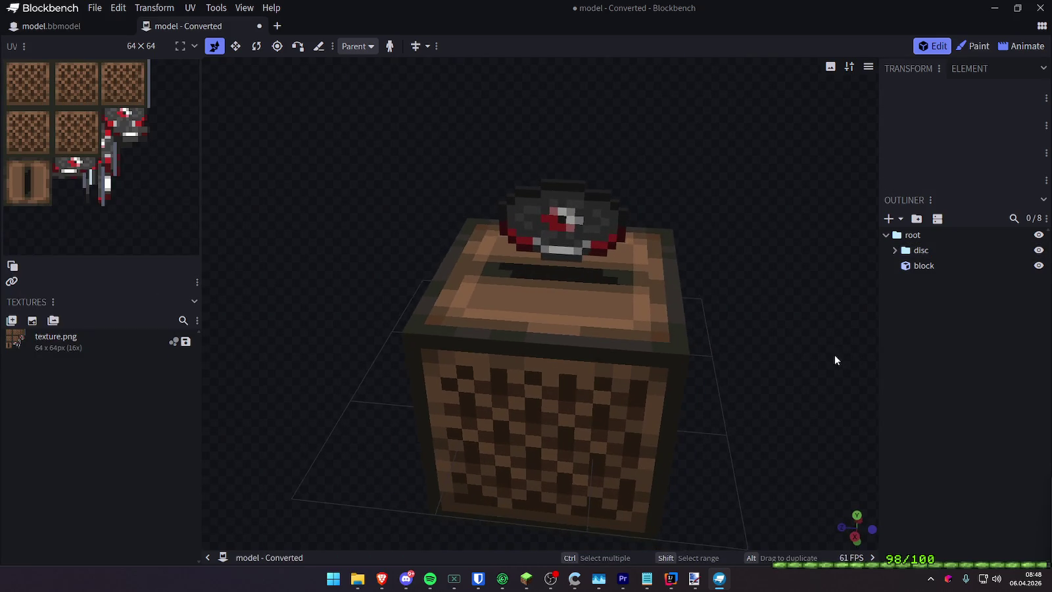
left_click(941, 254)
mouse_move(939, 98)
left_mouse_down()
mouse_move(923, 98)
mouse_move(946, 98)
mouse_move(935, 98)
left_mouse_up()
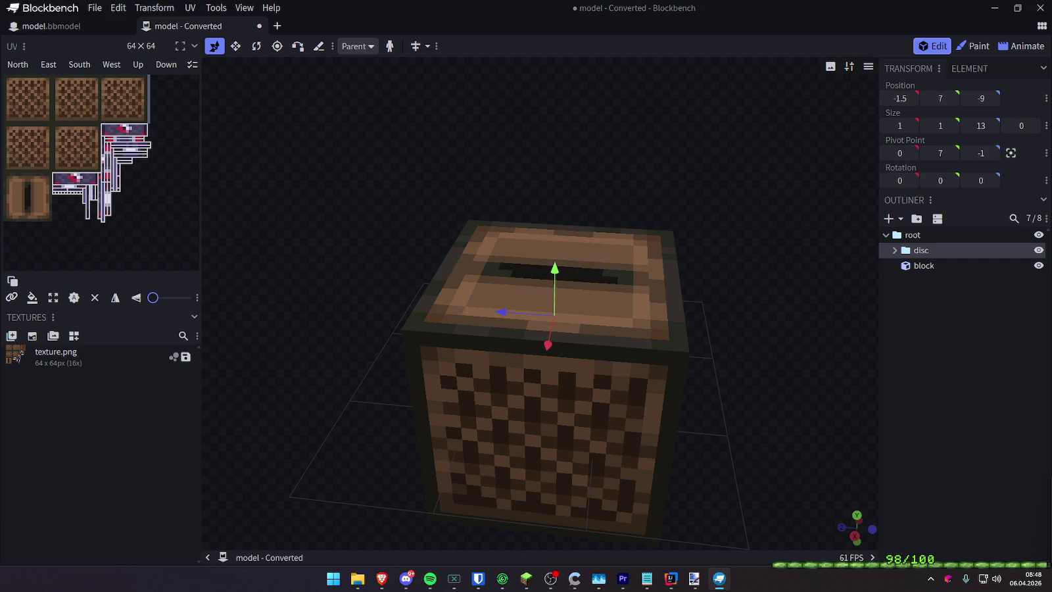
Restore and re-maximize the window, then switch through Animate to the Paint workspace
left_click(986, 346)
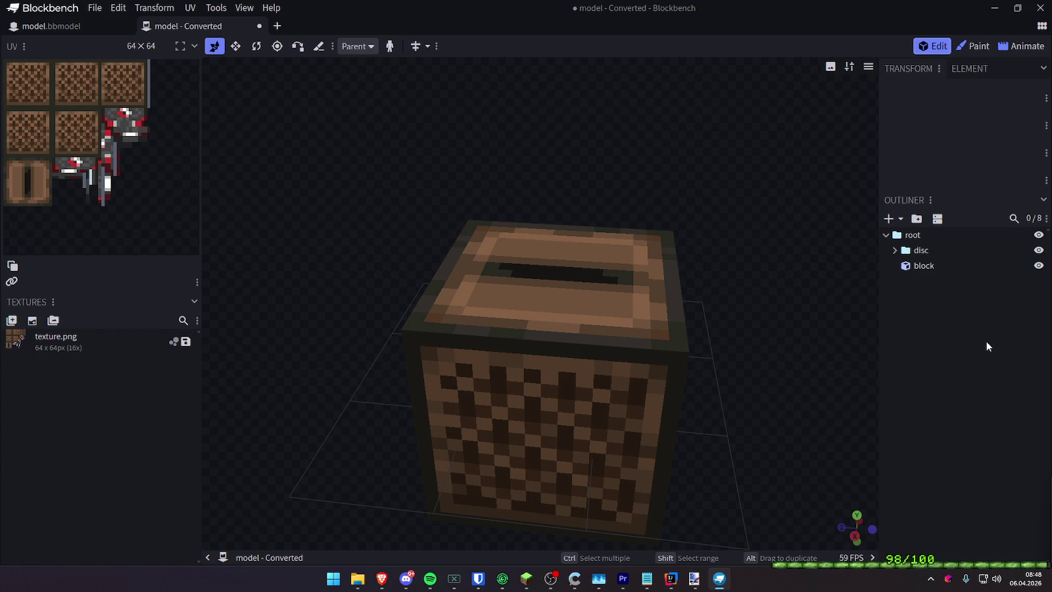
left_click(933, 250)
mouse_move(743, 303)
left_mouse_down()
mouse_move(773, 231)
mouse_move(756, 217)
mouse_move(759, 244)
mouse_move(748, 223)
left_mouse_up()
mouse_move(621, 7)
left_mouse_down()
mouse_move(676, 170)
mouse_move(695, 282)
mouse_move(668, 164)
left_mouse_up()
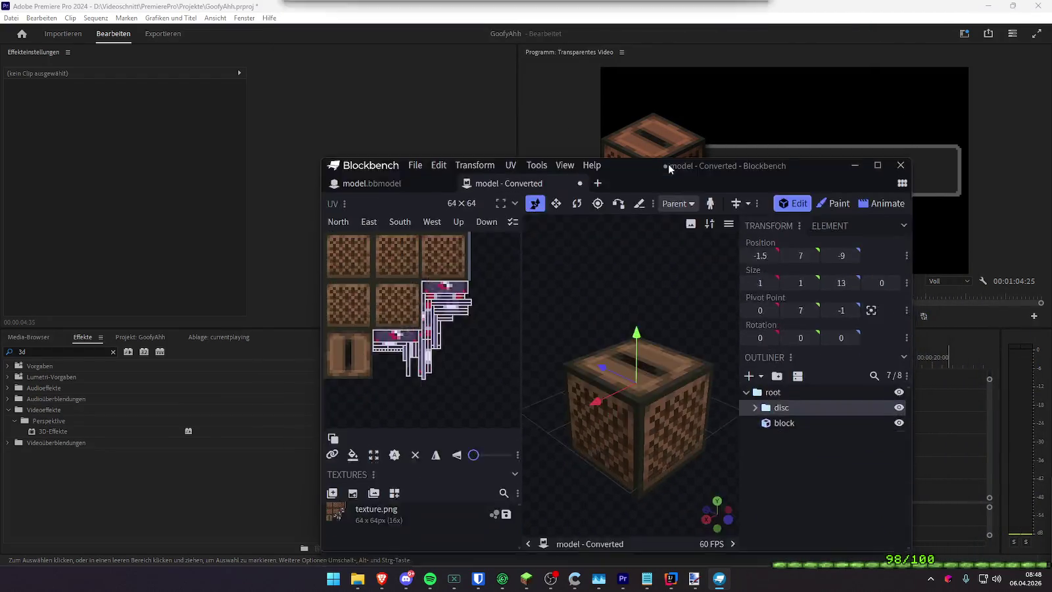
double_click(668, 164)
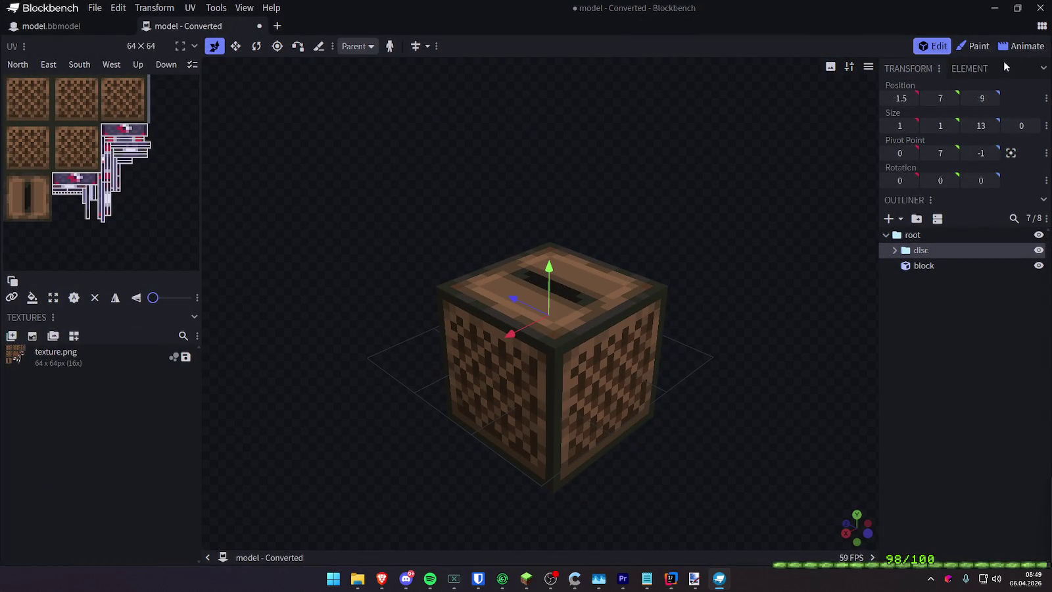
left_click(1016, 48)
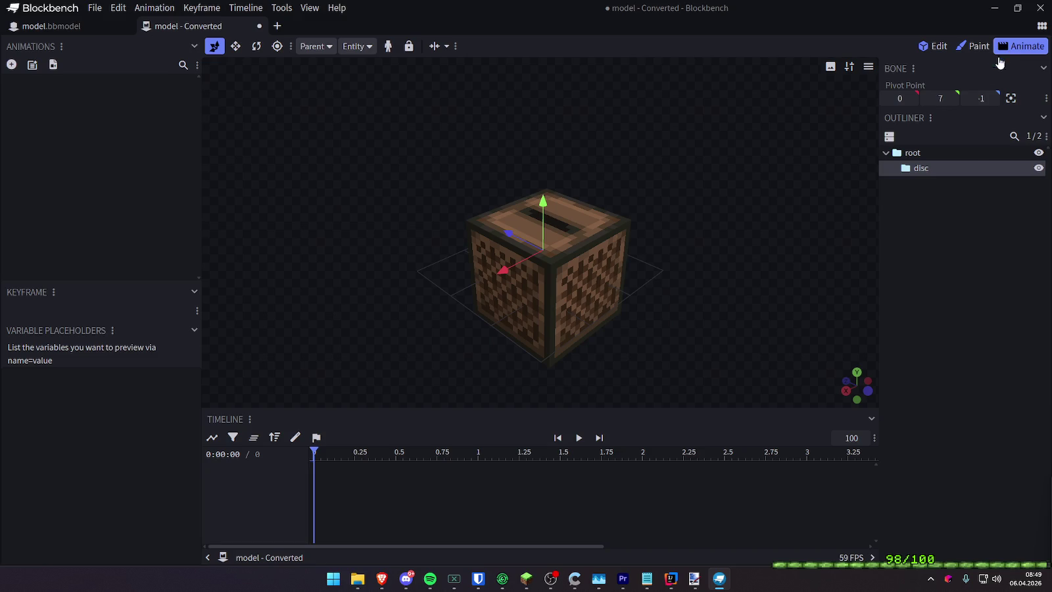
left_click(971, 49)
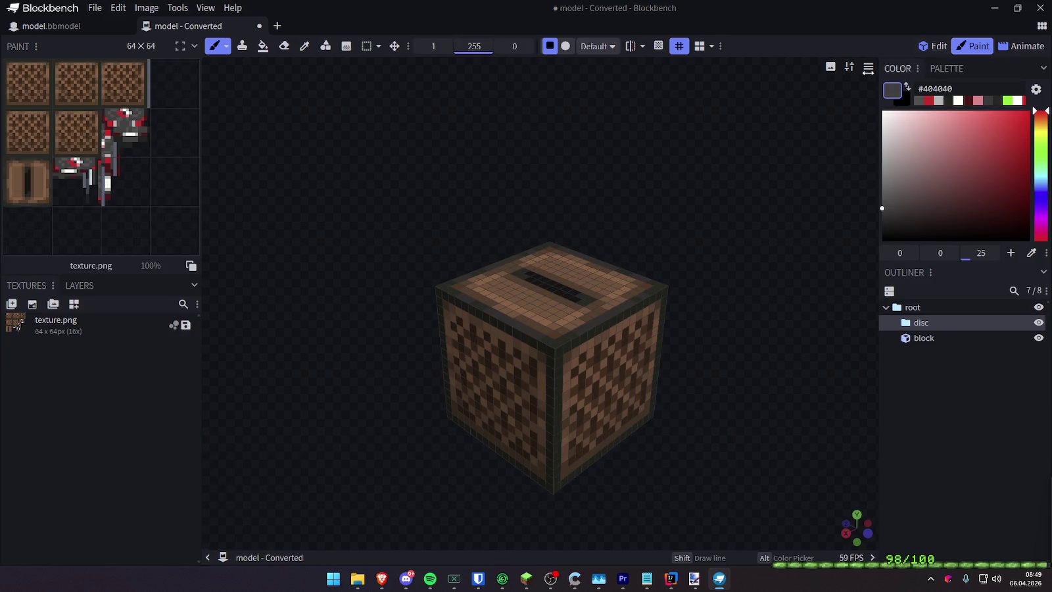
Raise the converted copy's disc to Y 21 so it pokes out of the slot
left_click_drag(558, 161, 408, 105)
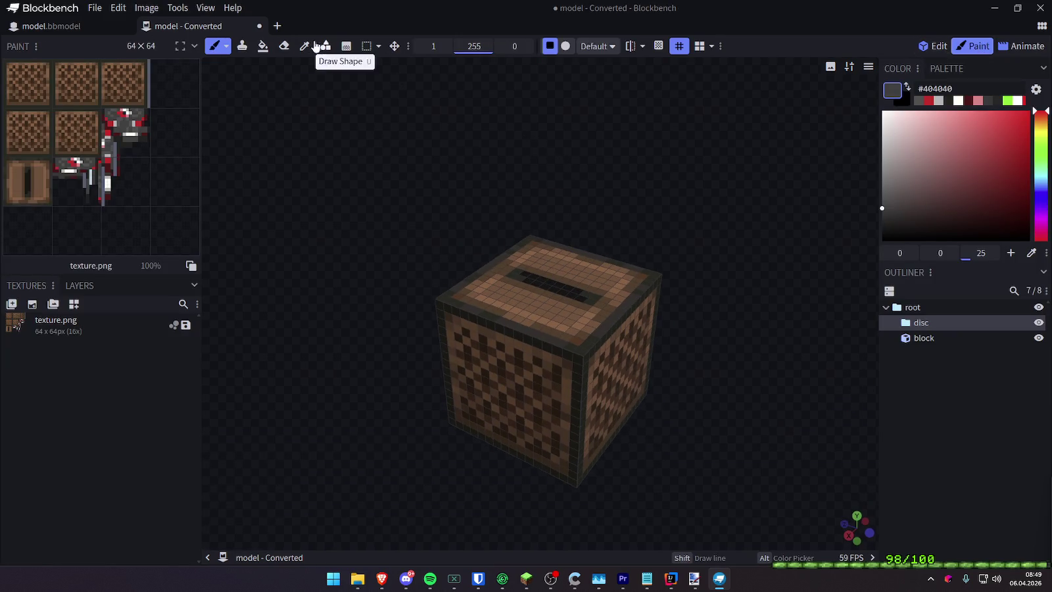
left_click(932, 50)
left_click_drag(777, 144, 813, 179)
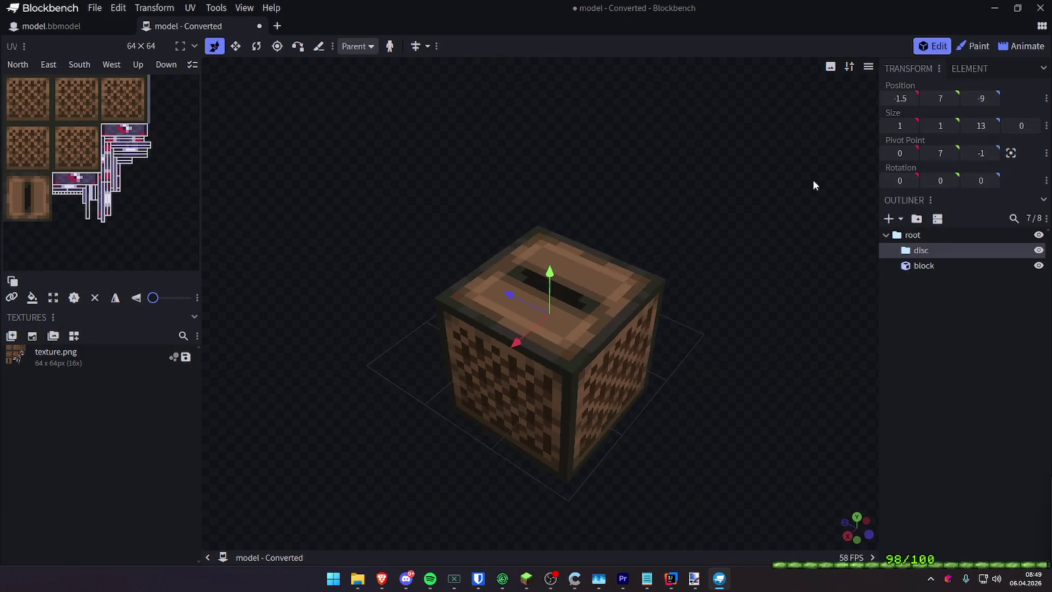
left_click_drag(558, 270, 552, 214)
left_click_drag(730, 191, 792, 186)
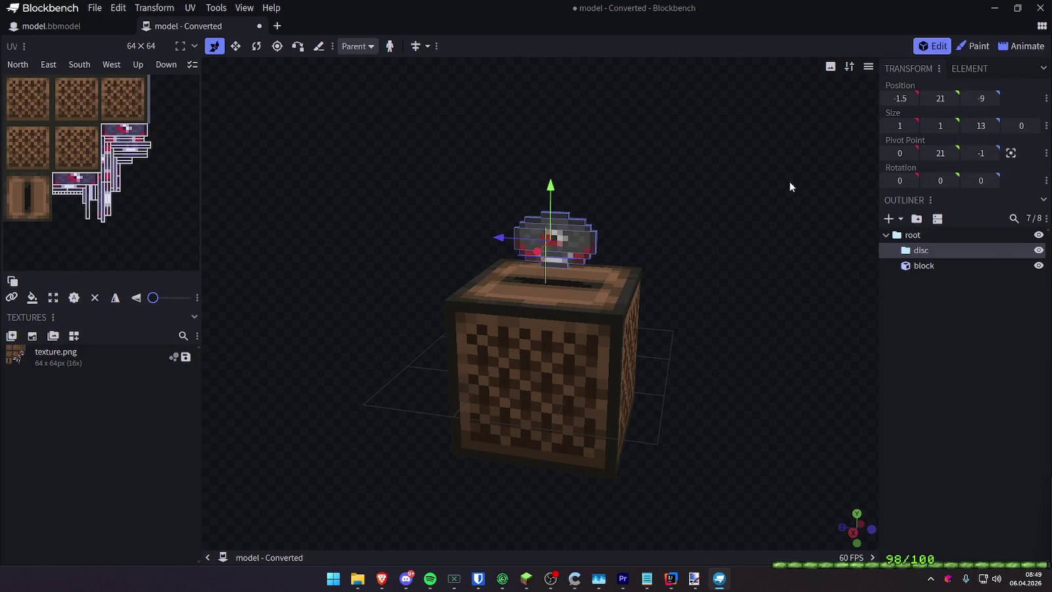
left_click(950, 342)
left_click_drag(717, 323, 717, 334)
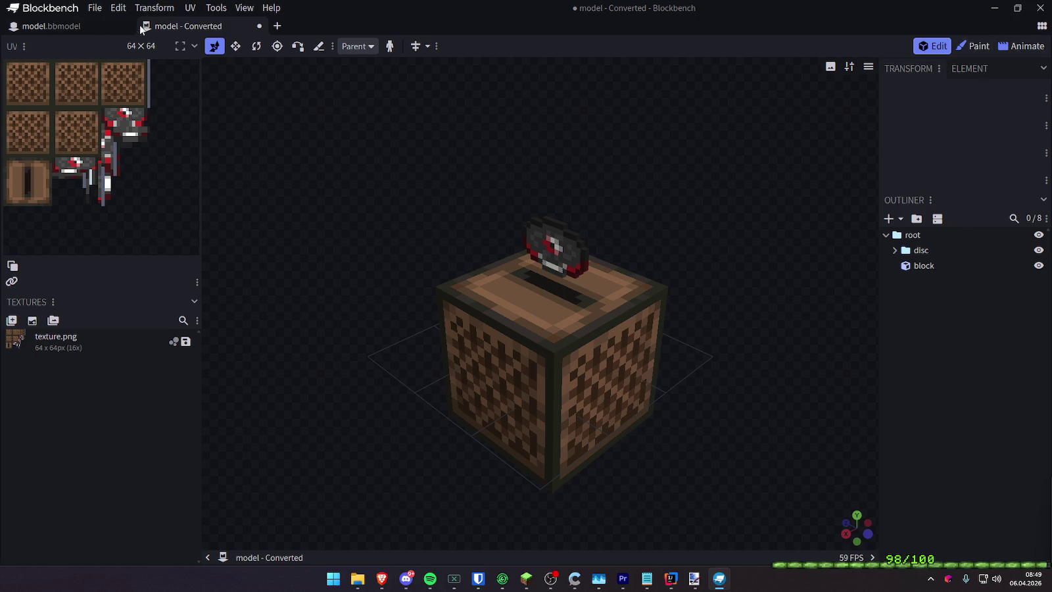
Switch to the original model.bbmodel project and briefly preview its Display view
left_click(73, 28)
left_click(1009, 47)
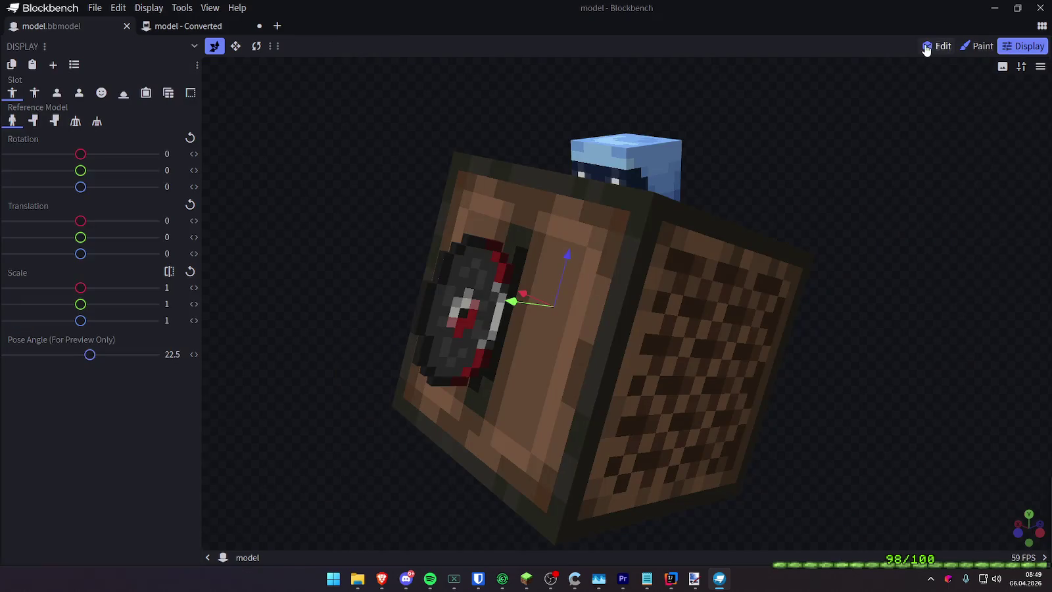
left_click(929, 47)
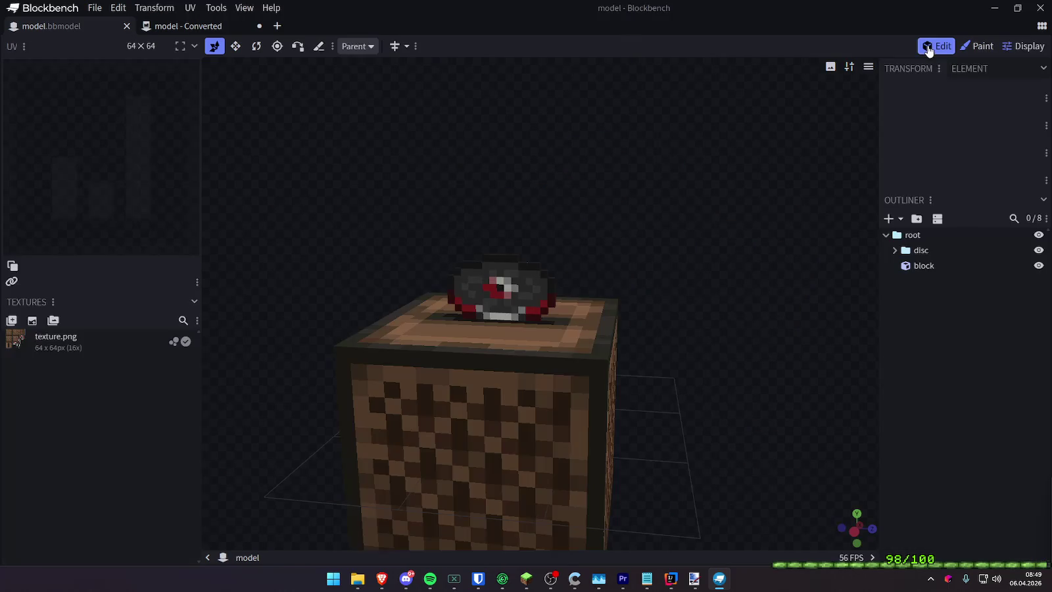
left_click(155, 9)
mouse_move(94, 7)
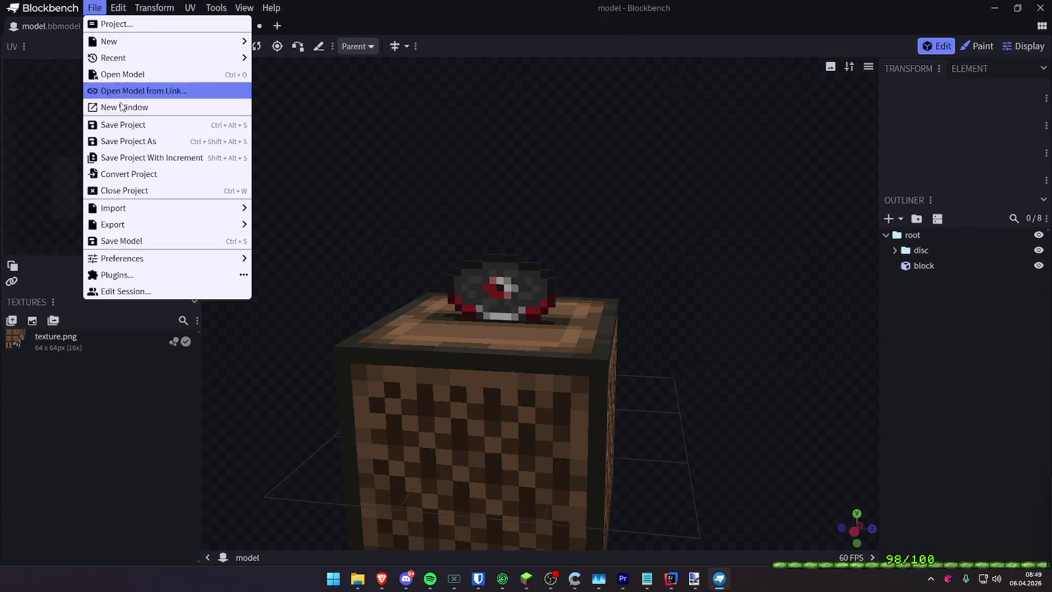
Convert the original project into a Generic Model copy in a new tab
left_click(125, 174)
left_click(534, 181)
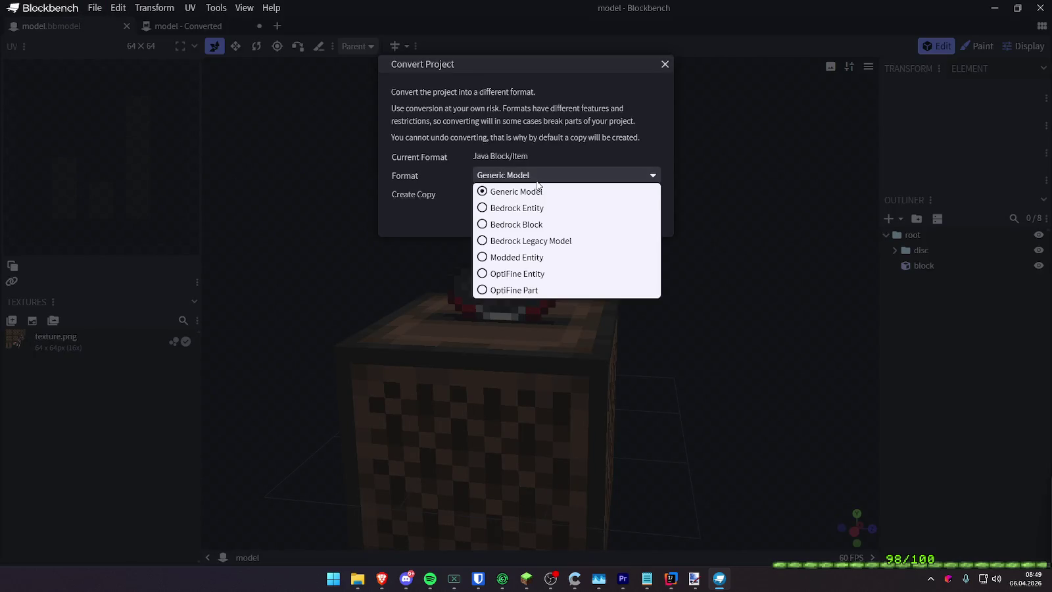
left_click(543, 192)
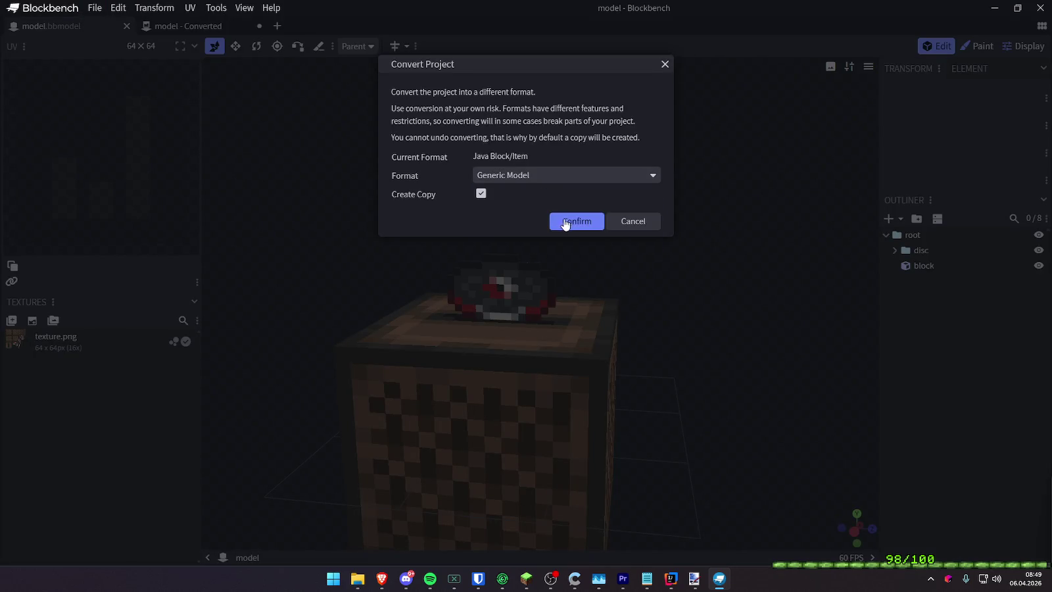
left_click(570, 220)
mouse_move(569, 220)
left_mouse_down()
mouse_move(690, 207)
mouse_move(609, 201)
left_mouse_up()
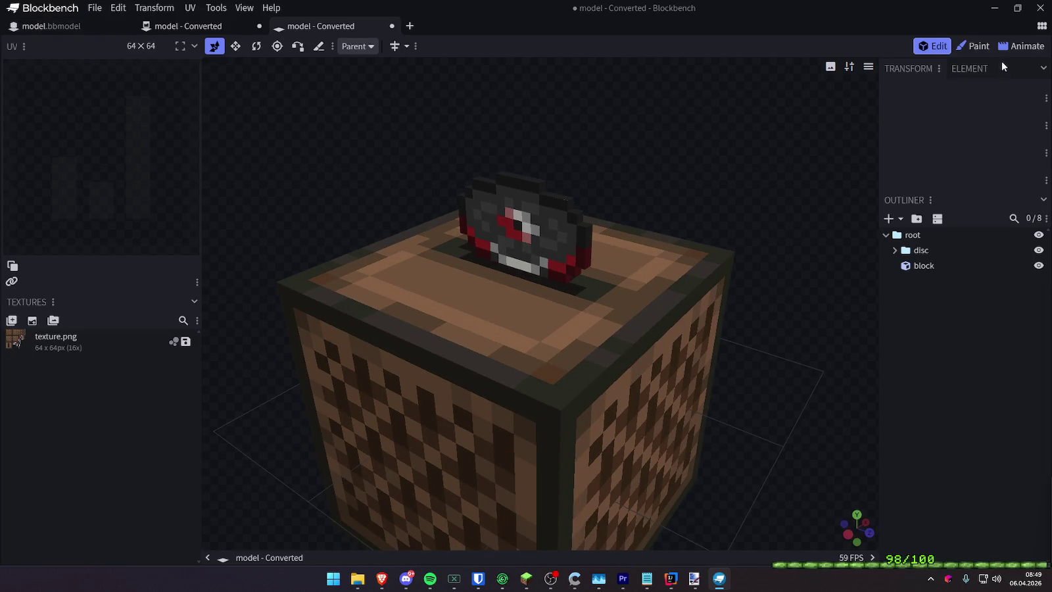
Bring the earlier model - Converted project back to the front
left_click(1020, 46)
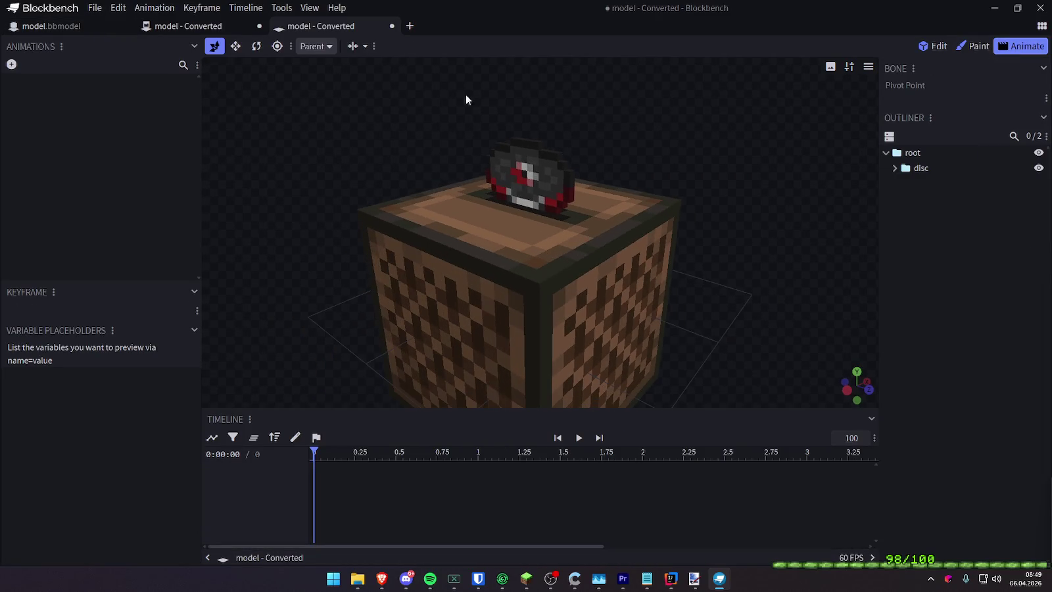
left_click(185, 26)
mouse_move(555, 169)
left_mouse_down()
mouse_move(623, 178)
mouse_move(560, 159)
left_mouse_up()
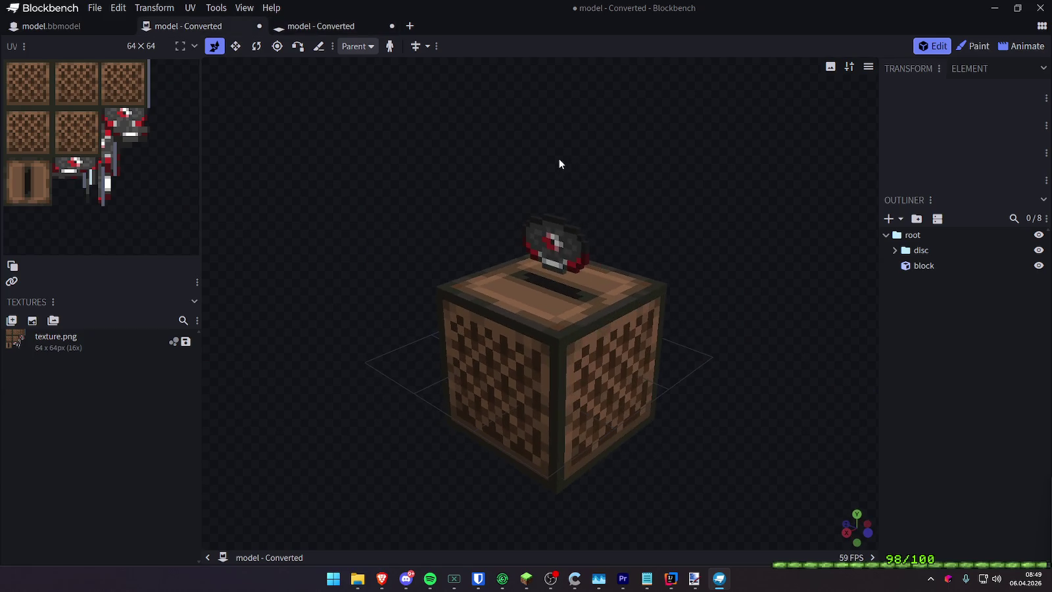
left_click(94, 8)
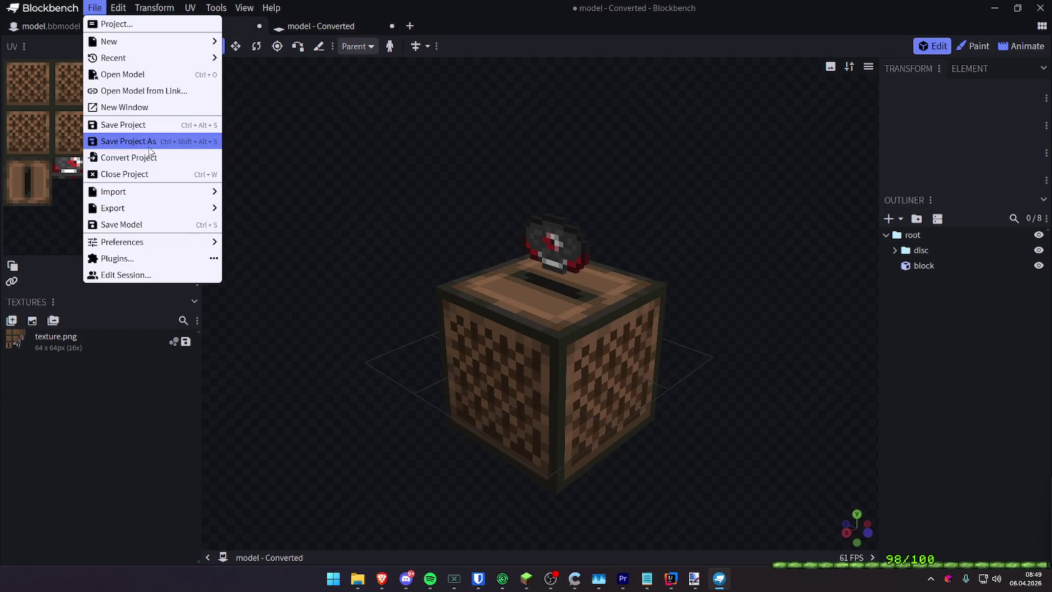
Convert the project again into another Generic Model copy
left_click(131, 158)
left_click(504, 177)
left_click(517, 190)
left_click(562, 223)
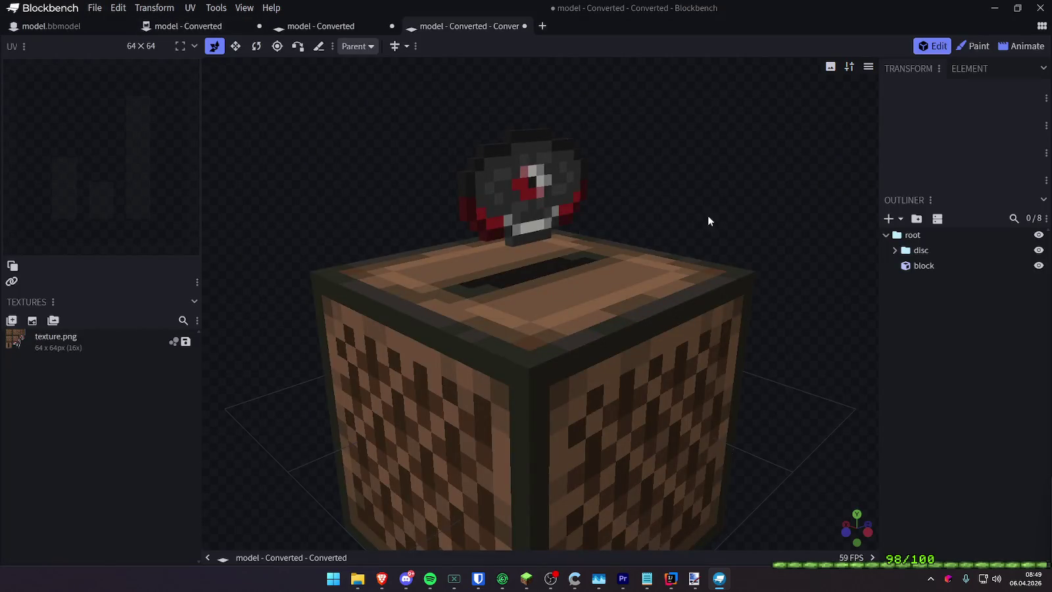
Lower the disc back into the jukebox to Y 15
mouse_move(718, 241)
left_mouse_down()
mouse_move(643, 209)
mouse_move(565, 248)
left_mouse_up()
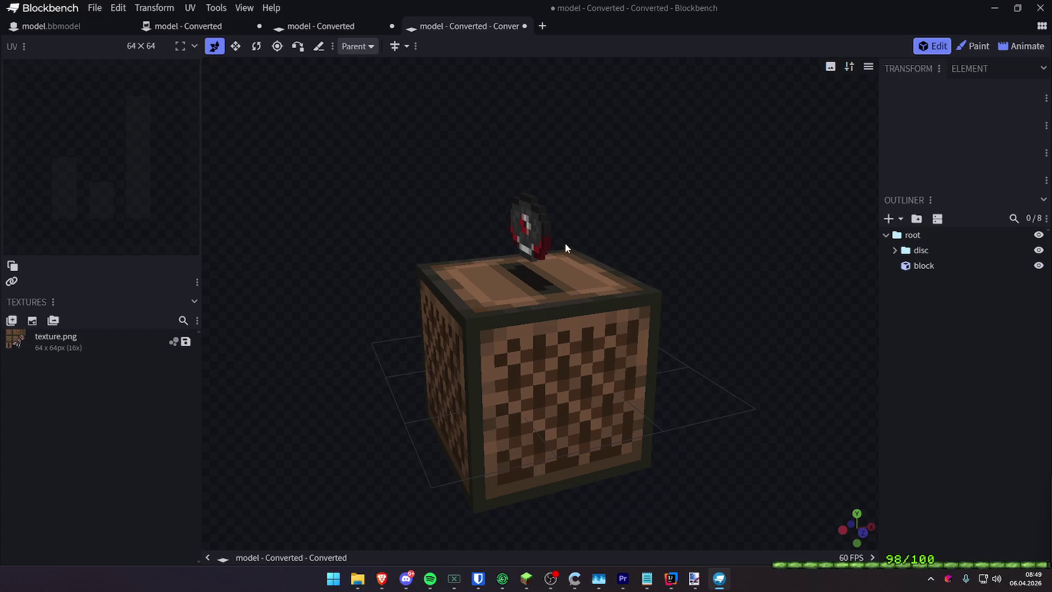
left_click(920, 250)
scroll(652, 231, "down", 3)
mouse_move(538, 210)
left_mouse_down()
mouse_move(559, 71)
mouse_move(556, 210)
left_mouse_up()
mouse_move(599, 169)
left_mouse_down()
mouse_move(753, 181)
mouse_move(746, 236)
mouse_move(520, 234)
mouse_move(543, 235)
left_mouse_up()
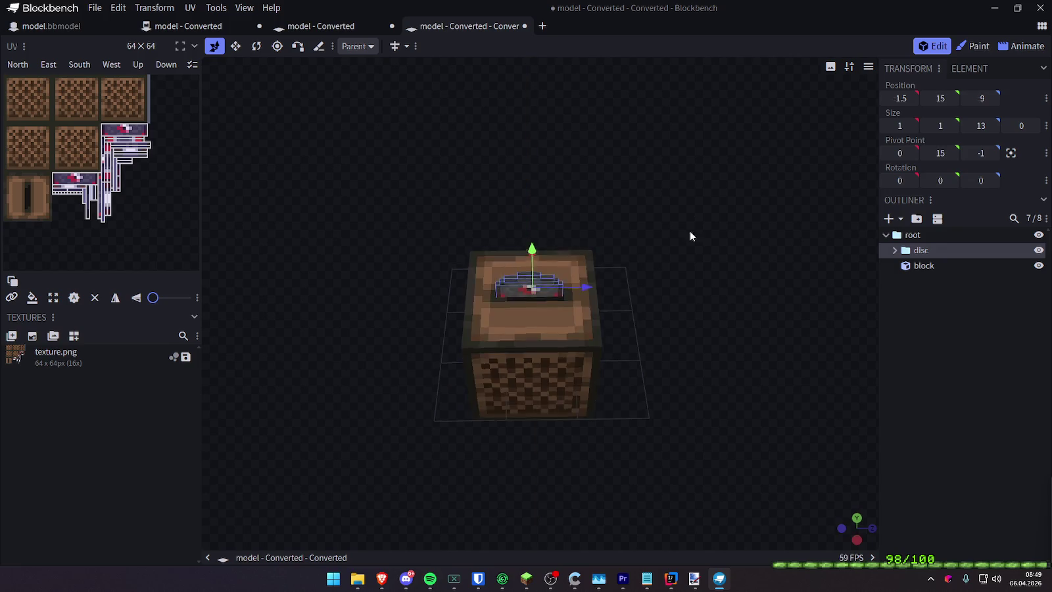
scroll(604, 280, "up", 3)
Save texture.png over the old file and the model to the Desktop as disc.bbmodel
key("ctrl+s")
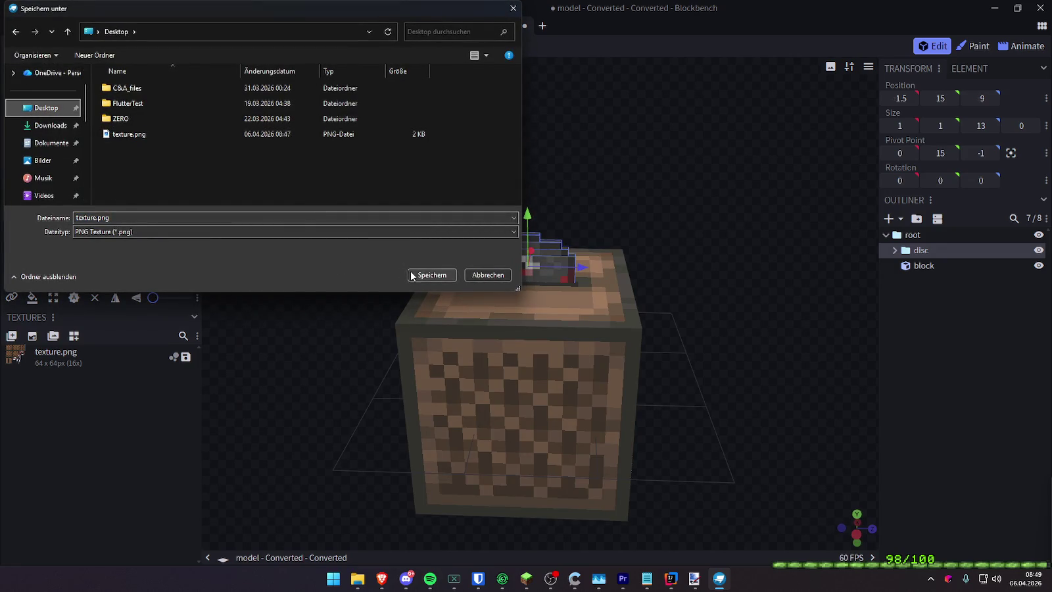
left_click(432, 274)
left_click(548, 288)
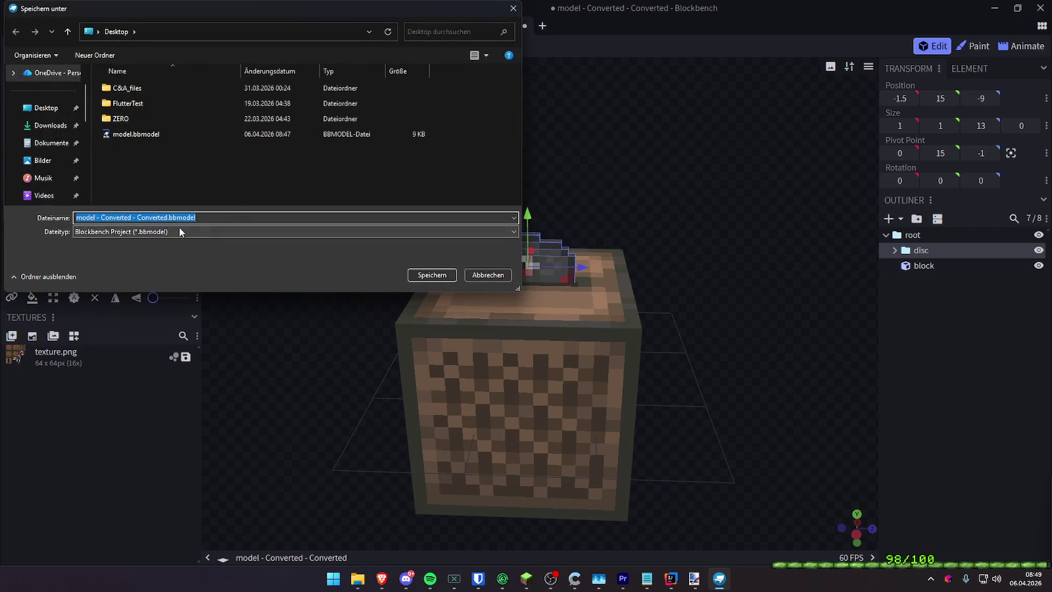
left_click(46, 108)
type("disc")
key("Return")
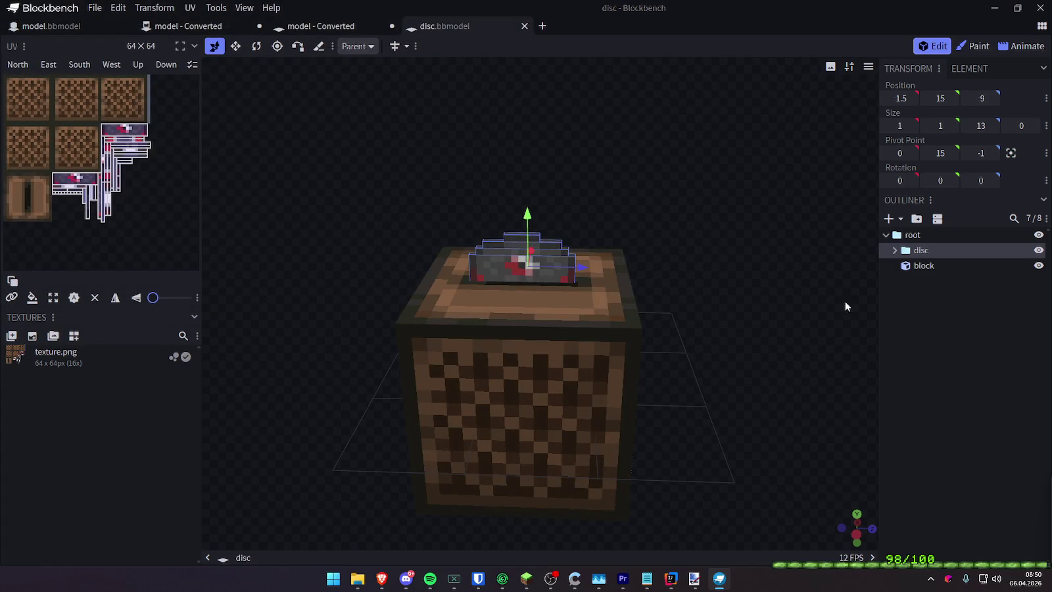
Lower the disc from Y 15 down into the slot
left_click(784, 265)
mouse_move(785, 266)
left_mouse_down()
mouse_move(687, 234)
mouse_move(684, 258)
mouse_move(612, 249)
mouse_move(779, 235)
mouse_move(776, 306)
mouse_move(786, 249)
mouse_move(855, 255)
left_mouse_up()
left_click(920, 250)
mouse_move(667, 231)
left_mouse_down()
mouse_move(693, 254)
mouse_move(679, 294)
mouse_move(684, 352)
mouse_move(684, 223)
left_mouse_up()
left_click_drag(528, 214, 535, 258)
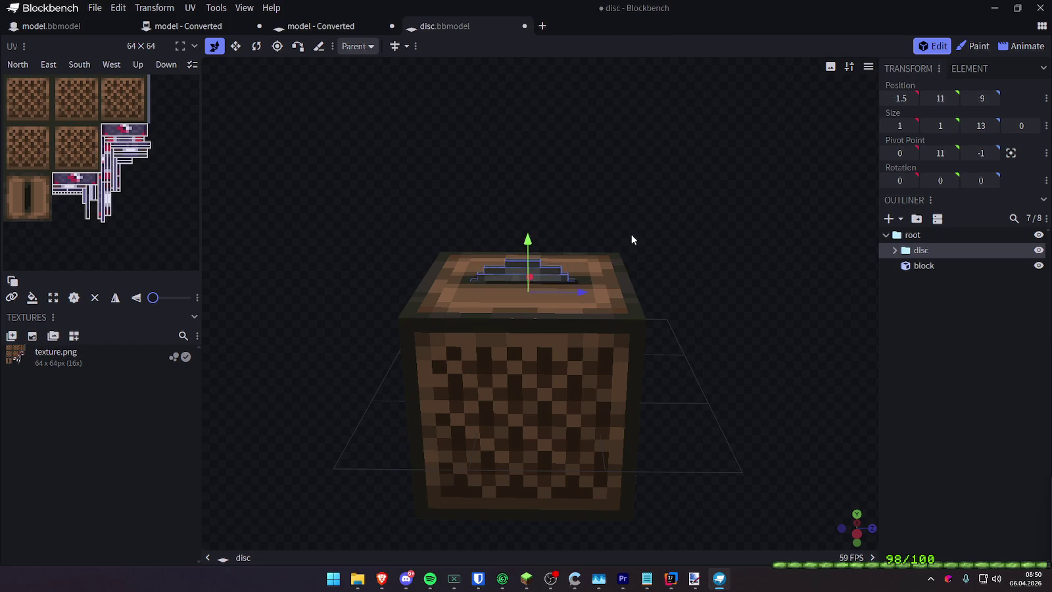
left_click_drag(631, 234, 664, 264)
Seat the disc in the slot at Z -8.5, Y 12, and switch to the Animate workspace
mouse_move(582, 294)
left_mouse_down()
mouse_move(565, 289)
mouse_move(535, 211)
mouse_move(536, 231)
left_mouse_up()
left_click_drag(745, 239, 697, 257)
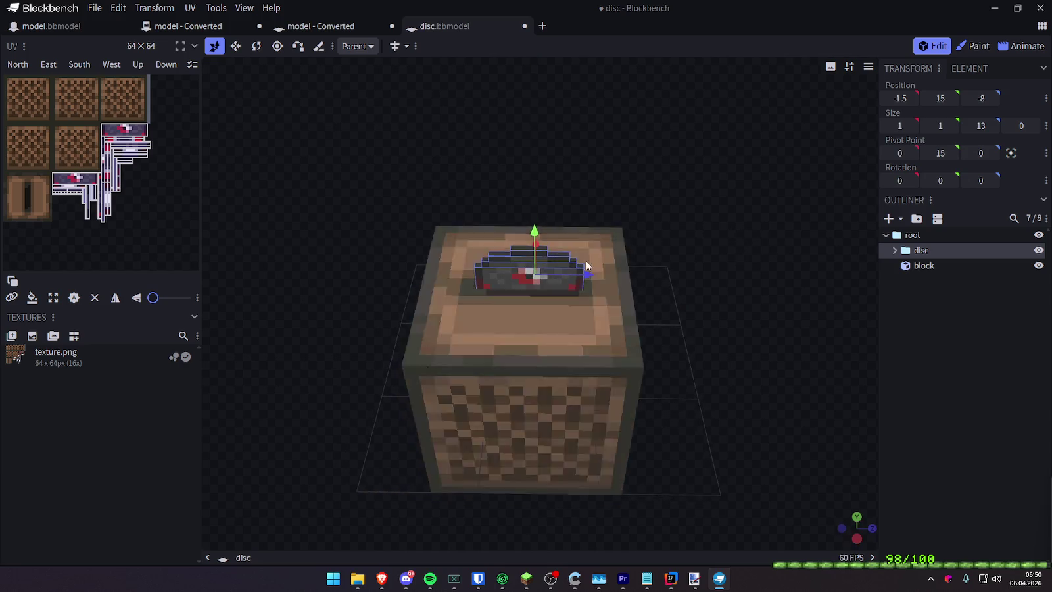
left_click_drag(587, 272, 582, 278)
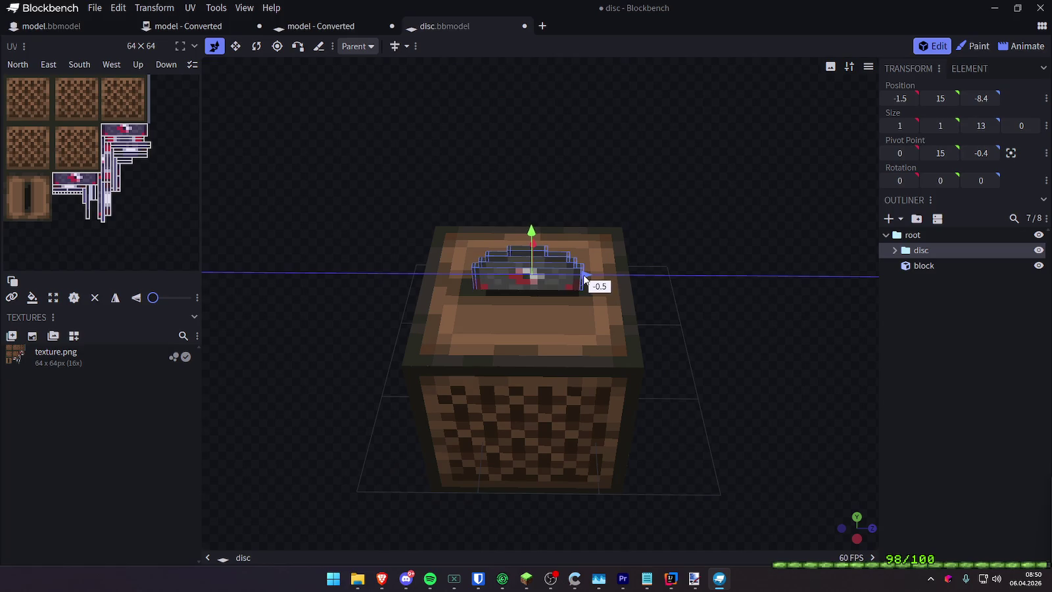
mouse_move(724, 275)
left_mouse_down()
mouse_move(735, 284)
mouse_move(548, 239)
mouse_move(543, 269)
mouse_move(552, 238)
mouse_move(667, 306)
mouse_move(572, 275)
mouse_move(484, 300)
mouse_move(808, 124)
mouse_move(687, 194)
left_mouse_up()
left_click_drag(593, 280, 590, 281)
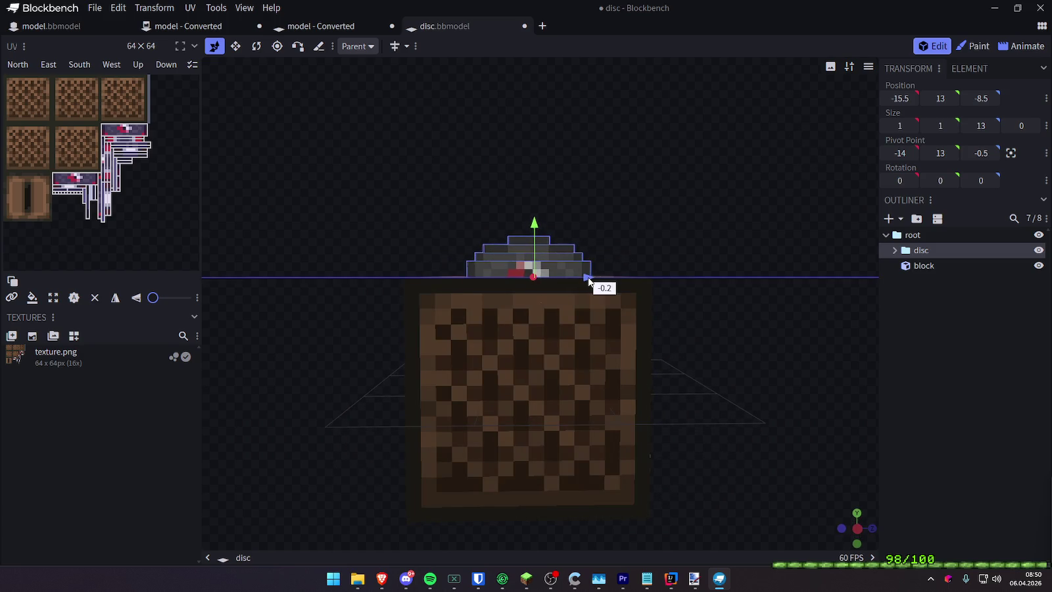
left_click_drag(629, 231, 630, 260)
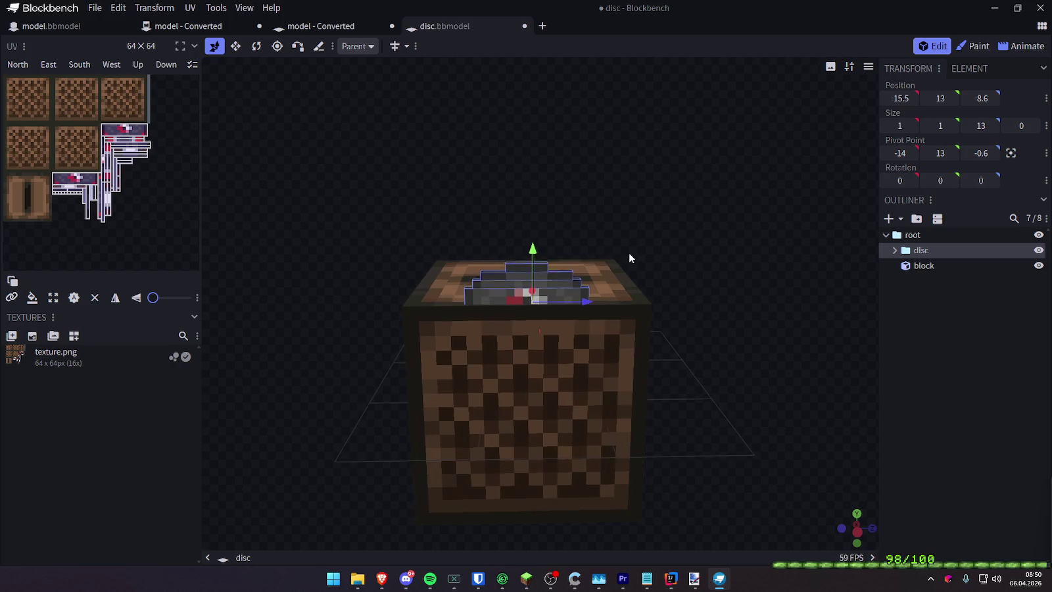
mouse_move(587, 303)
left_mouse_down()
mouse_move(632, 227)
mouse_move(505, 299)
mouse_move(481, 288)
mouse_move(816, 250)
mouse_move(822, 196)
left_mouse_up()
mouse_move(537, 235)
left_mouse_down()
mouse_move(544, 275)
mouse_move(551, 251)
left_mouse_up()
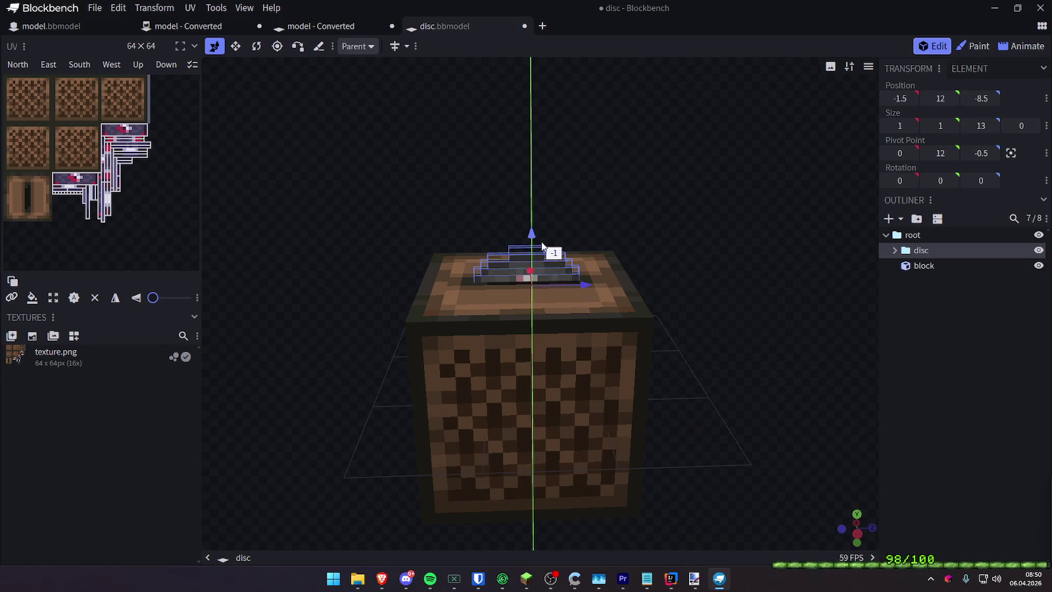
left_click(1019, 46)
left_click_drag(807, 220, 803, 212)
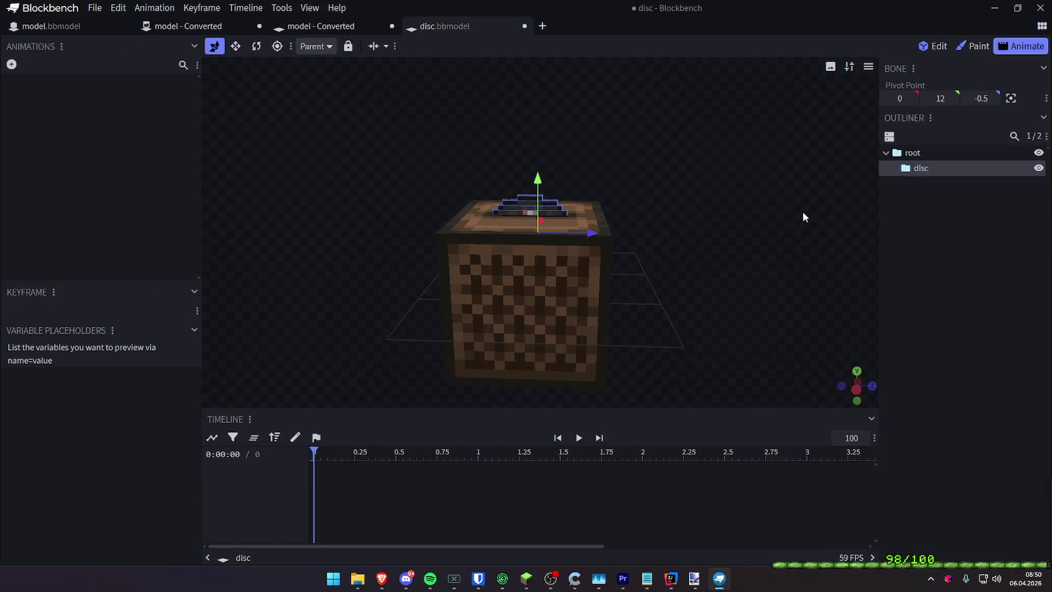
Add a Play Once animation keeping the default name 'animation'
left_click(944, 167)
left_click(11, 64)
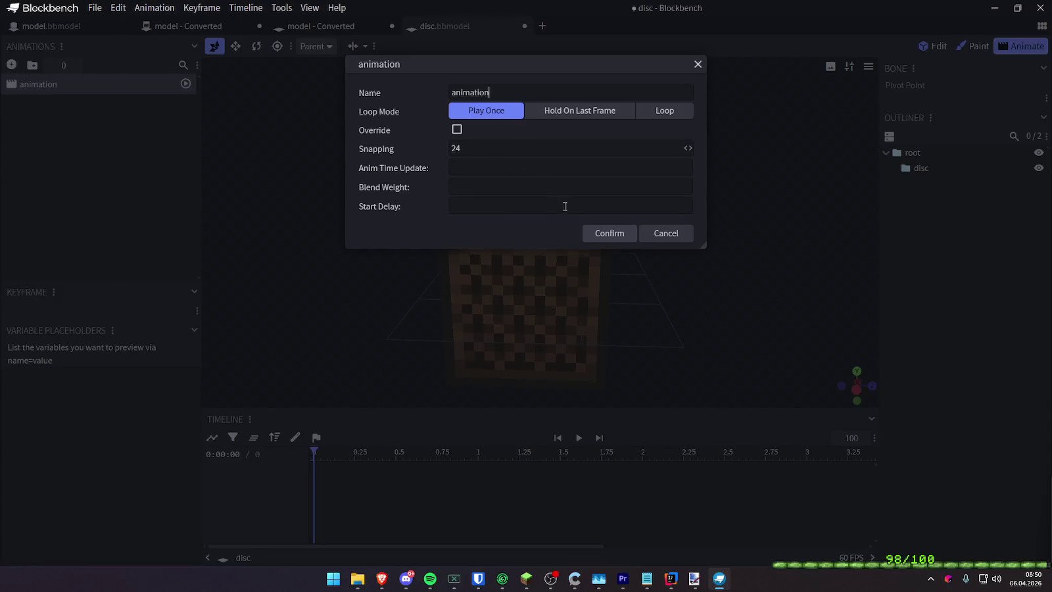
left_click(588, 233)
left_click_drag(677, 214, 624, 217)
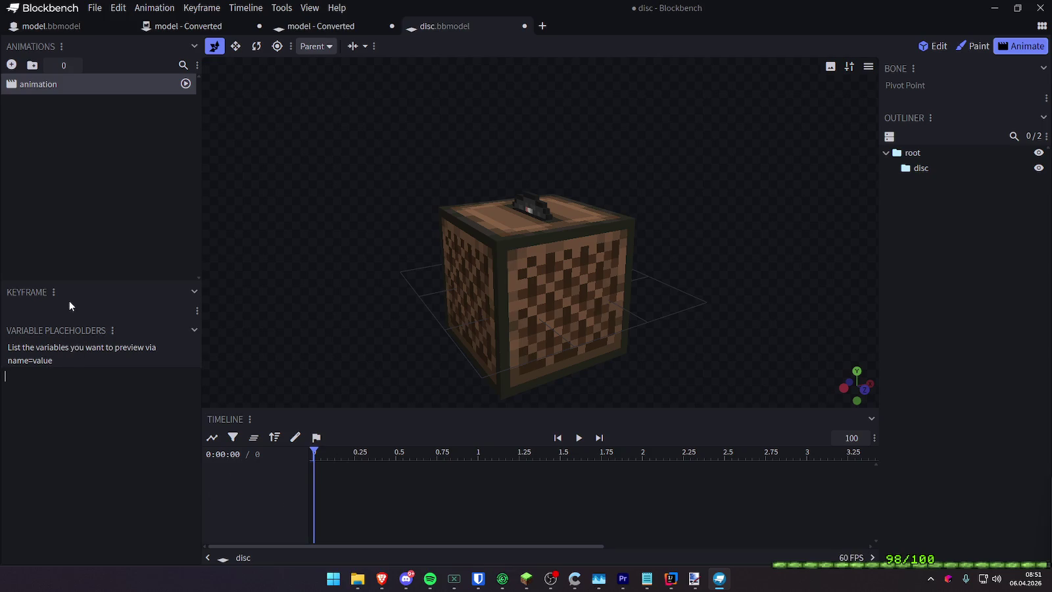
left_click(53, 292)
Key the disc bone's position at Y -5 at the start of the animation
left_click(533, 199)
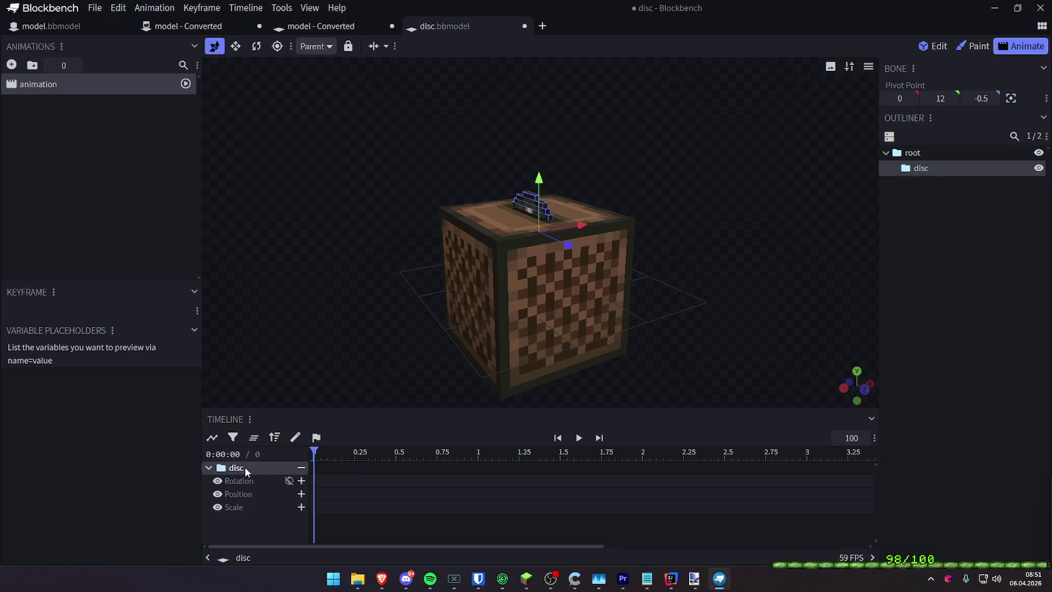
left_click(756, 263)
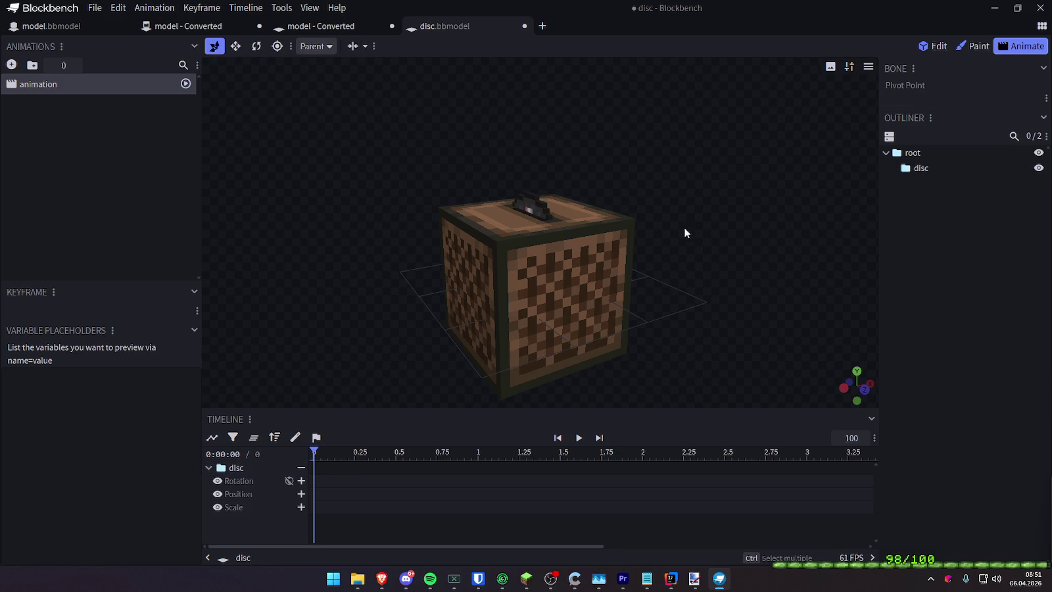
left_click(232, 470)
left_click_drag(538, 179, 539, 205)
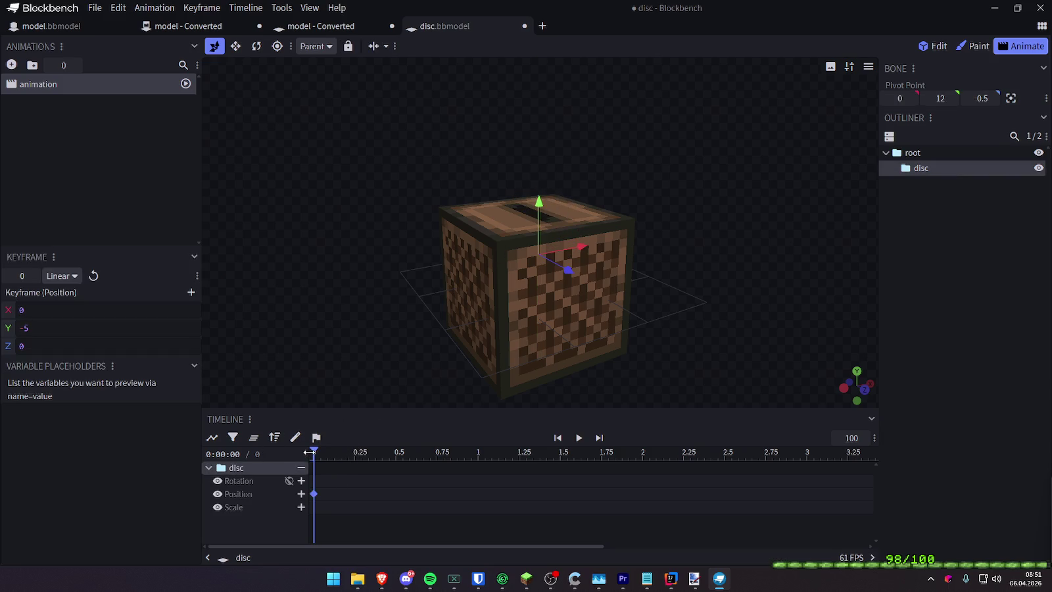
key("space")
key("space")
Key the disc raised to Y 4 at 1.3333 and play to check the rise
left_click_drag(539, 210, 557, 129)
key("ctrl+z")
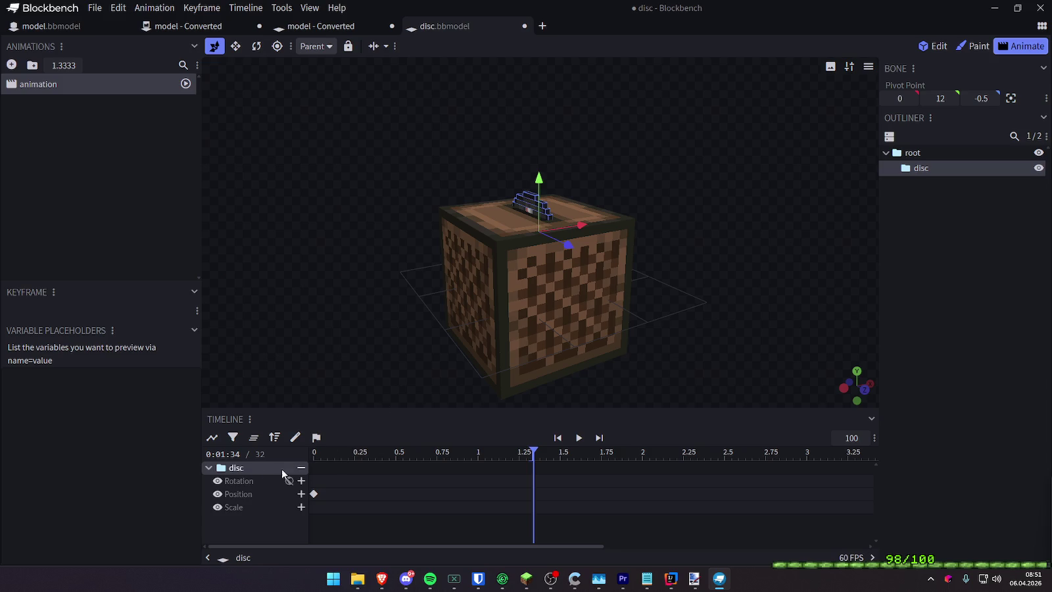
left_click_drag(540, 179, 551, 340)
key("Home")
key("space")
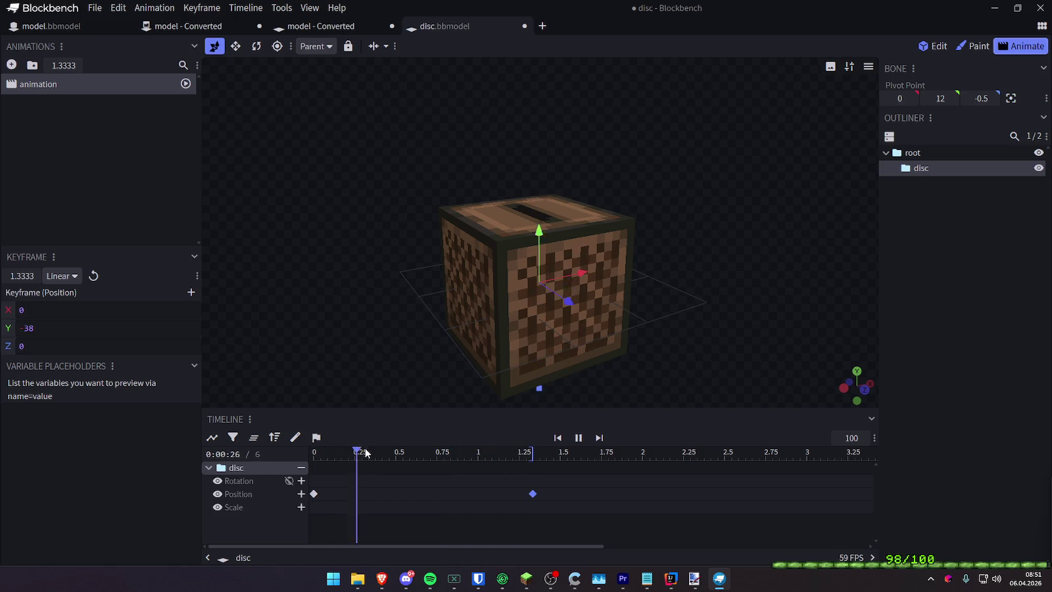
key("space")
left_click_drag(482, 453, 528, 446)
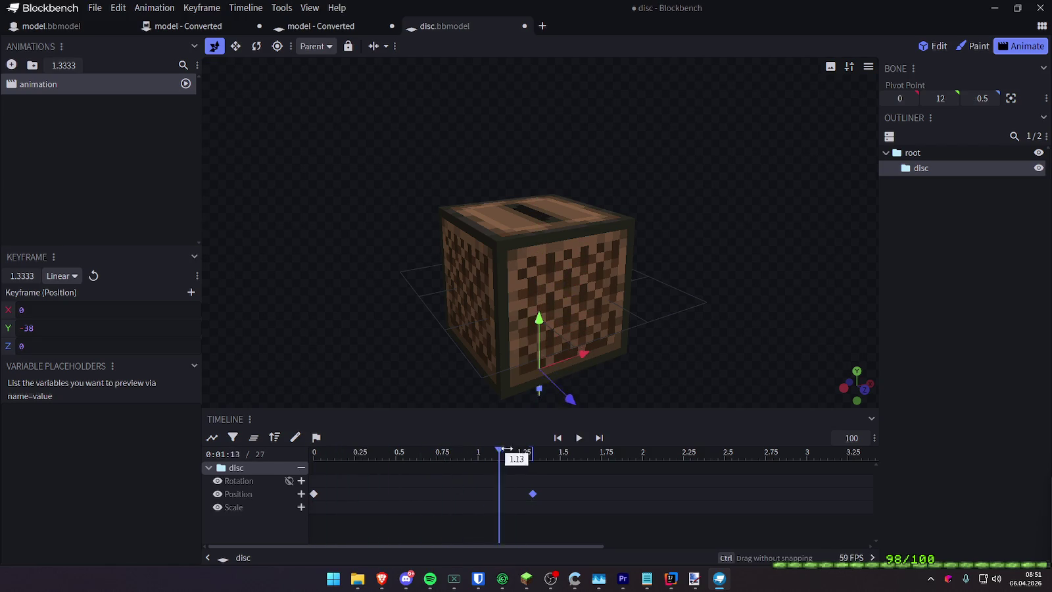
mouse_move(537, 348)
left_mouse_down()
mouse_move(546, 164)
mouse_move(558, 151)
left_mouse_up()
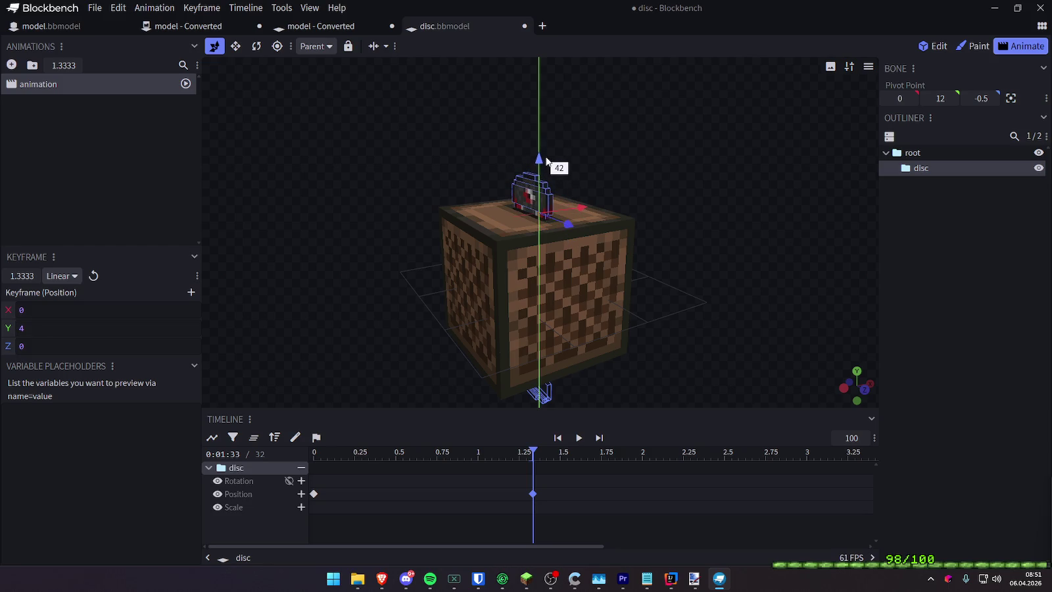
left_click_drag(641, 162, 592, 171)
left_click(313, 451)
key("space")
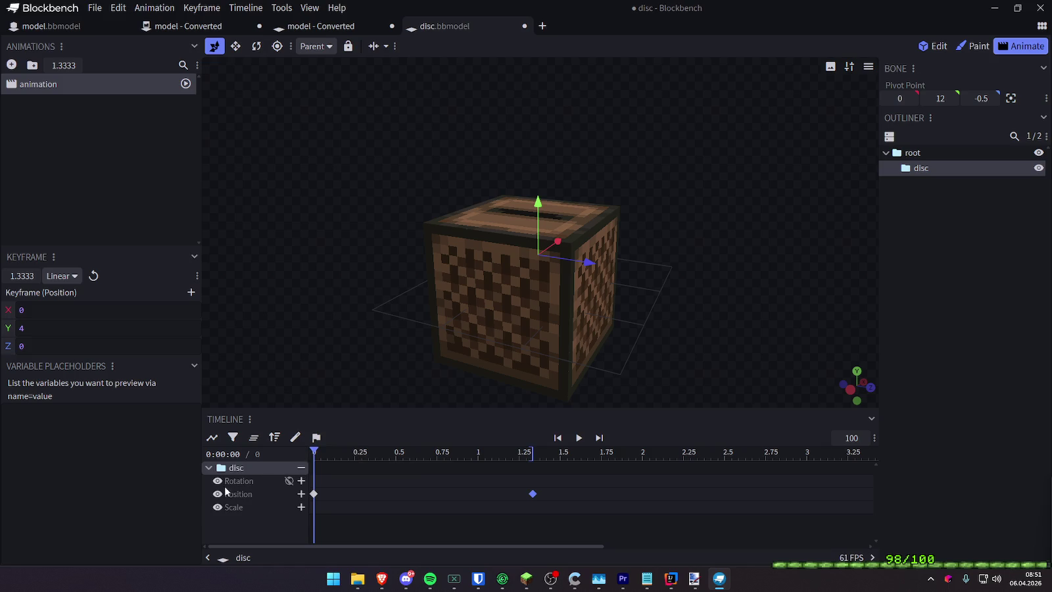
Add a holding position keyframe at 2 seconds and preview the animation
left_click(302, 495)
key("space")
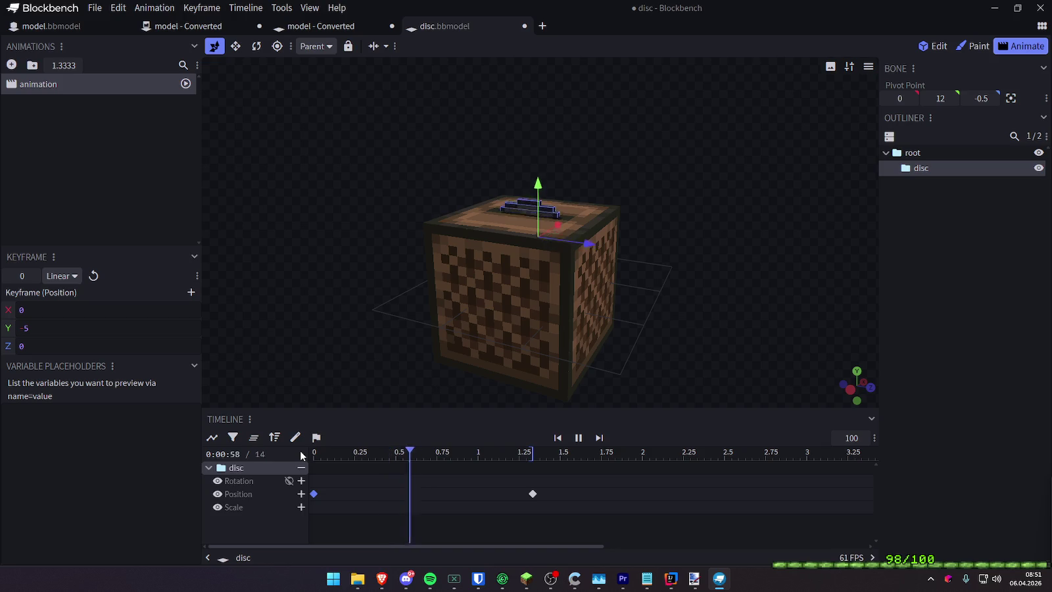
key("space")
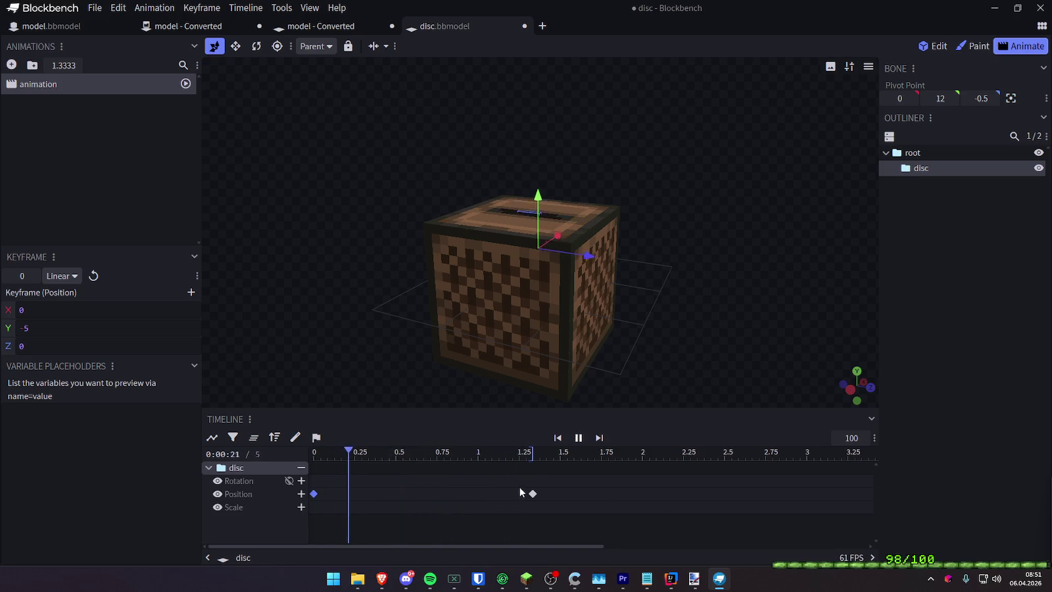
left_click(532, 494)
key("space")
left_click_drag(533, 498, 532, 498)
left_click(642, 452)
key("ctrl+v")
key("space")
key("space")
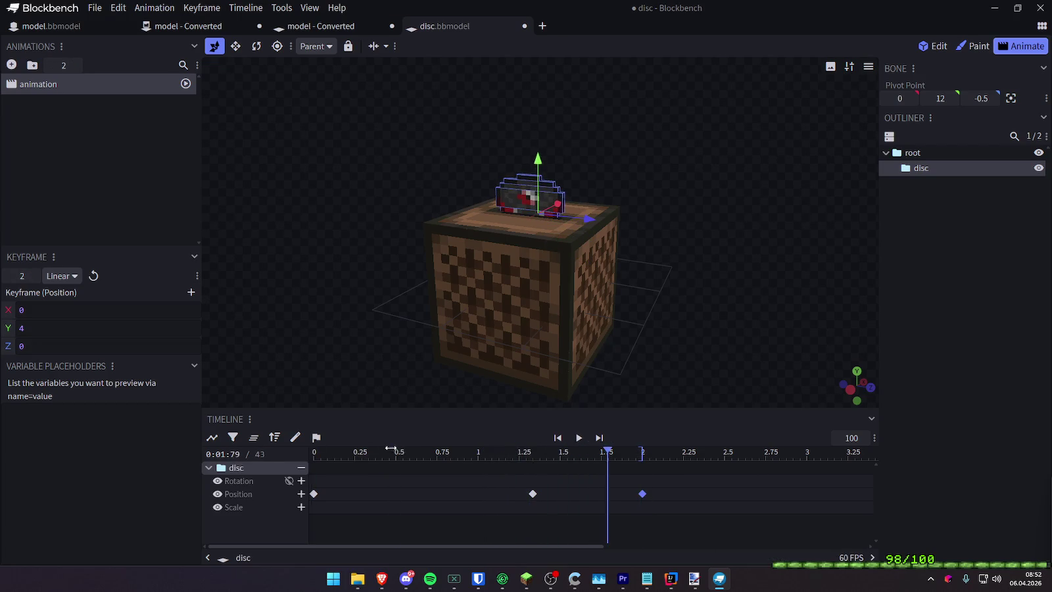
left_click_drag(393, 449, 374, 449)
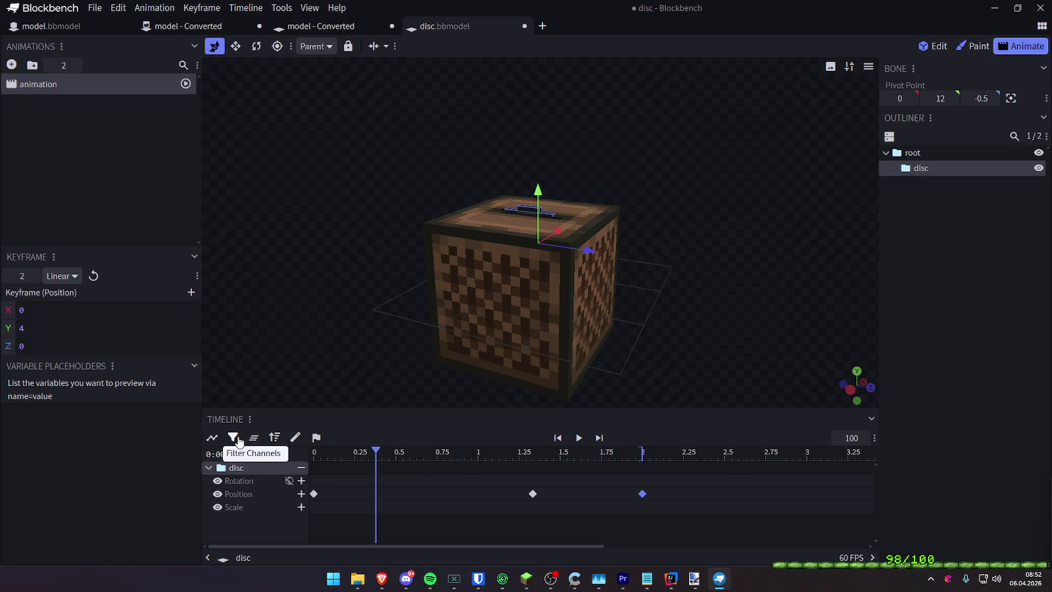
left_click(212, 438)
On the Y position graph, set the start keyframe to -4 and the 1.3333 keyframe to 4
left_click(533, 500)
left_click(533, 470)
left_click_drag(318, 538, 318, 534)
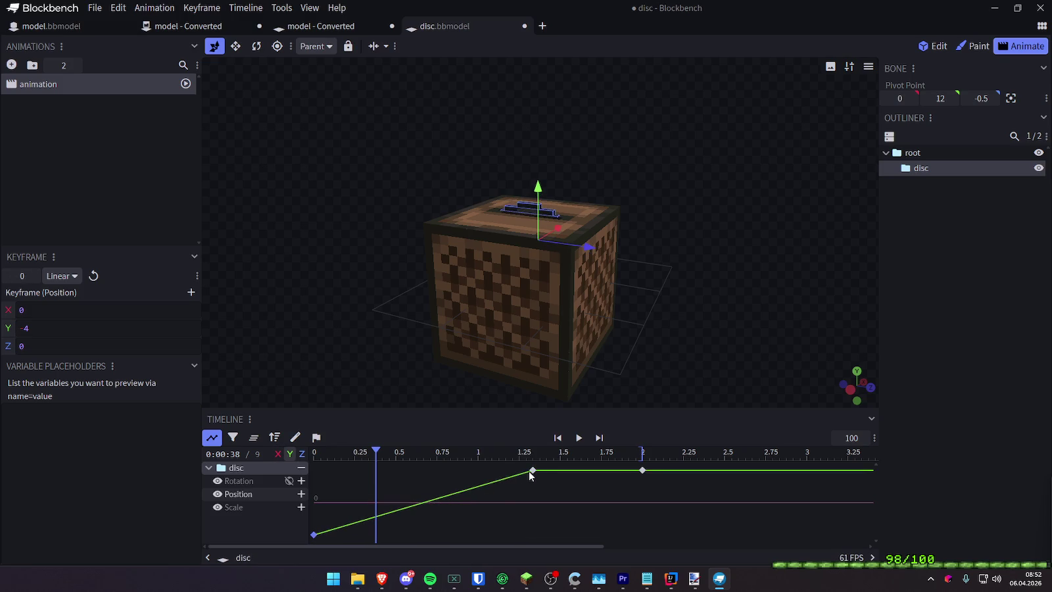
mouse_move(531, 471)
left_mouse_down()
mouse_move(510, 471)
mouse_move(521, 484)
left_mouse_up()
key("space")
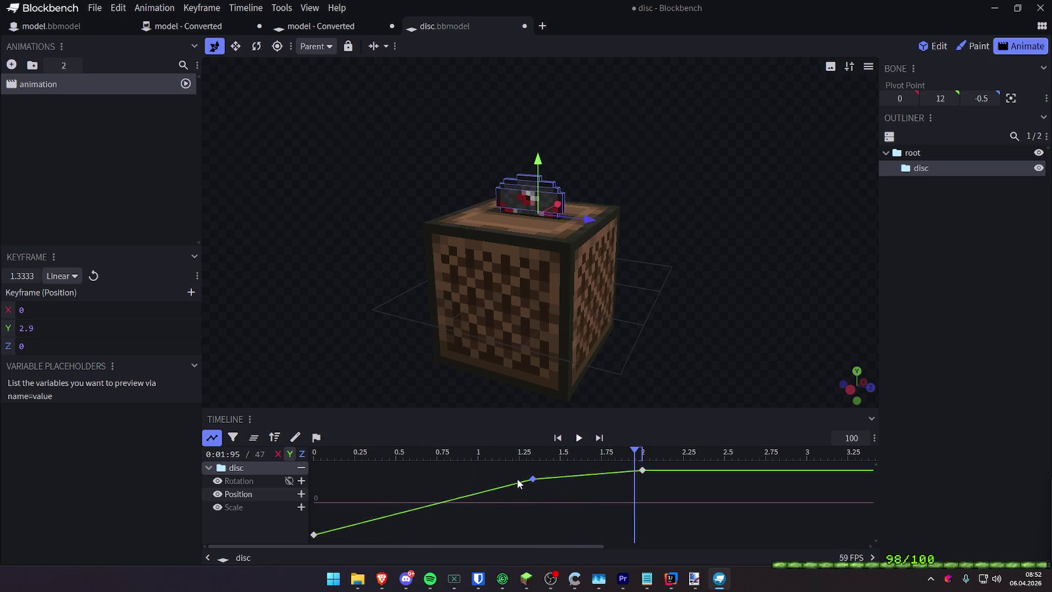
mouse_move(519, 484)
left_mouse_down()
mouse_move(538, 480)
mouse_move(532, 470)
left_mouse_up()
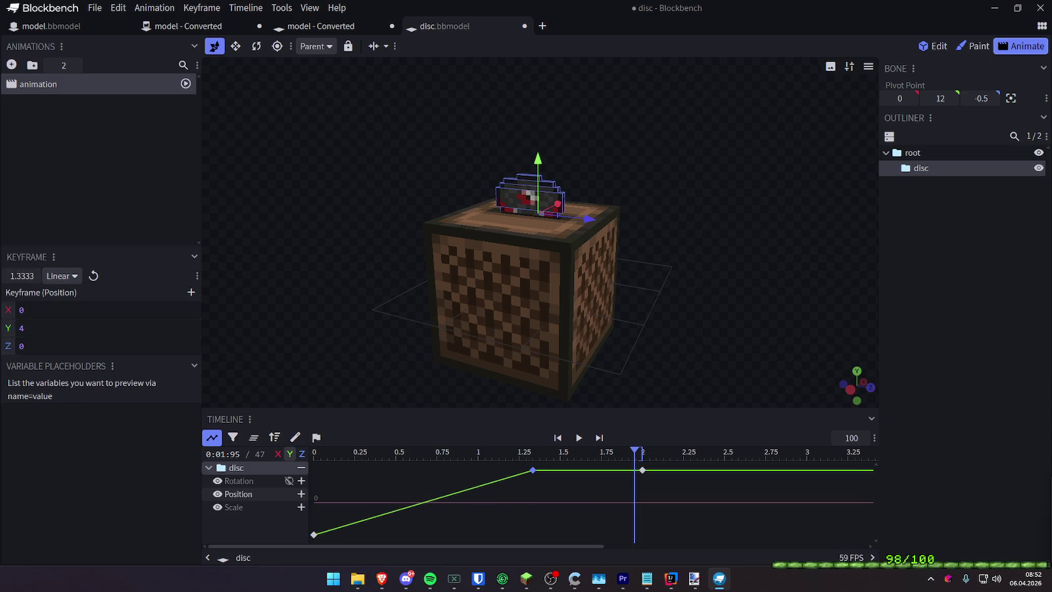
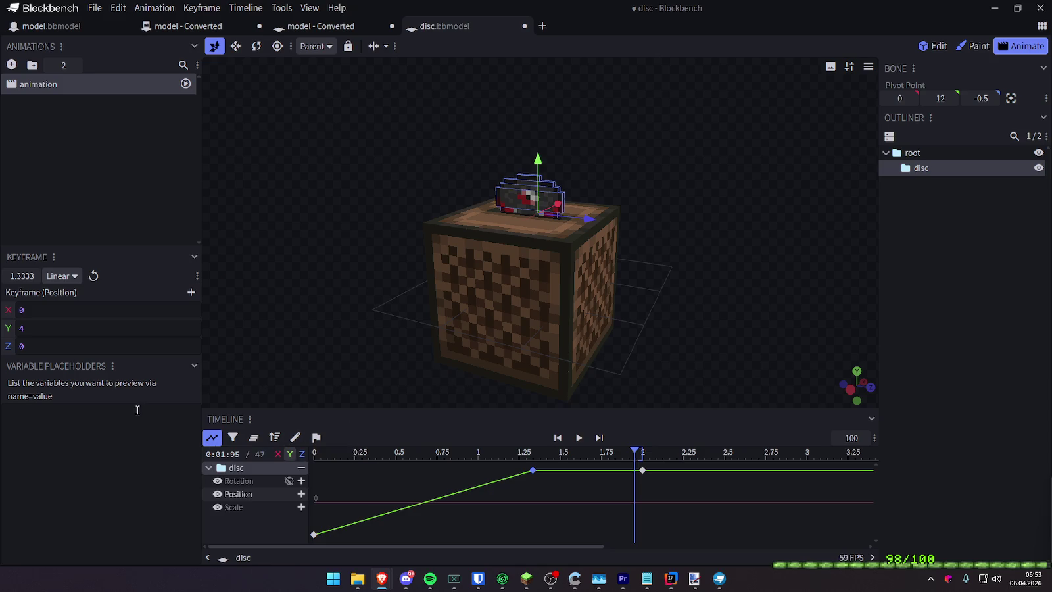
Set the disc's position keyframe to Smooth interpolation and preview the motion from the start
left_click(63, 275)
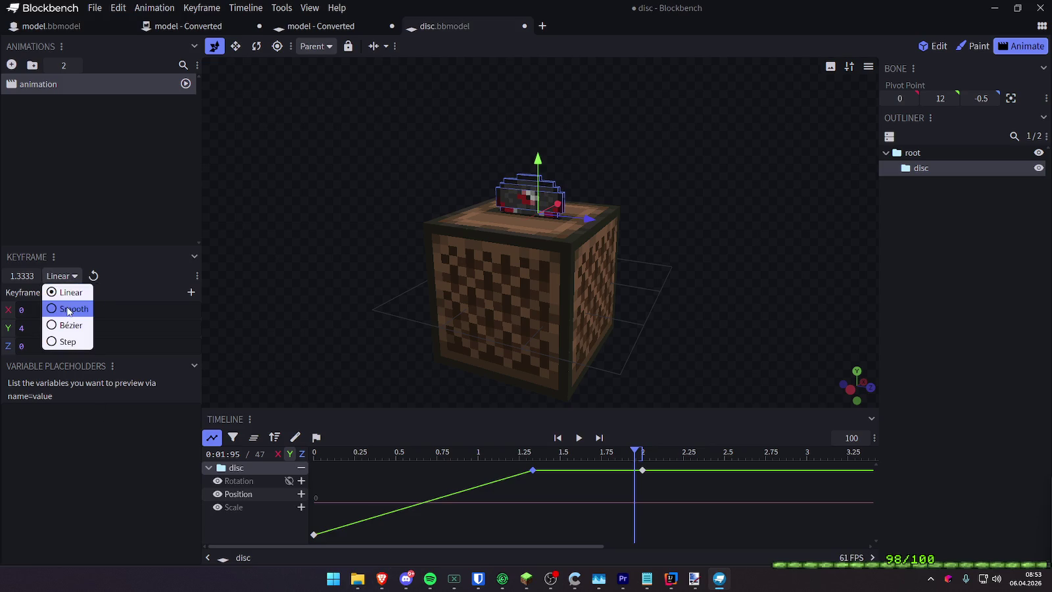
left_click(69, 309)
left_click_drag(442, 453, 316, 453)
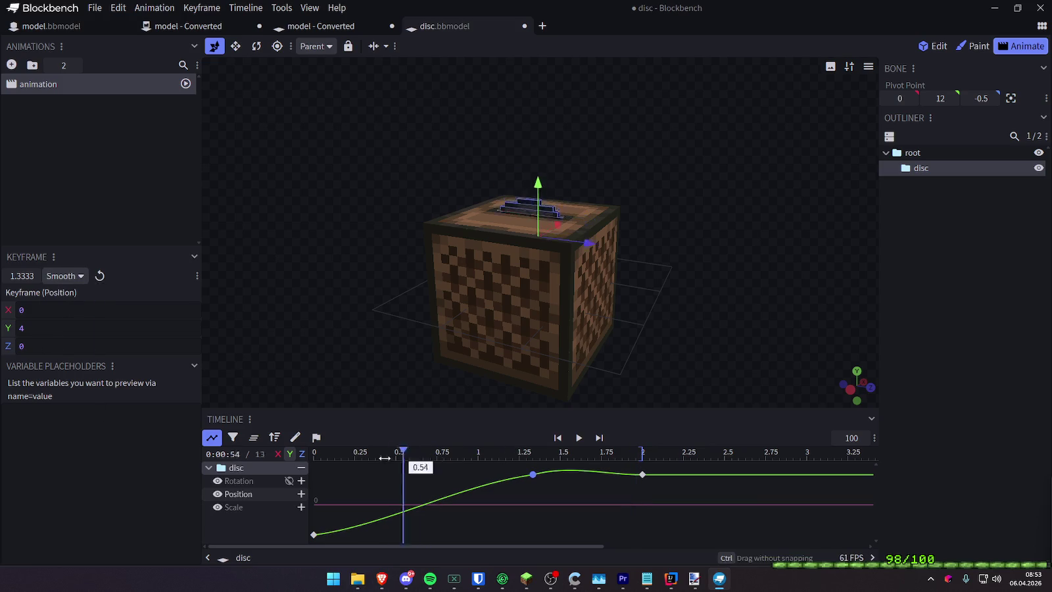
key("space")
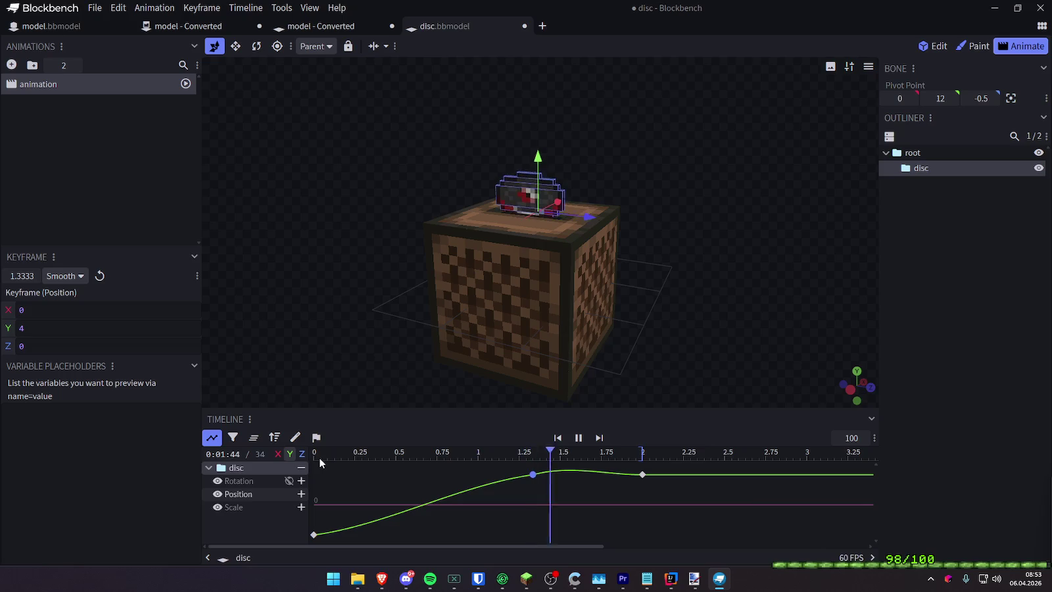
key("space")
Delete the disc's position keyframe at 2 s and preview the result
left_click(643, 476)
key("Delete")
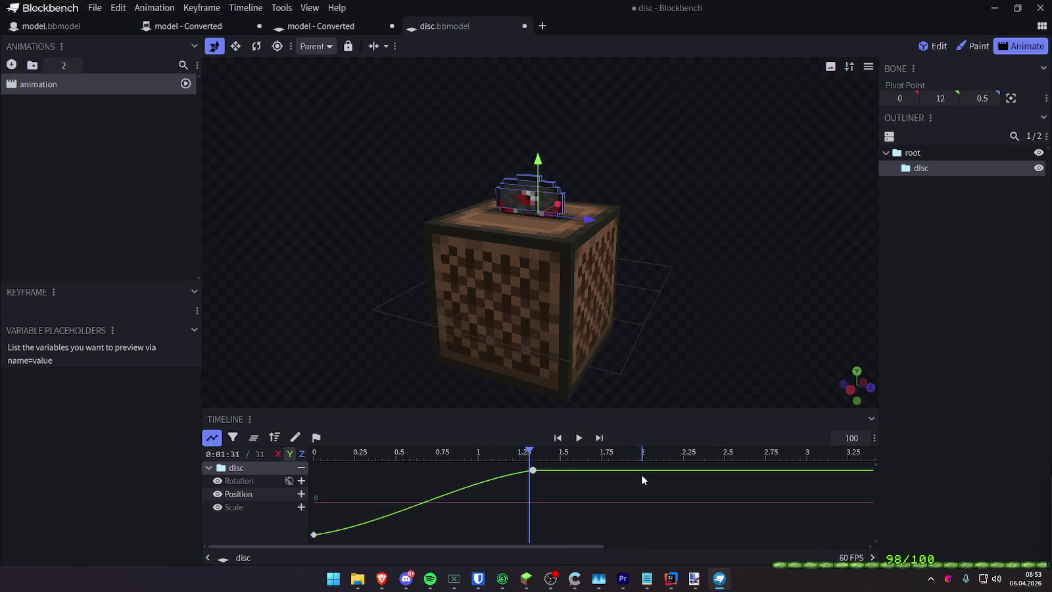
key("space")
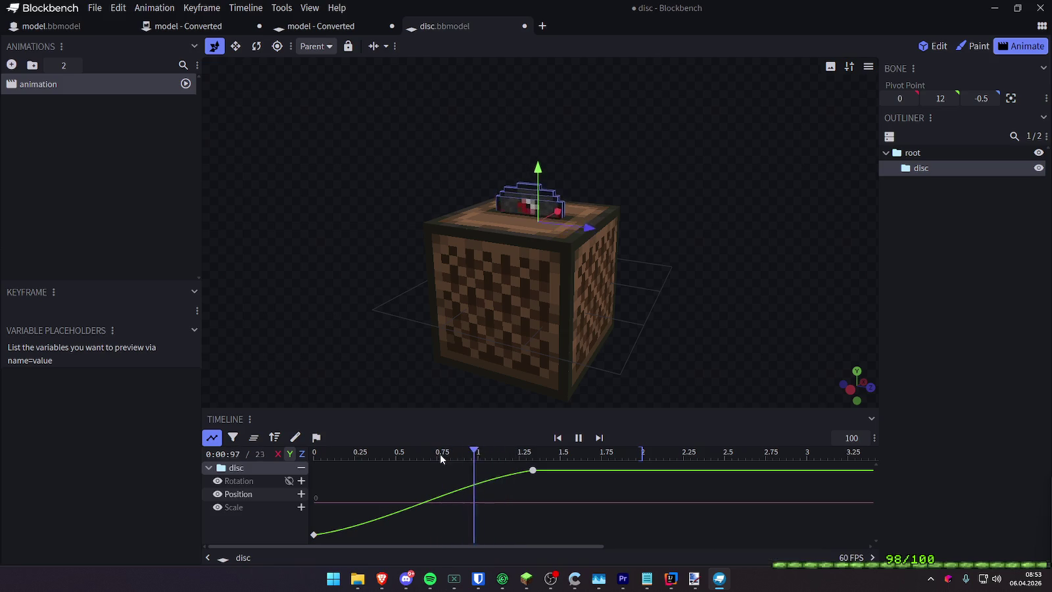
key("space")
Move the 1.33 s keyframe to 1.75 s, keeping Smooth, and preview the slower rise
left_click(533, 470)
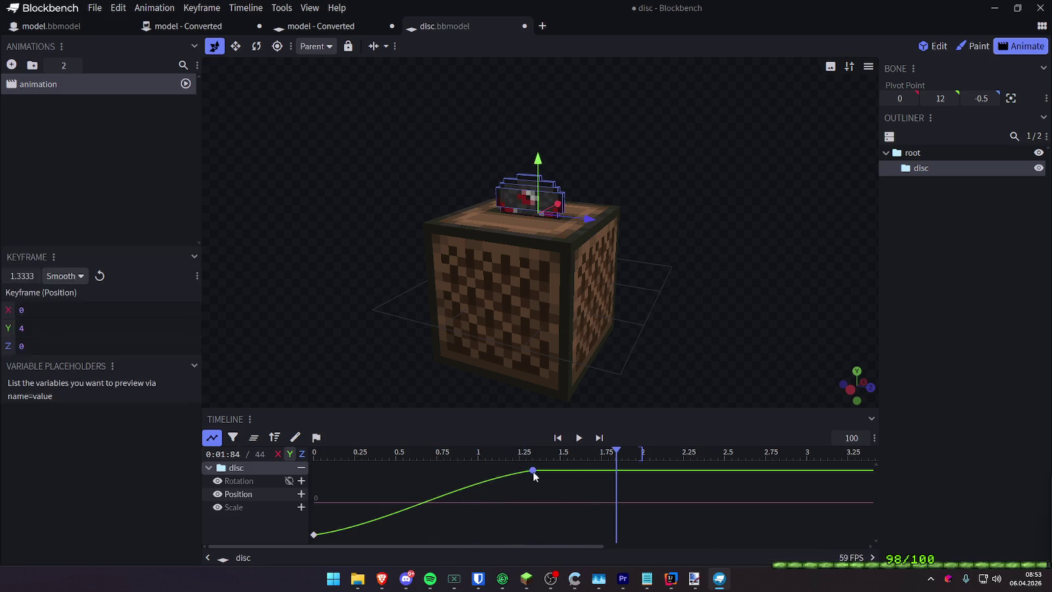
left_click(75, 280)
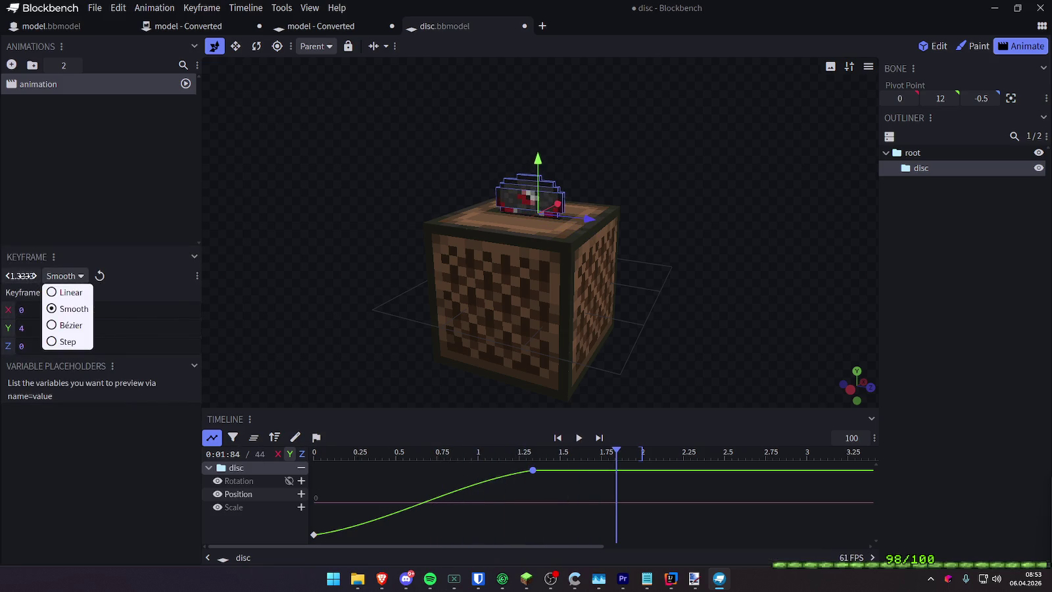
left_click(35, 277)
left_click_drag(36, 279, 178, 317)
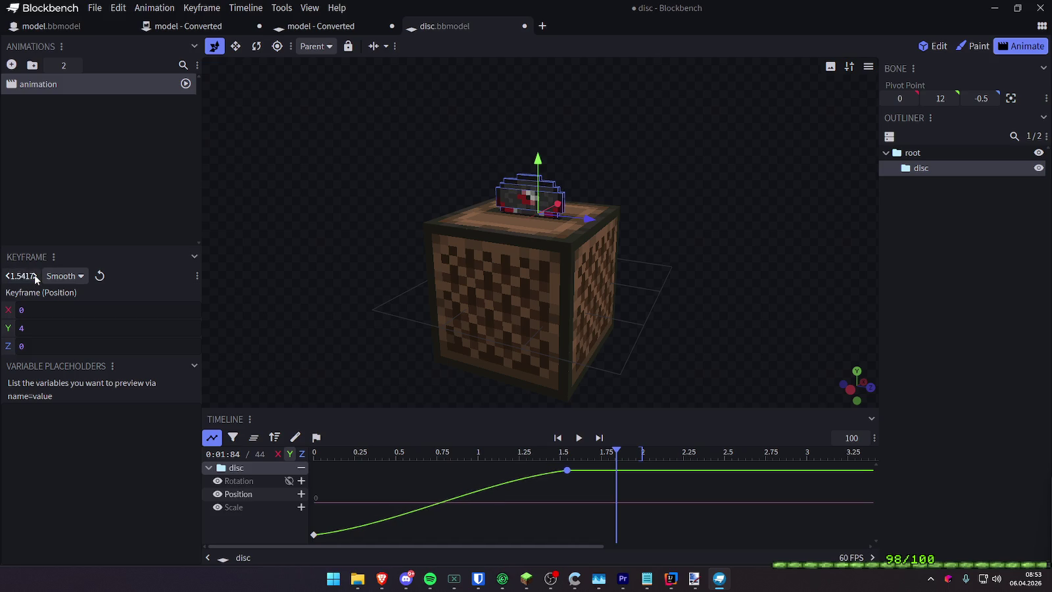
key("space")
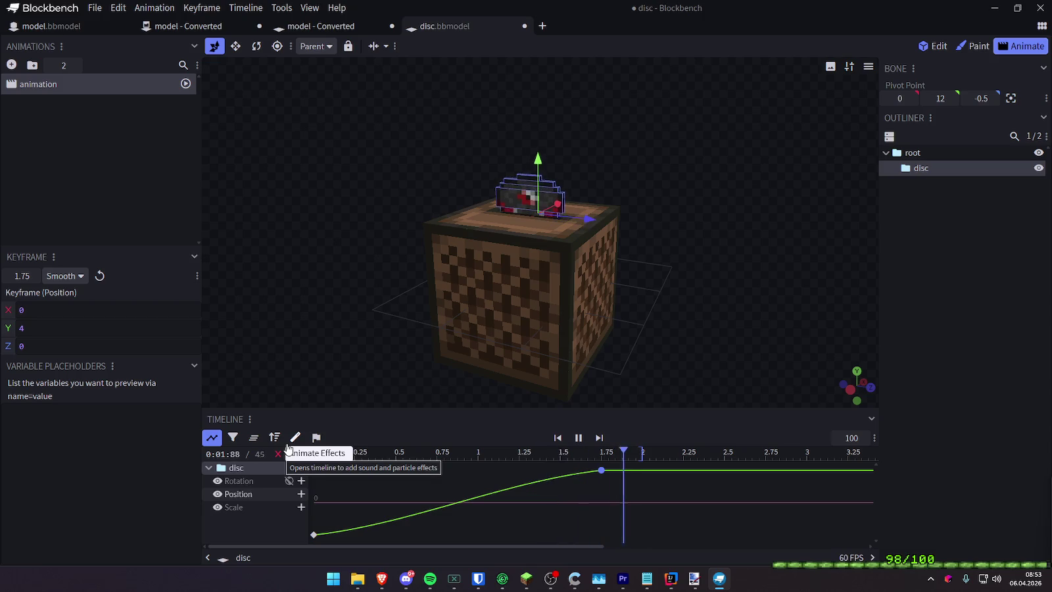
left_click(54, 256)
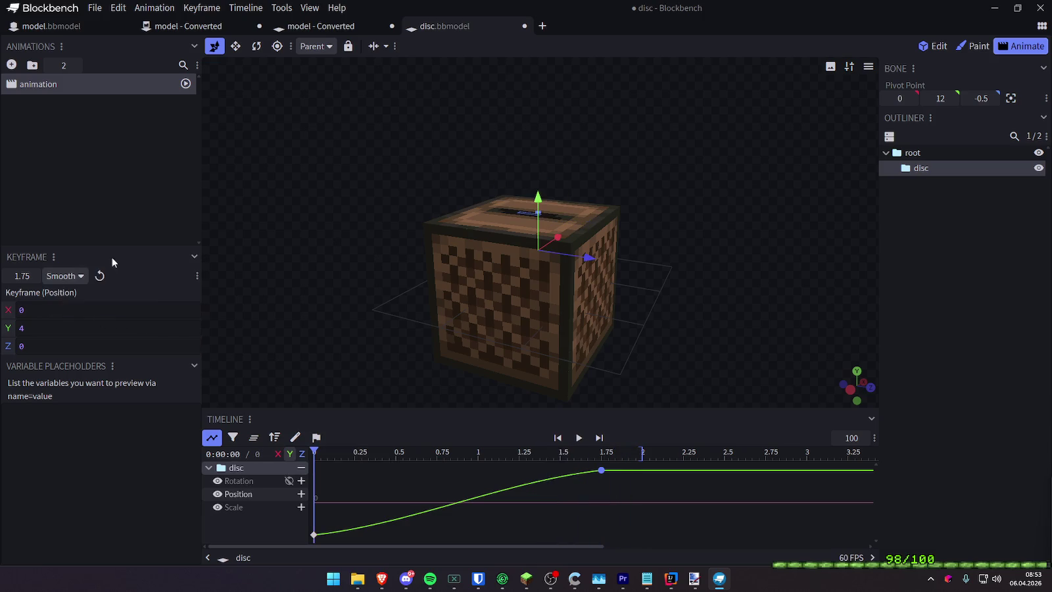
Switch the keyframe to Bézier and move it to 1.6667 s with Y 3
left_click(65, 276)
left_click(76, 330)
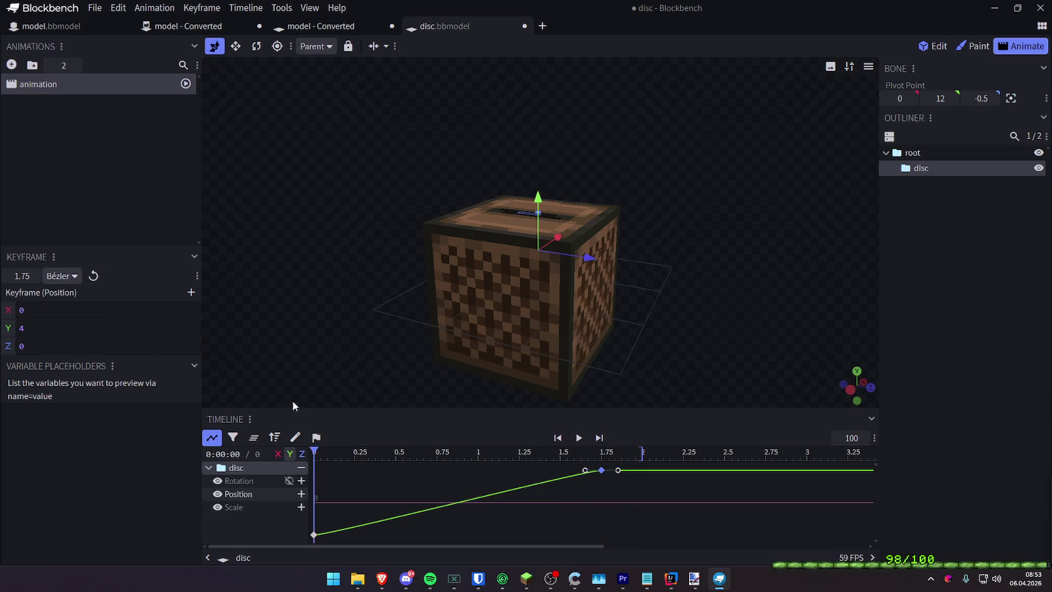
mouse_move(601, 470)
left_mouse_down()
mouse_move(587, 477)
mouse_move(647, 476)
left_mouse_up()
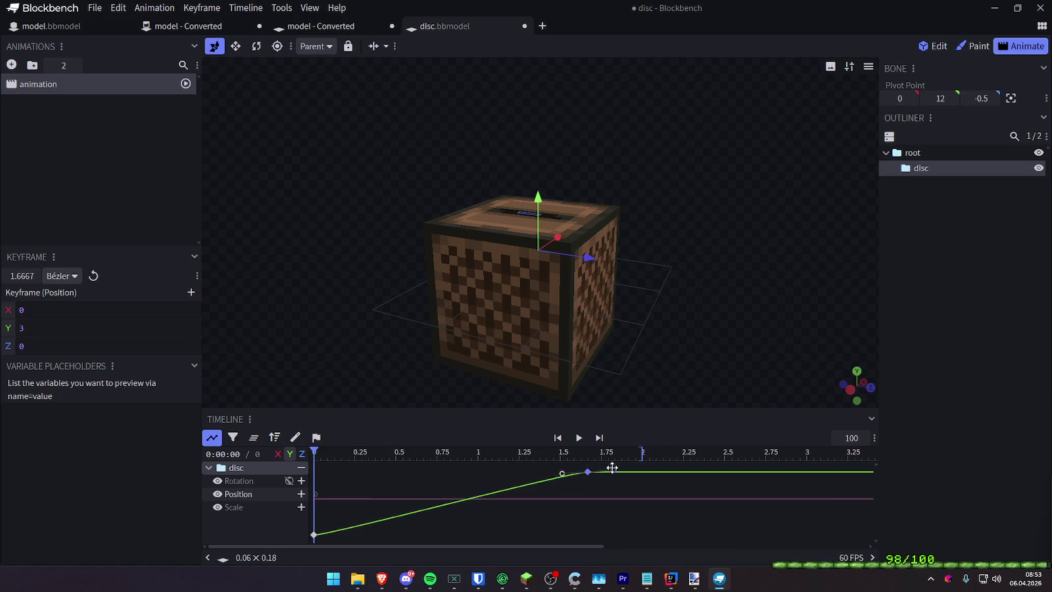
Pull the Bézier handles out and level them to flatten the curve, previewing the eased rise
left_click_drag(563, 470, 488, 470)
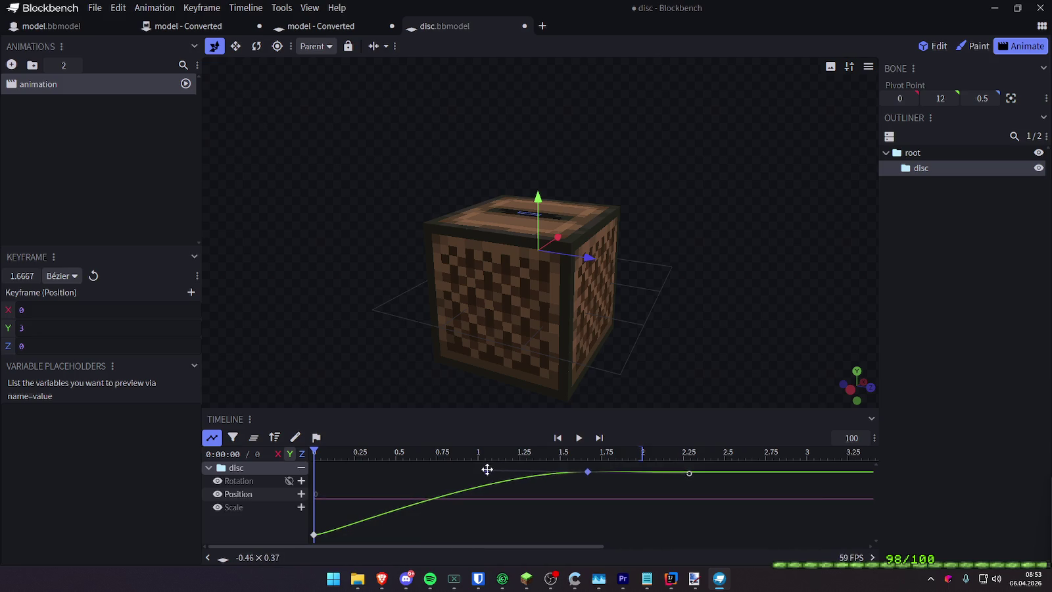
left_click_drag(488, 471, 460, 471)
key("space")
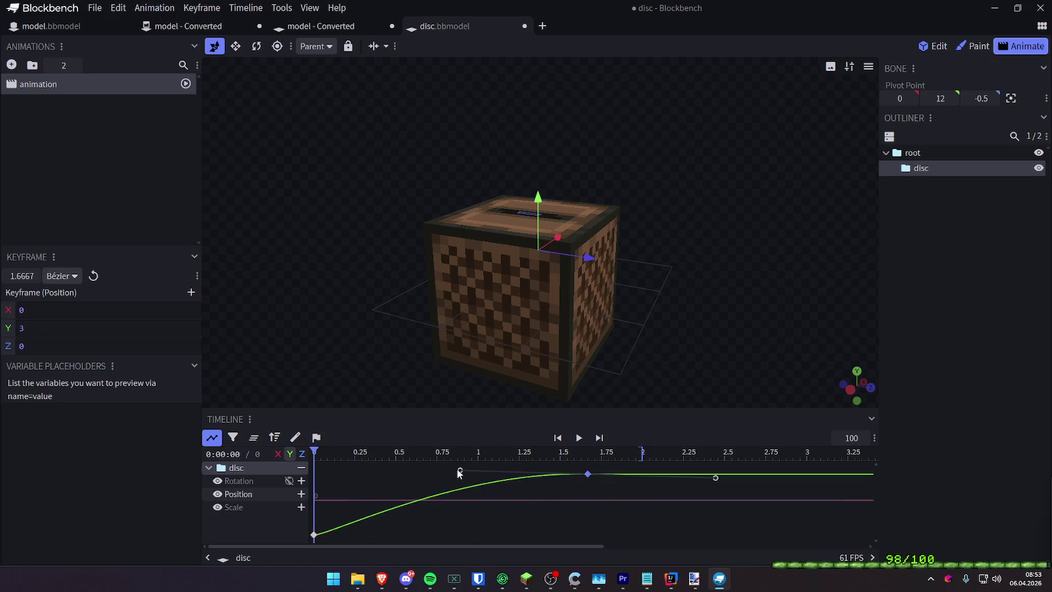
left_click_drag(458, 470, 459, 472)
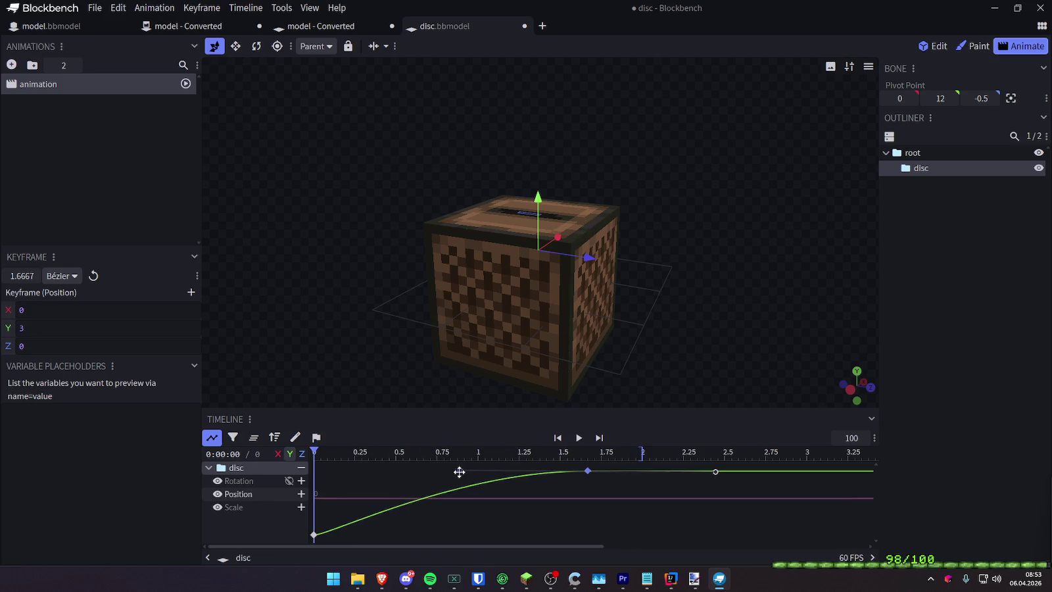
key("space")
key("space")
key("space")
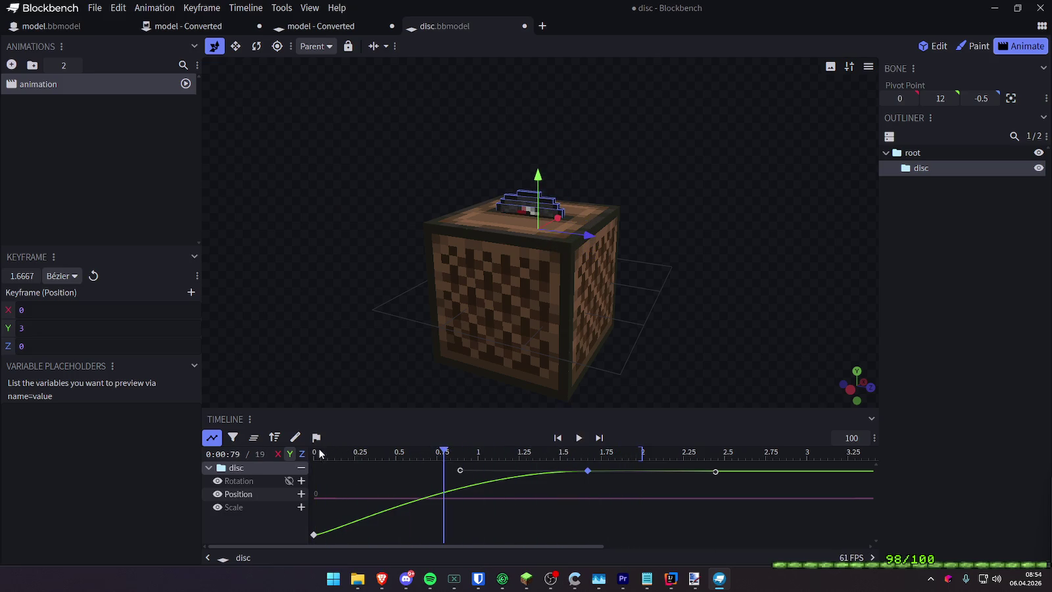
left_click_drag(459, 455, 315, 455)
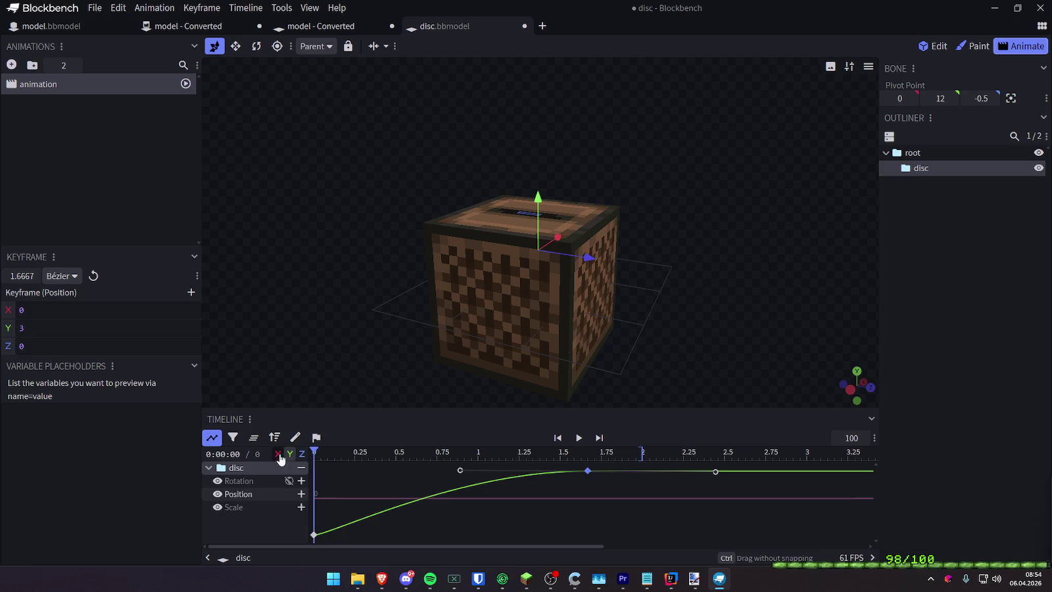
left_click(970, 302)
mouse_move(763, 288)
left_mouse_down()
mouse_move(689, 302)
mouse_move(711, 294)
left_mouse_up()
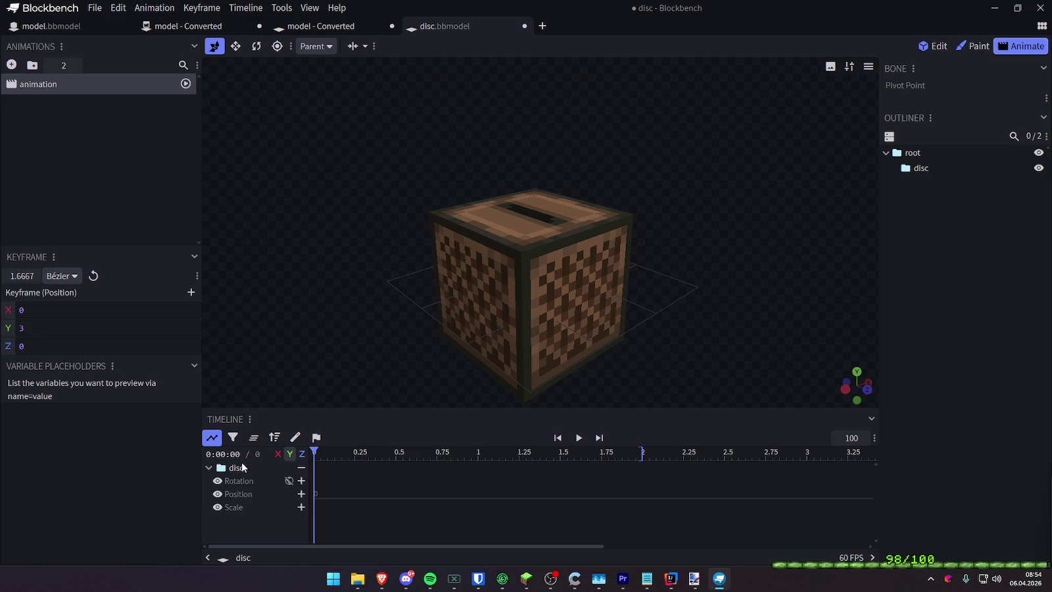
left_click(322, 495)
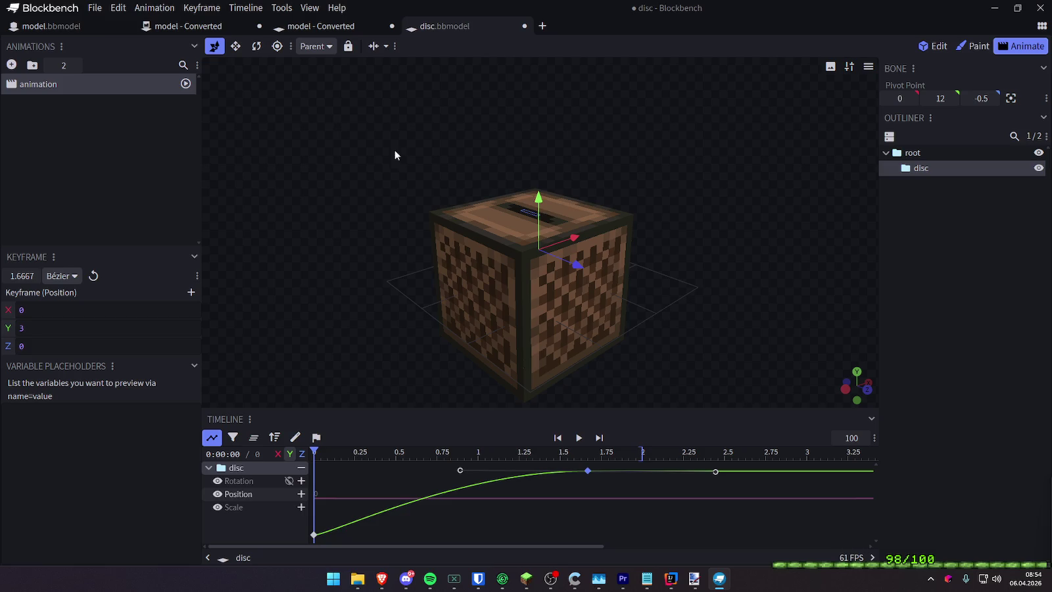
Nudge the disc down into the jukebox and play the animation back
left_click_drag(540, 205, 538, 207)
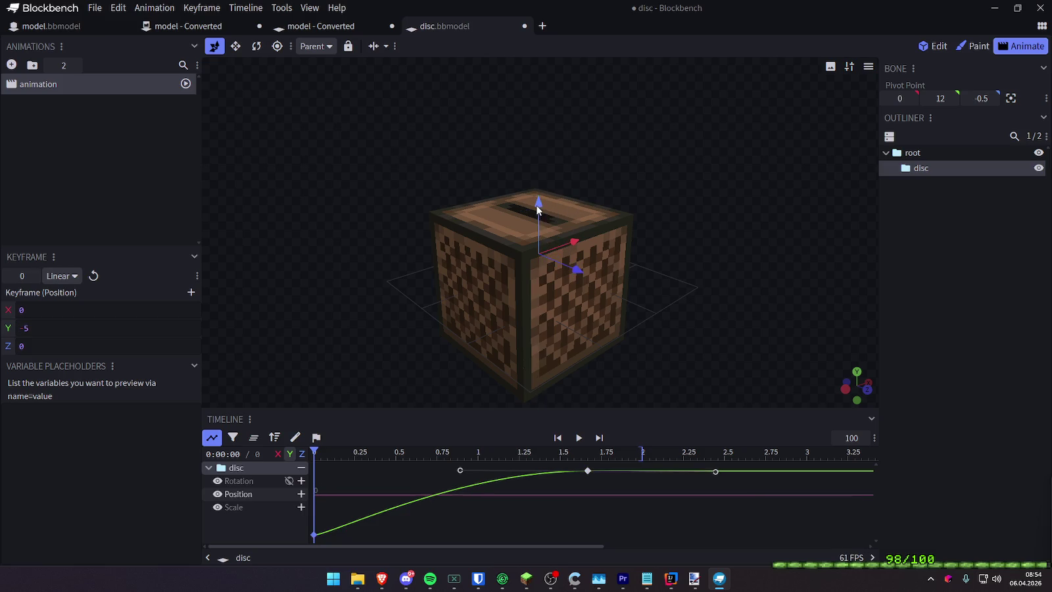
left_click(998, 303)
key("space")
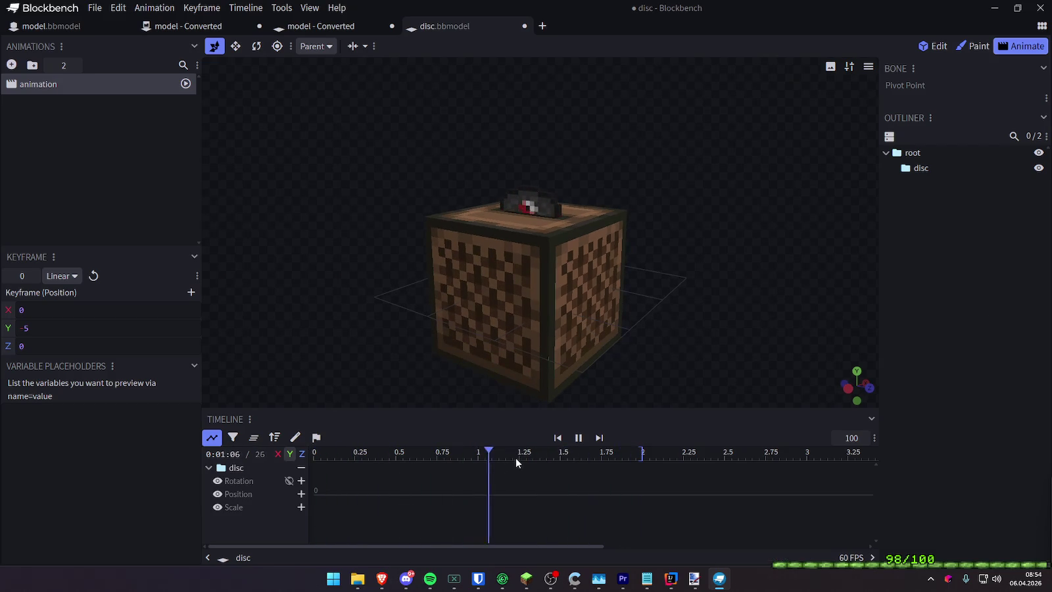
key("space")
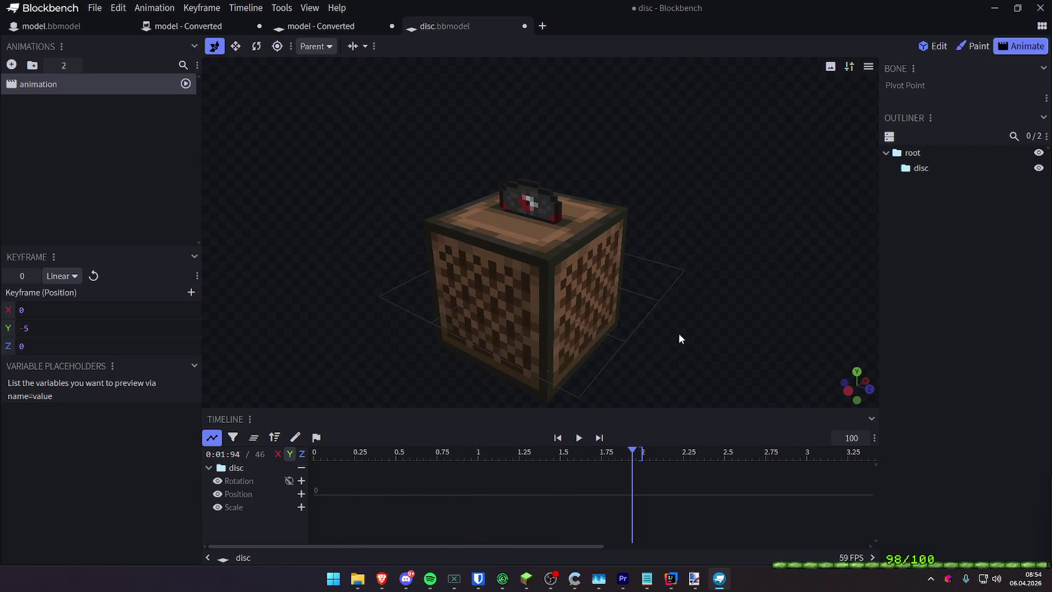
left_click(238, 471)
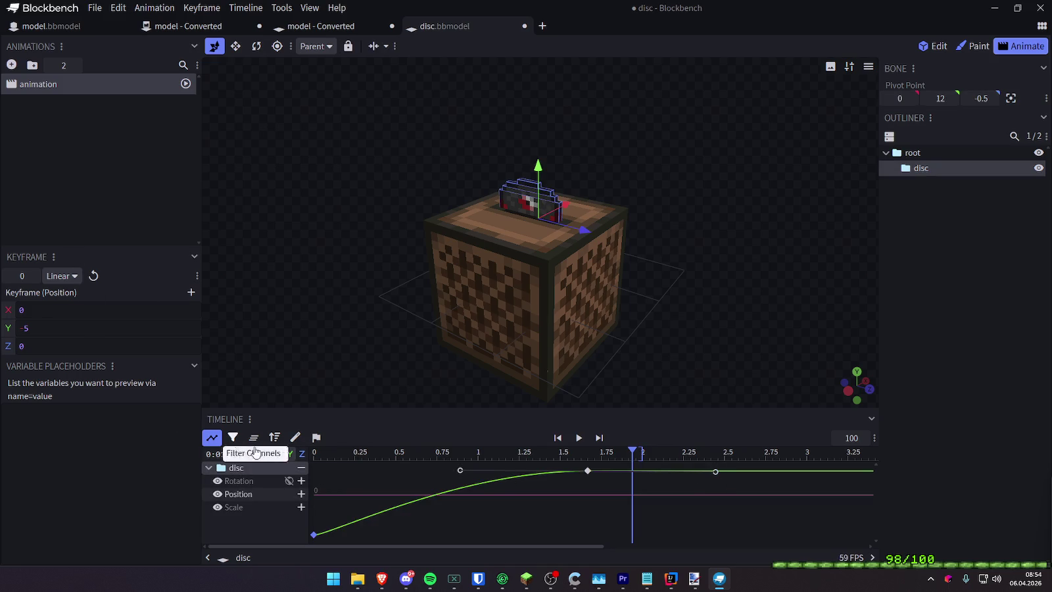
Extend the animation length to 3.125 s and save the project as disc.bbmodel
left_click(211, 438)
left_click_drag(602, 455, 560, 455)
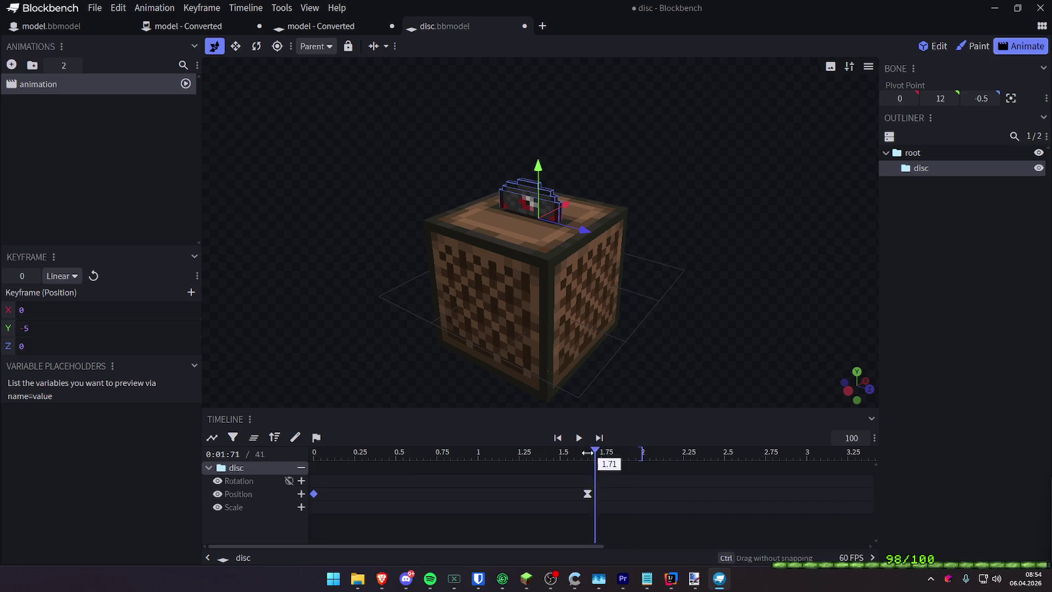
key("space")
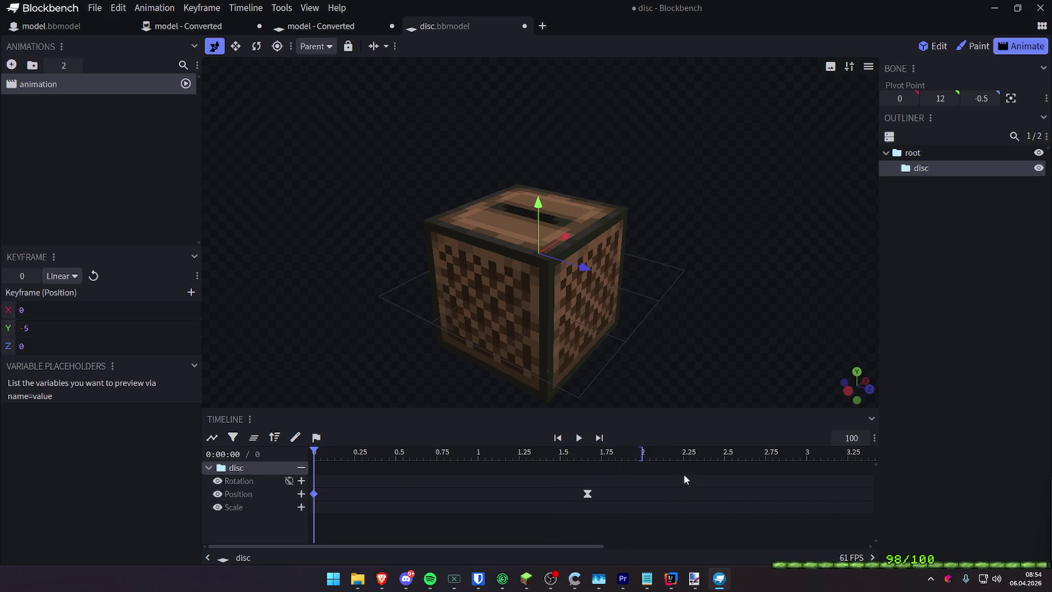
left_click_drag(642, 453, 826, 454)
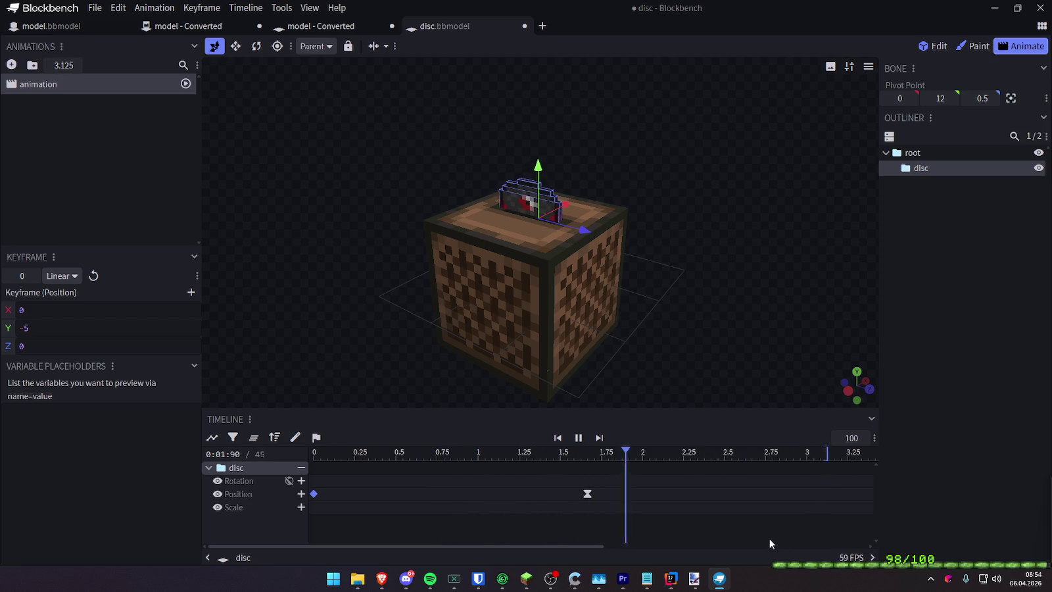
key("space")
left_click(929, 470)
left_click_drag(789, 302, 748, 289)
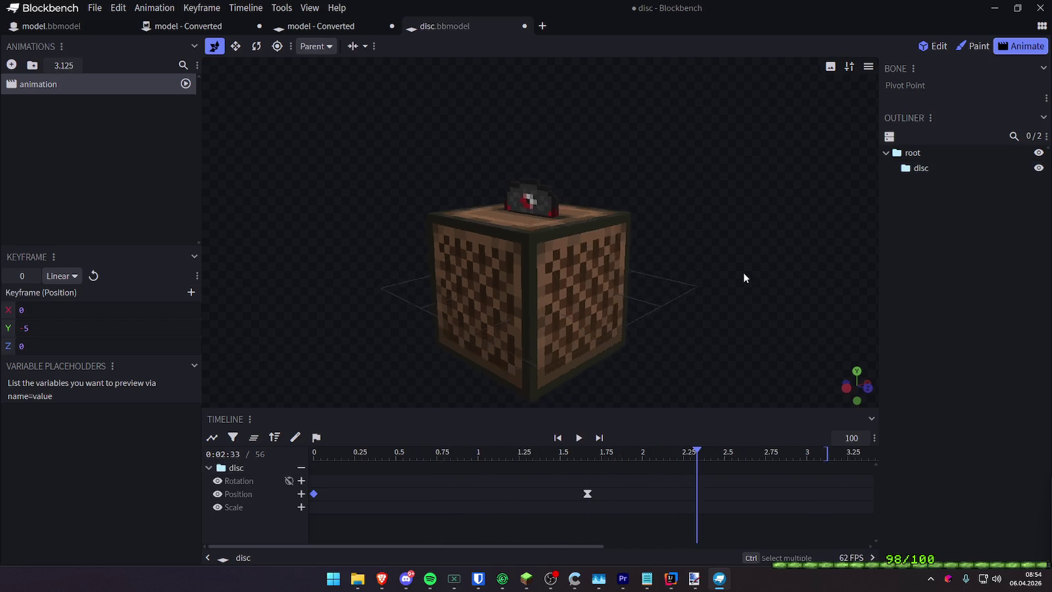
left_click_drag(355, 454, 303, 460)
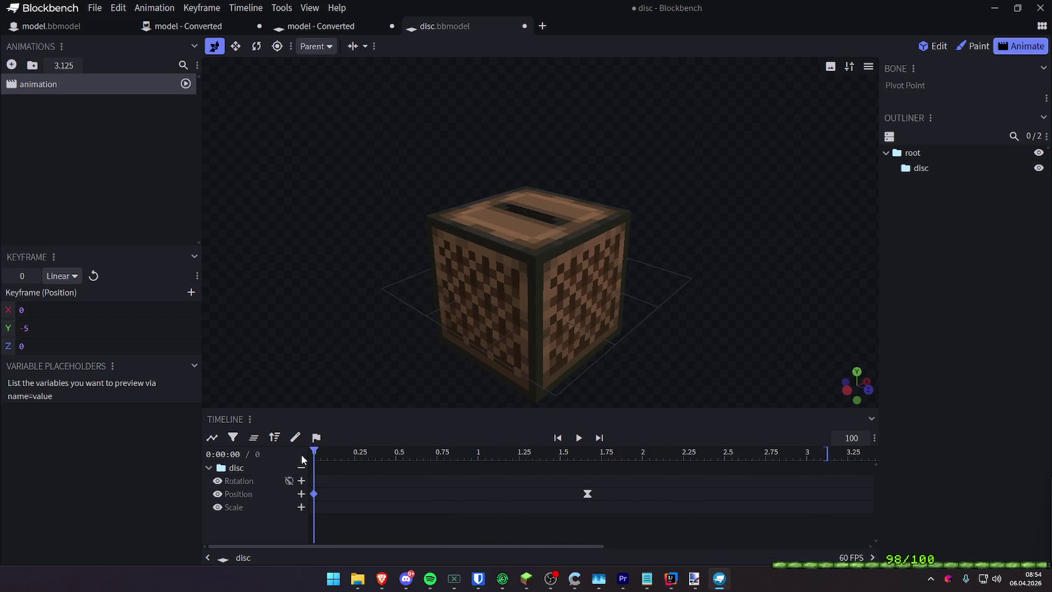
left_click_drag(891, 380, 837, 332)
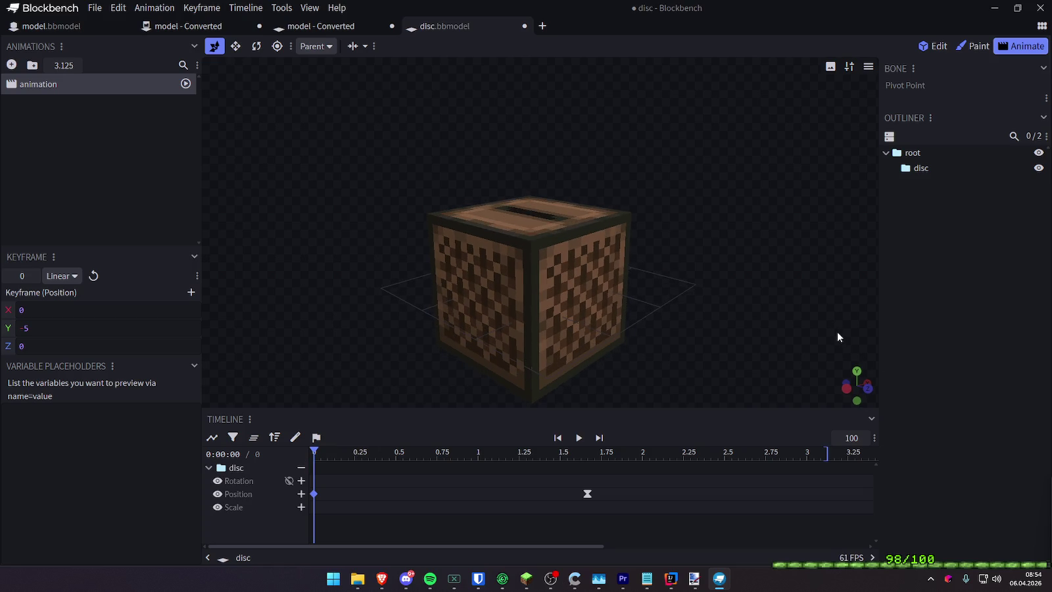
key("ctrl+s")
Close both 'model - Converted' tabs, discarding changes, and close model.bbmodel
left_click(391, 26)
left_click(565, 128)
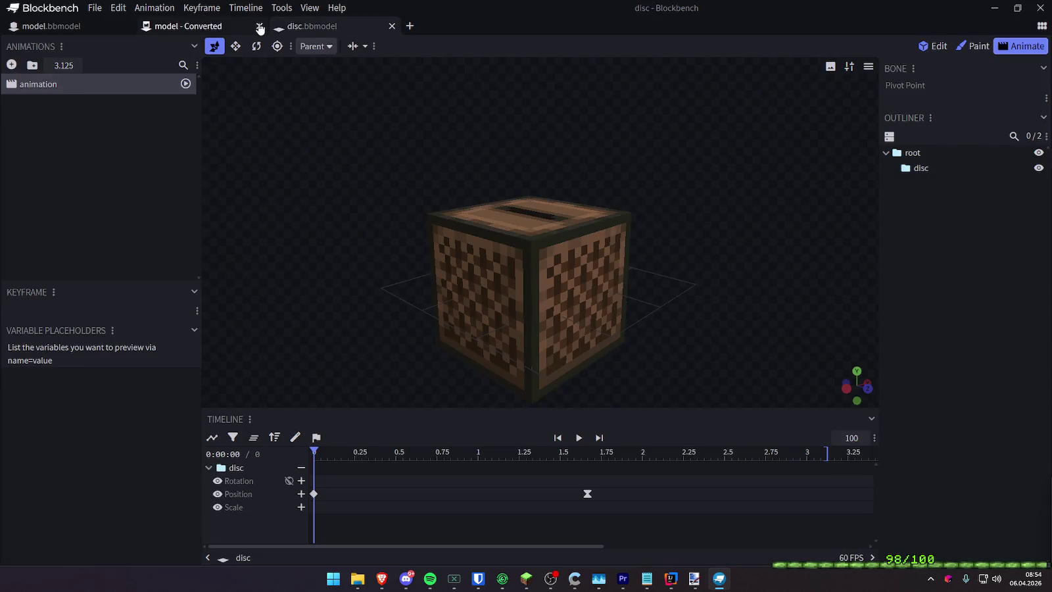
left_click(260, 26)
left_click(559, 127)
left_click(127, 26)
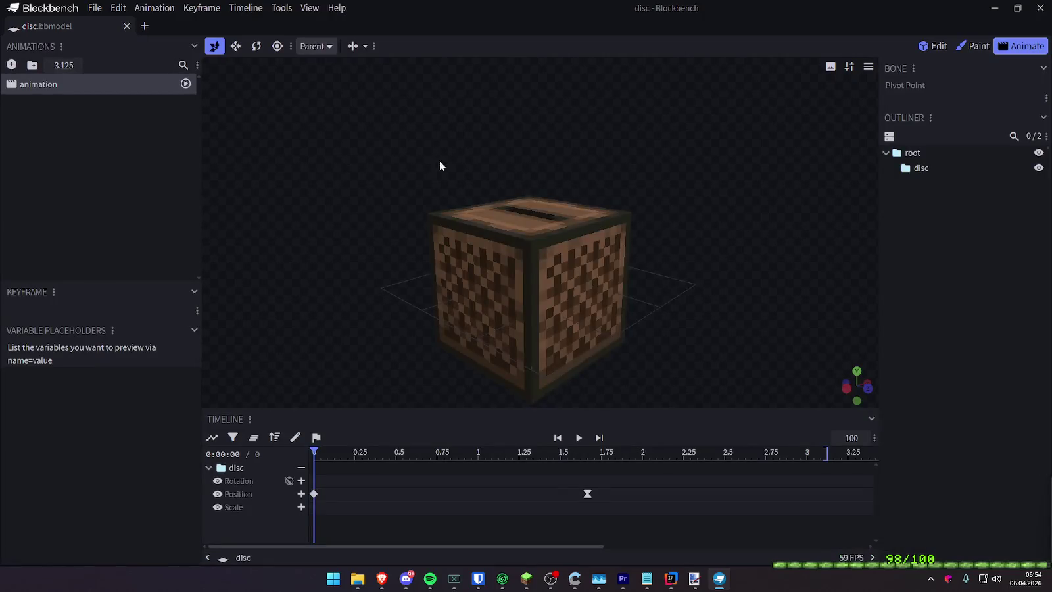
Play the disc animation a few times, watching the disc rise from the jukebox, then pause
left_click_drag(439, 161, 505, 158)
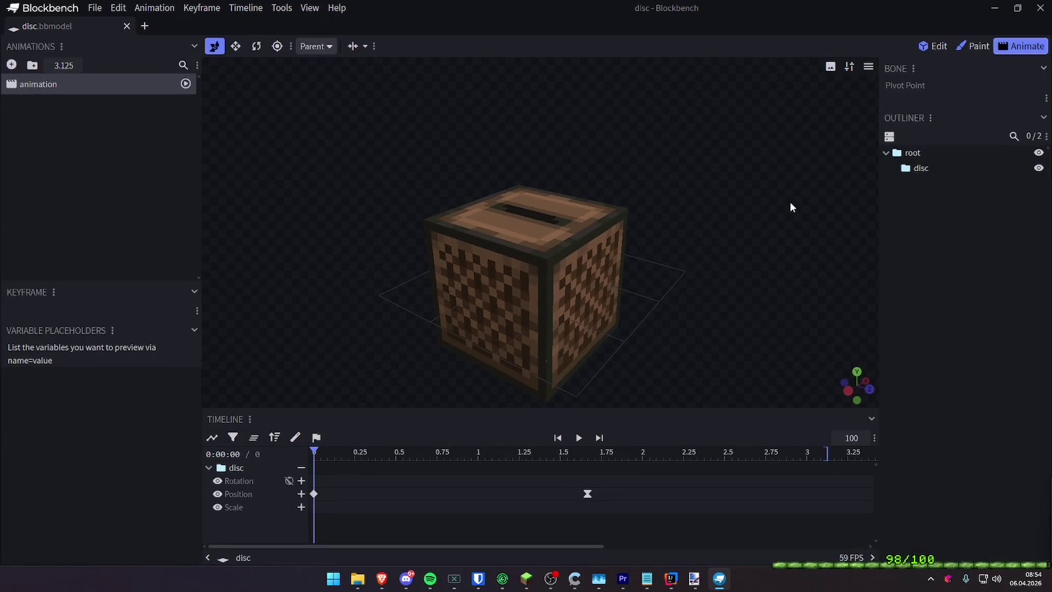
key("space")
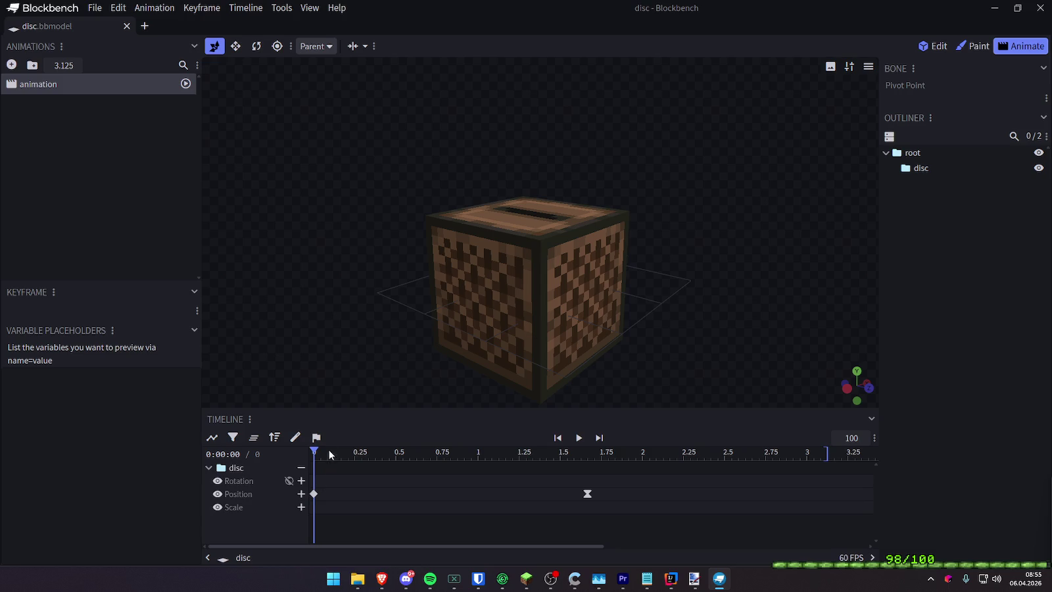
key("space")
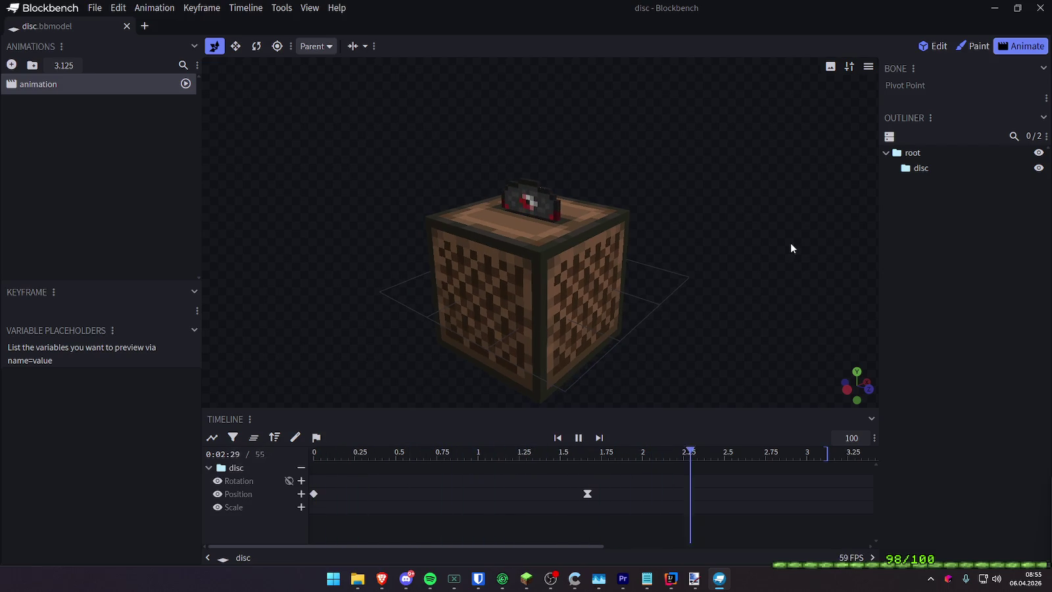
key("space")
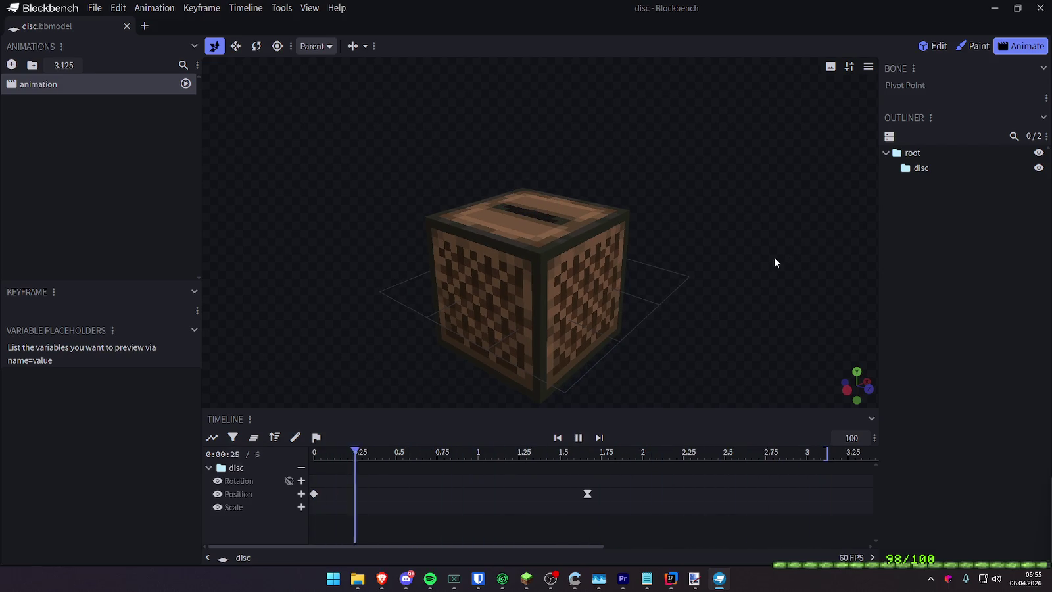
key("space")
In Premiere Pro, play the jukebox sequence and rewind it to the start, then return to Blockbench
key("alt+Tab")
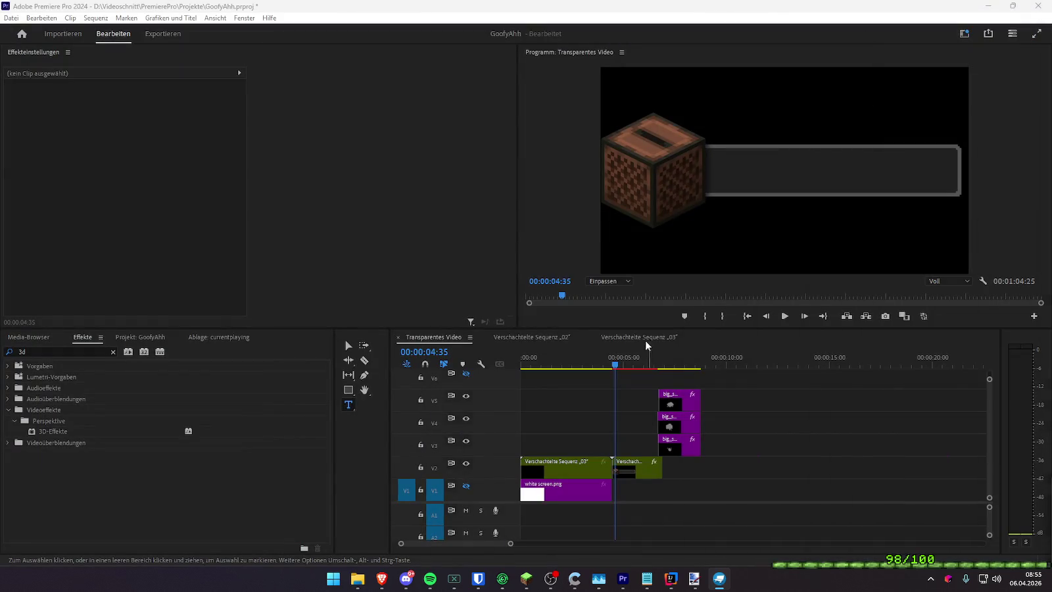
key("Home")
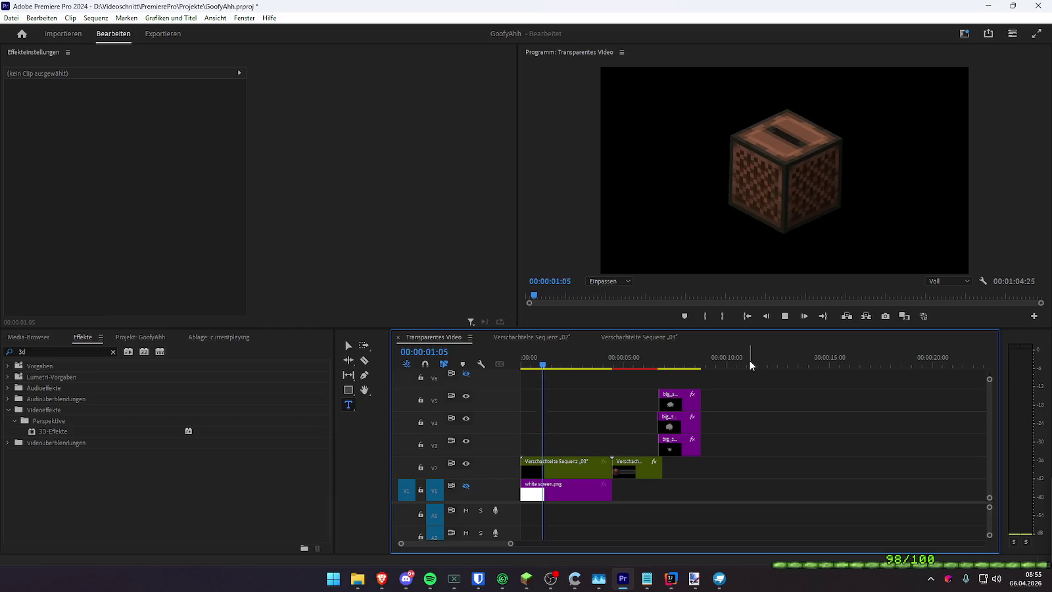
key("space")
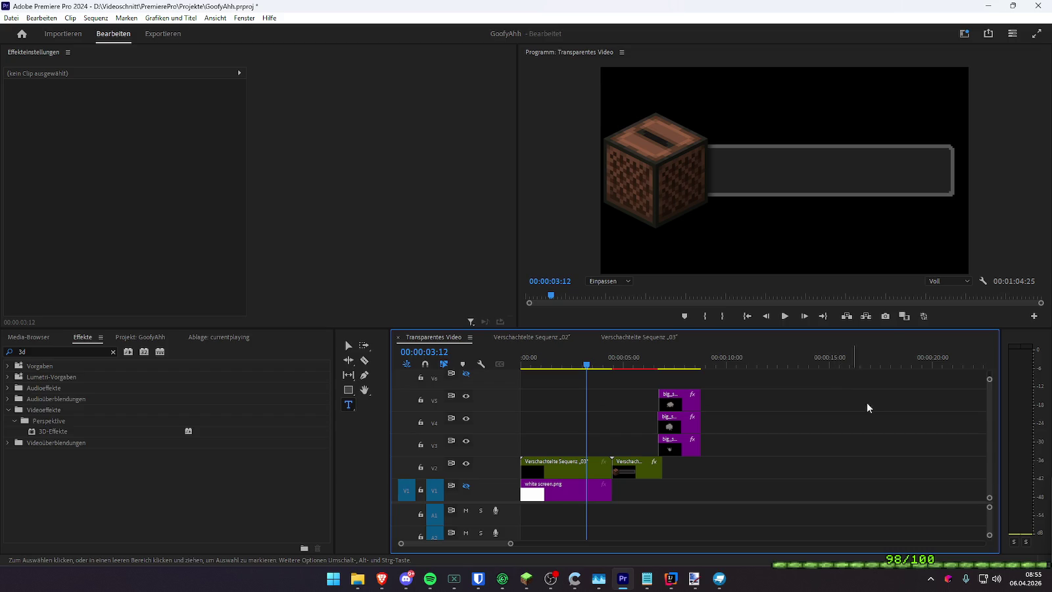
key("Home")
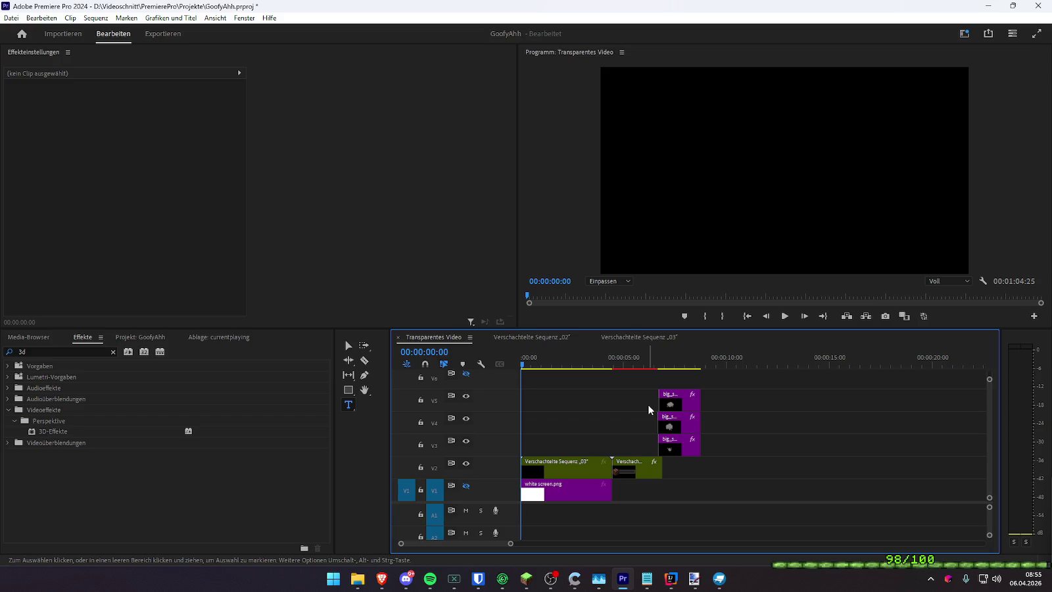
key("alt+Tab")
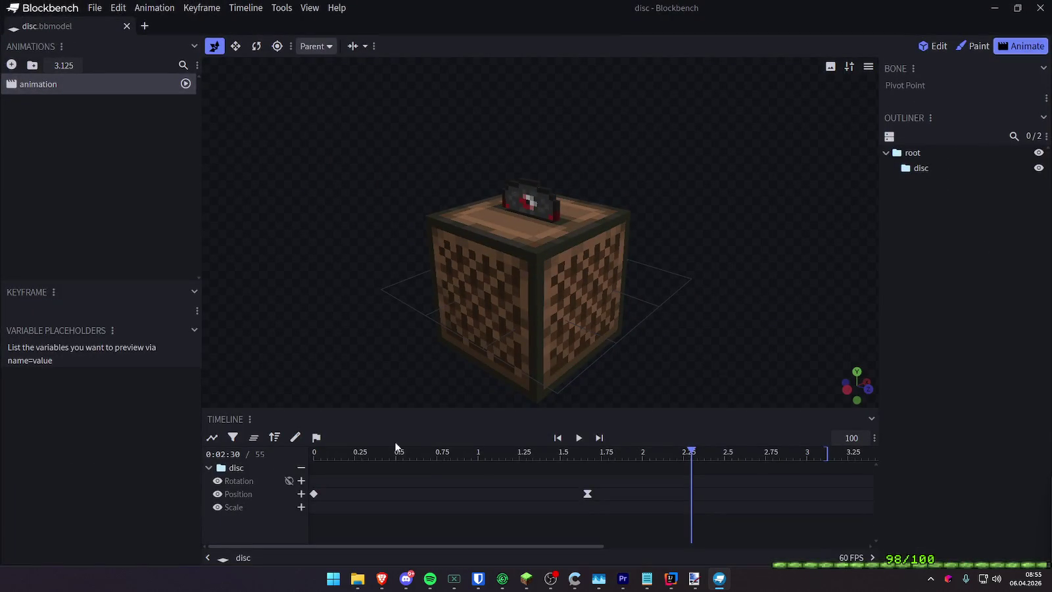
Rewind the disc animation to 0 and play it through twice
left_click_drag(396, 452, 314, 452)
key("space")
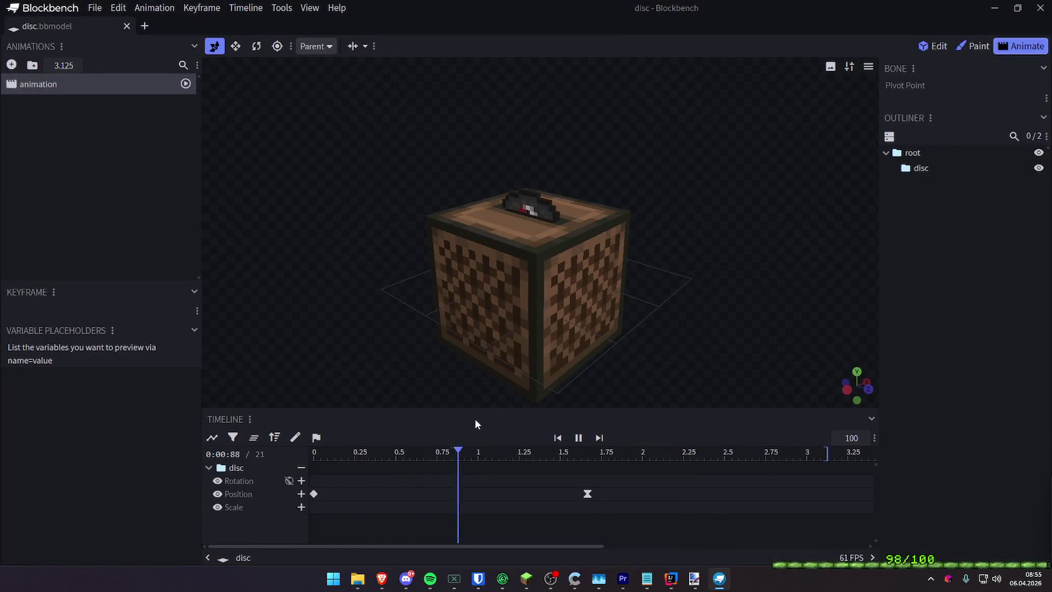
key("space")
left_click_drag(374, 458, 314, 454)
mouse_move(644, 301)
left_mouse_down()
mouse_move(644, 317)
mouse_move(671, 296)
left_mouse_up()
key("space")
key("space")
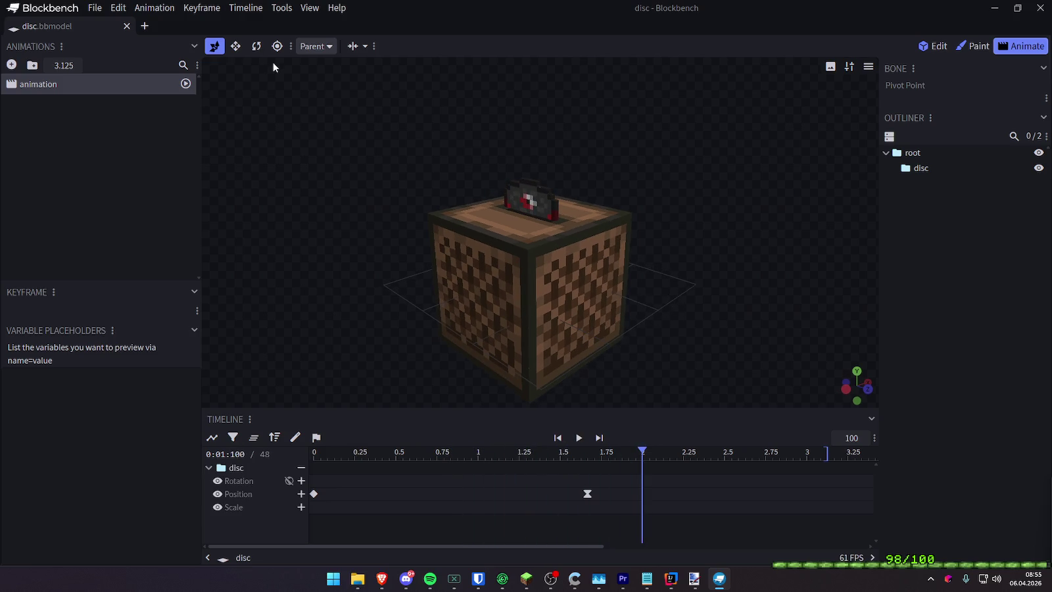
Browse the menus and turn off View > Shading
left_click(175, 10)
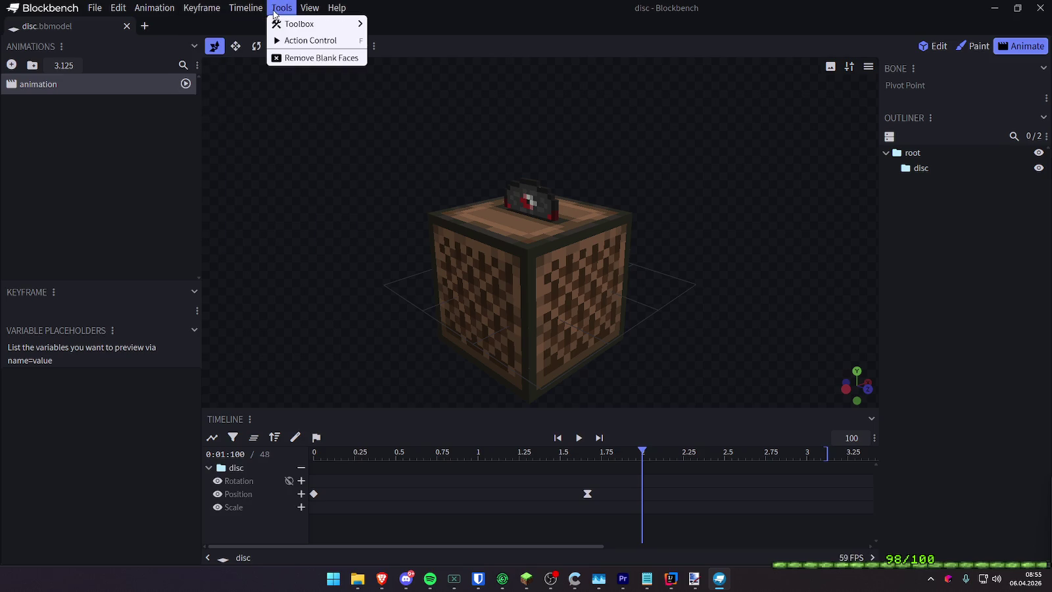
left_click(258, 26)
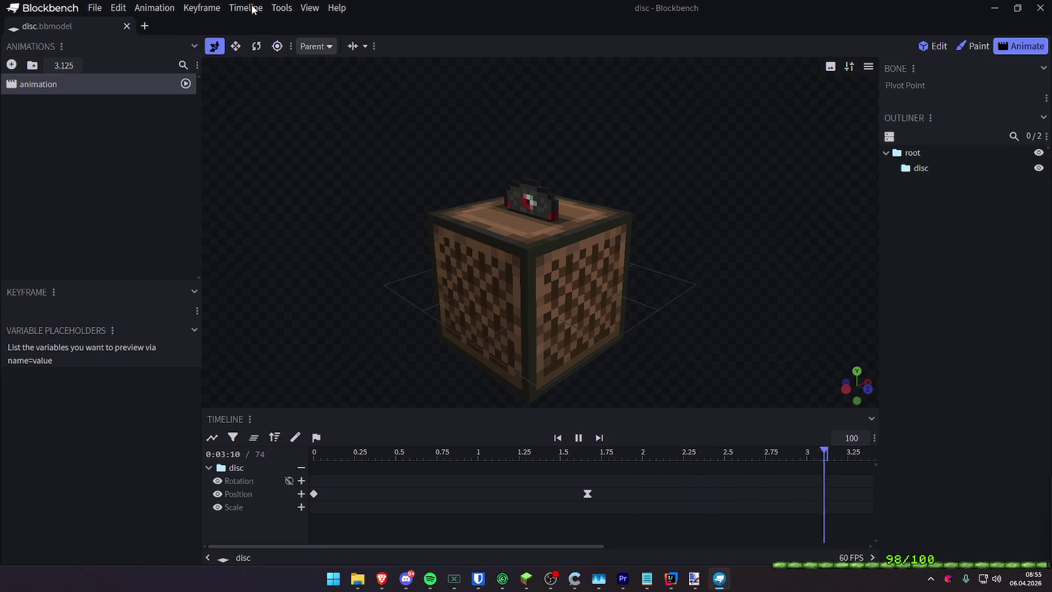
left_click(257, 12)
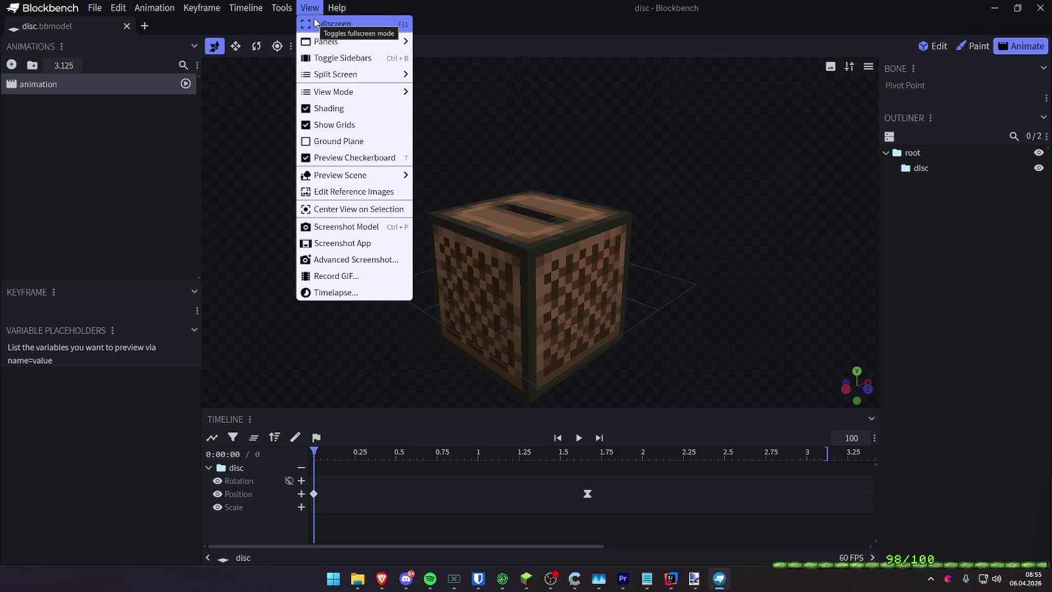
left_click(327, 109)
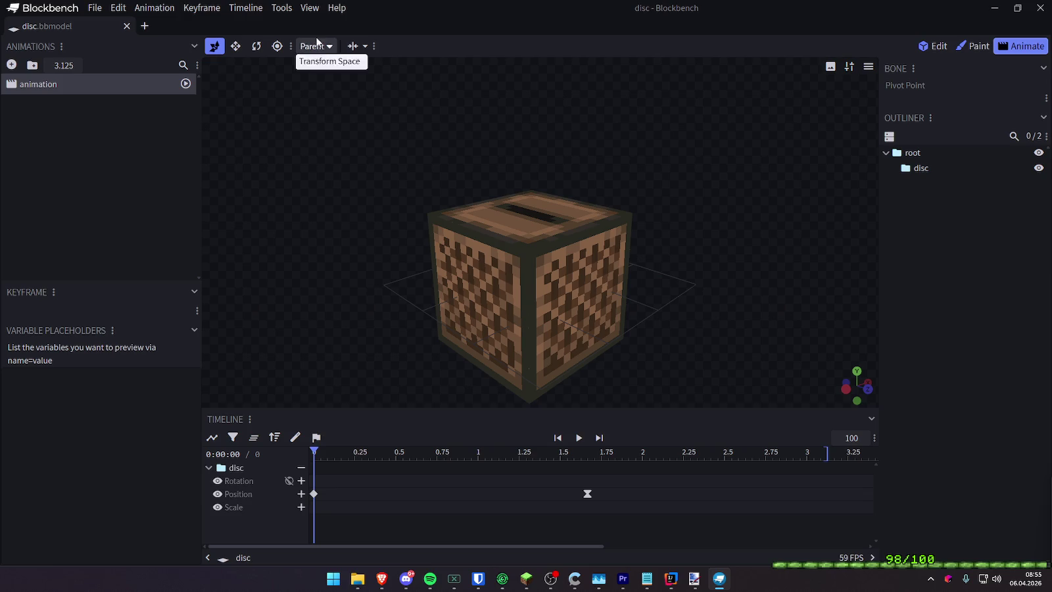
Turn viewport shading back on under View
left_click(309, 10)
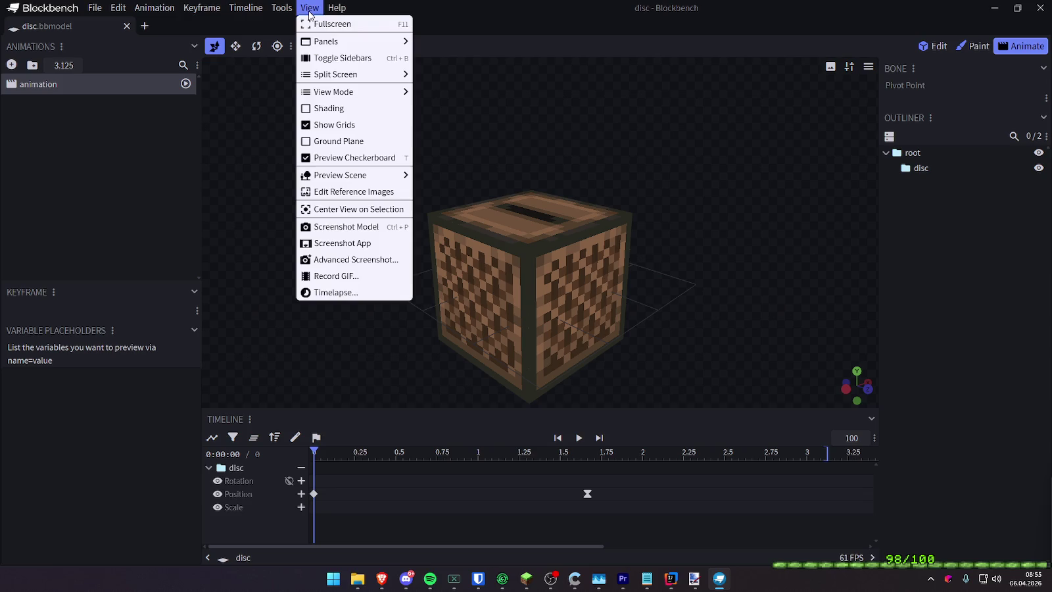
left_click(326, 108)
left_click(314, 9)
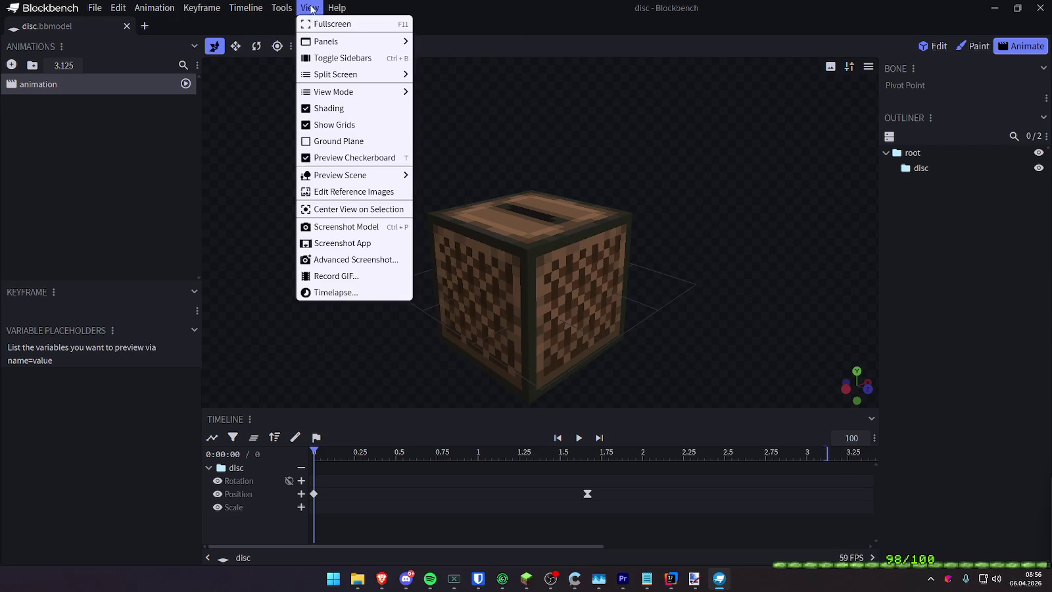
Try the Studio preview scene, then clear the preview scene to None
left_click(442, 201)
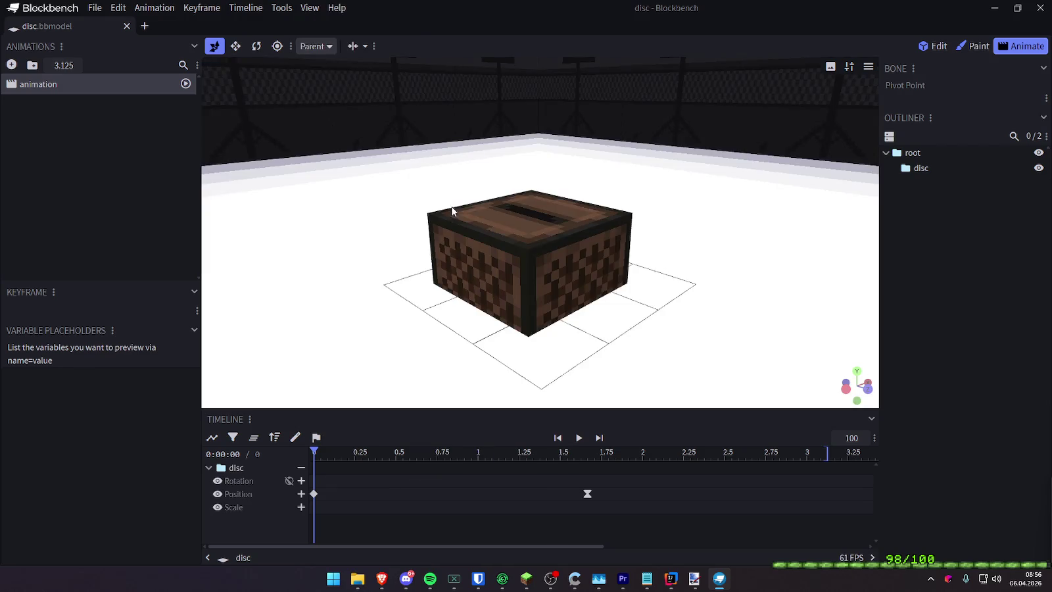
left_click(282, 8)
mouse_move(339, 174)
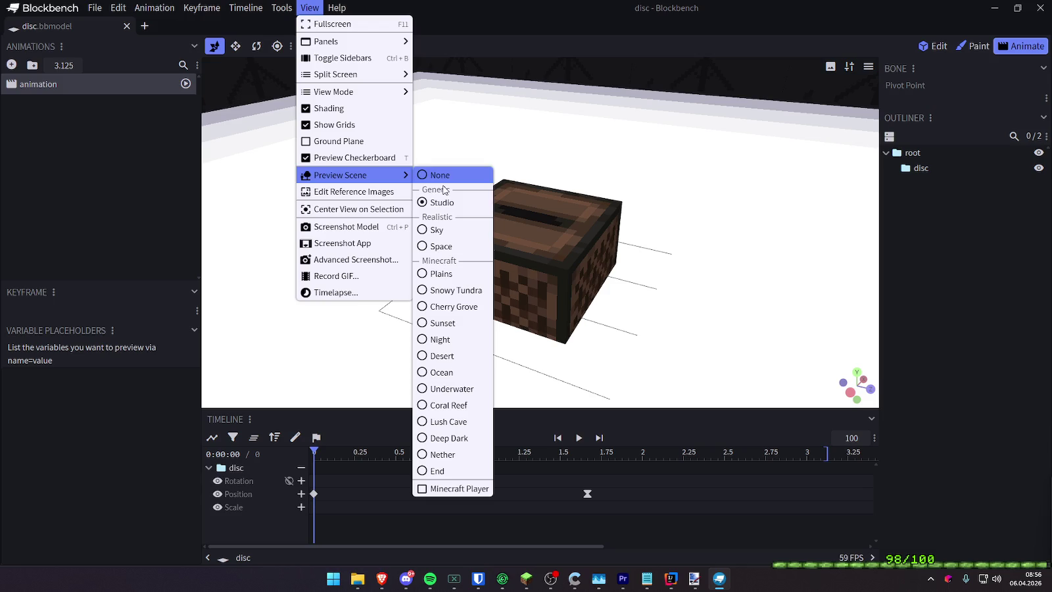
left_click(439, 175)
mouse_move(469, 134)
left_mouse_down()
mouse_move(418, 160)
mouse_move(341, 112)
mouse_move(341, 141)
mouse_move(580, 108)
mouse_move(496, 133)
left_mouse_up()
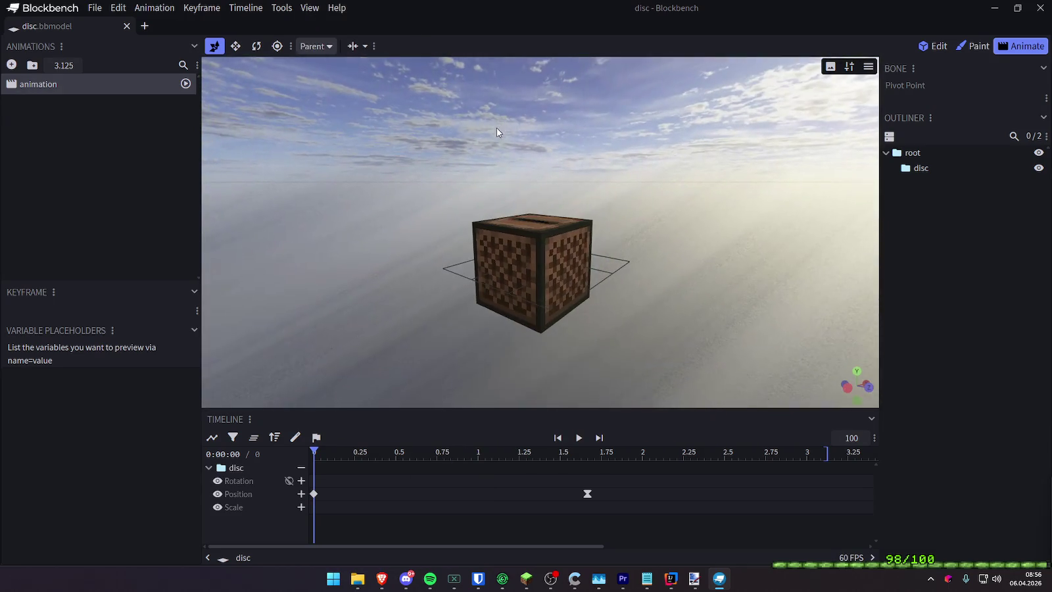
left_click(282, 8)
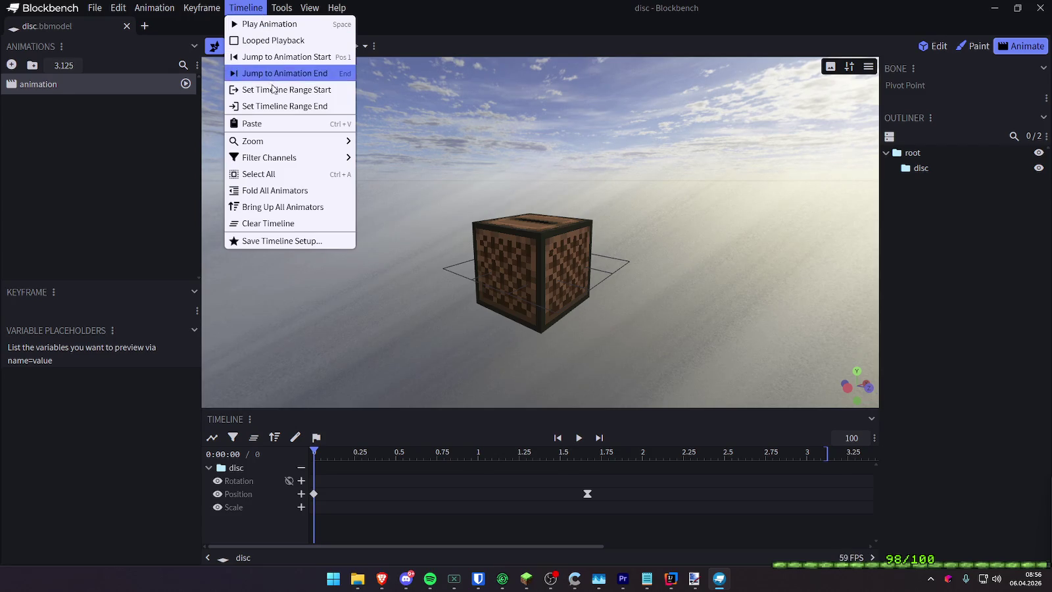
mouse_move(341, 175)
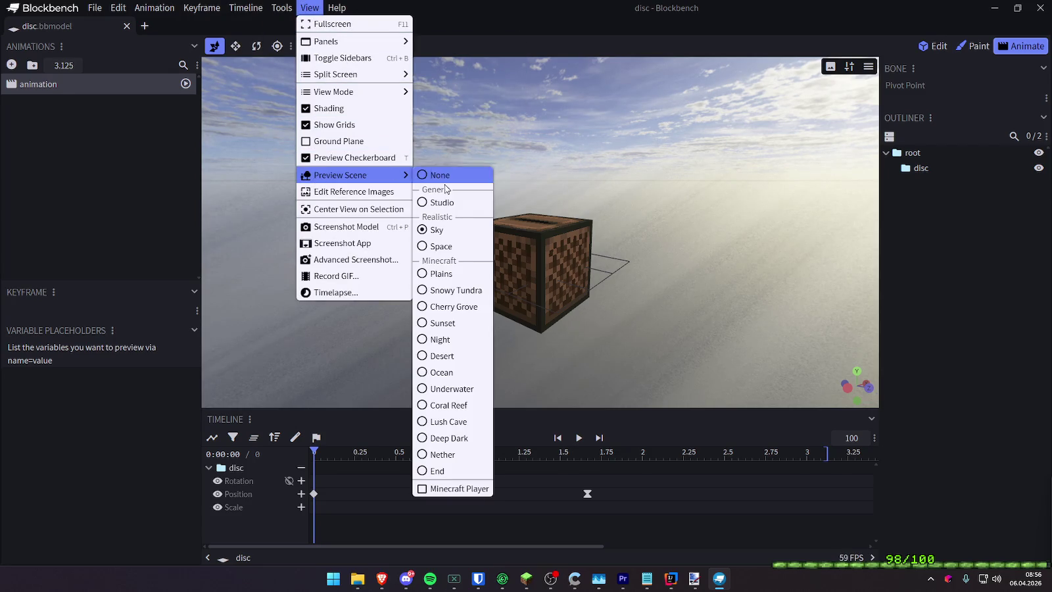
Apply a Minecraft landscape preview scene, accepting the EULA, and raise the jukebox onto the grass block
left_click(445, 289)
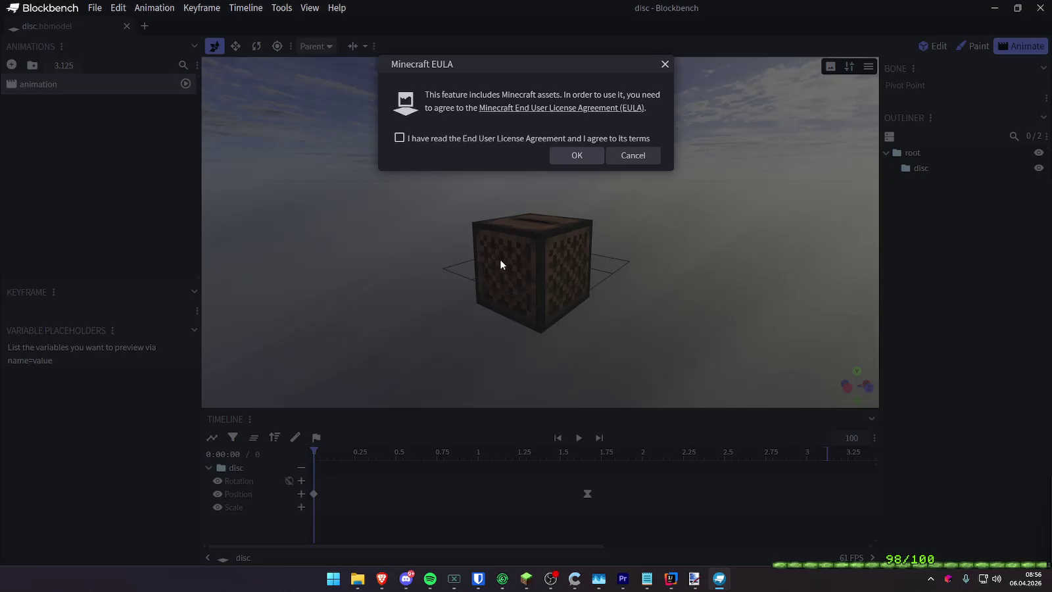
left_click(572, 138)
left_click(577, 155)
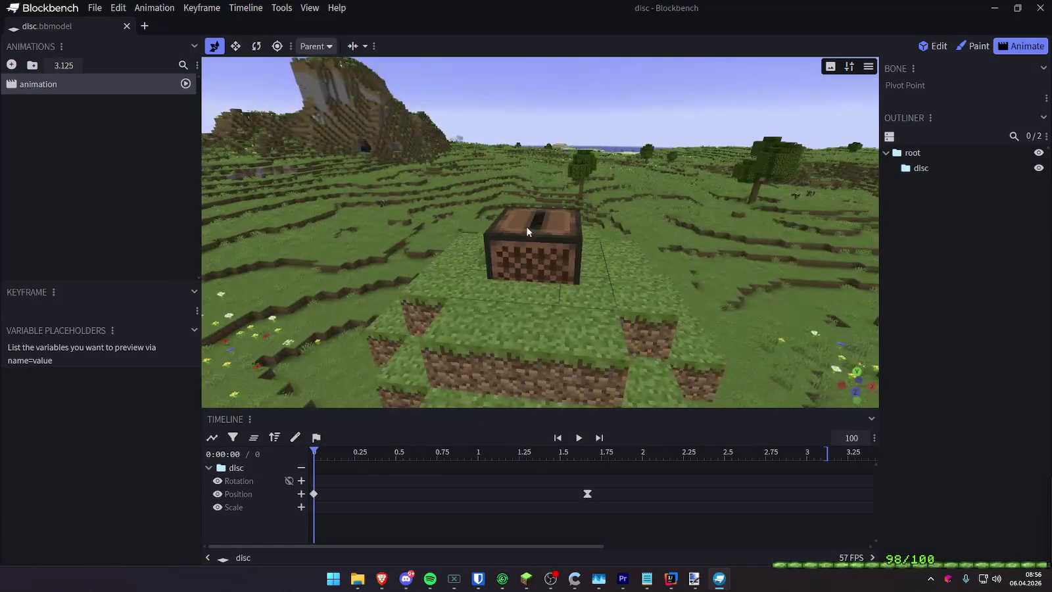
left_click(937, 155)
left_click_drag(528, 196, 541, 169)
mouse_move(874, 158)
left_mouse_down()
mouse_move(682, 145)
mouse_move(858, 153)
mouse_move(787, 150)
left_mouse_up()
Show the Minecraft player model beside the jukebox and set the preview scene to None
left_click(279, 9)
mouse_move(309, 7)
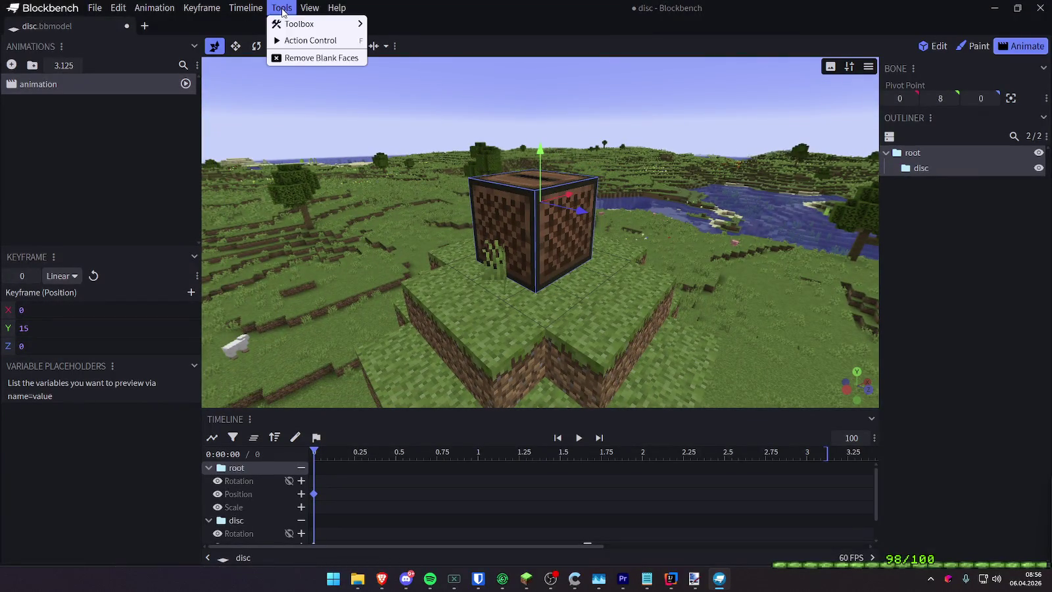
mouse_move(340, 175)
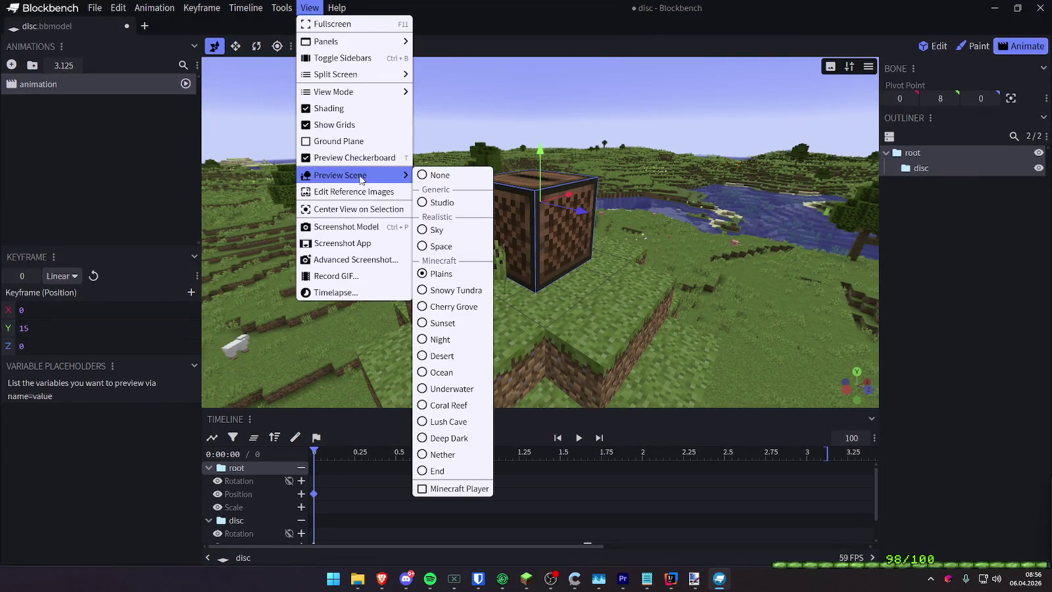
left_click(429, 489)
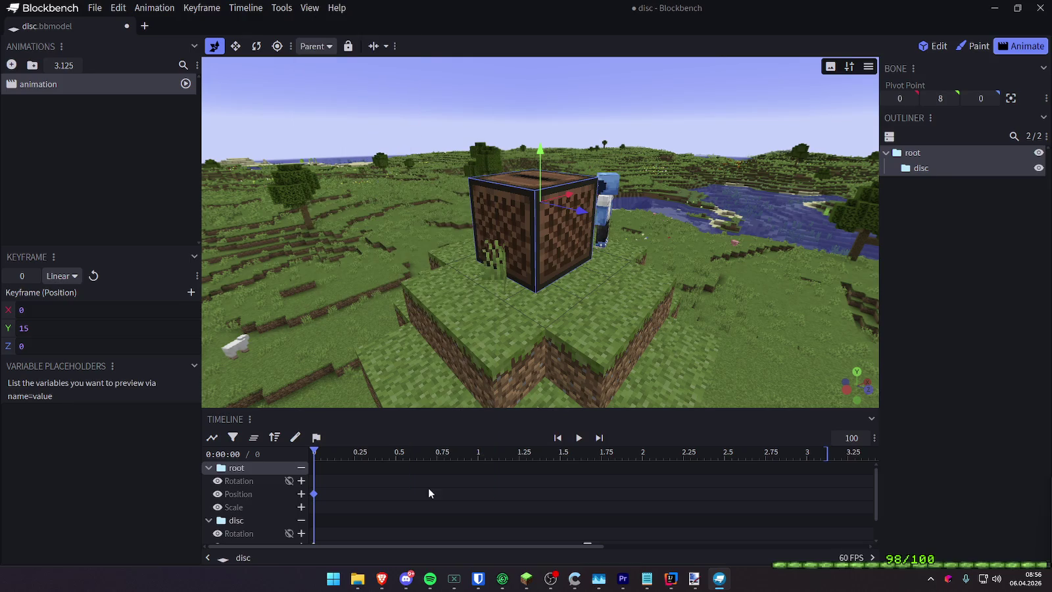
mouse_move(719, 282)
left_mouse_down()
mouse_move(434, 249)
mouse_move(343, 255)
mouse_move(432, 206)
left_mouse_up()
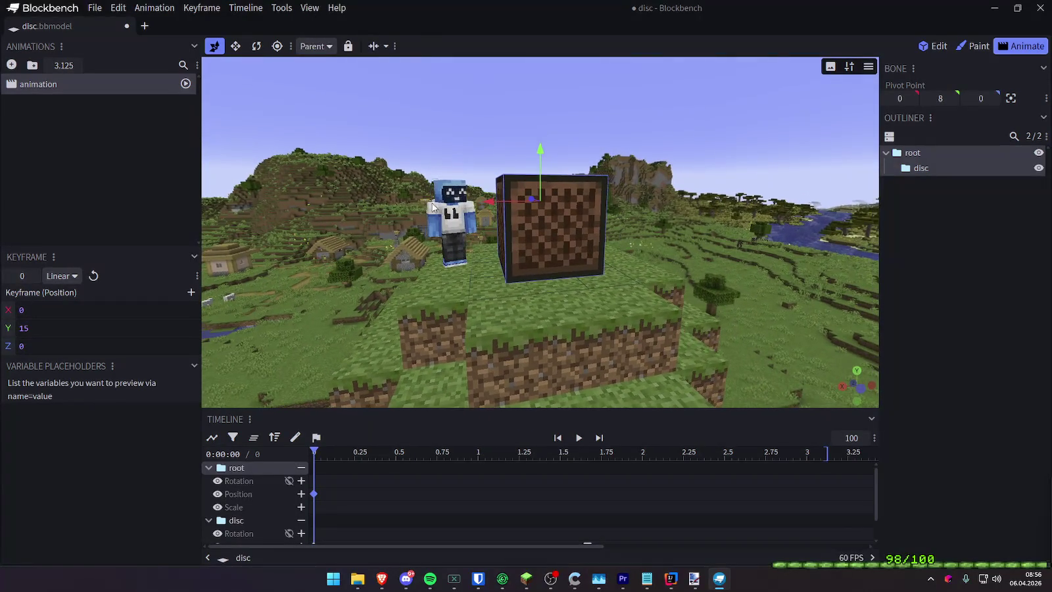
left_click_drag(459, 168, 467, 175)
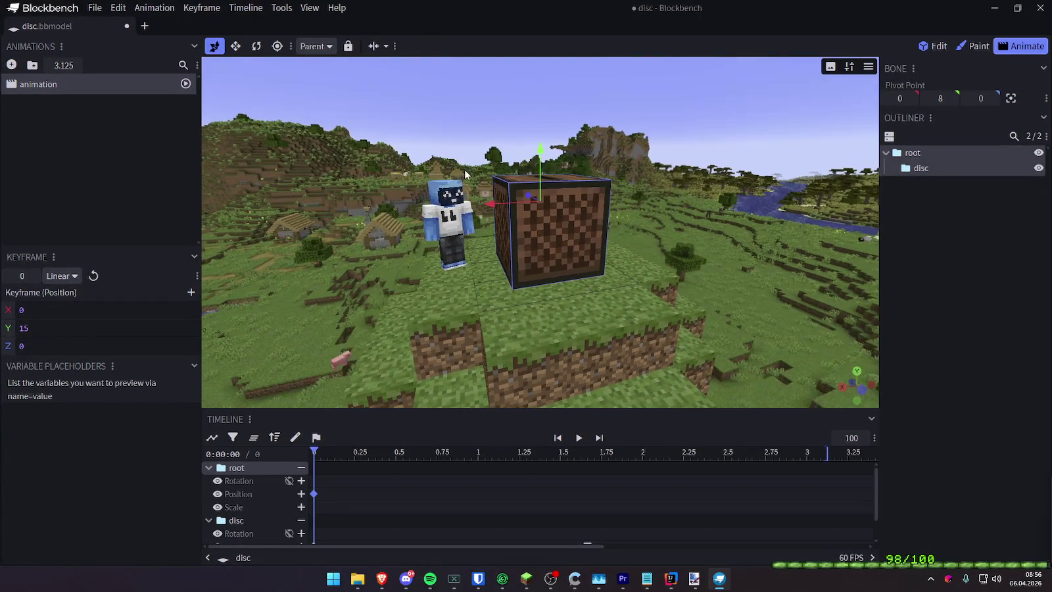
left_click(316, 10)
mouse_move(341, 175)
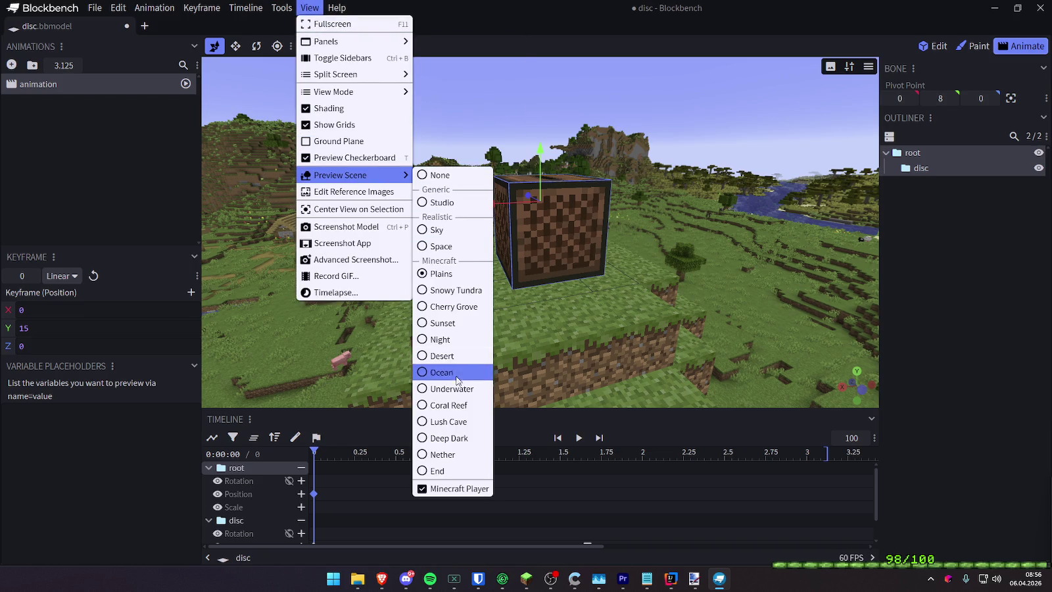
left_click(445, 179)
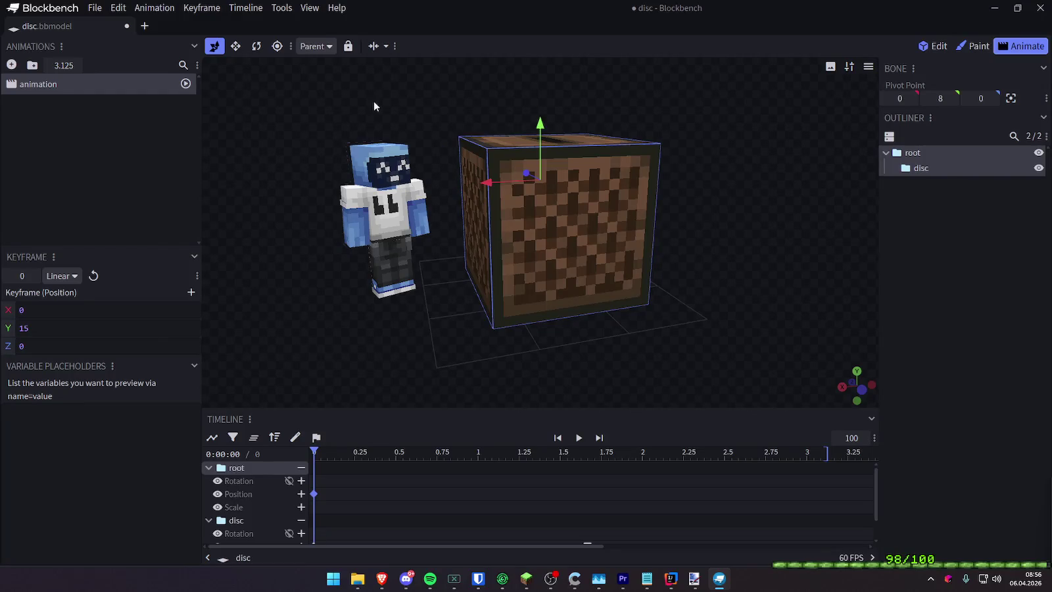
Toggle the ground plane and hide the Minecraft player model from the preview
left_click(309, 8)
mouse_move(333, 92)
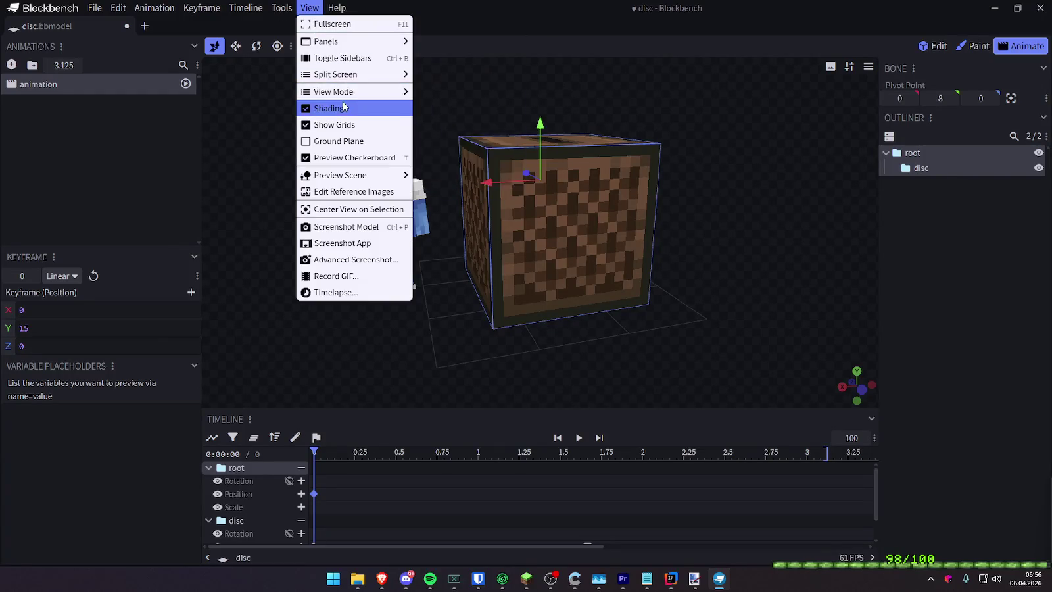
left_click(349, 142)
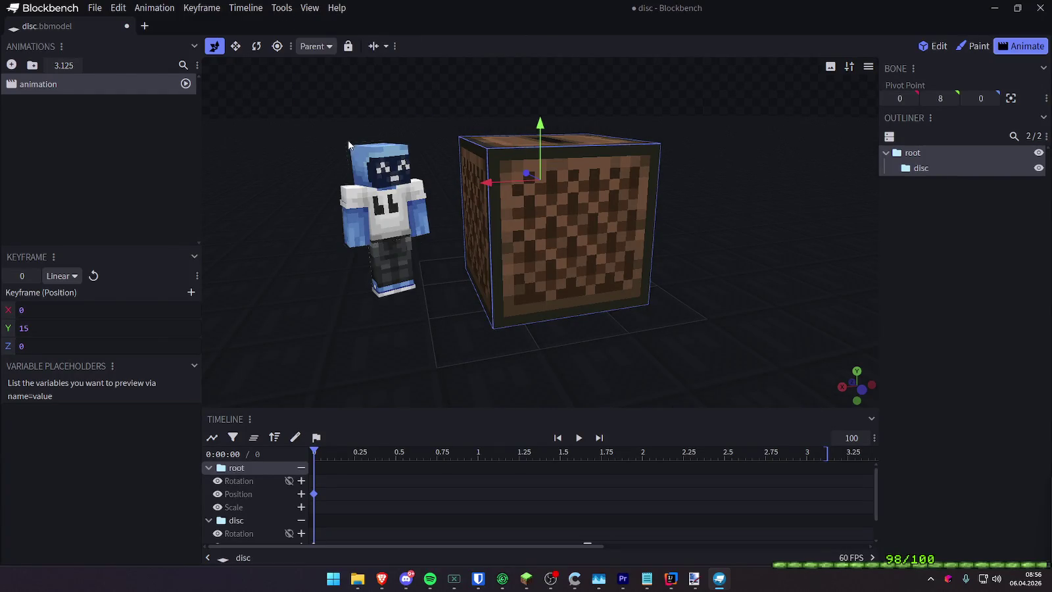
left_click(307, 9)
mouse_move(333, 91)
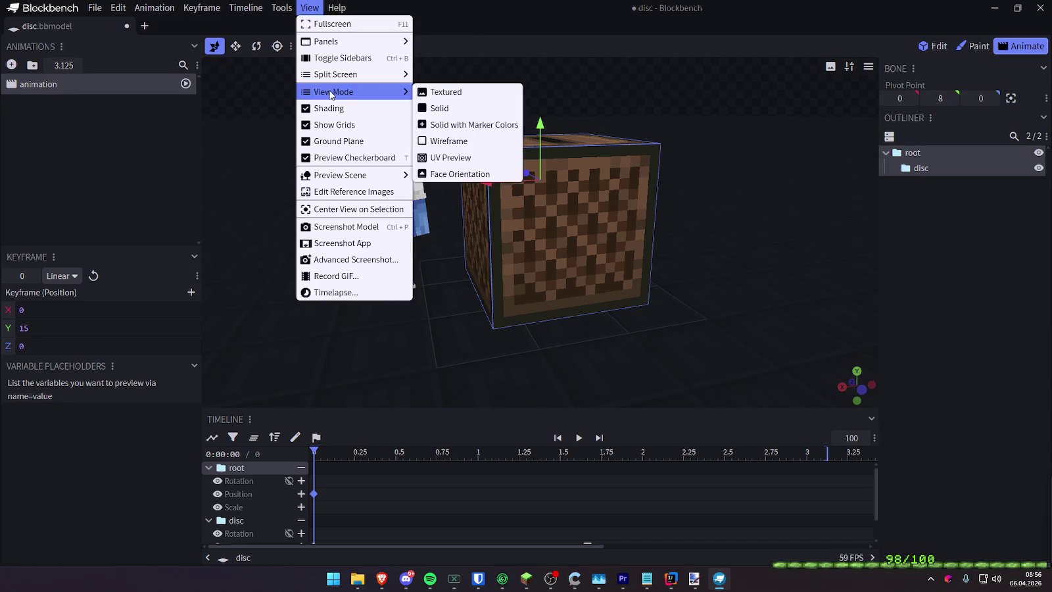
left_click(353, 141)
left_click(309, 8)
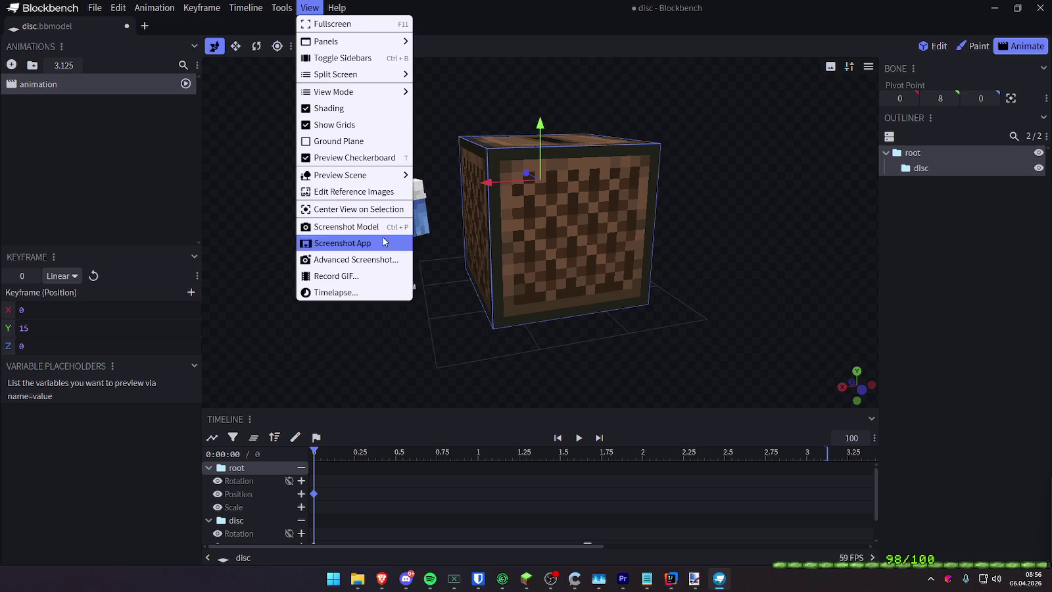
mouse_move(339, 175)
left_click(450, 488)
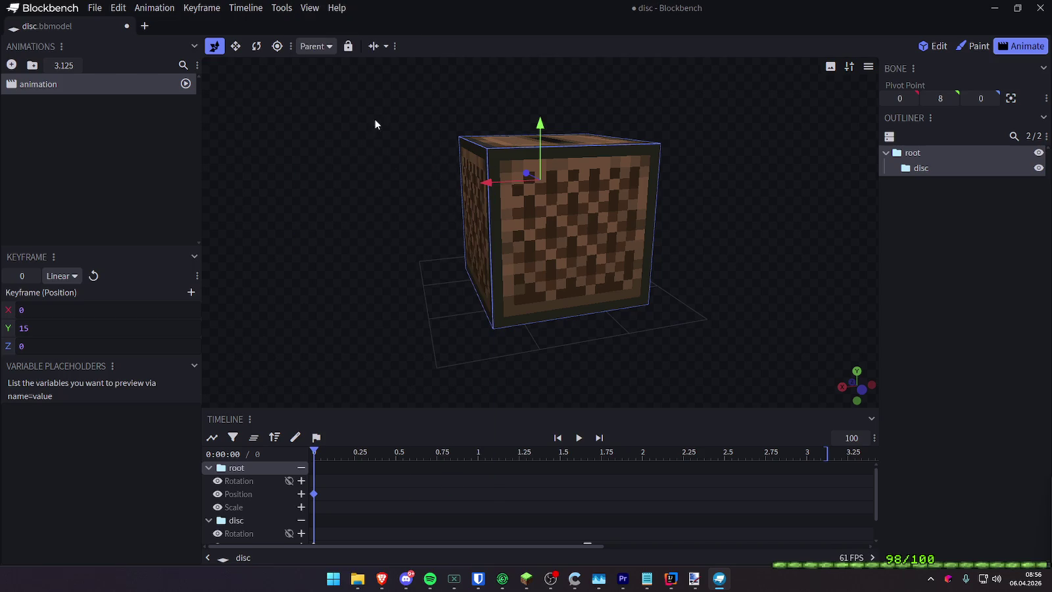
Try the Screenshot App and Screenshot Model options, dismissing the error and cancelling
left_click(303, 10)
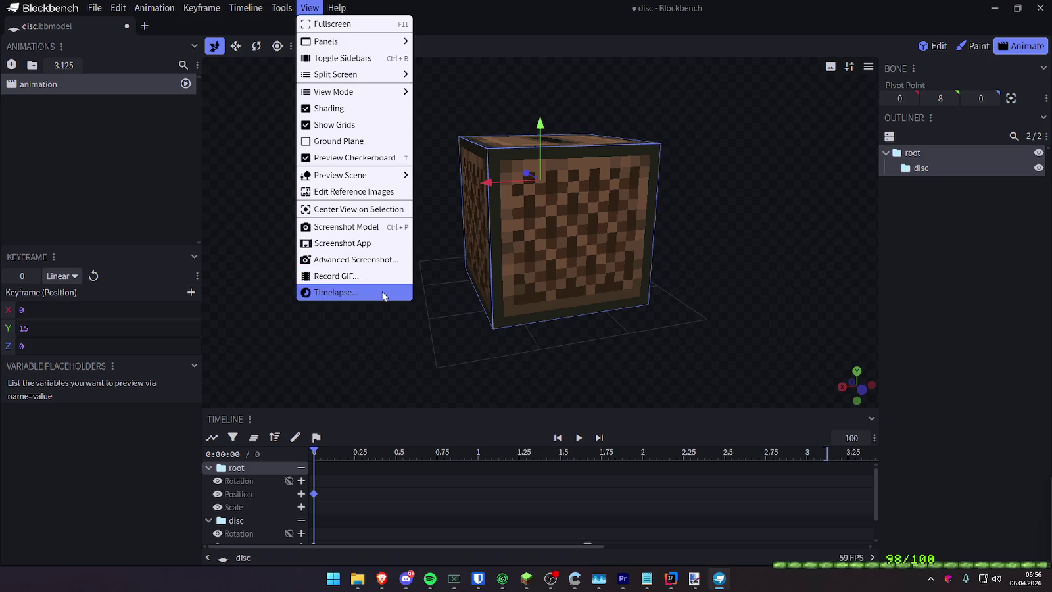
left_click(384, 243)
left_click_drag(383, 240, 427, 229)
left_click(627, 164)
left_click(779, 64)
left_click(310, 8)
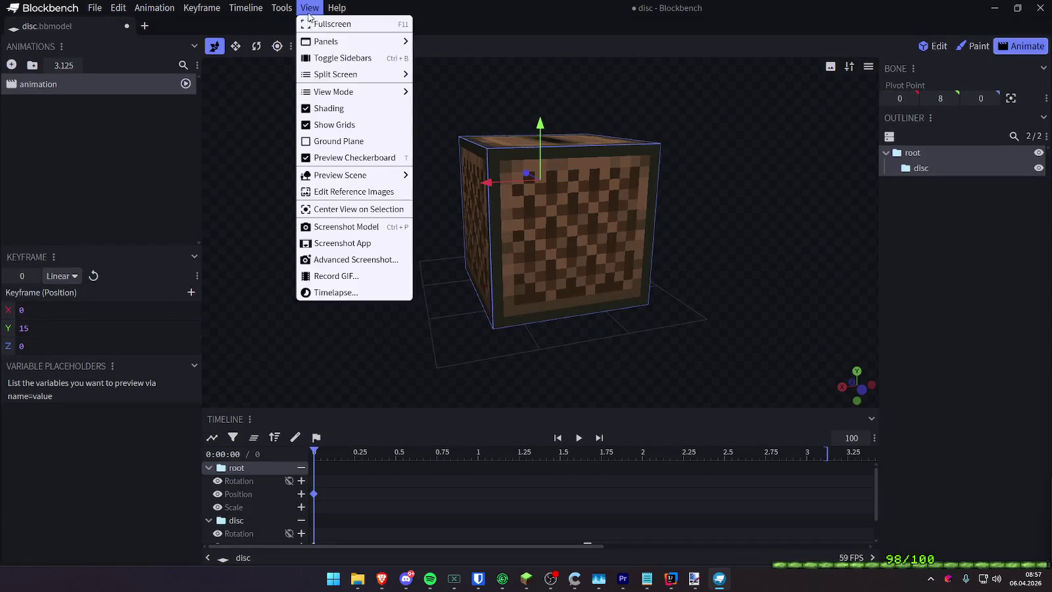
left_click(372, 230)
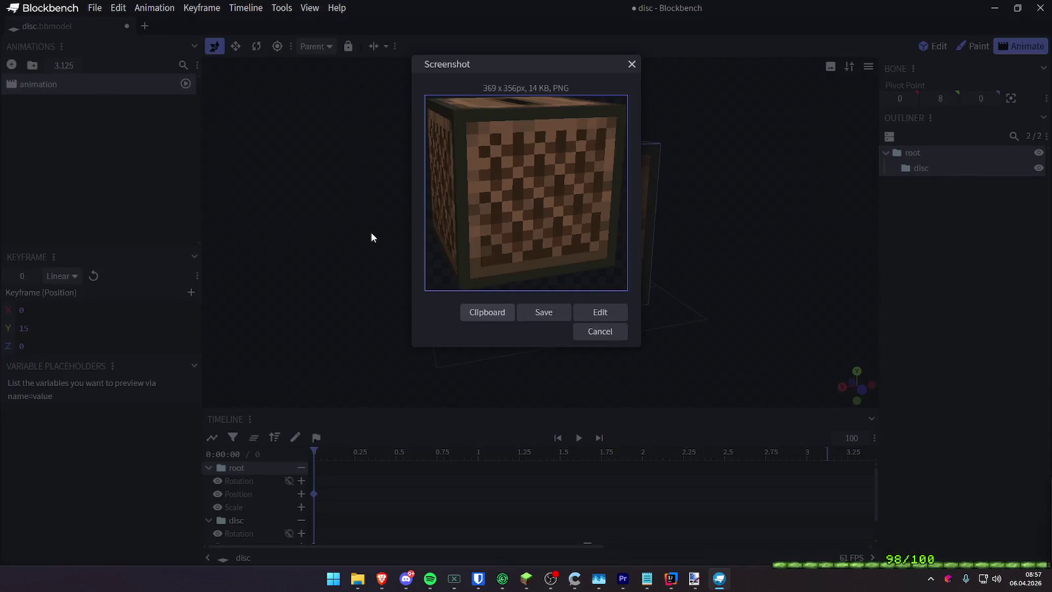
left_click(591, 334)
Deselect the bones to hide the gizmo, then set Premiere Pro's playhead to 00:00:02:09
mouse_move(617, 333)
left_mouse_down()
mouse_move(751, 340)
mouse_move(729, 330)
left_mouse_up()
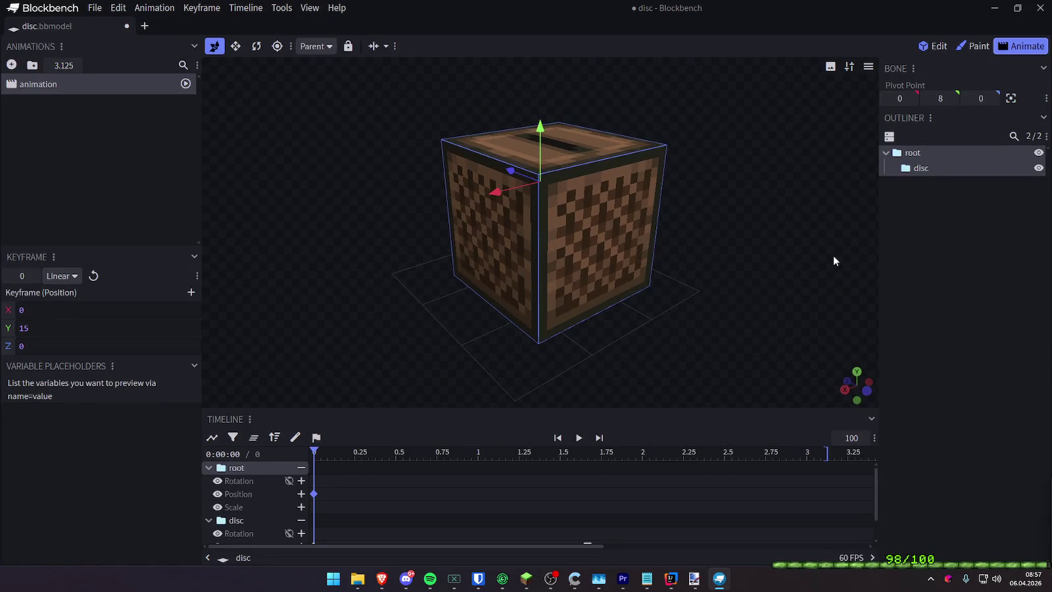
left_click(984, 273)
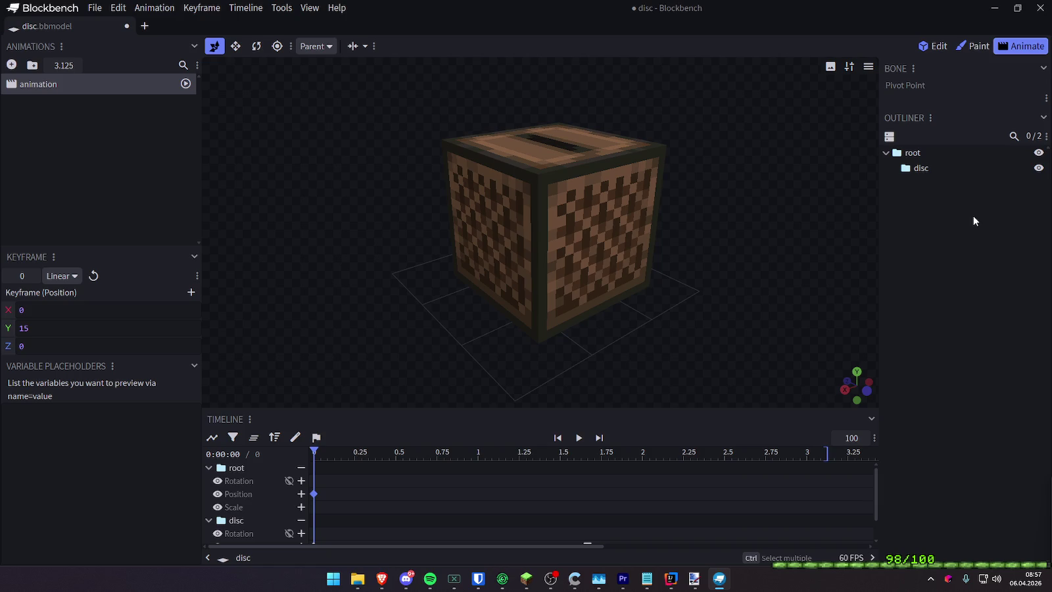
mouse_move(701, 255)
left_mouse_down()
mouse_move(692, 246)
mouse_move(772, 202)
mouse_move(744, 232)
mouse_move(756, 217)
left_mouse_up()
left_click(994, 7)
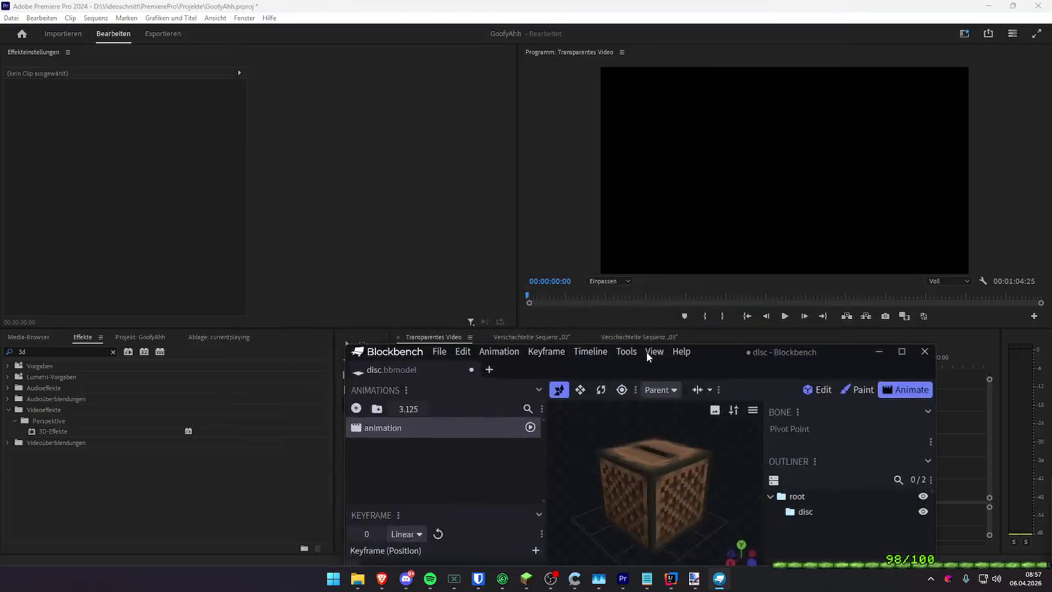
left_click(562, 363)
left_click(564, 366)
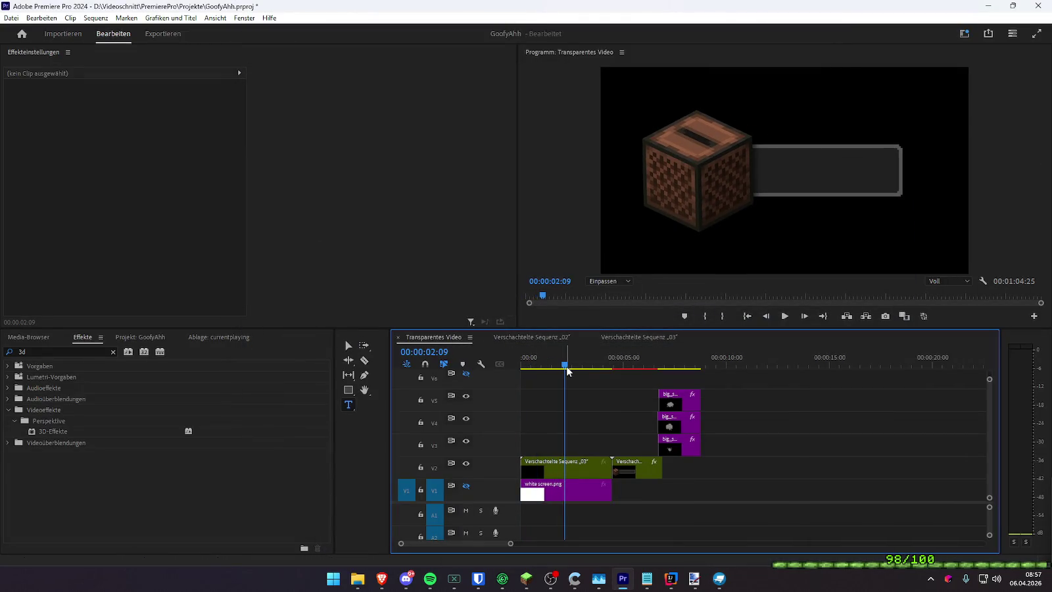
key("alt+Tab")
right_click(751, 163)
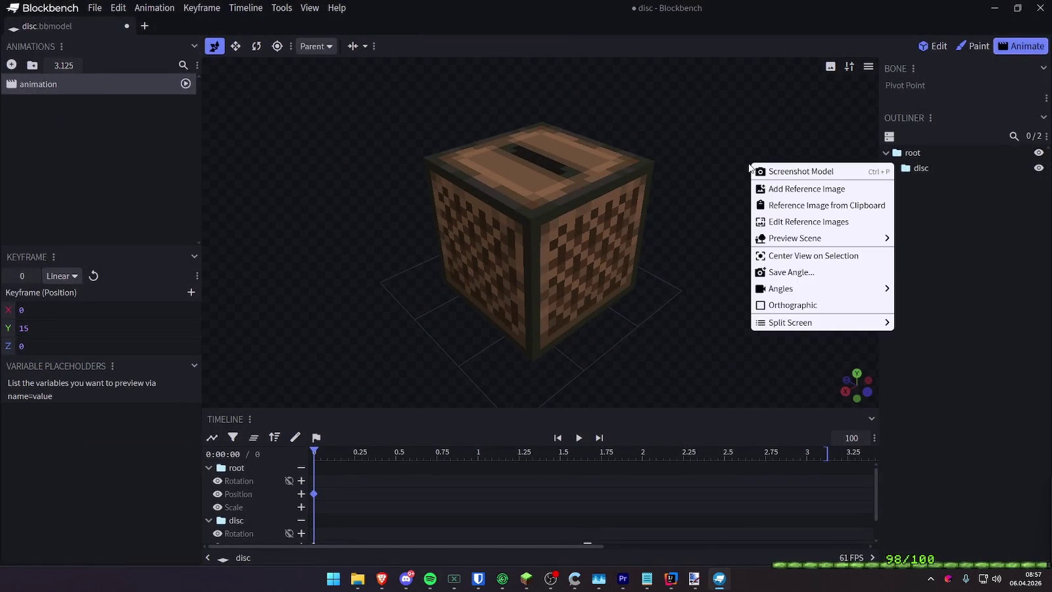
Restore the Blockbench window to a smaller size and move it down-left over Premiere Pro
left_click(757, 160)
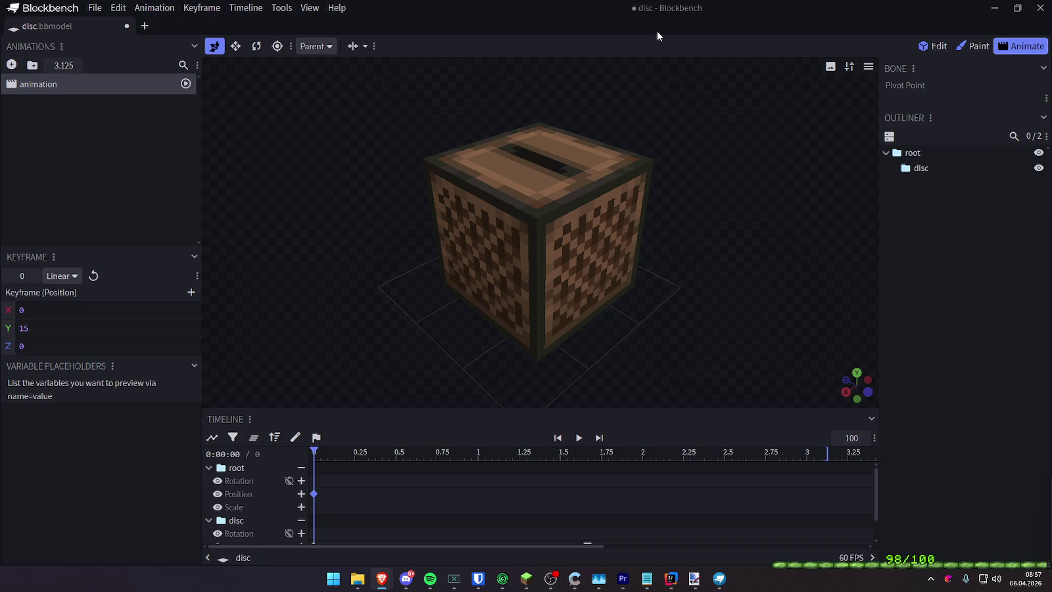
left_click_drag(657, 31, 378, 268)
key("super+shift+s")
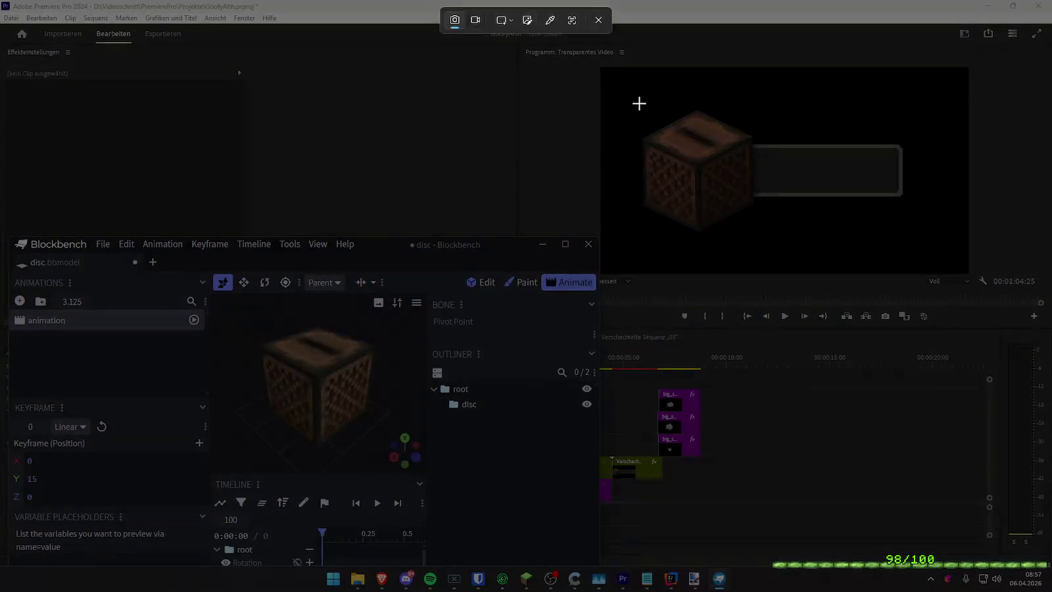
Capture the area around the jukebox preview with Snipping Tool, then maximize Blockbench again
left_click_drag(639, 104, 765, 237)
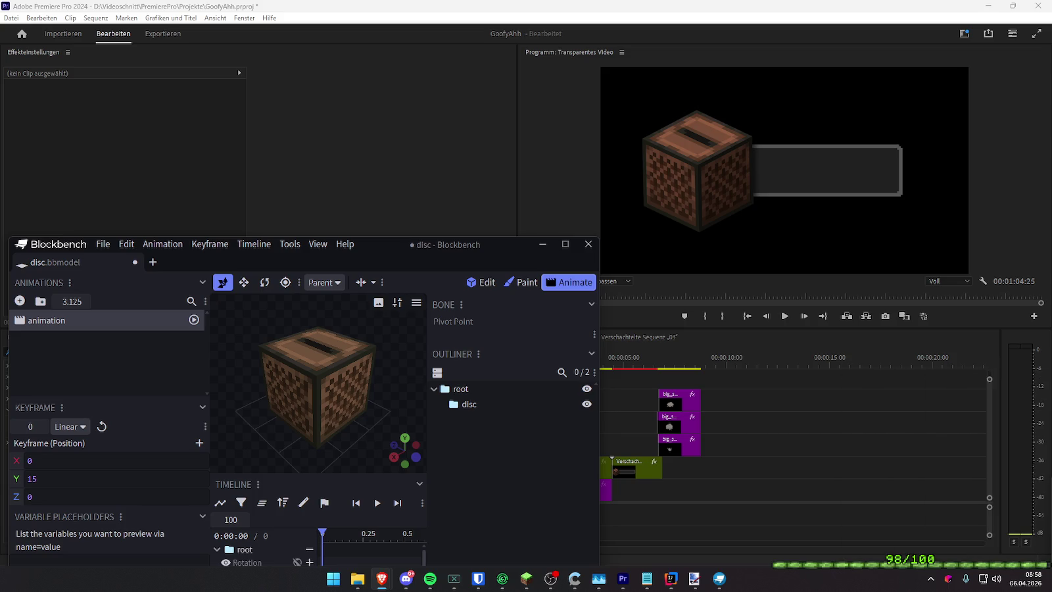
left_click(565, 244)
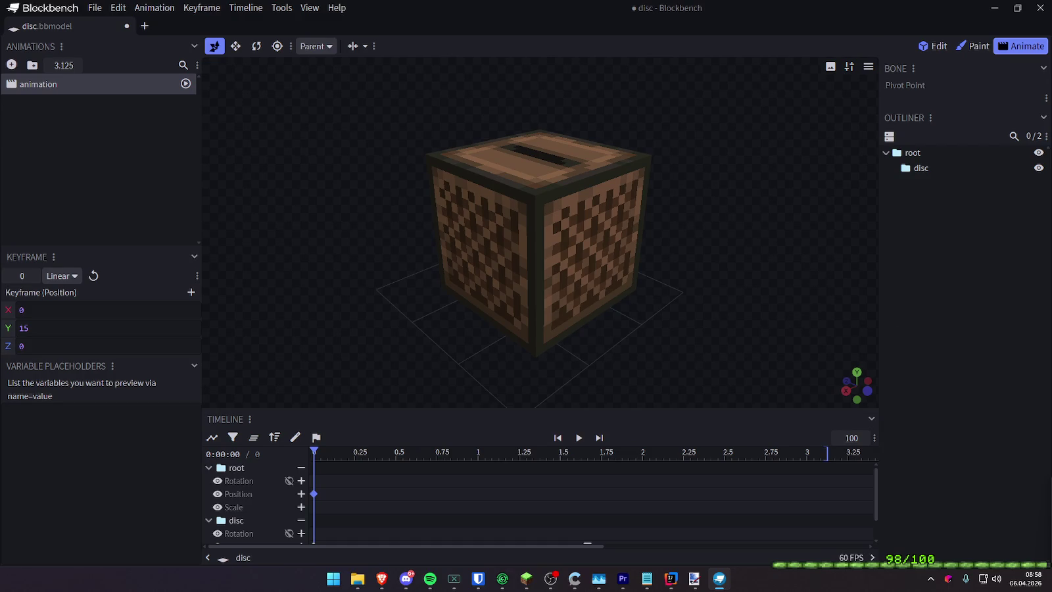
Orbit the jukebox cube and flip between the top and bottom views
left_click_drag(775, 294, 733, 275)
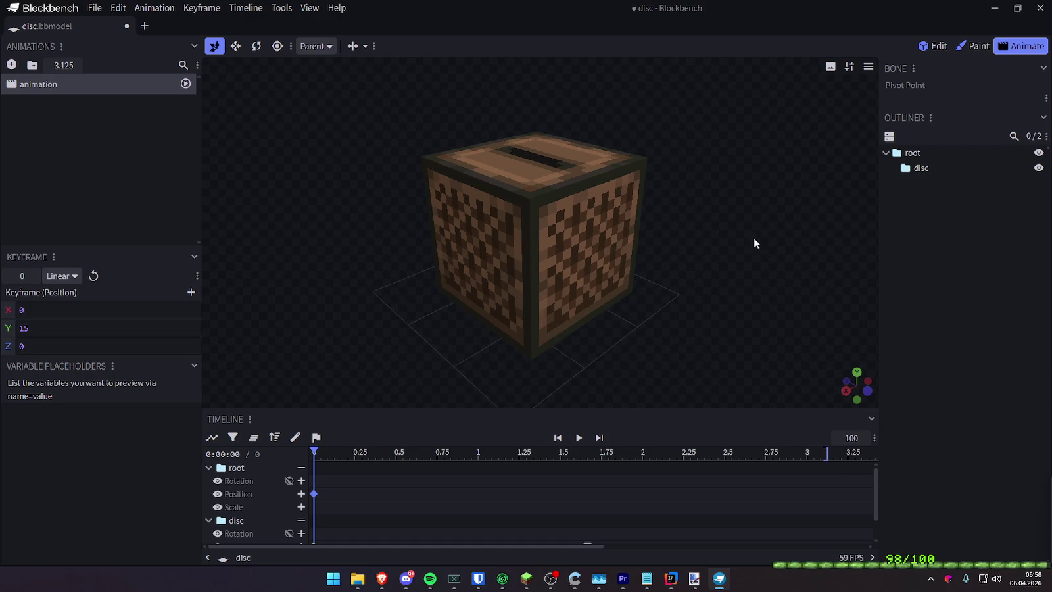
key("alt+Tab")
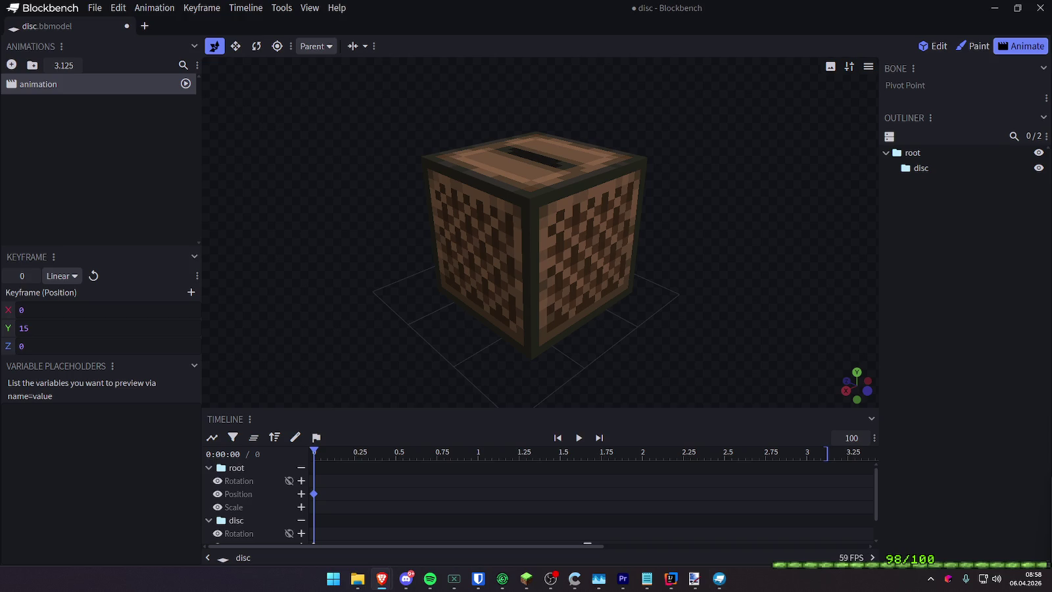
mouse_move(761, 192)
left_mouse_down()
mouse_move(769, 219)
mouse_move(744, 179)
left_mouse_up()
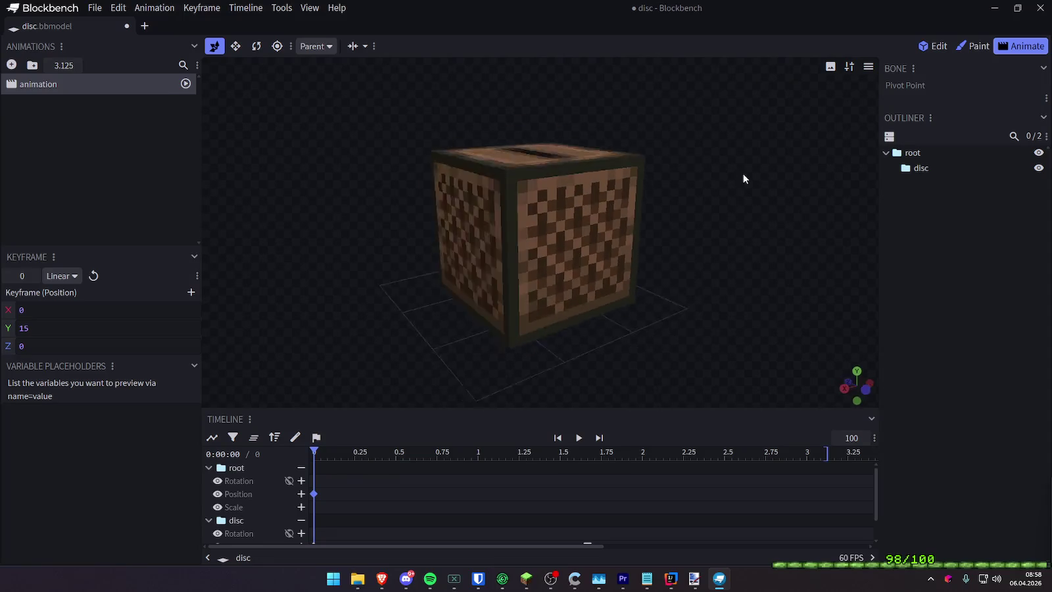
left_click(856, 370)
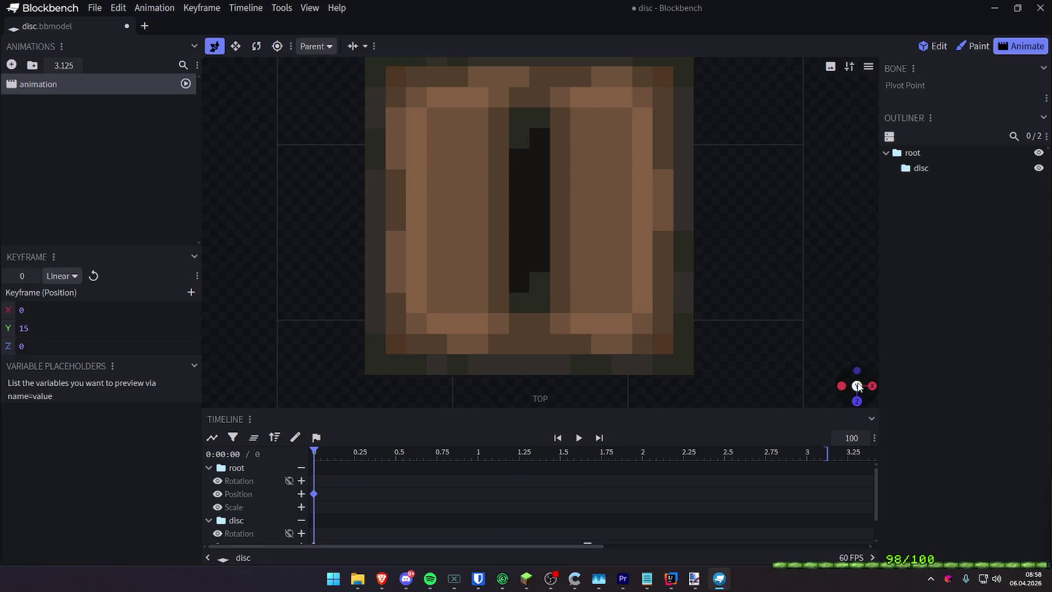
left_click(857, 387)
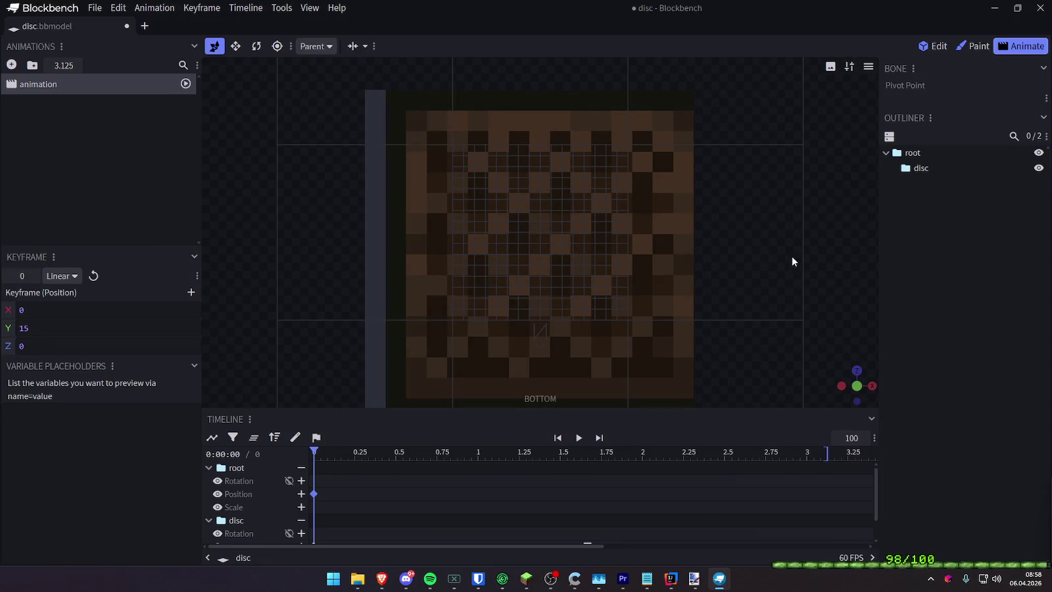
left_click(857, 386)
left_click(857, 386)
left_click(856, 386)
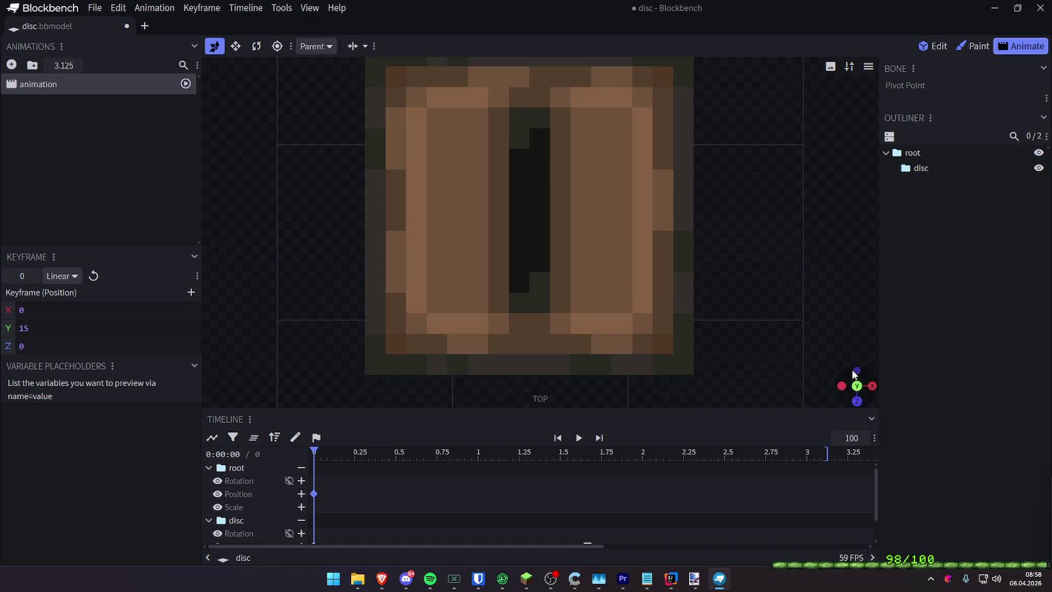
Switch to the bottom and west side views, then rotate into a recentred 3D jukebox perspective
scroll(756, 243, "down", 3)
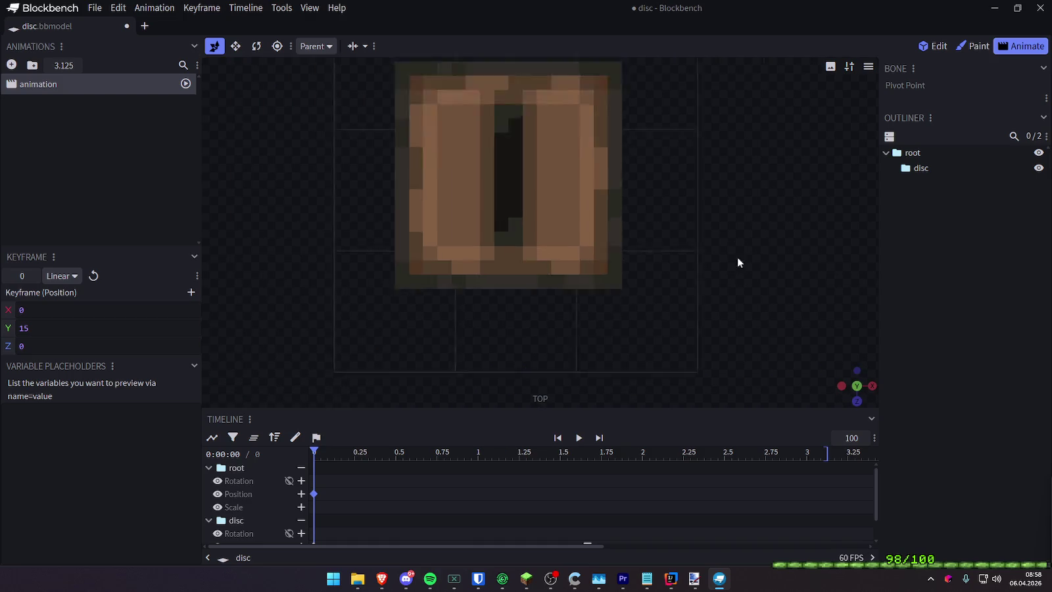
left_click(857, 387)
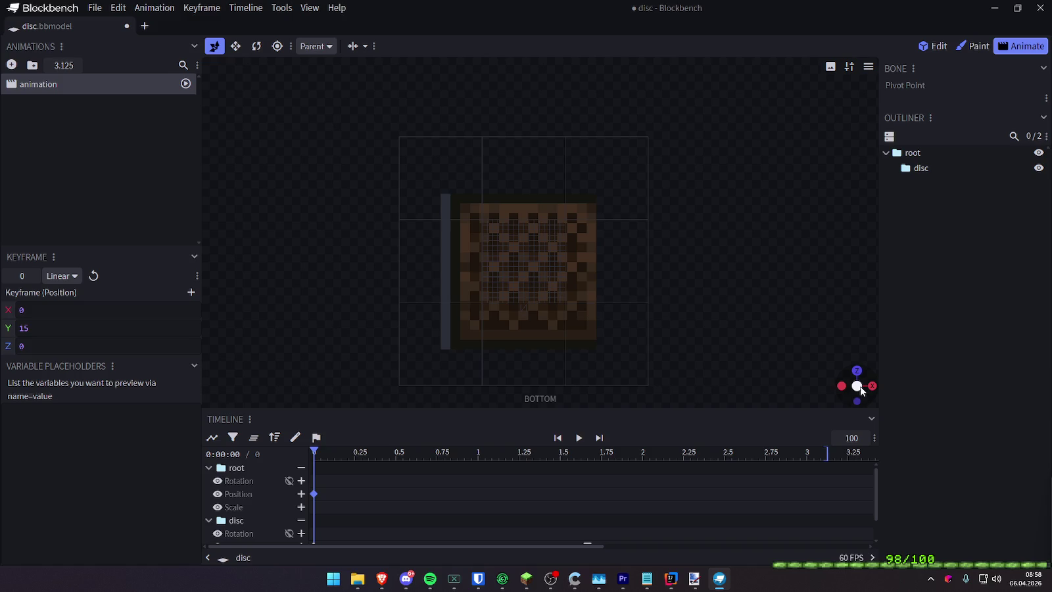
left_click(842, 386)
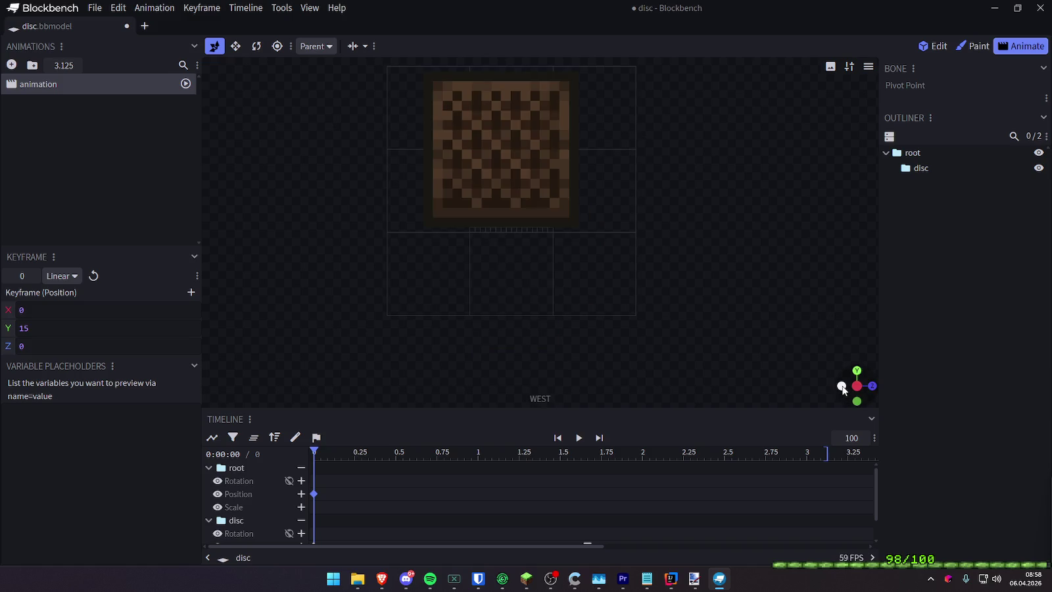
left_click_drag(848, 375, 639, 248)
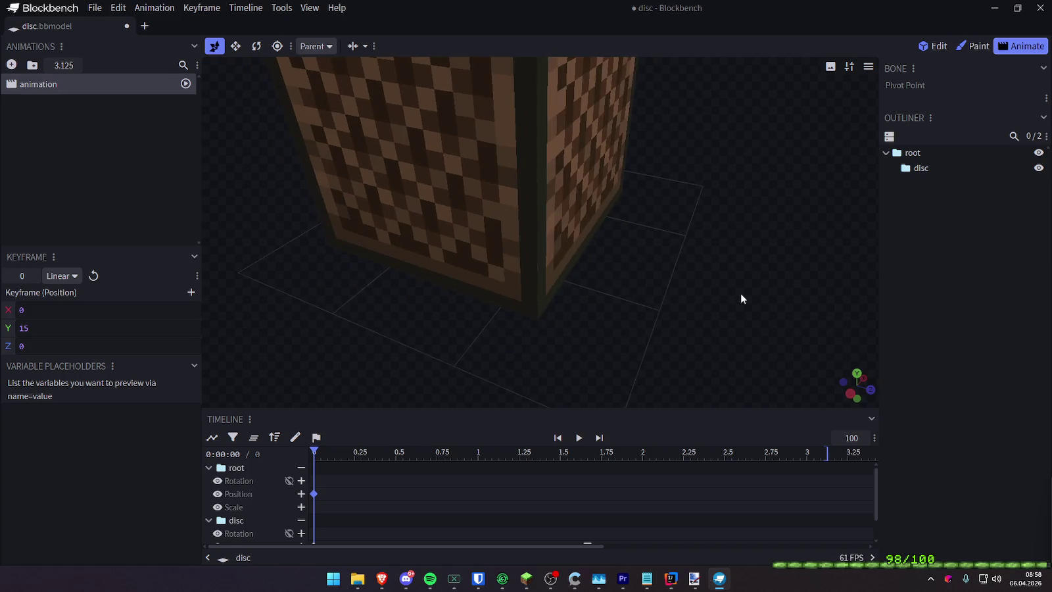
right_click_drag(640, 250, 676, 291)
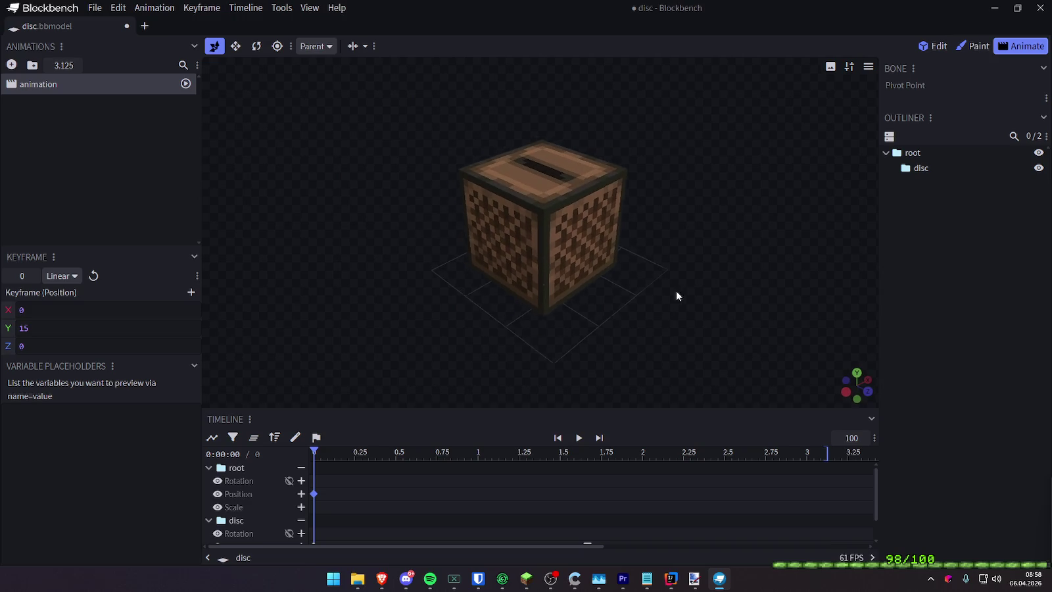
Apply the Isometric Right preset camera angle and zoom the view
left_click(831, 67)
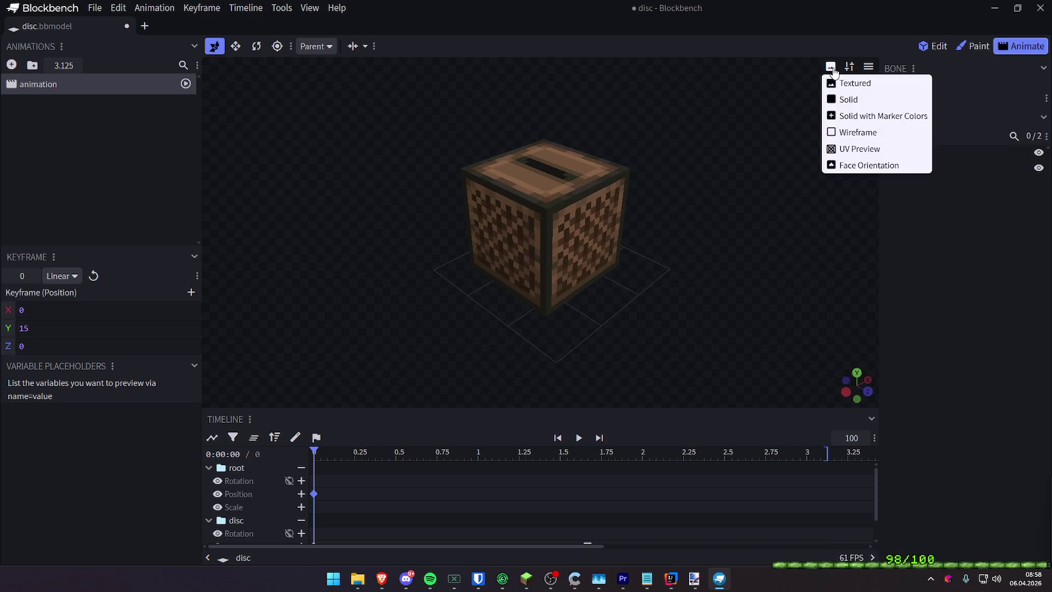
left_click(867, 67)
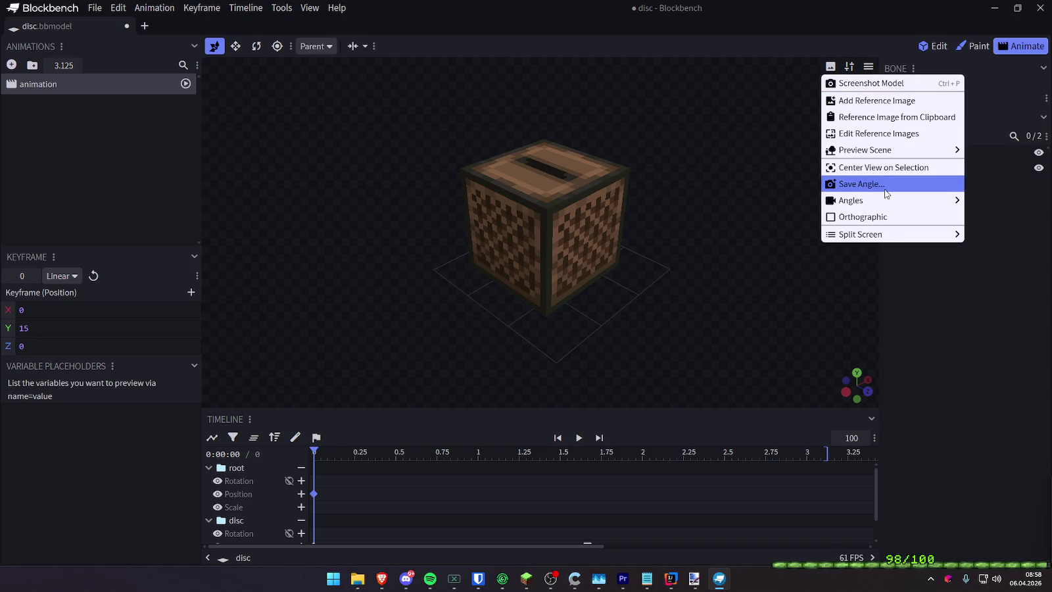
mouse_move(850, 201)
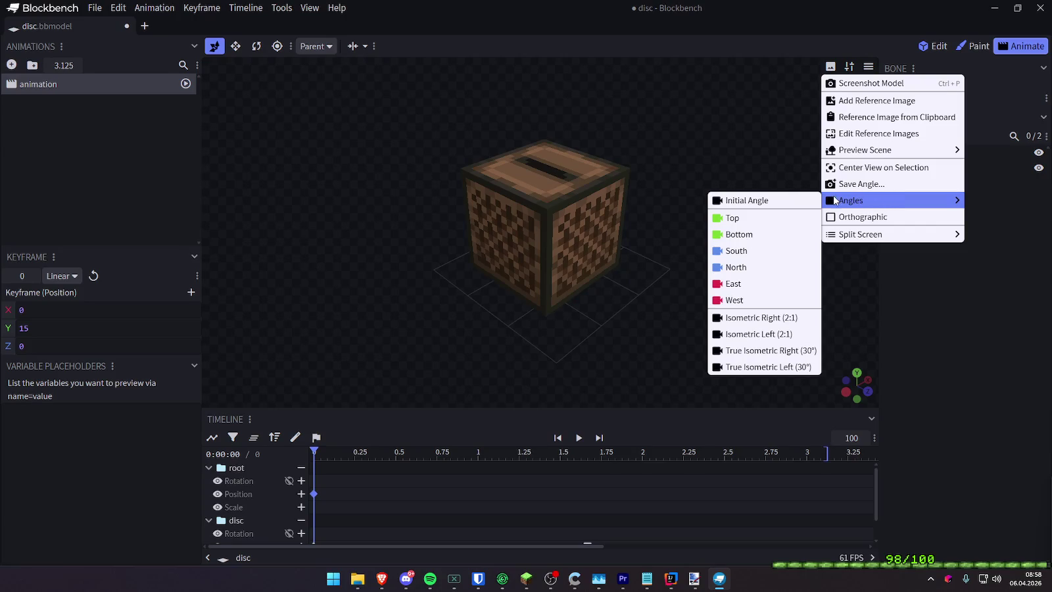
left_click(760, 318)
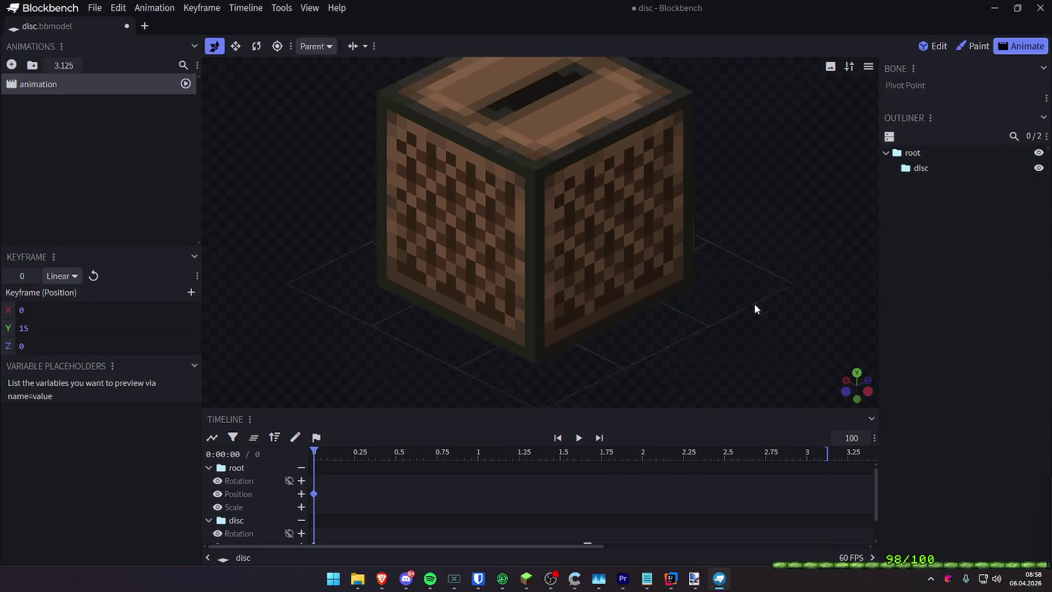
scroll(679, 176, "up", 5)
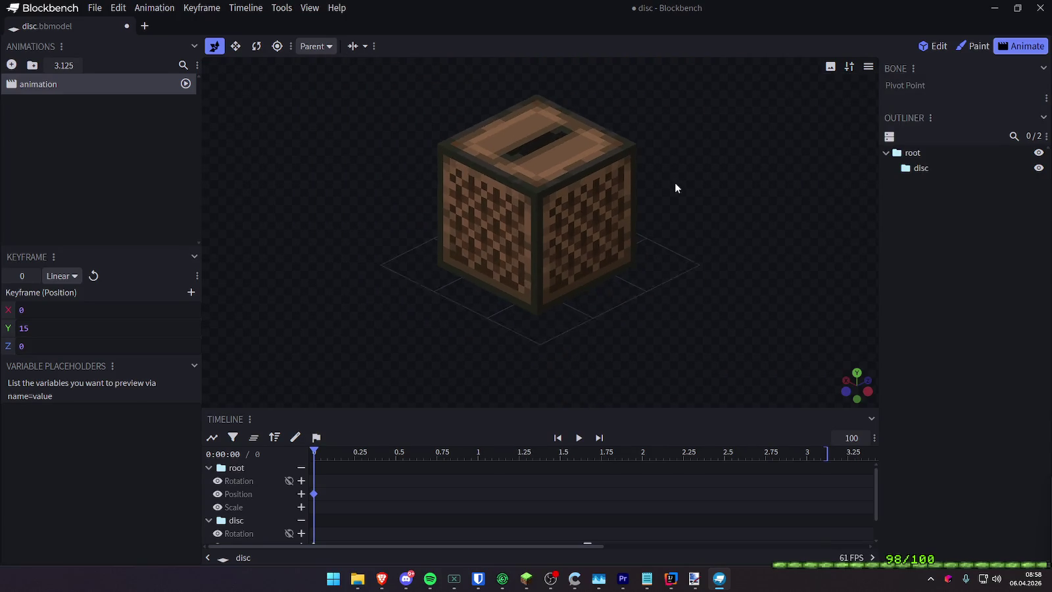
left_click(867, 67)
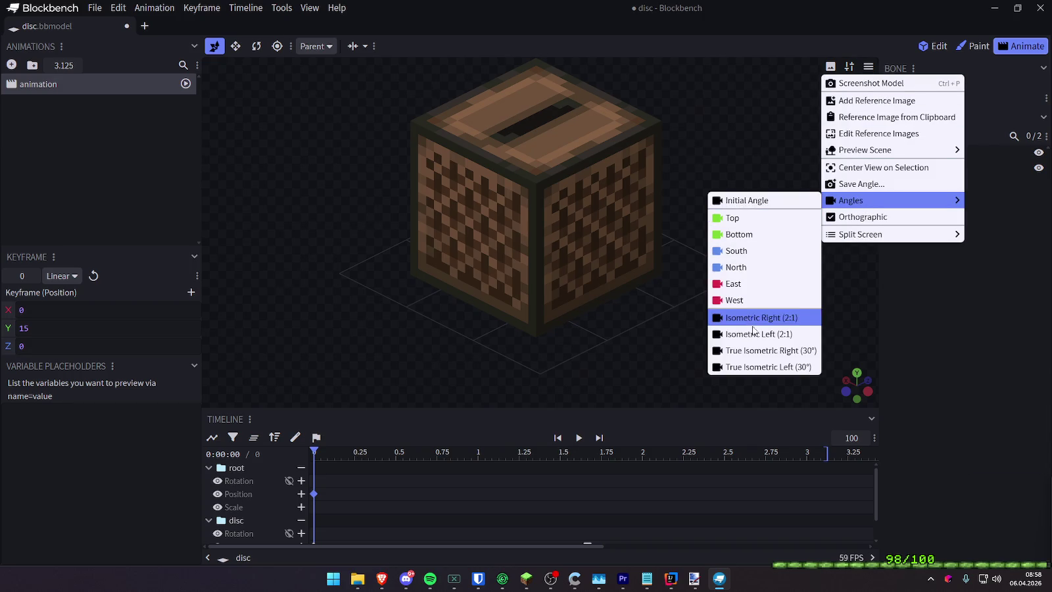
left_click(755, 333)
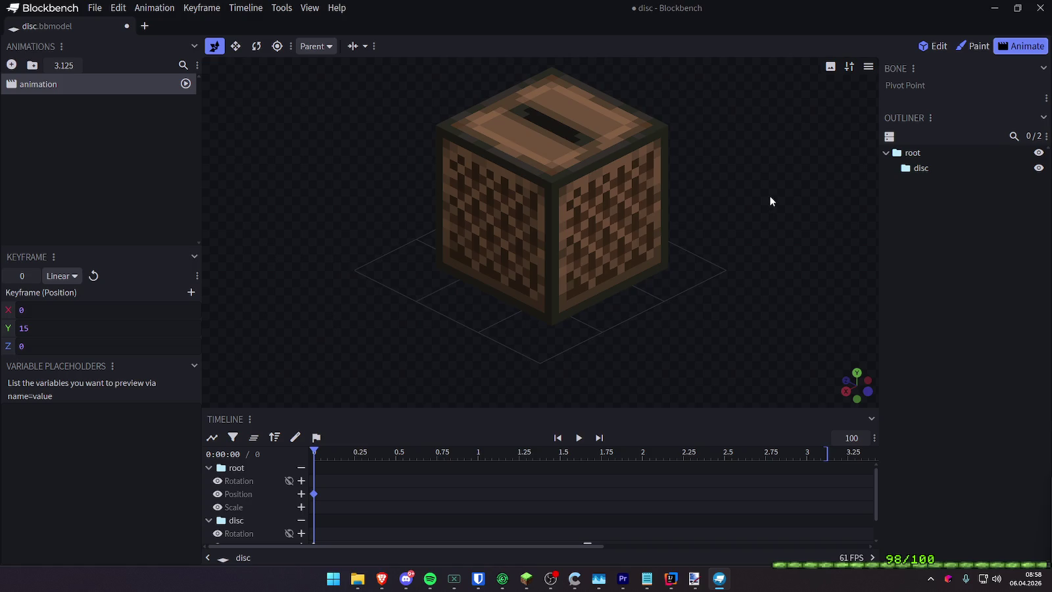
scroll(770, 217, "down", 2)
scroll(769, 233, "down", 1)
scroll(768, 240, "down", 1)
scroll(766, 244, "down", 1)
scroll(764, 245, "up", 1)
scroll(759, 240, "up", 1)
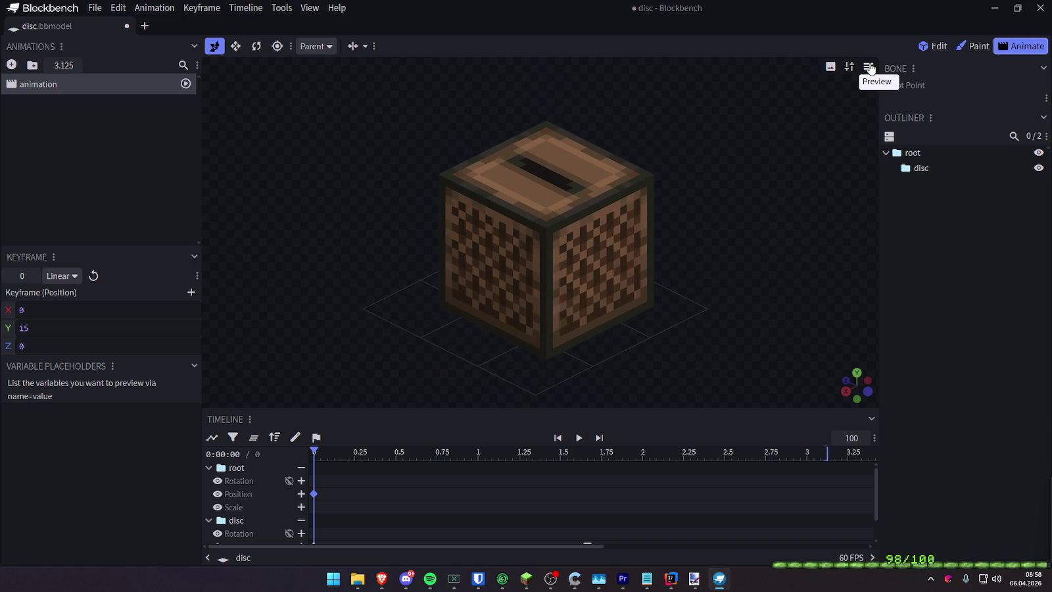
Toggle orthographic projection off and back on, then play the disc-rising animation
left_click(869, 67)
left_click(880, 217)
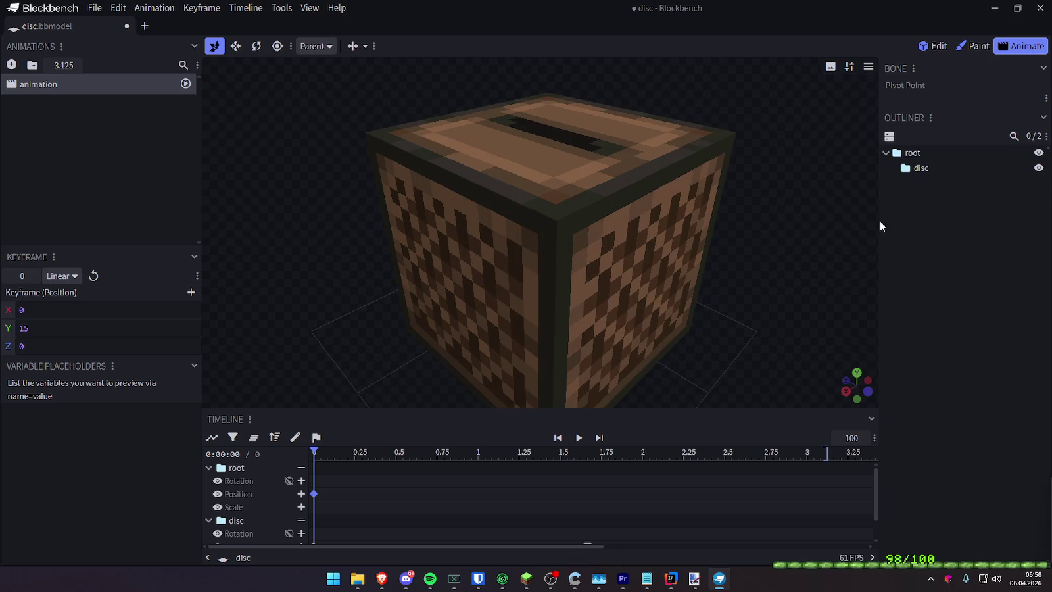
scroll(820, 192, "down", 3)
left_click(869, 67)
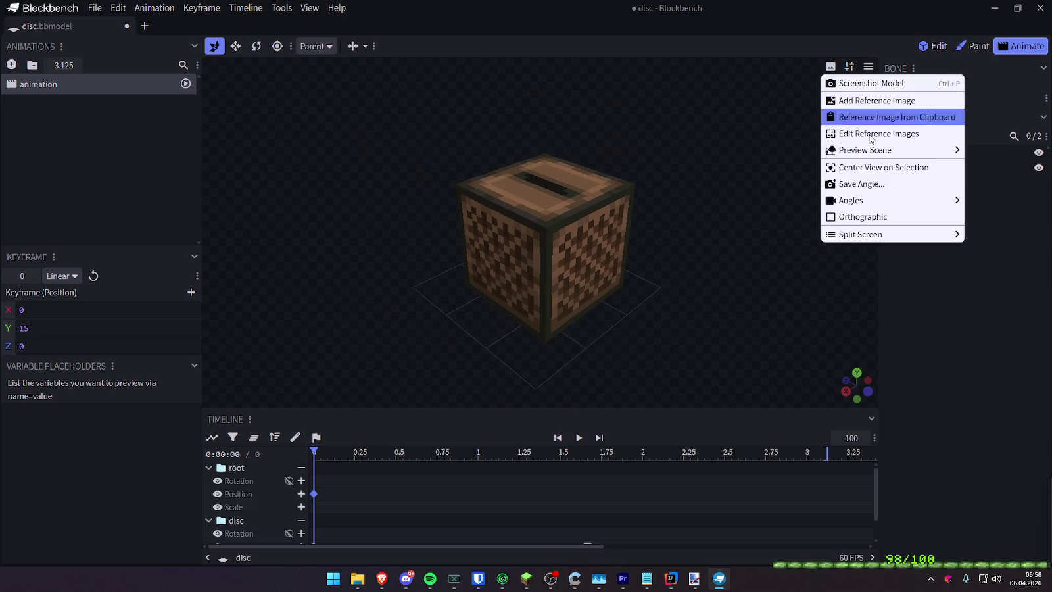
left_click(863, 217)
scroll(657, 217, "up", 1)
scroll(715, 194, "up", 1)
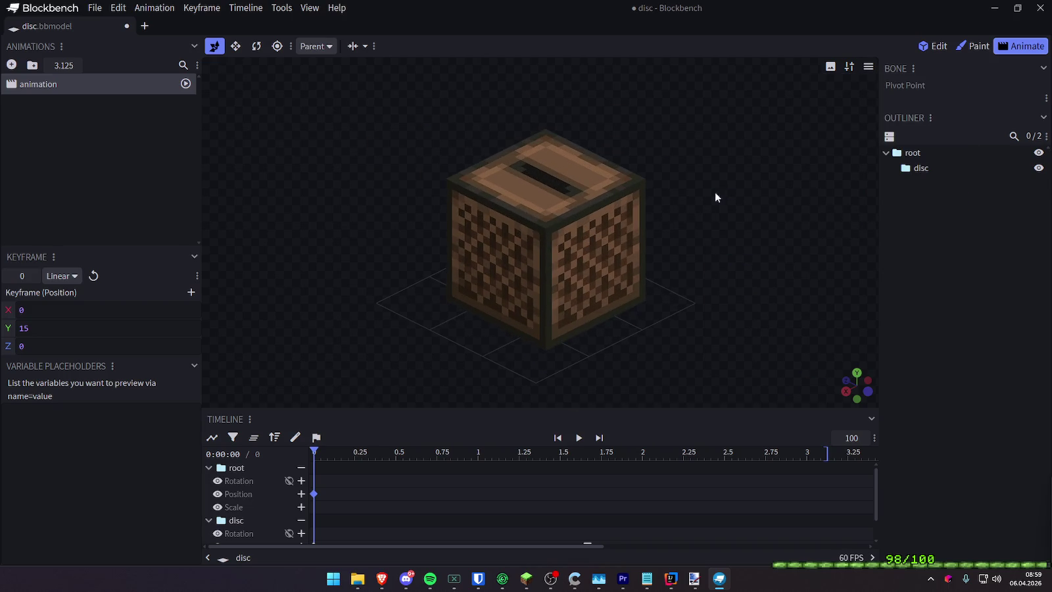
key("space")
key("space")
mouse_move(628, 8)
left_mouse_down()
mouse_move(637, 159)
mouse_move(1051, 197)
left_mouse_up()
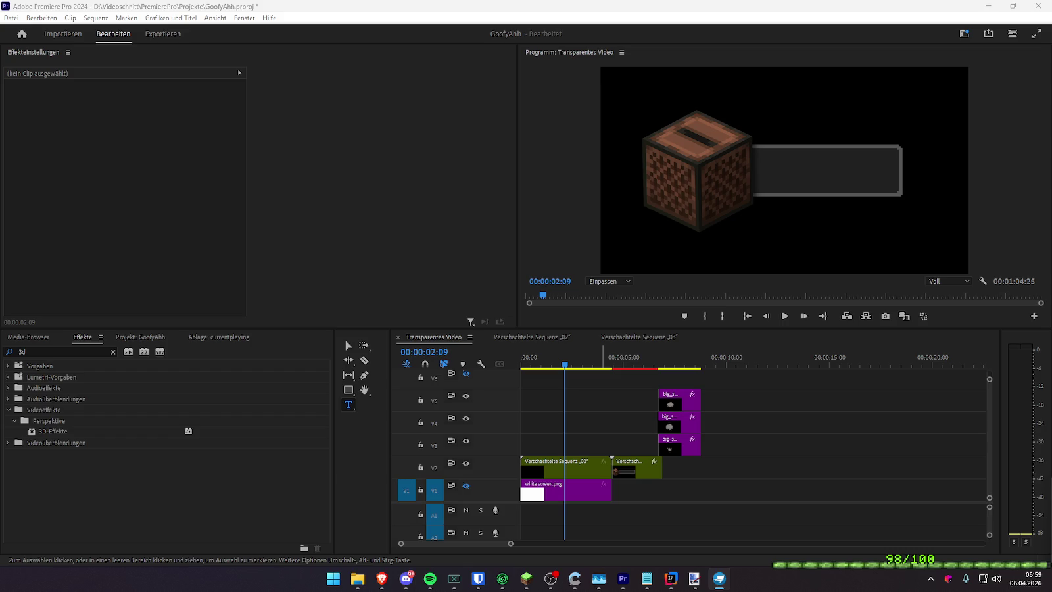
Switch from Premiere Pro back to the maximized Blockbench window
key("alt+Tab")
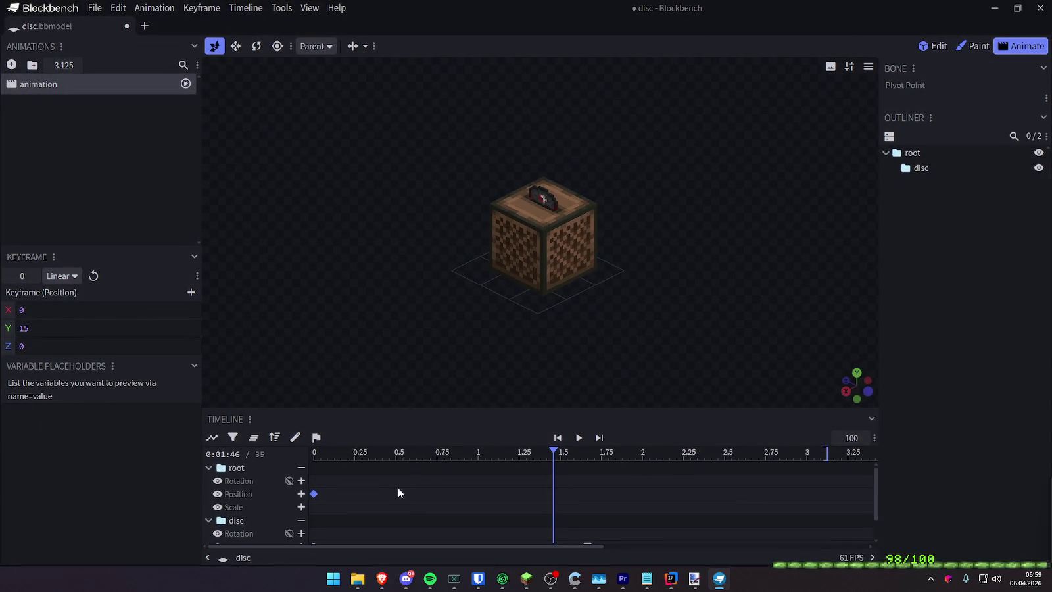
left_click(405, 578)
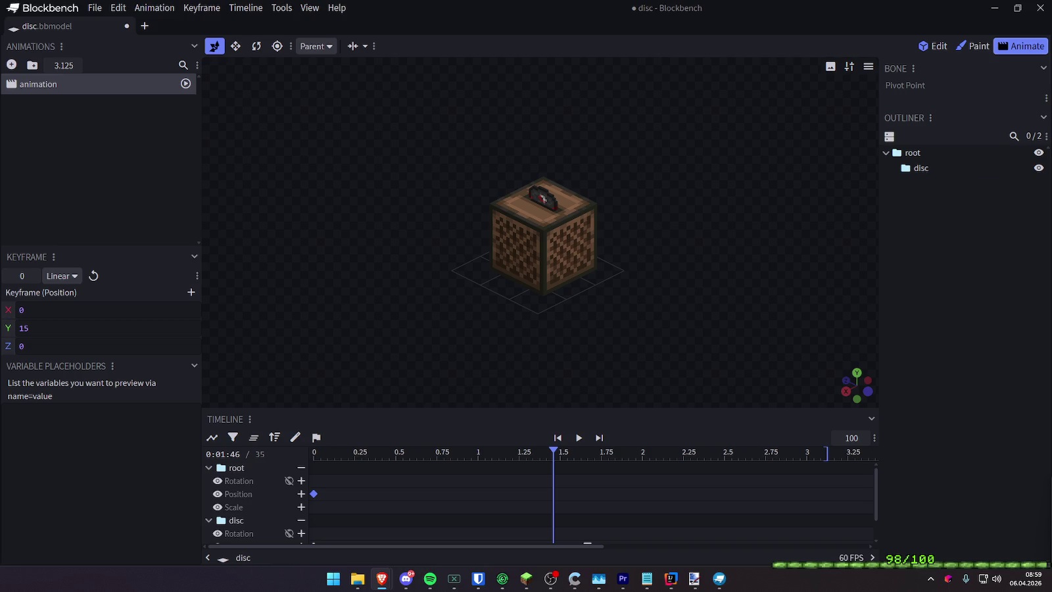
left_click(381, 579)
Load pixlr.com/e and create a blank 1000×1000 canvas from the Art grid preset
type("pixlr.com/e")
key("Return")
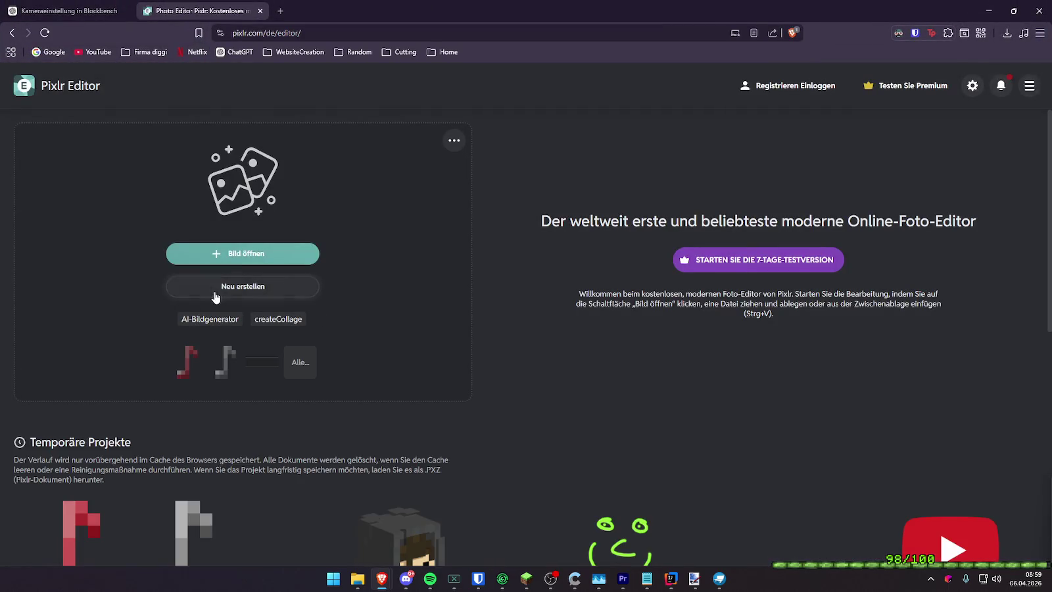
left_click(225, 291)
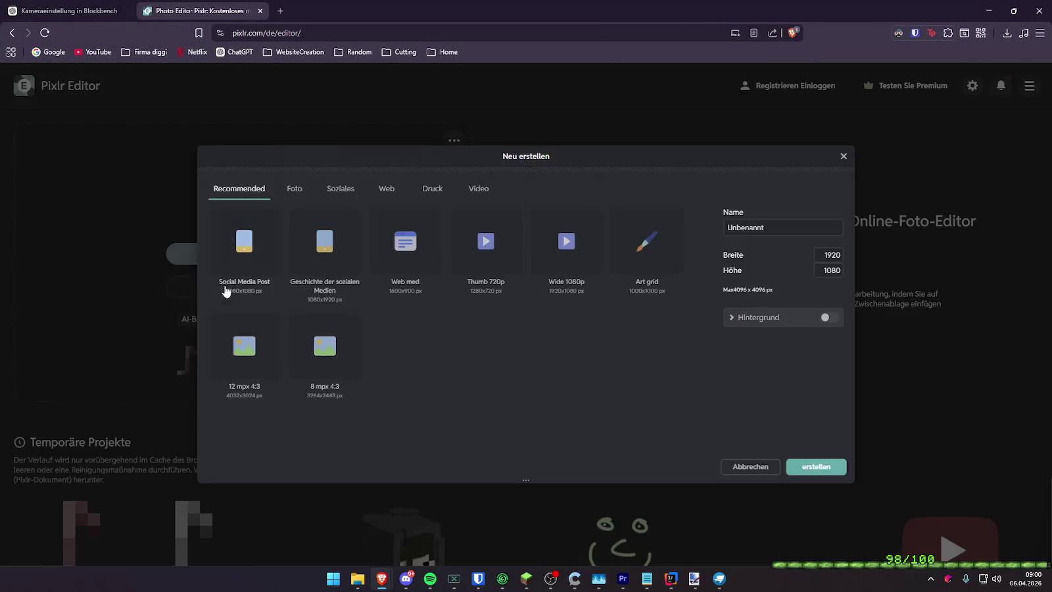
left_click(647, 260)
left_click(815, 466)
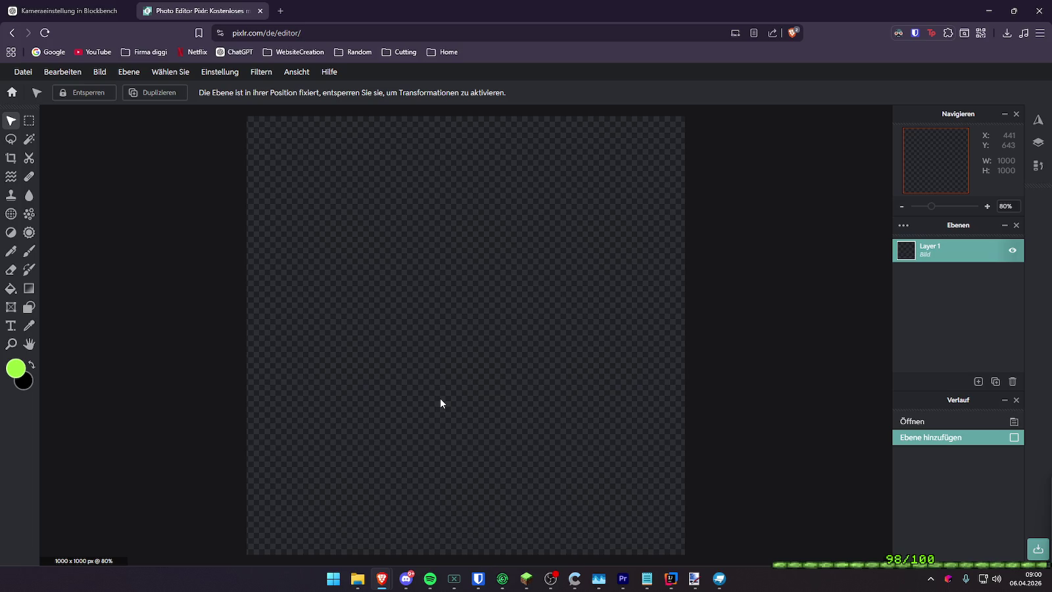
scroll(439, 407, "down", 3)
Paste the screenshot as a new layer and turn off smooth scaling
scroll(382, 347, "up", 1)
scroll(454, 339, "down", 1)
scroll(454, 341, "up", 4)
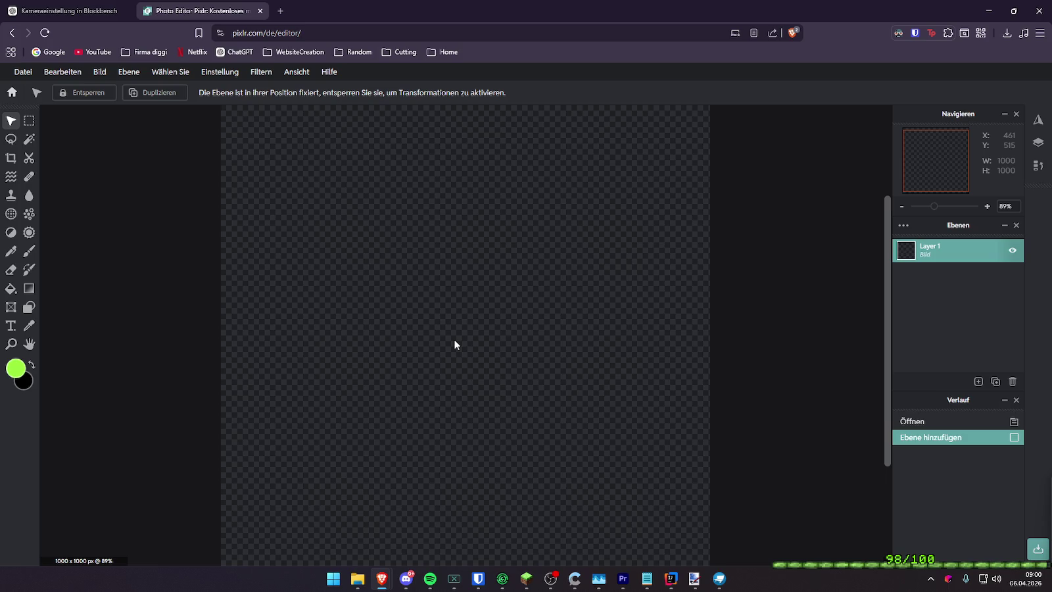
key("alt+Tab")
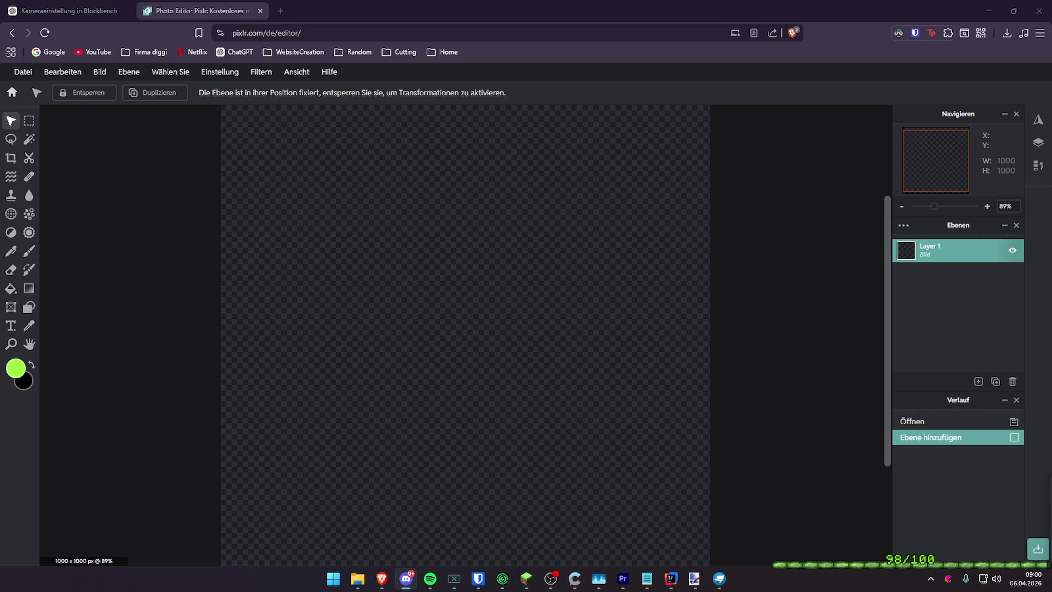
key("alt+Tab")
key("ctrl+v")
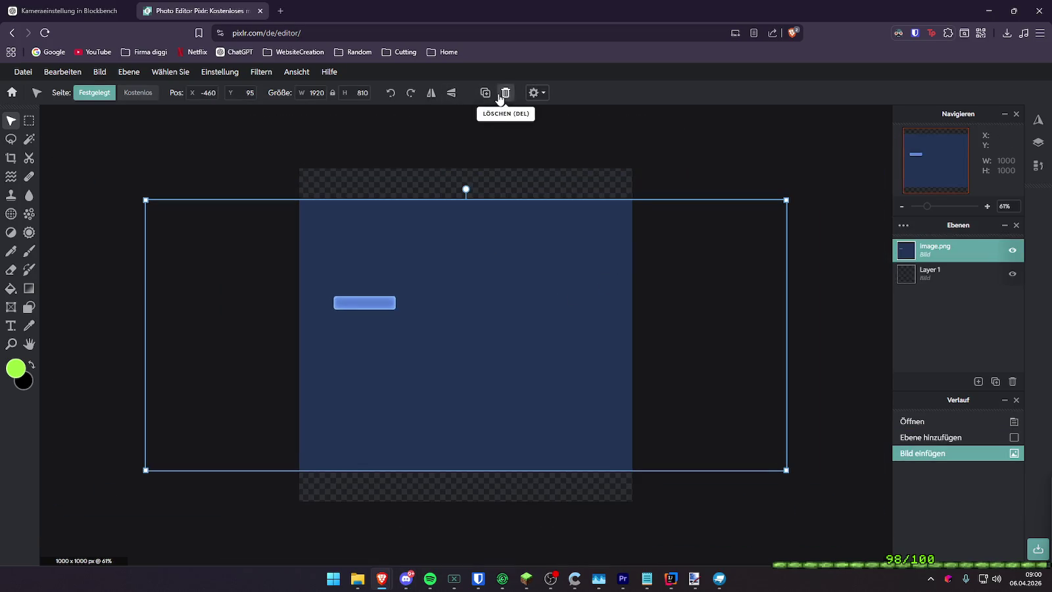
left_click(531, 99)
left_click(593, 199)
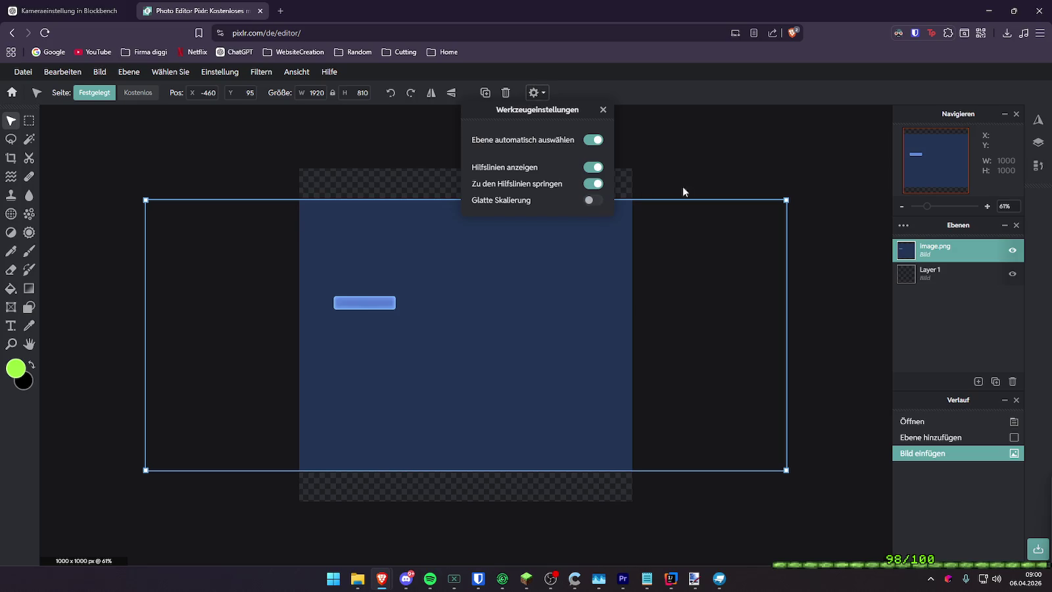
left_click(712, 265)
Scale the pasted bar image up from its corners and center it on the canvas
scroll(712, 265, "down", 2)
scroll(678, 352, "down", 2)
left_click_drag(615, 399, 1050, 590)
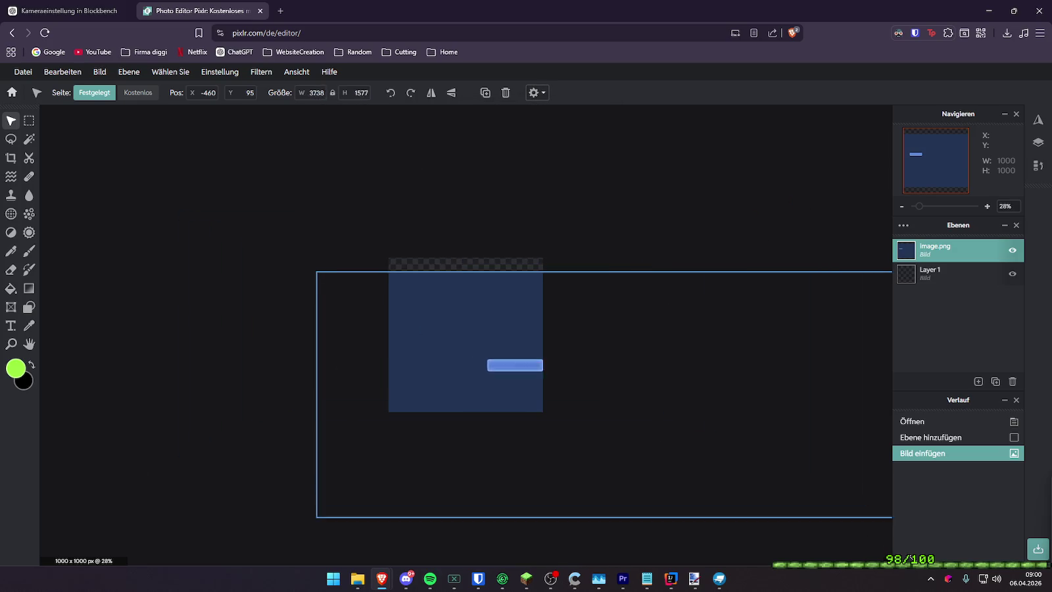
mouse_move(367, 413)
left_mouse_down()
mouse_move(320, 369)
mouse_move(334, 396)
left_mouse_up()
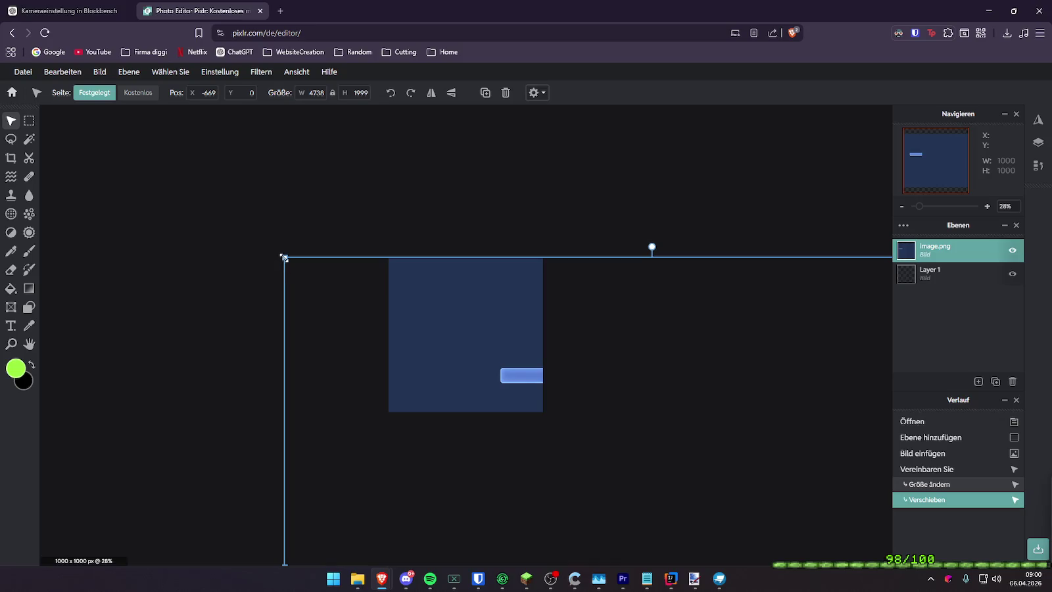
left_click_drag(284, 256, 45, 92)
left_click_drag(376, 279, 491, 308)
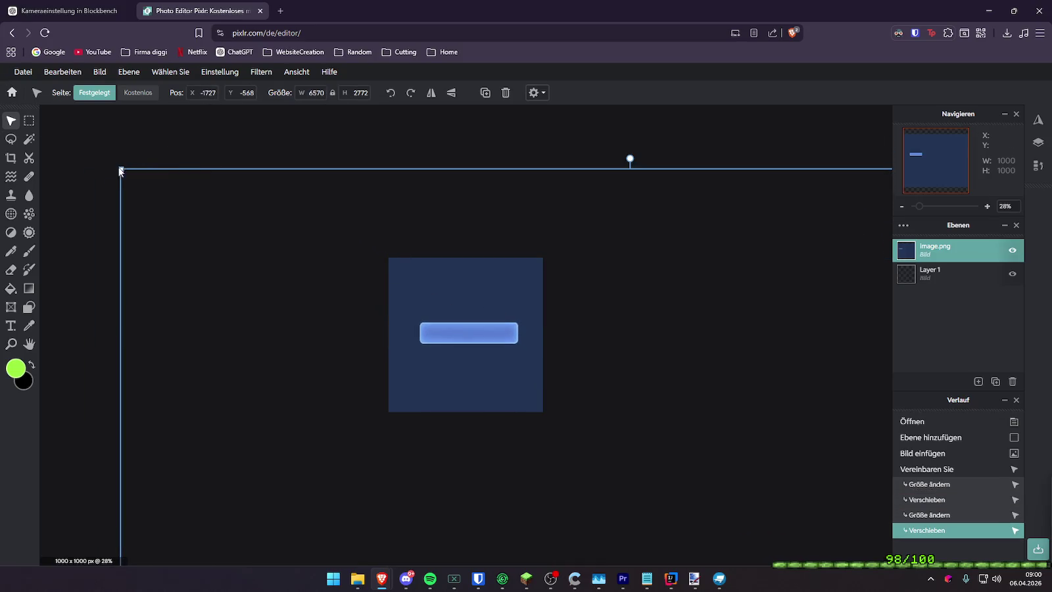
left_click_drag(120, 167, 41, 139)
mouse_move(284, 268)
left_mouse_down()
mouse_move(326, 301)
mouse_move(317, 286)
left_mouse_up()
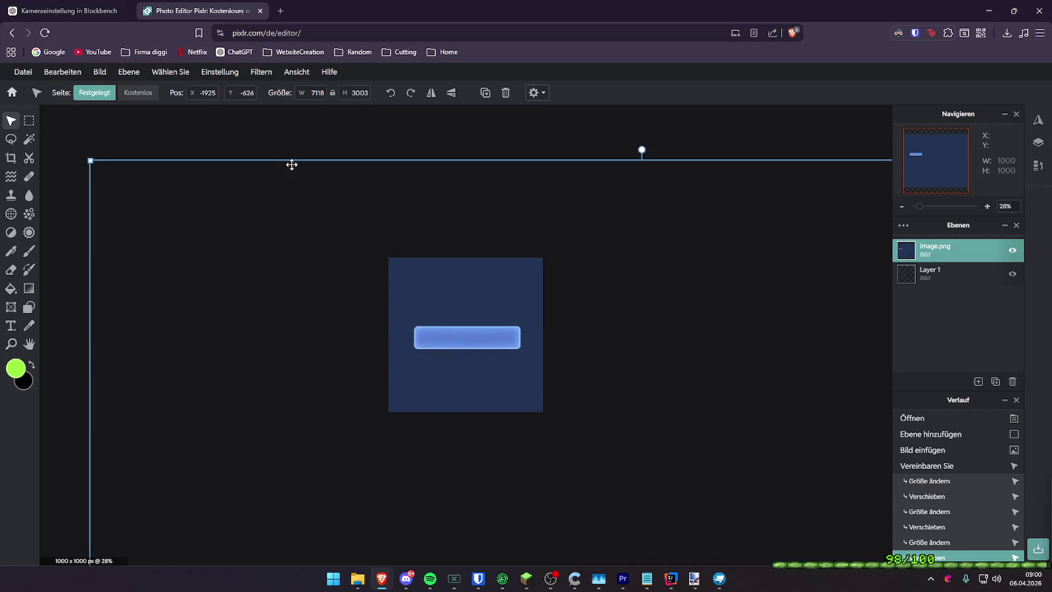
left_click(344, 253)
Nudge the image to center the bar, then lock the image layer
scroll(467, 347, "up", 1)
scroll(479, 347, "up", 2)
scroll(476, 357, "up", 1)
scroll(470, 361, "down", 1)
scroll(471, 360, "up", 1)
left_click_drag(477, 367, 470, 357)
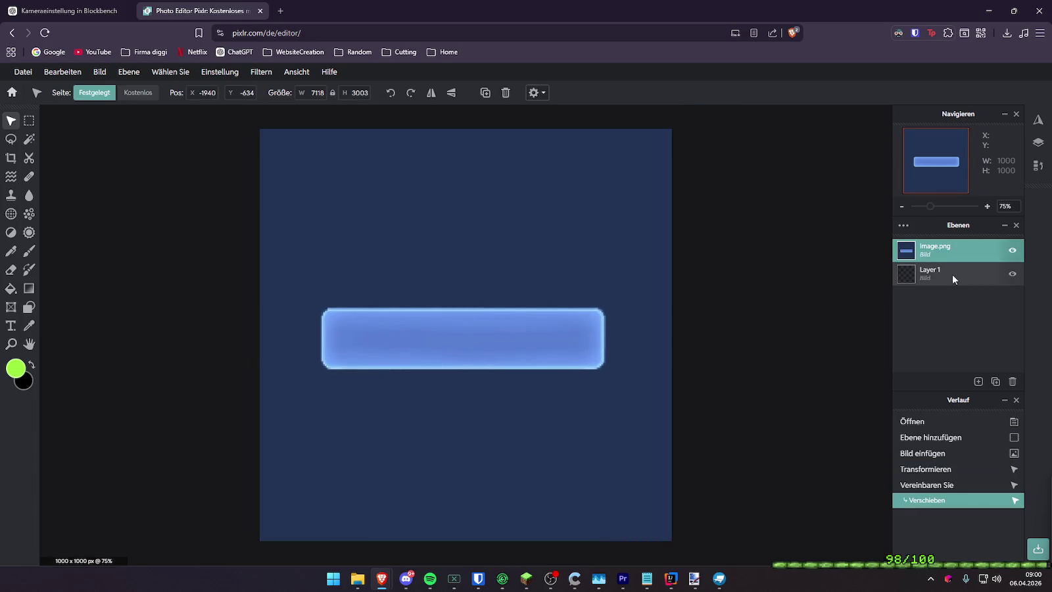
left_click(947, 254)
left_click(853, 357)
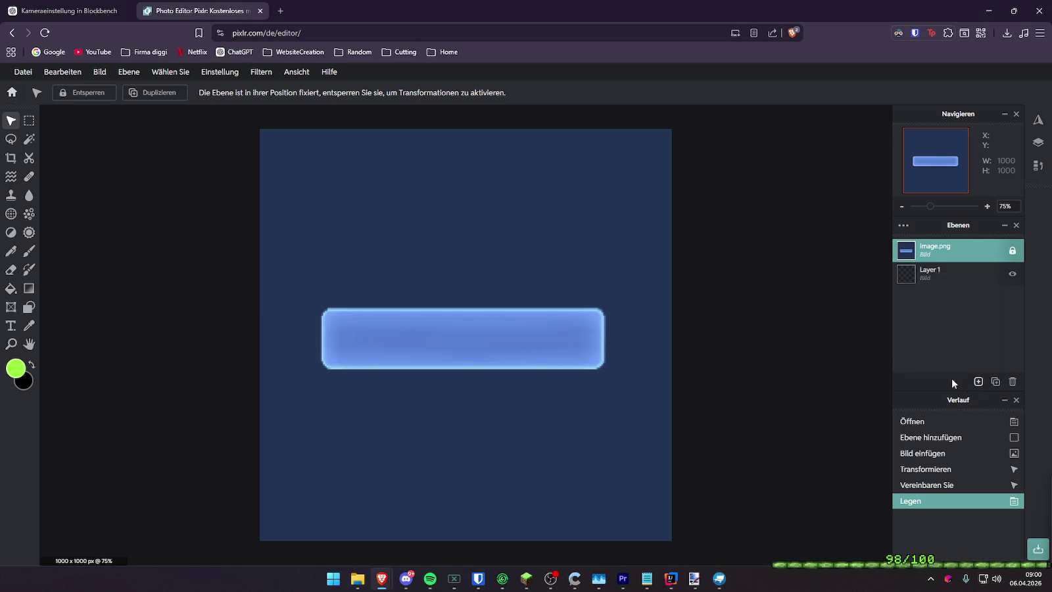
Add a text box over the bar and type dontless.dev
left_click(11, 325)
left_click(80, 92)
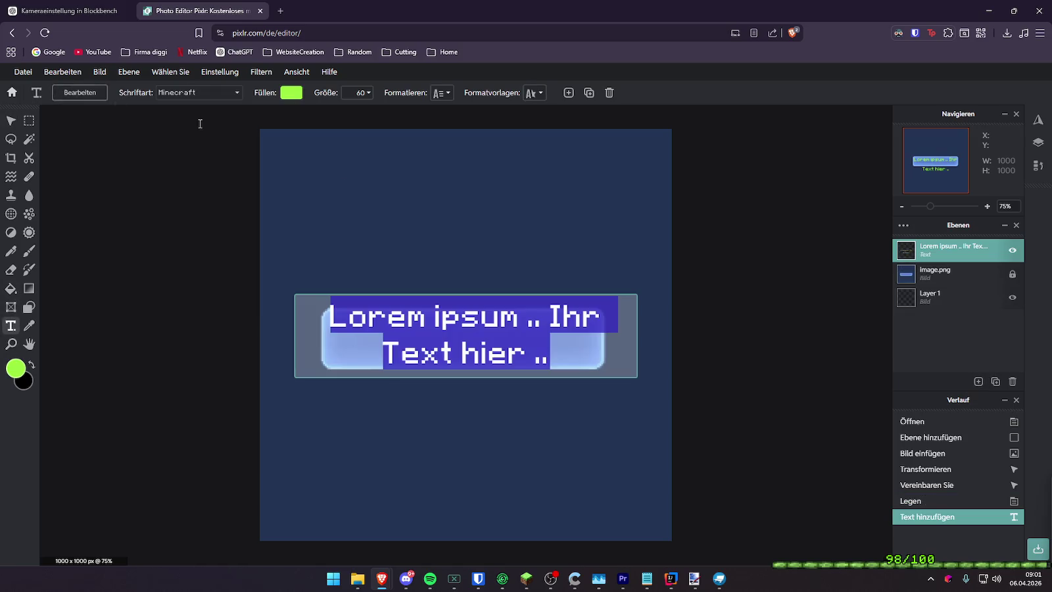
left_click(384, 215)
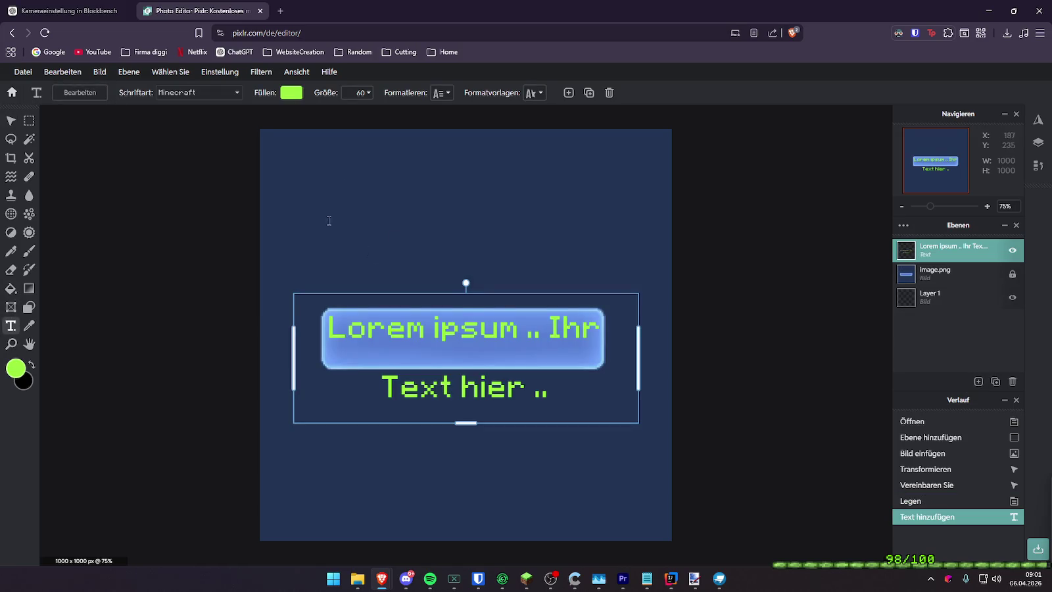
left_click(164, 90)
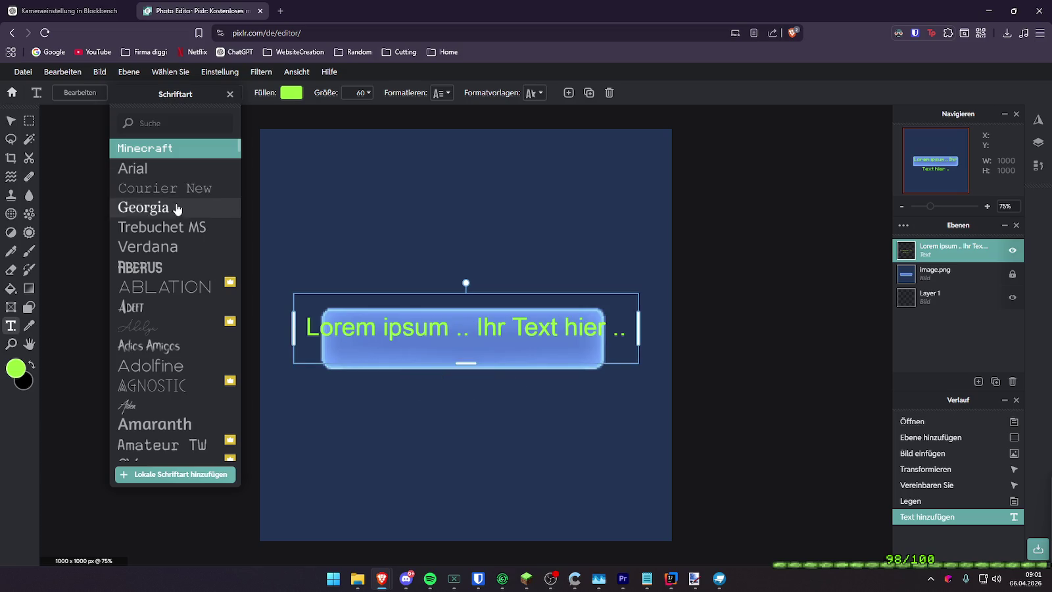
left_click(161, 244)
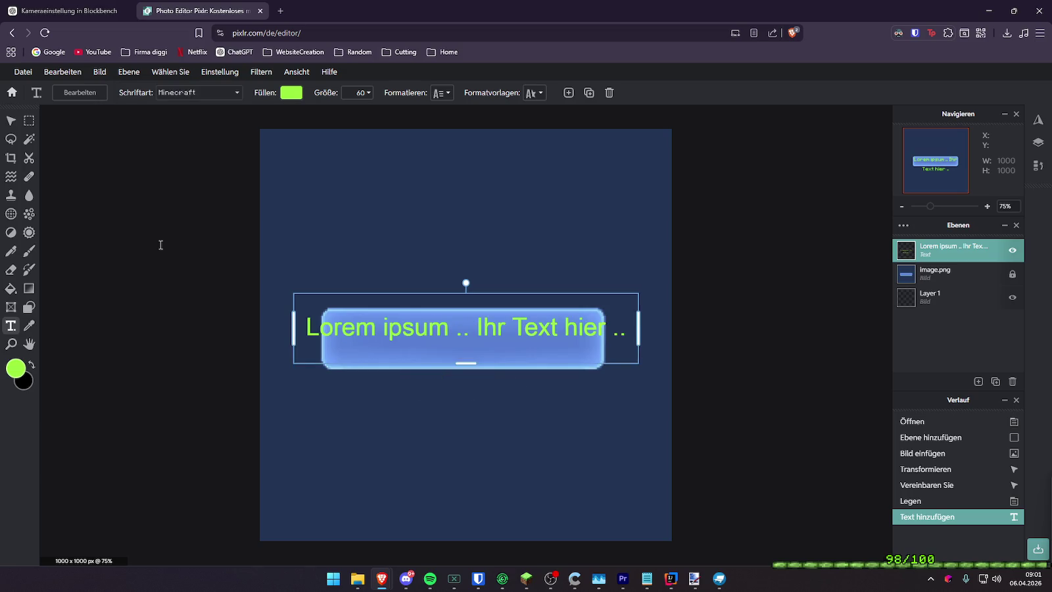
left_click(85, 97)
type("dontlke")
key("BackSpace")
key("BackSpace")
type("ess.dev")
Change the text font to The Brownies
left_click(197, 92)
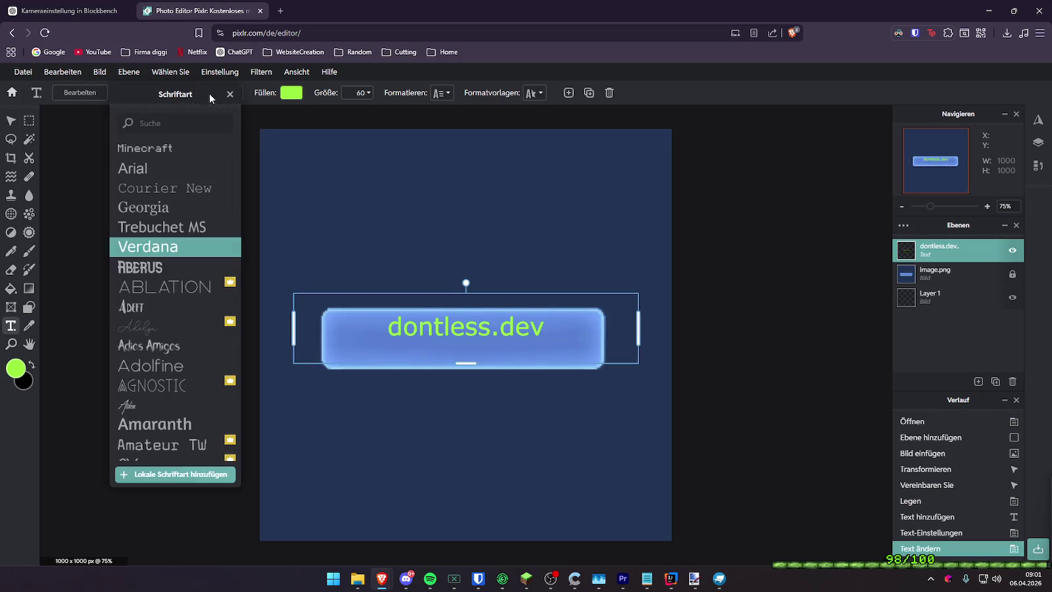
scroll(172, 332, "down", 1)
scroll(161, 405, "down", 3)
scroll(161, 399, "down", 3)
scroll(169, 399, "down", 3)
scroll(190, 290, "down", 3)
scroll(176, 275, "down", 1)
scroll(201, 277, "down", 5)
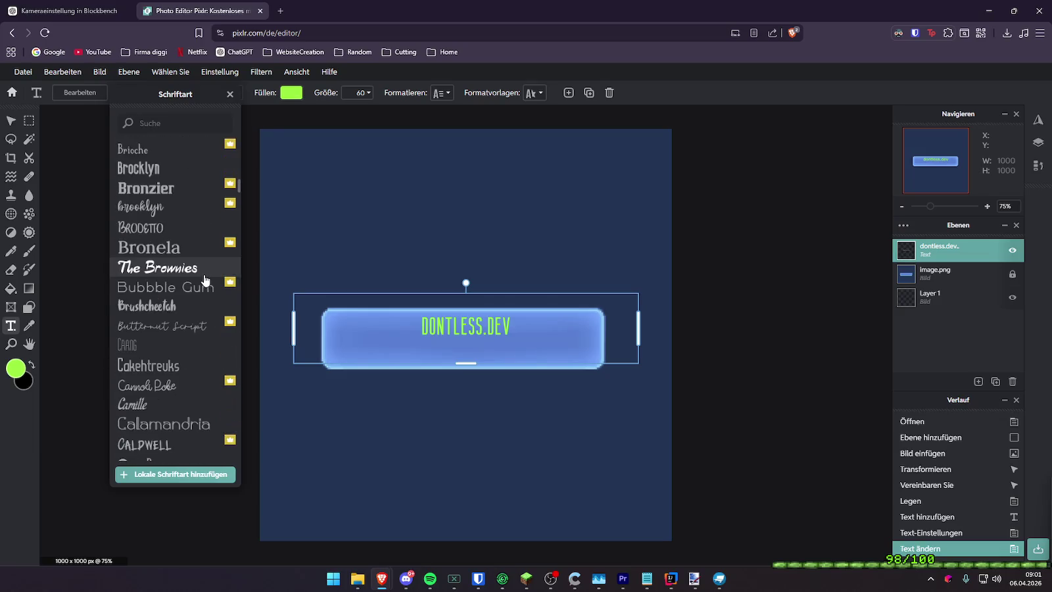
scroll(201, 277, "down", 2)
scroll(187, 243, "up", 3)
scroll(176, 236, "up", 3)
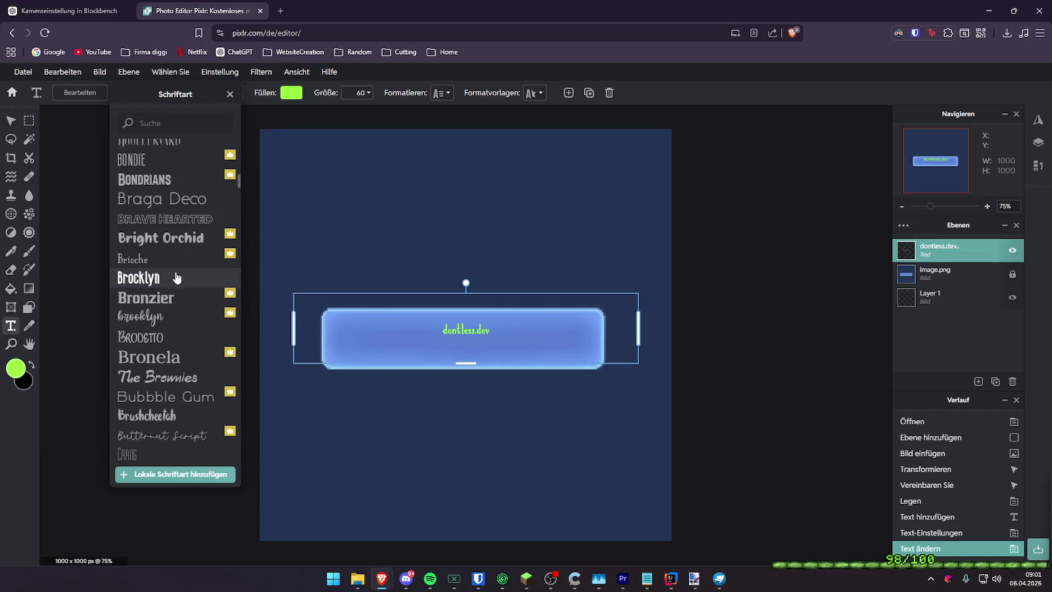
scroll(176, 279, "down", 2)
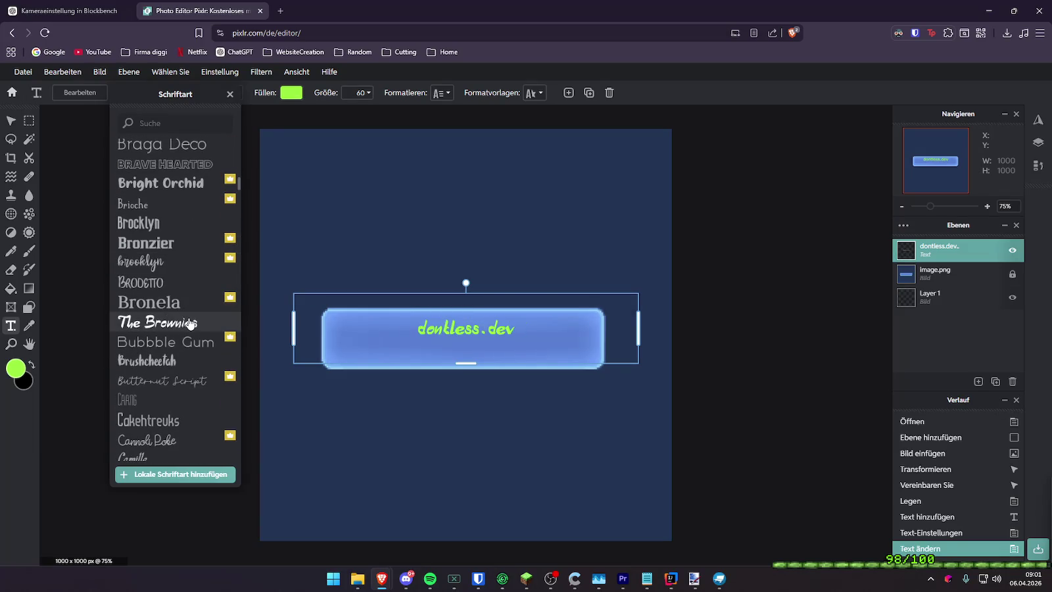
left_click(190, 323)
Make the text white, tilt it slightly, and set its size to 225
left_click(296, 95)
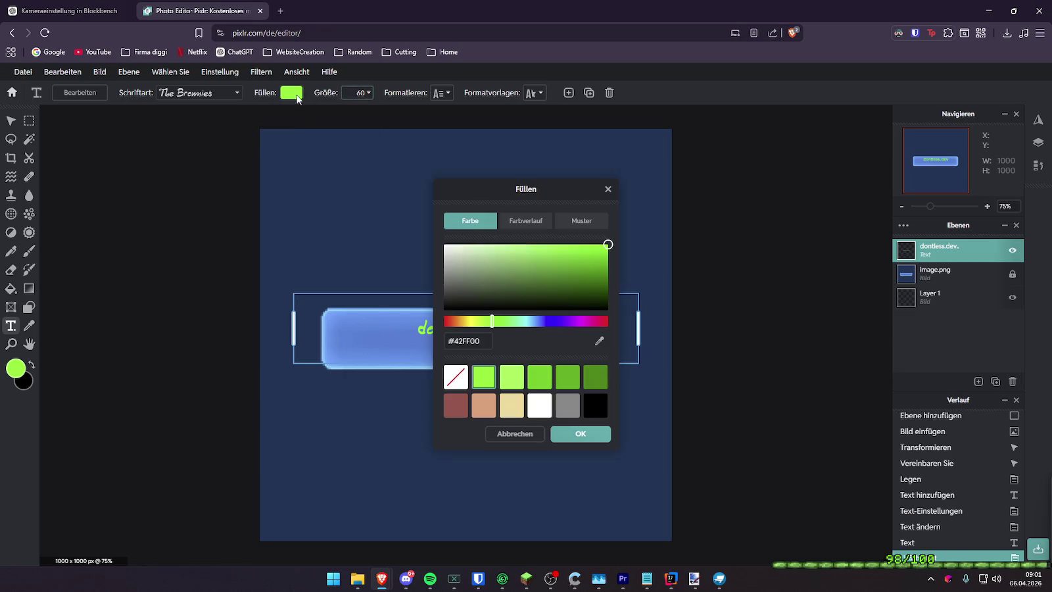
left_click_drag(526, 259, 429, 231)
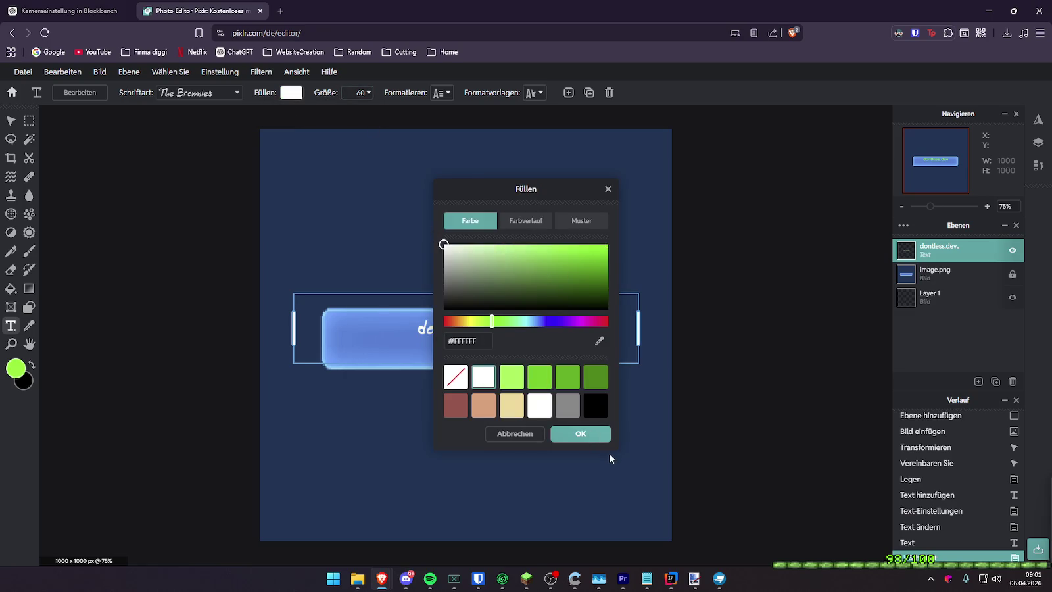
left_click(580, 434)
left_click(360, 94)
left_click_drag(291, 115, 312, 115)
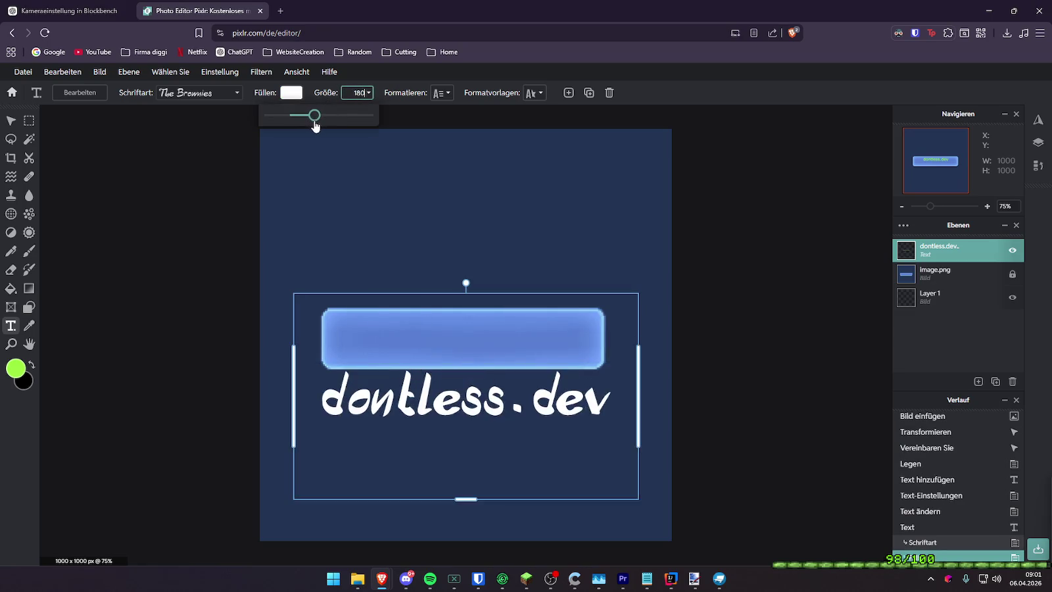
type("150")
left_click_drag(467, 284, 455, 281)
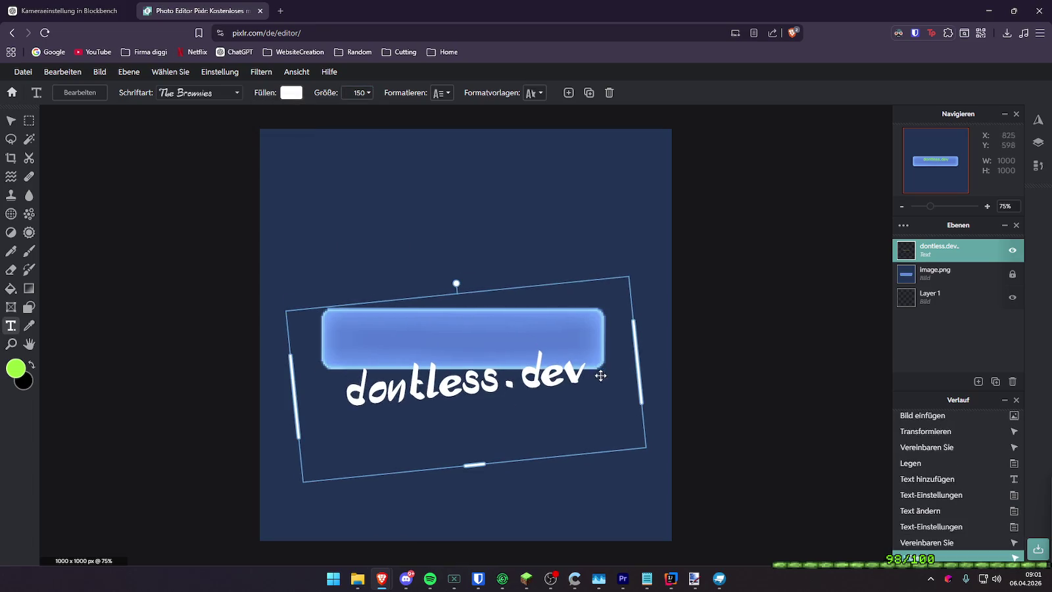
left_click(362, 93)
left_click_drag(313, 115, 317, 117)
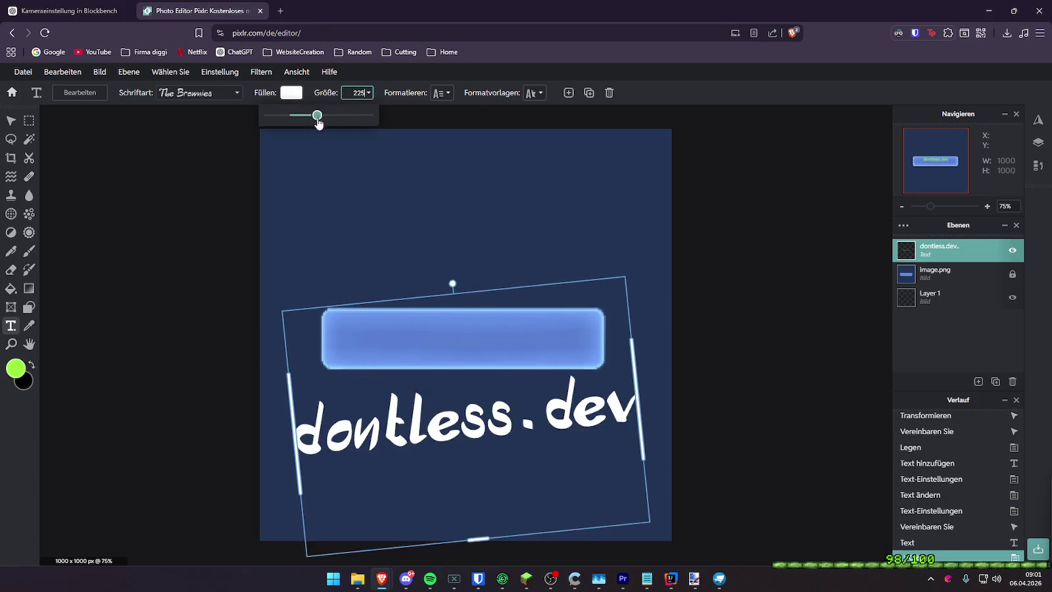
Widen the text box and move it up over the blue button
left_click_drag(295, 437, 99, 453)
left_click_drag(298, 470, 390, 378)
left_click(841, 305)
scroll(789, 299, "down", 1)
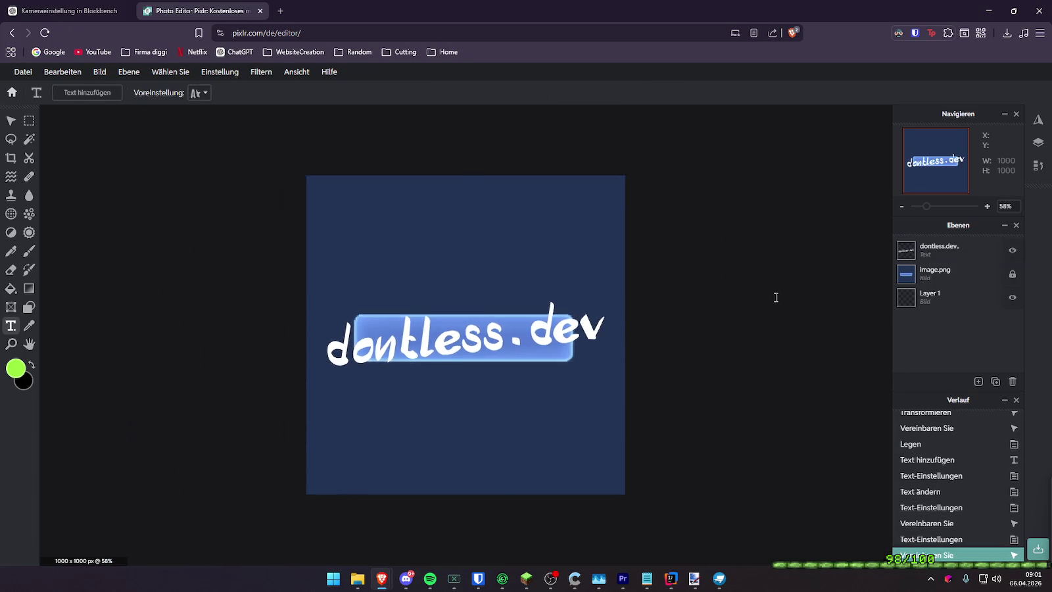
Fill the image.png background with dark grey #181818
scroll(671, 349, "down", 1)
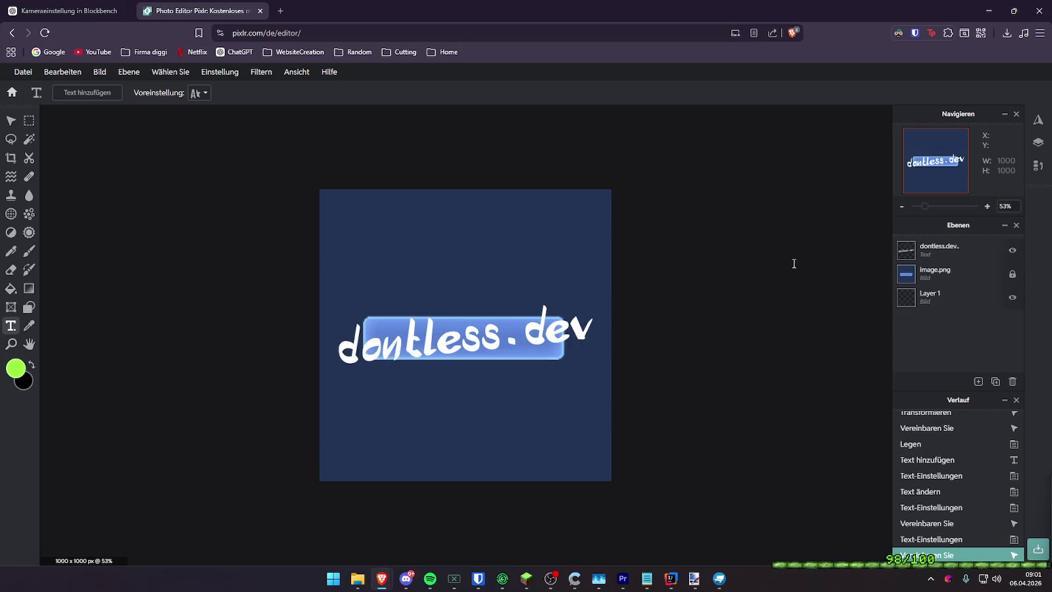
left_click(931, 277)
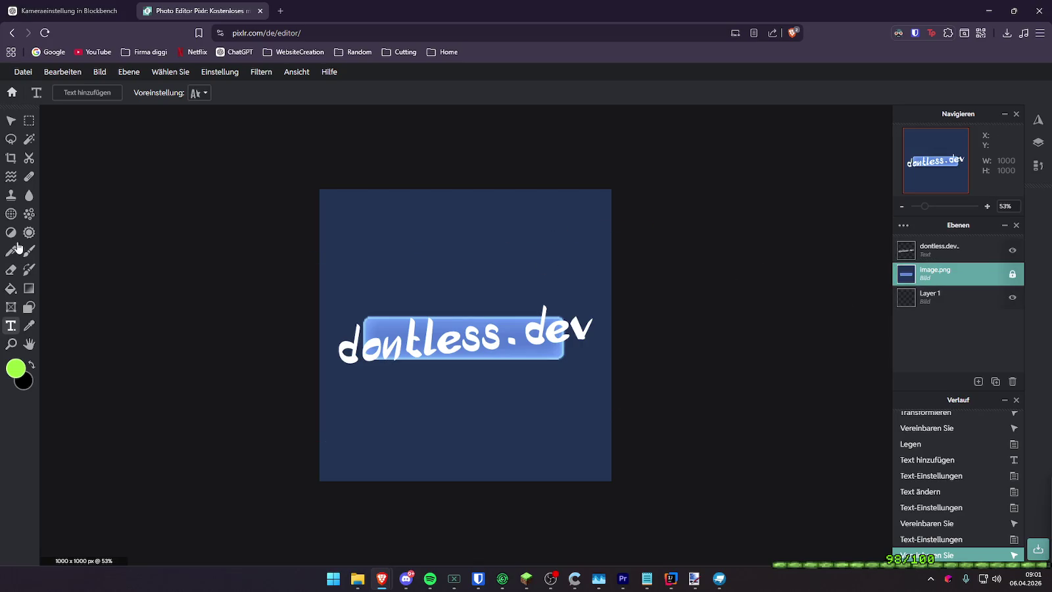
left_click(23, 374)
left_click(635, 373)
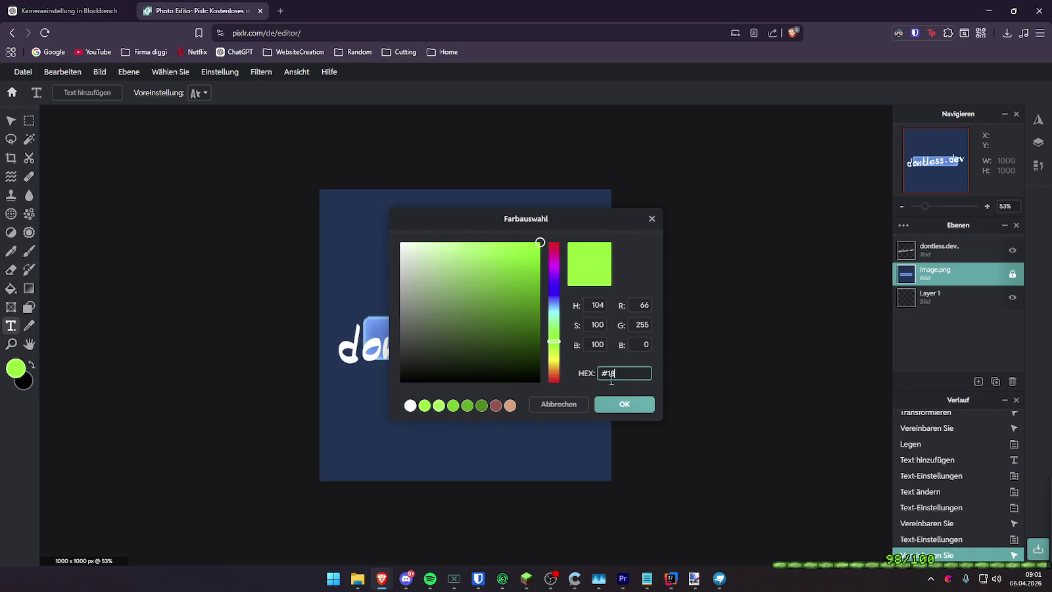
type("1818")
left_click(632, 407)
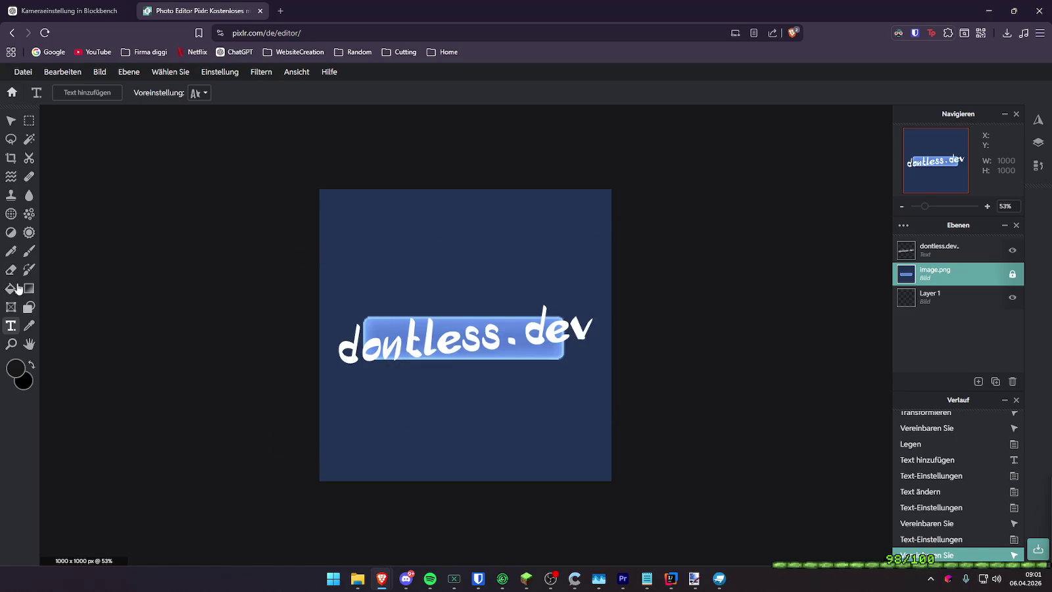
left_click(17, 289)
left_click(388, 254)
Magic Wand select the dark background and delete it to transparency
scroll(289, 256, "down", 2)
scroll(523, 181, "down", 2)
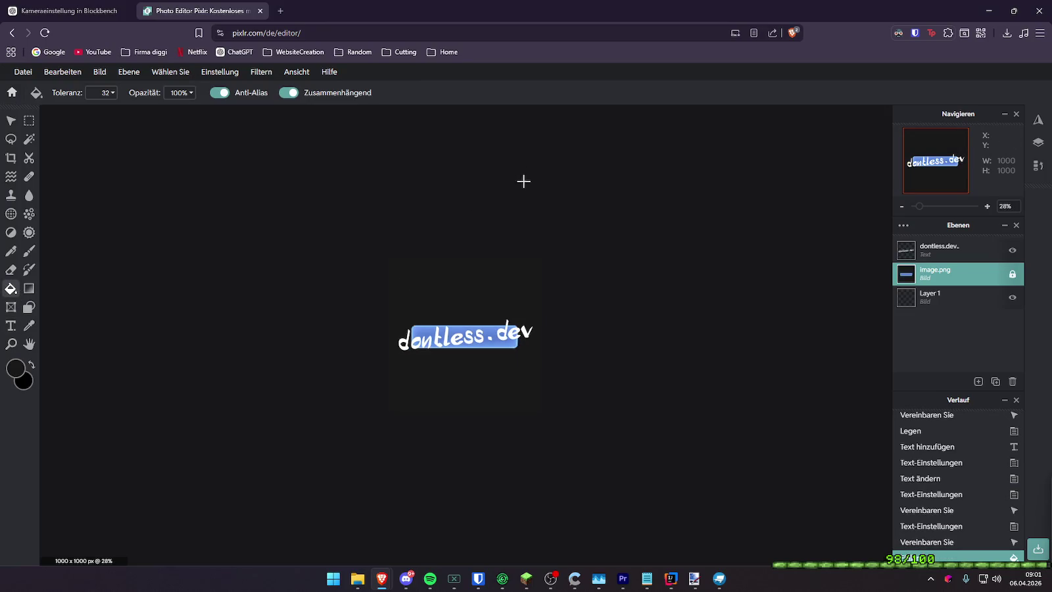
scroll(544, 249, "up", 2)
left_click(29, 139)
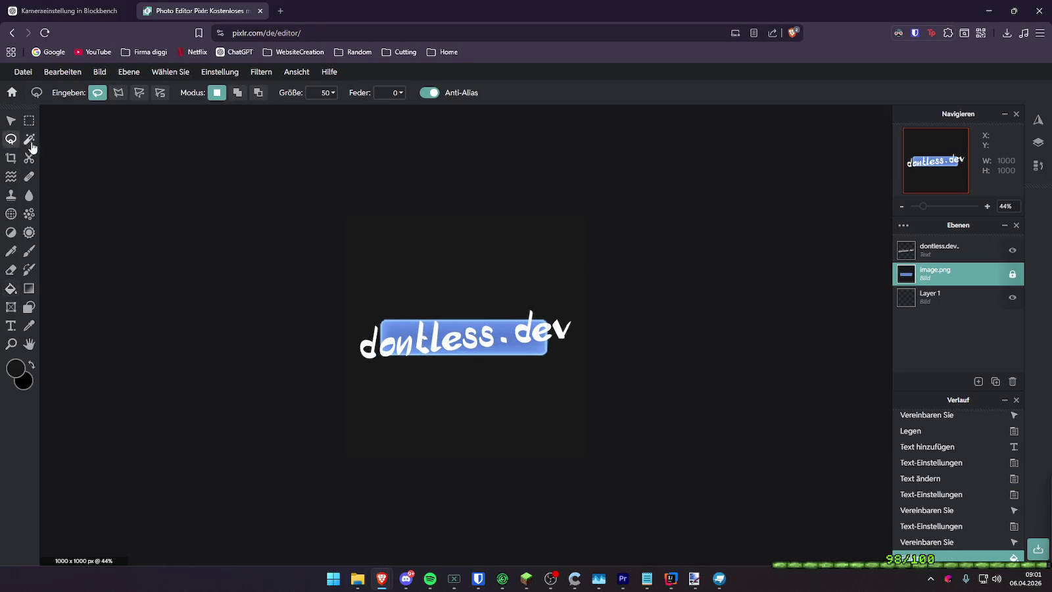
left_click(387, 275)
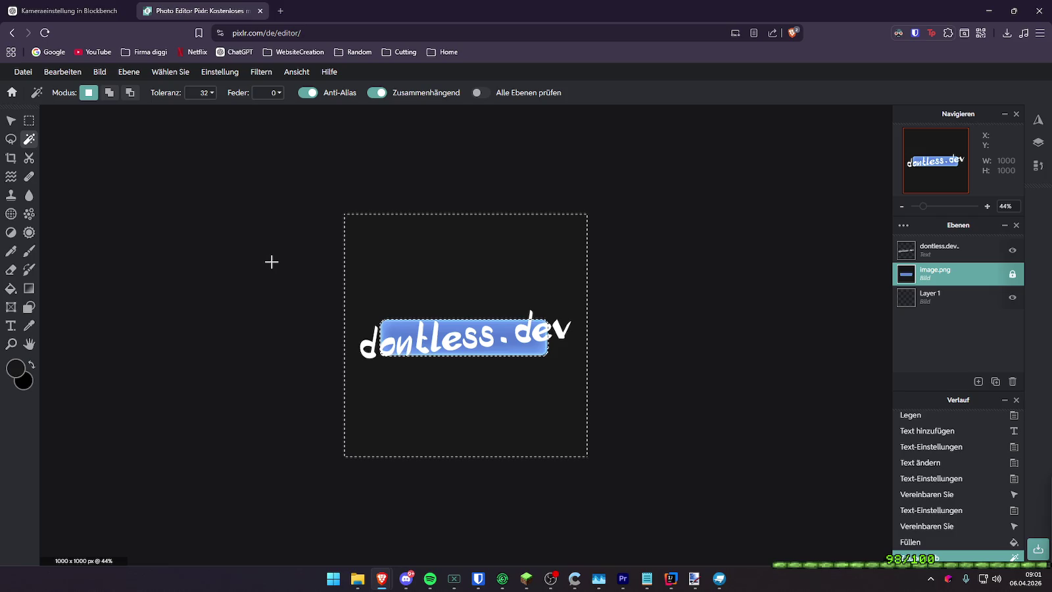
key("Delete")
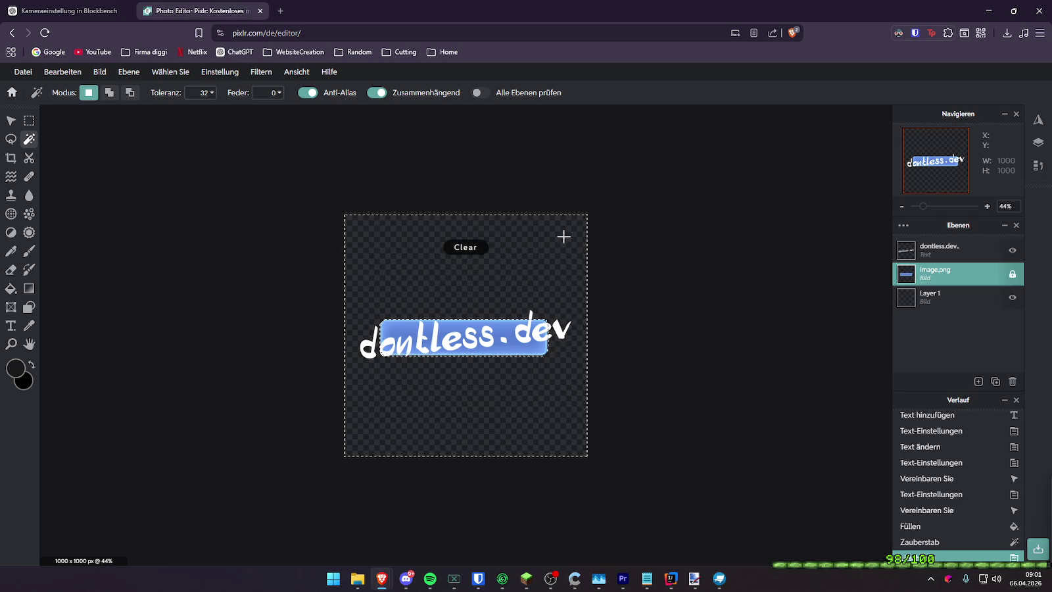
key("ctrl+d")
left_click(29, 120)
Try saving the image and dismiss the daily free saves popup
scroll(287, 275, "up", 2)
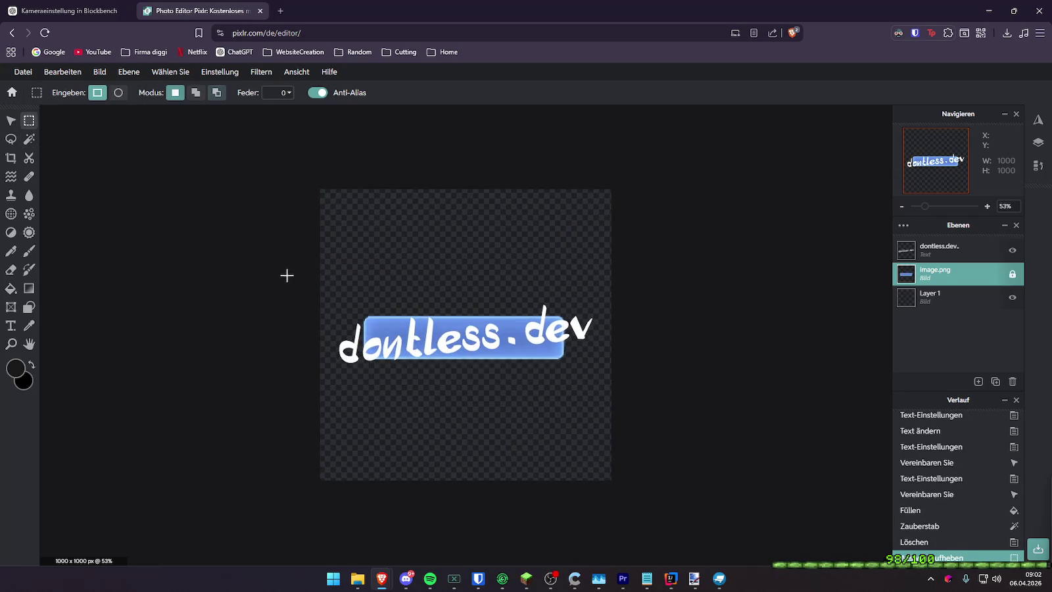
key("ctrl+s")
left_click(820, 116)
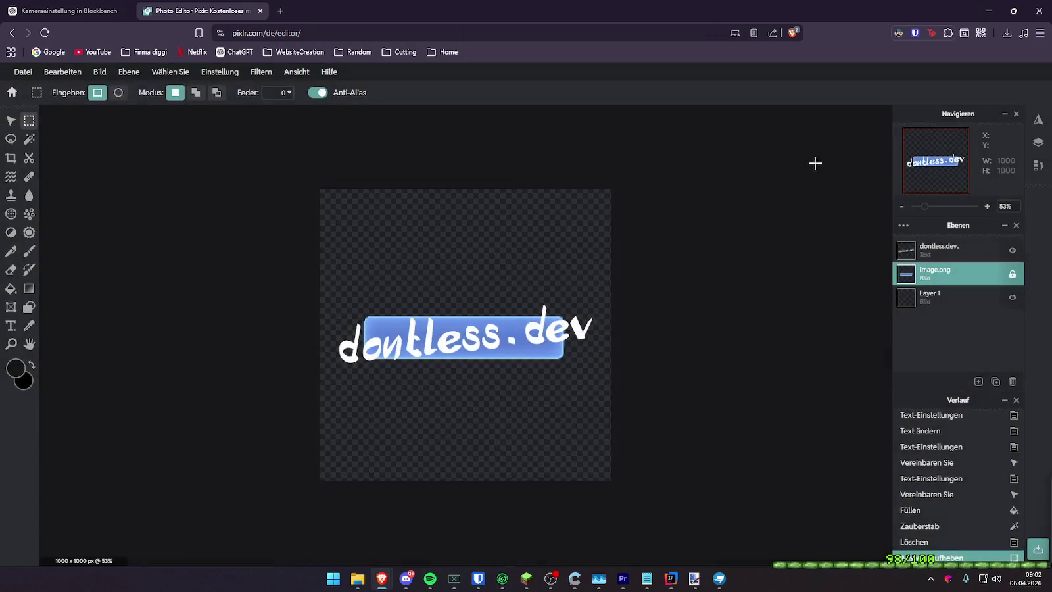
Reopen the dontless.dev image from the Pixlr start page and save it as PNG
key("F12")
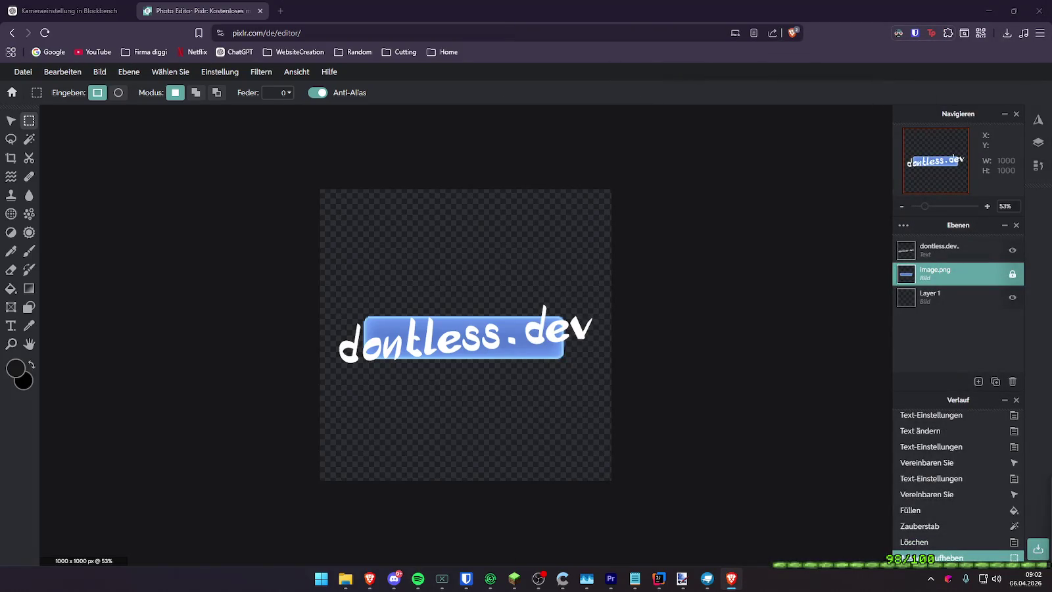
key("v")
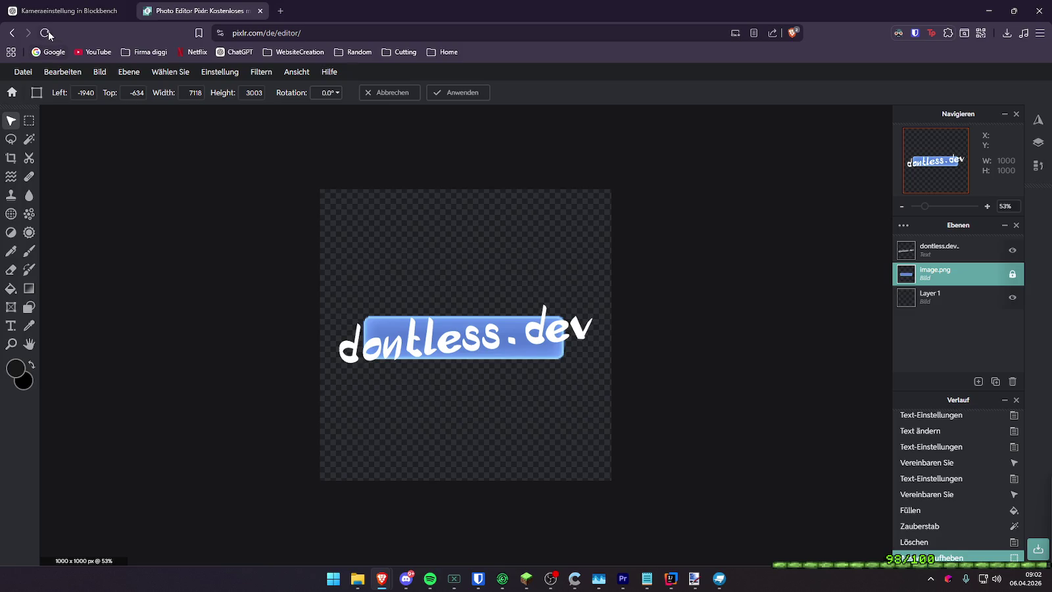
left_click(46, 33)
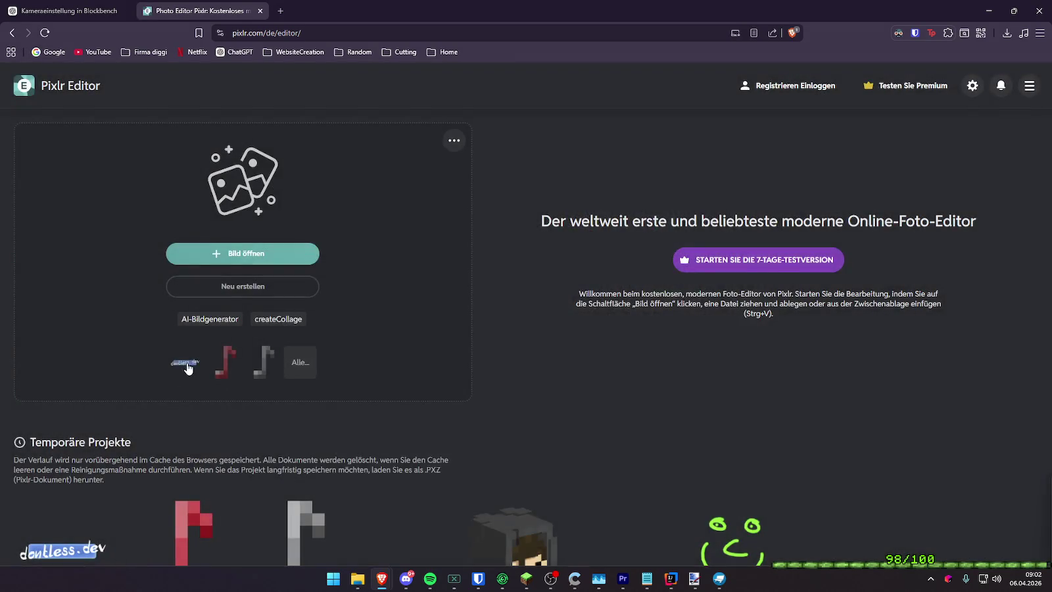
left_click(189, 369)
key("ctrl+s")
left_click(717, 460)
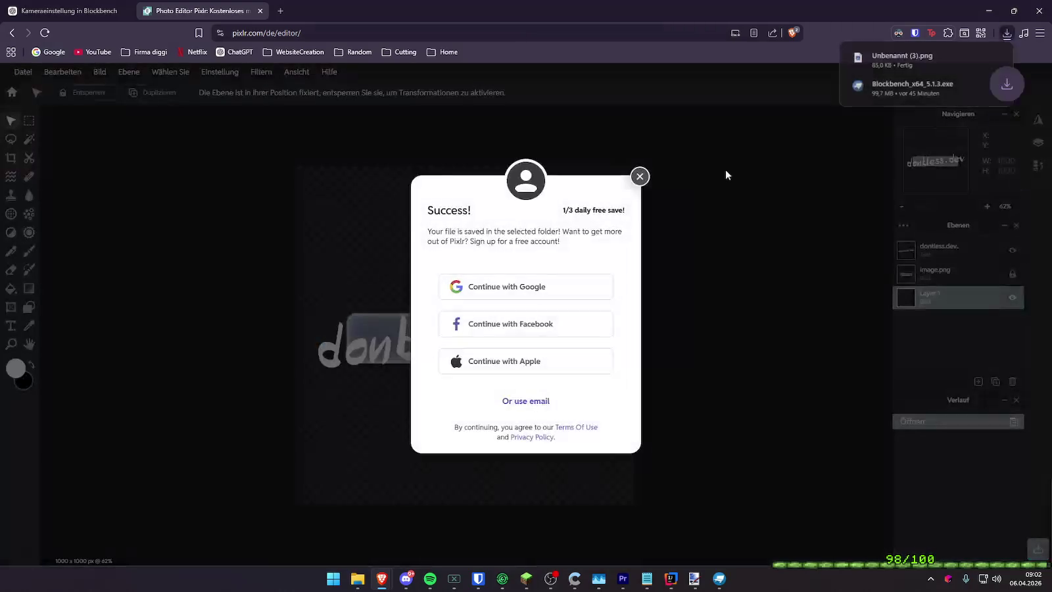
left_click(639, 176)
Open a new browser tab and load twitch.tv
left_click(281, 11)
type("twitch.tv")
key("Return")
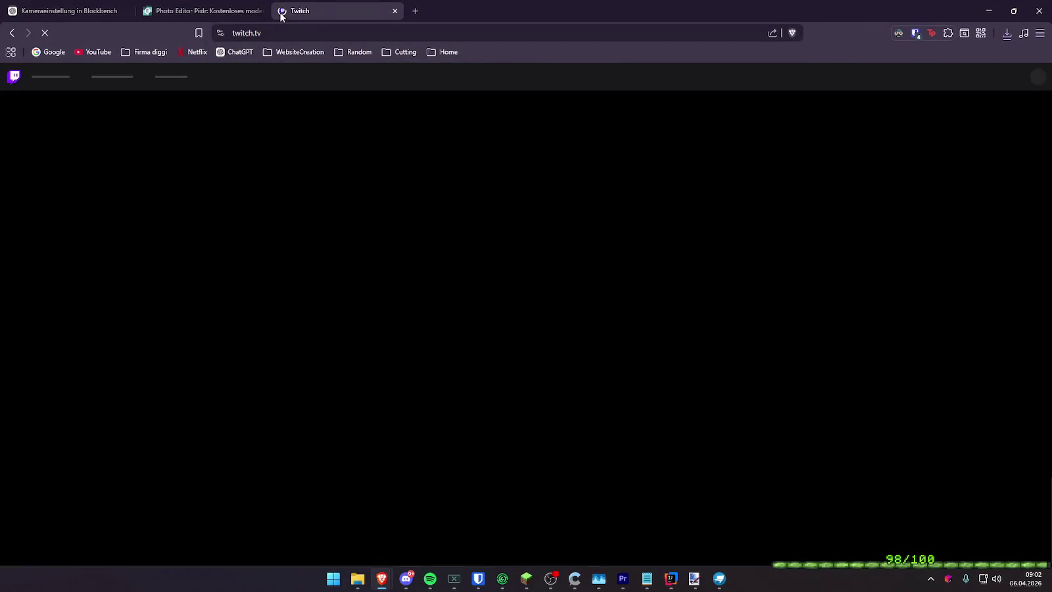
Go to your own Twitch channel page, pause the stream and turn on panel editing
left_click(1039, 76)
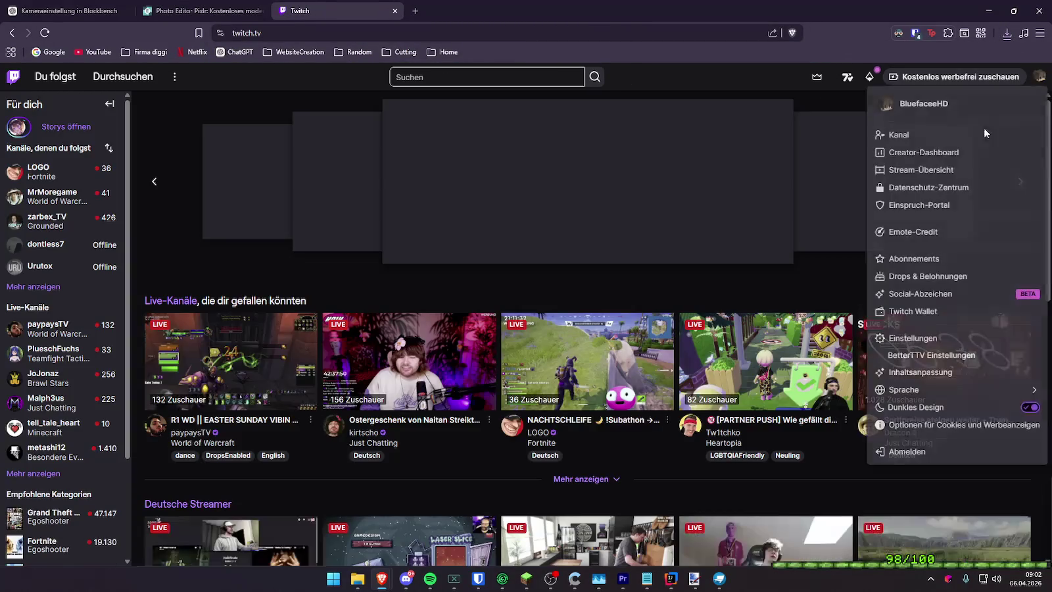
left_click(898, 134)
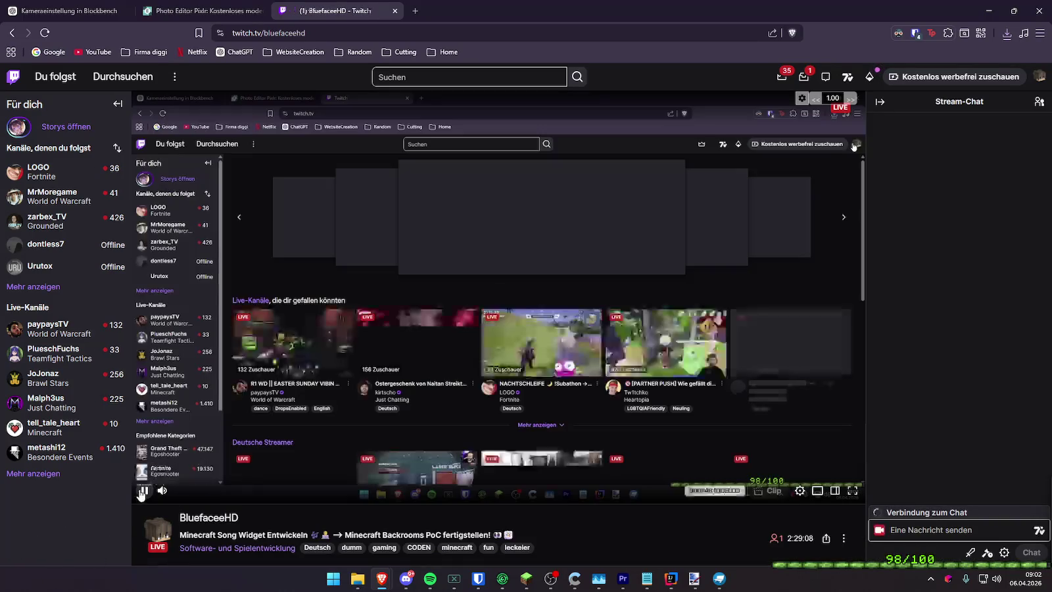
left_click(231, 328)
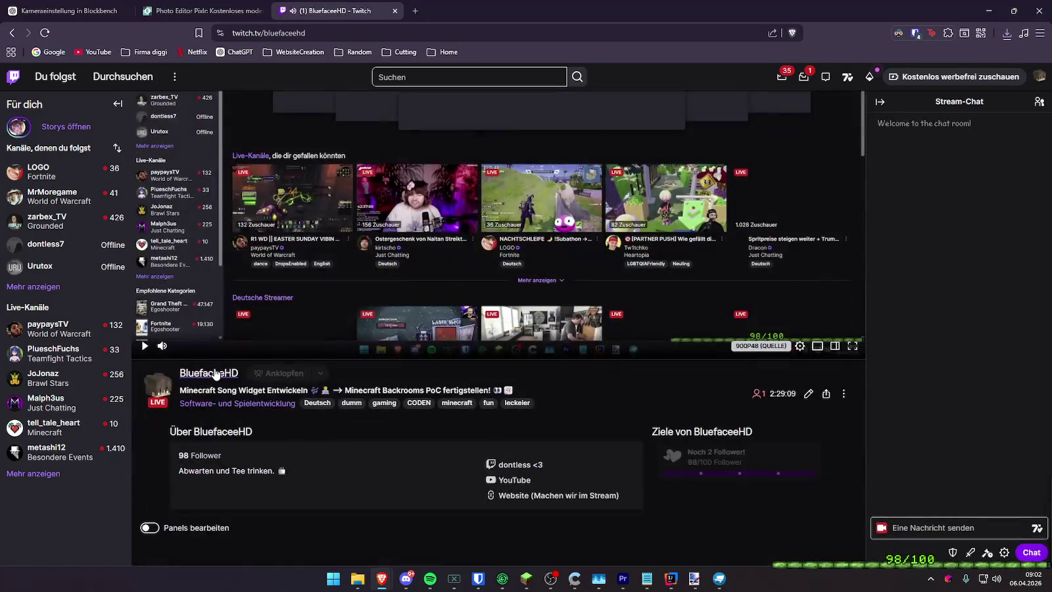
scroll(155, 373, "down", 3)
left_click(147, 310)
scroll(244, 358, "down", 2)
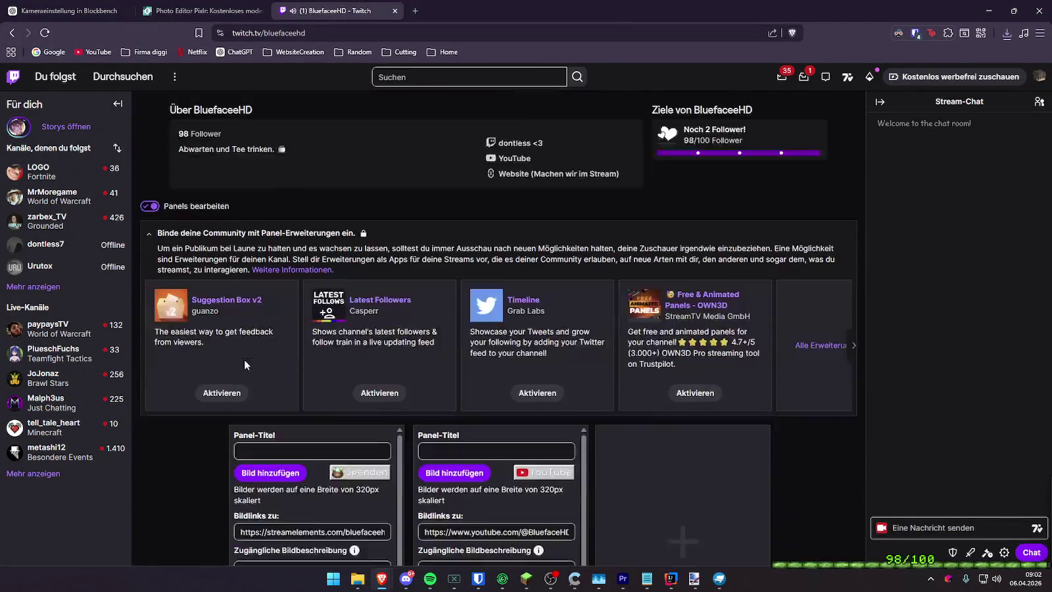
scroll(244, 359, "down", 2)
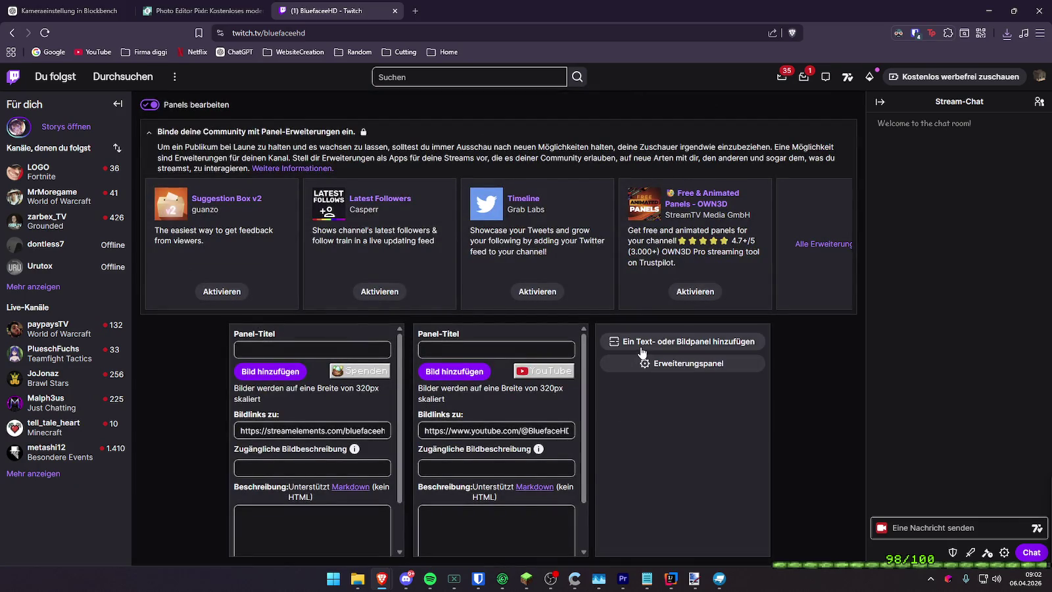
Add a new panel titled 'Test' and load the Unbenannt (3).png image into it
left_click(641, 342)
type("Test")
left_click(625, 371)
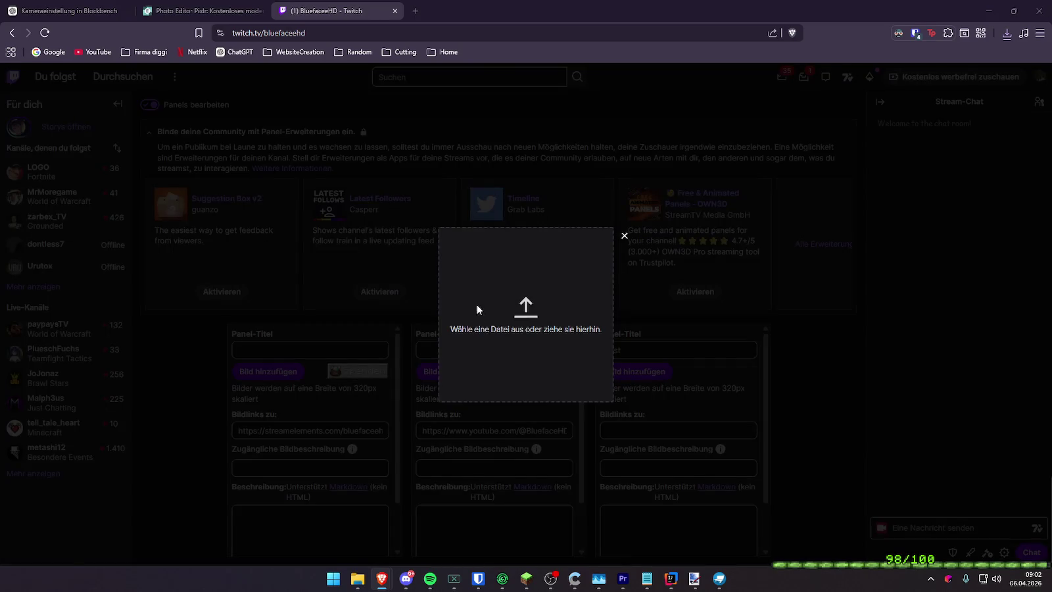
left_click(476, 309)
left_click(149, 105)
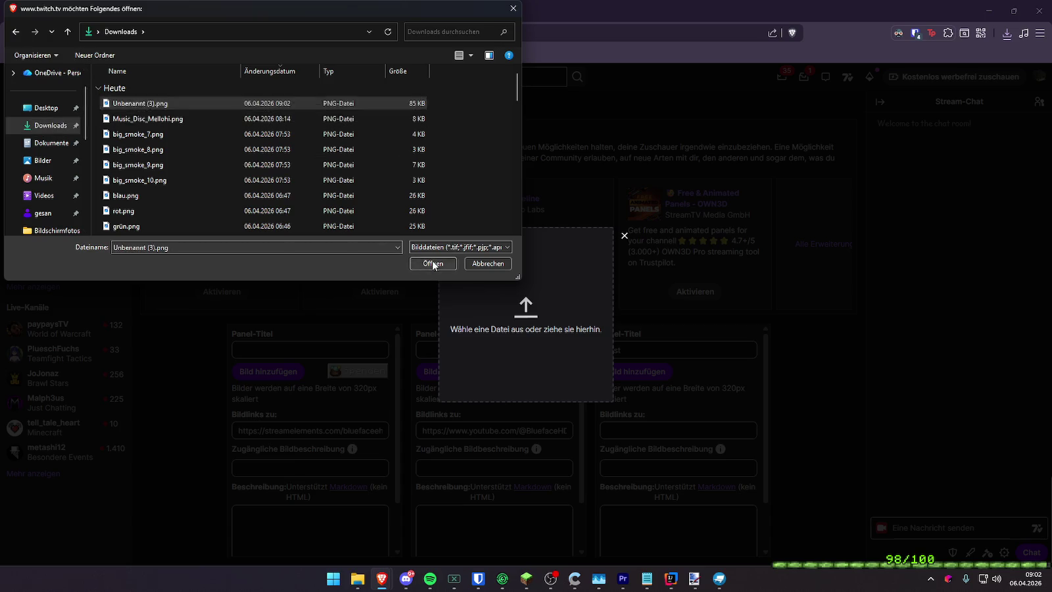
left_click(434, 263)
Crop the panel image tightly around the logo
left_click_drag(424, 175, 859, 442)
left_click_drag(606, 300, 603, 386)
left_click_drag(793, 522, 698, 463)
mouse_move(626, 406)
left_mouse_down()
mouse_move(662, 420)
mouse_move(653, 422)
left_mouse_up()
left_click_drag(731, 327, 770, 319)
left_click_drag(525, 160, 525, 269)
left_click_drag(524, 481, 529, 394)
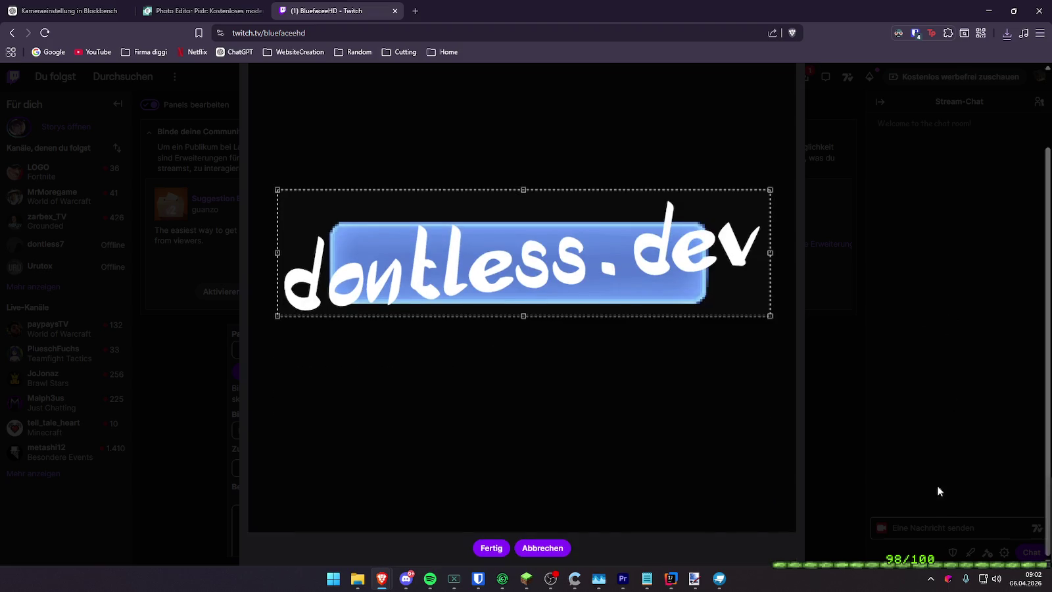
left_click(492, 548)
Submit the new panel and reload the channel page
left_click(639, 350)
scroll(676, 416, "down", 2)
left_click(730, 543)
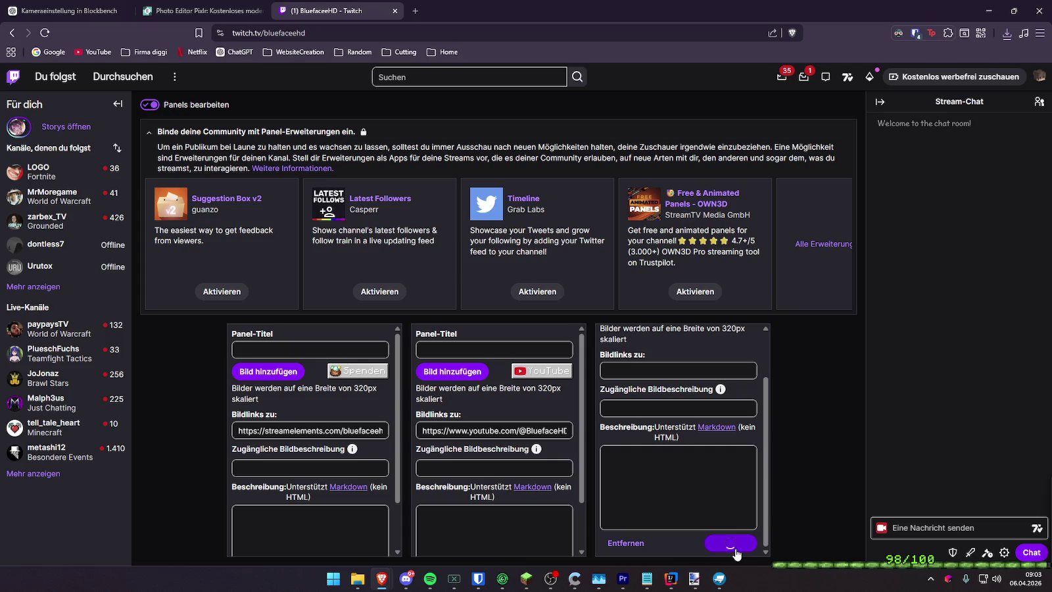
left_click(46, 33)
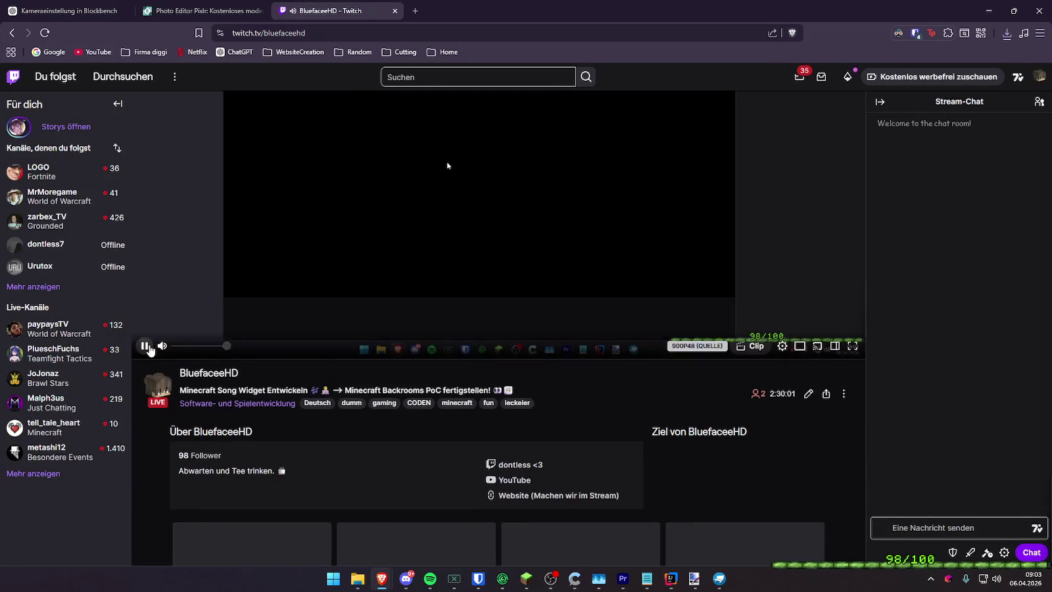
left_click(447, 163)
scroll(447, 164, "down", 4)
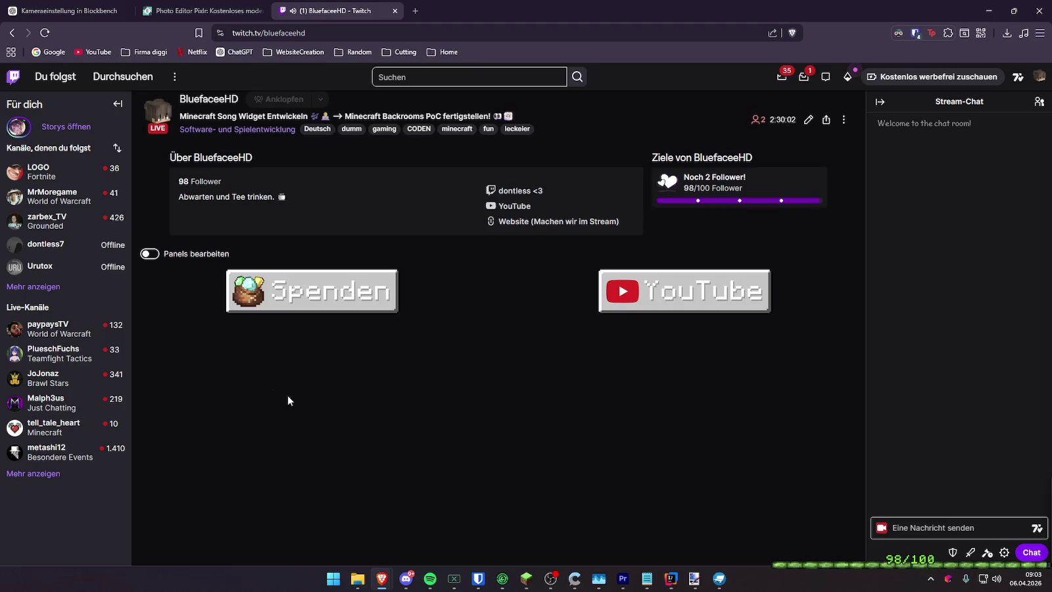
With panel editing on, load Unbenannt (3).png into the middle panel
left_click(150, 254)
scroll(533, 466, "down", 1)
scroll(461, 381, "down", 2)
left_click(456, 366)
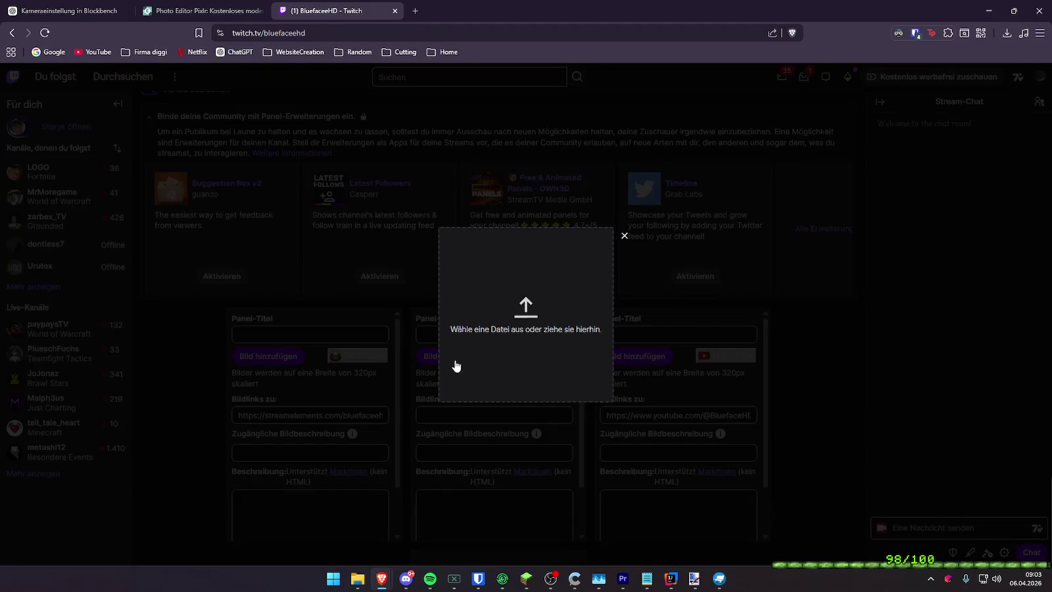
left_click(501, 348)
left_click(362, 106)
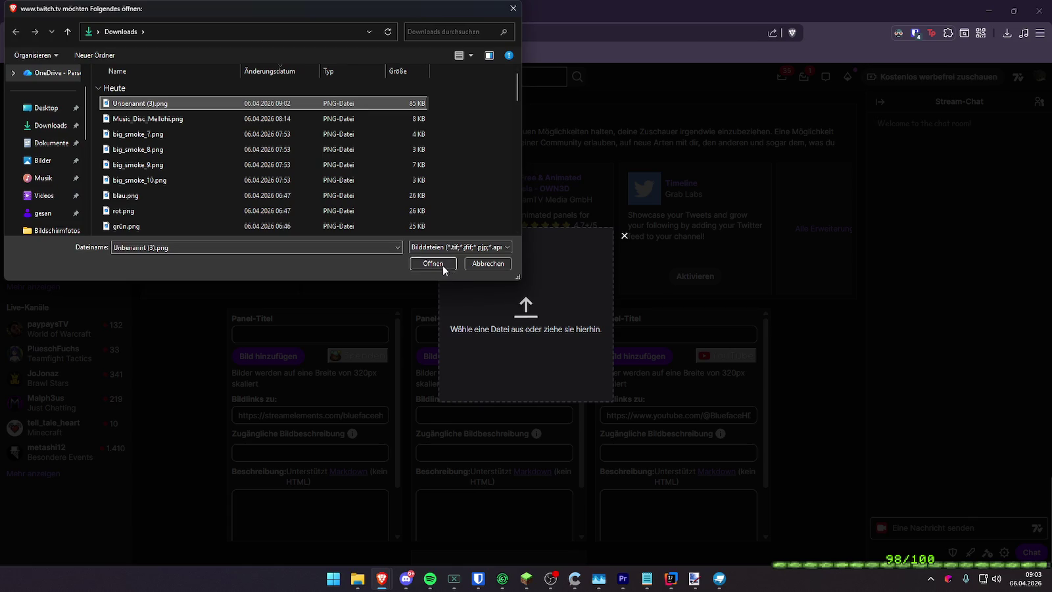
left_click(443, 264)
Crop the image around the whole logo and submit the middle panel
left_click_drag(419, 162, 463, 385)
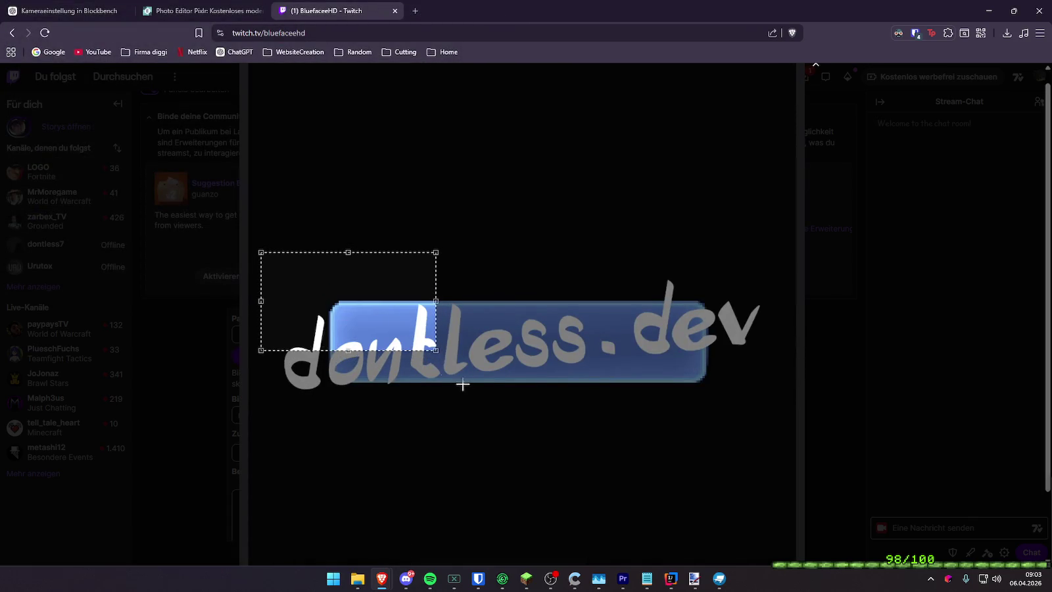
left_click_drag(435, 348, 782, 407)
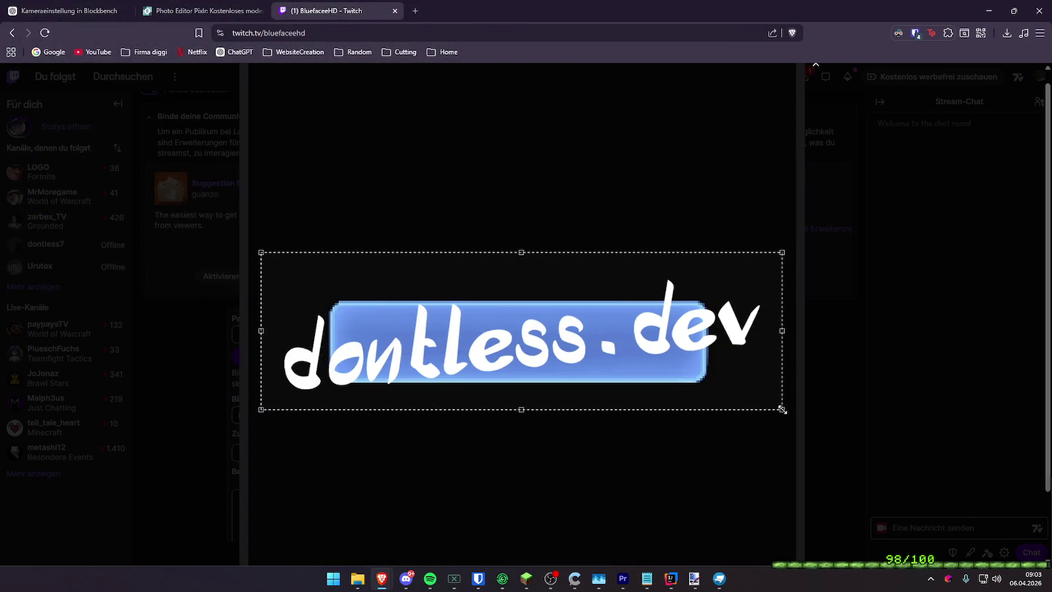
left_click(492, 548)
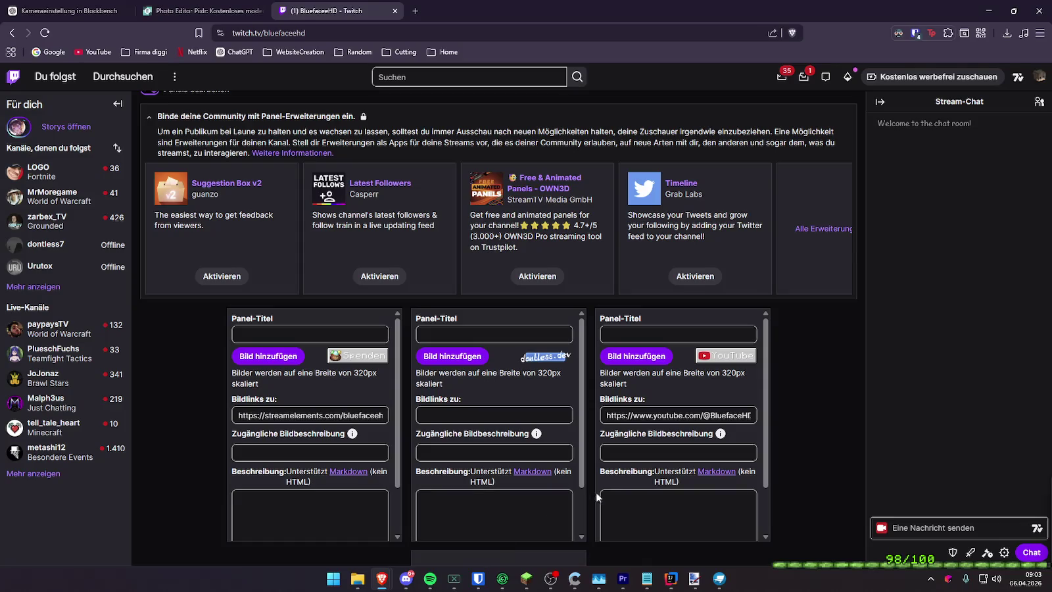
scroll(572, 447, "down", 2)
left_click(547, 527)
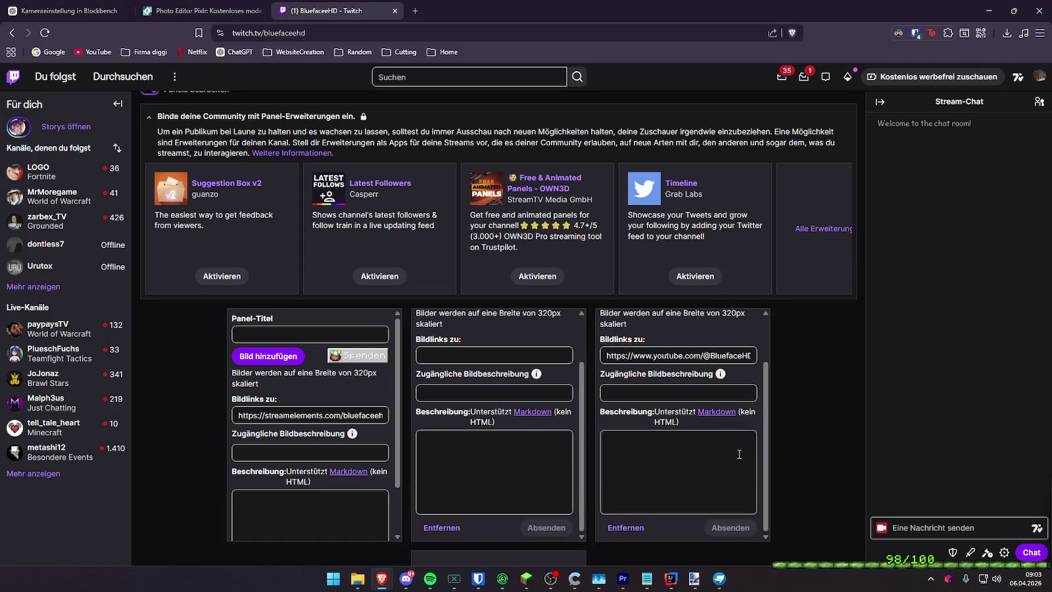
Preview the panels with editing off, then re-enable editing and remove the logo panel
scroll(648, 432, "up", 5)
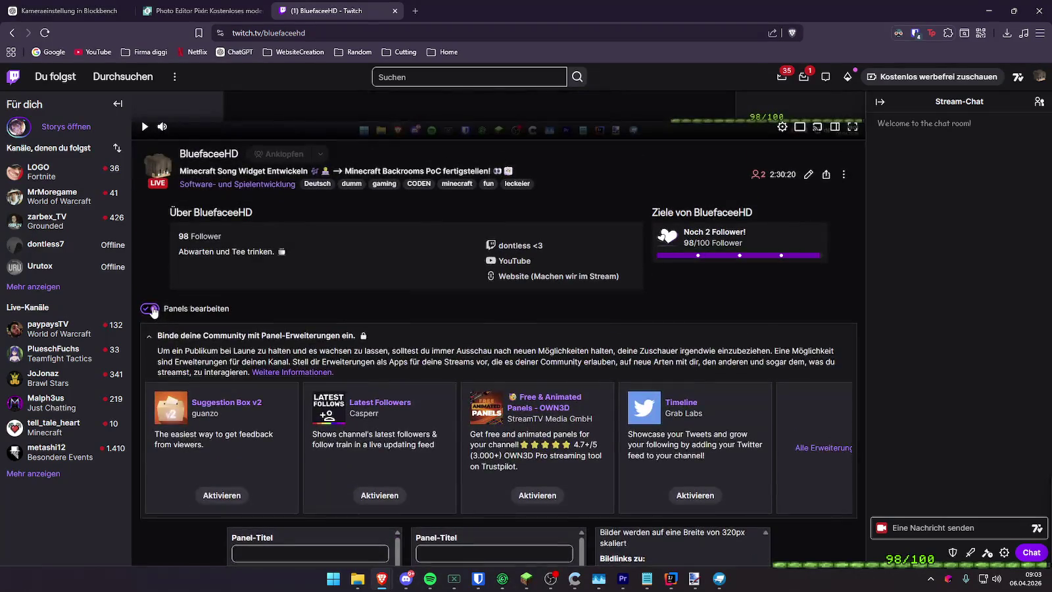
left_click(150, 369)
scroll(500, 349, "down", 2)
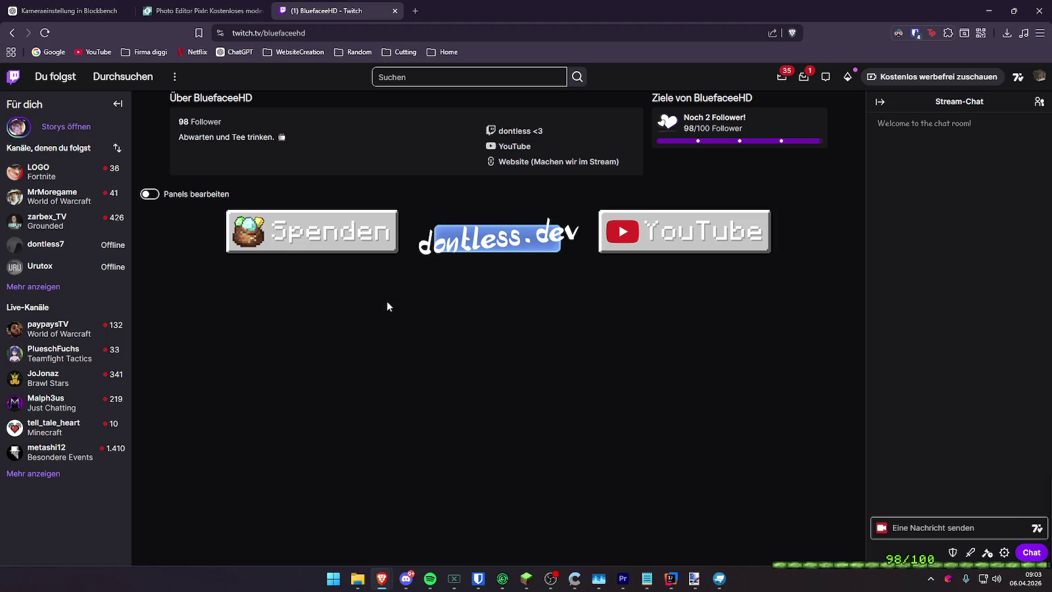
left_click(151, 196)
scroll(494, 487, "down", 2)
scroll(677, 486, "down", 2)
scroll(548, 478, "up", 2)
scroll(548, 477, "down", 2)
scroll(520, 500, "down", 2)
left_click(440, 523)
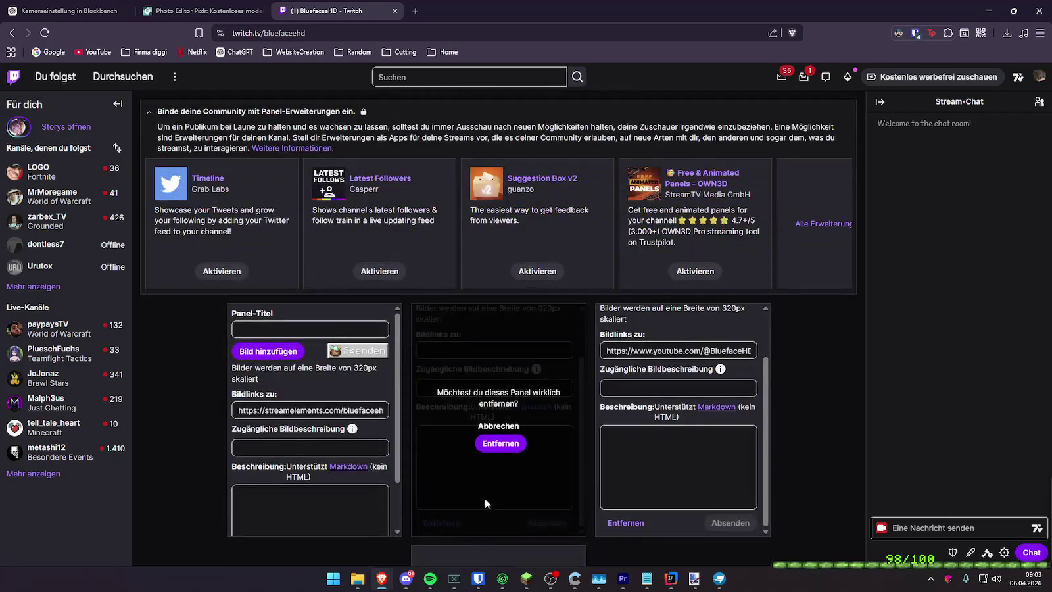
Confirm removal of the logo panel
scroll(526, 487, "down", 3)
left_click(496, 229)
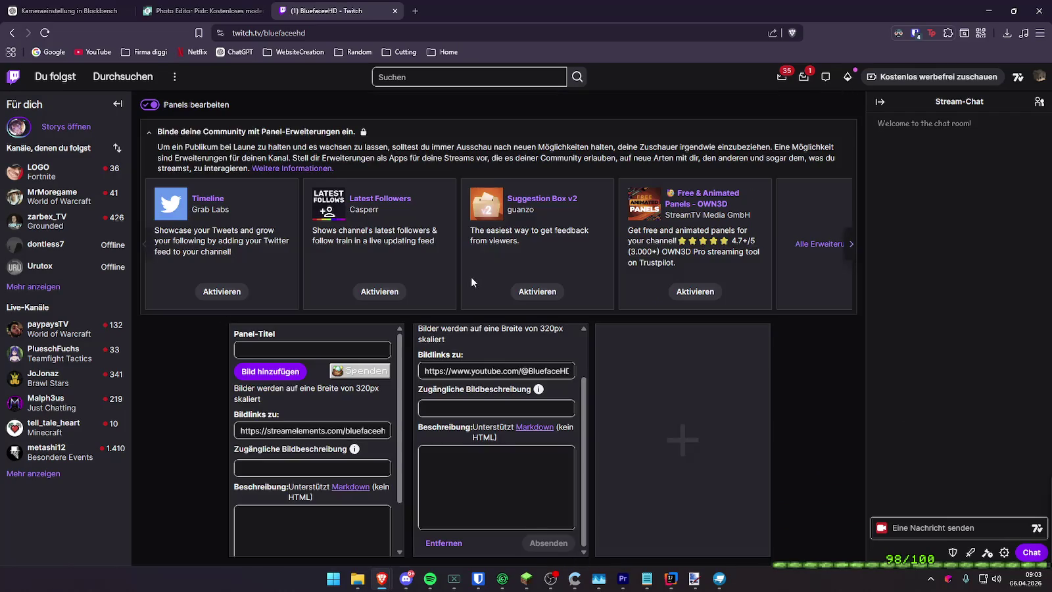
scroll(206, 323, "up", 6)
scroll(191, 461, "down", 4)
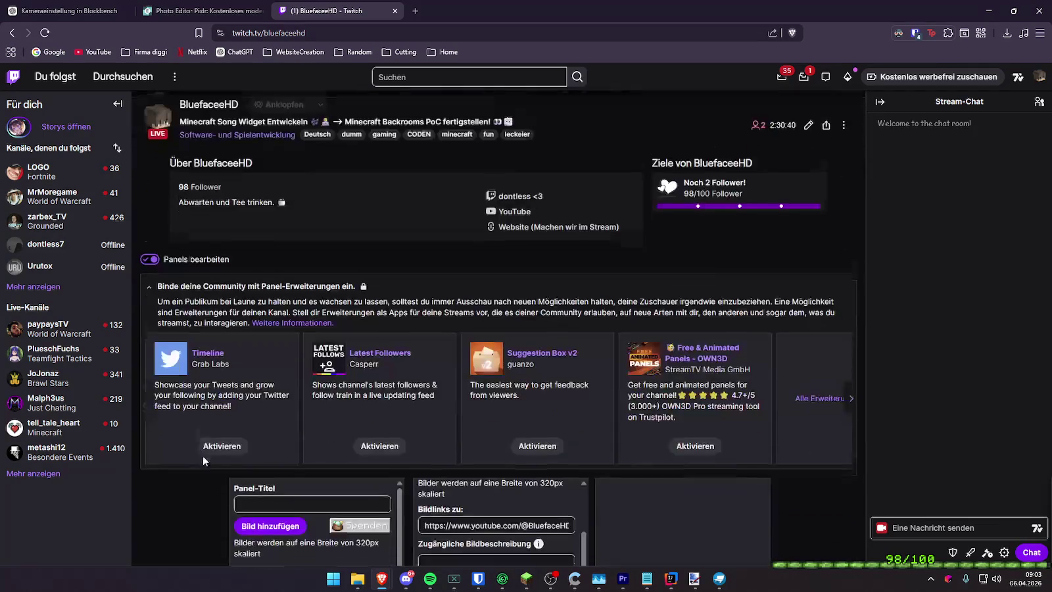
scroll(202, 455, "down", 2)
scroll(197, 395, "up", 3)
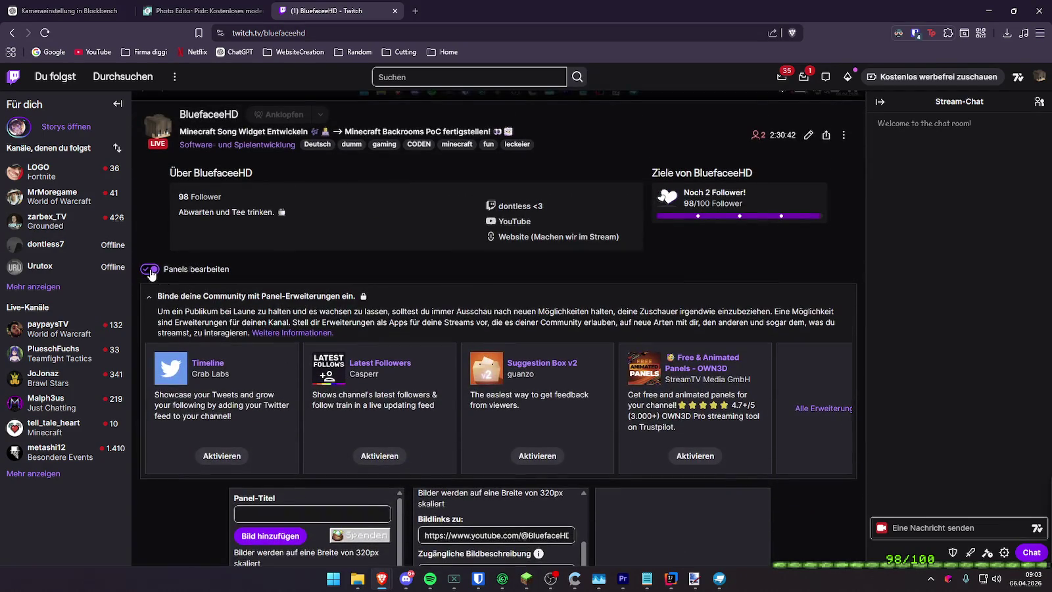
Turn off panel editing, check the remaining panels and close the Twitch tab
left_click(151, 270)
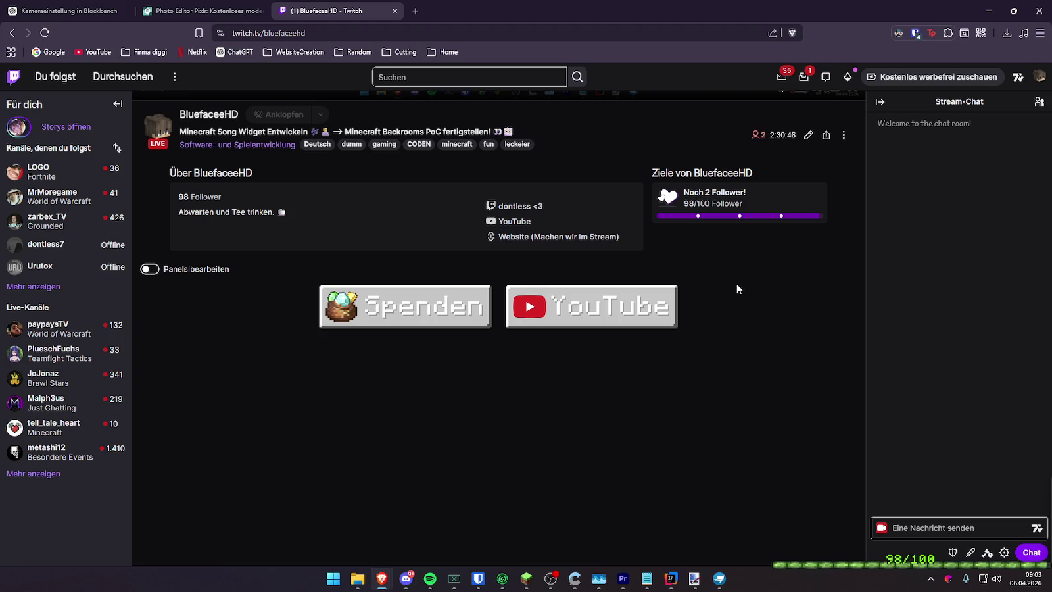
scroll(619, 392, "up", 1)
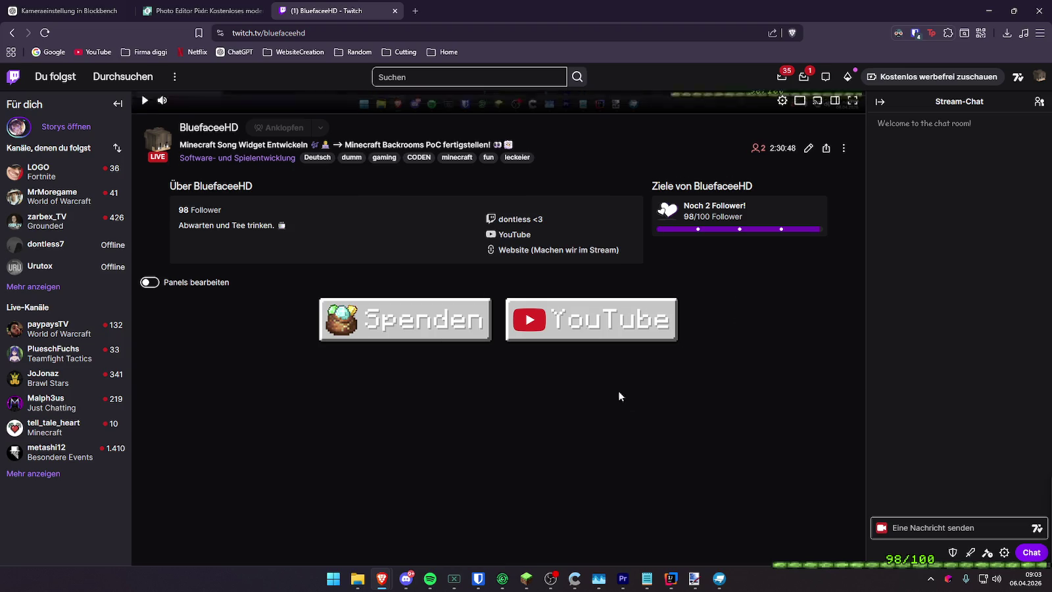
scroll(446, 231, "up", 5)
scroll(446, 231, "down", 5)
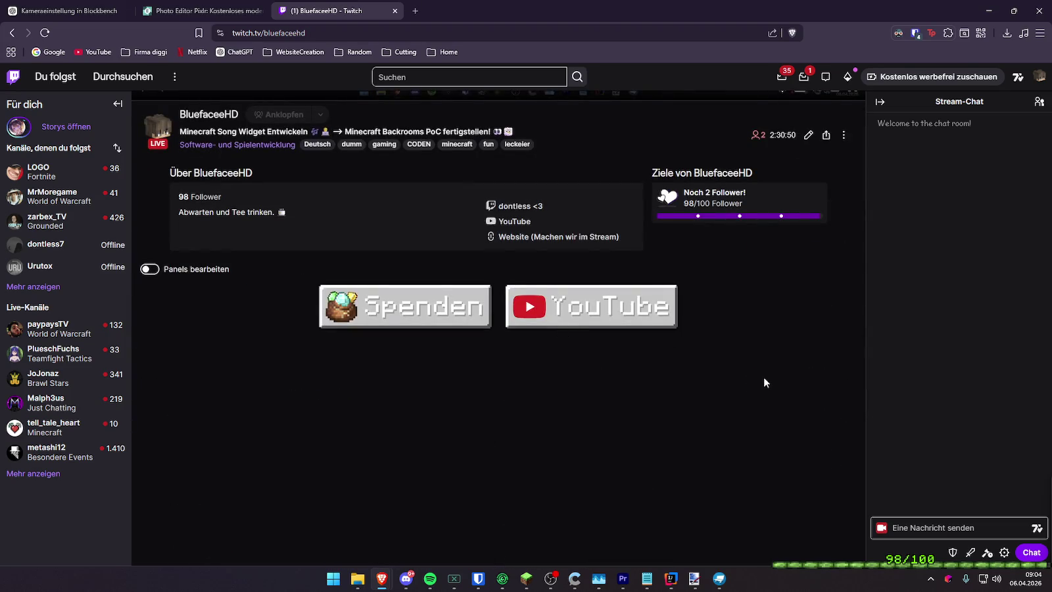
scroll(447, 289, "up", 5)
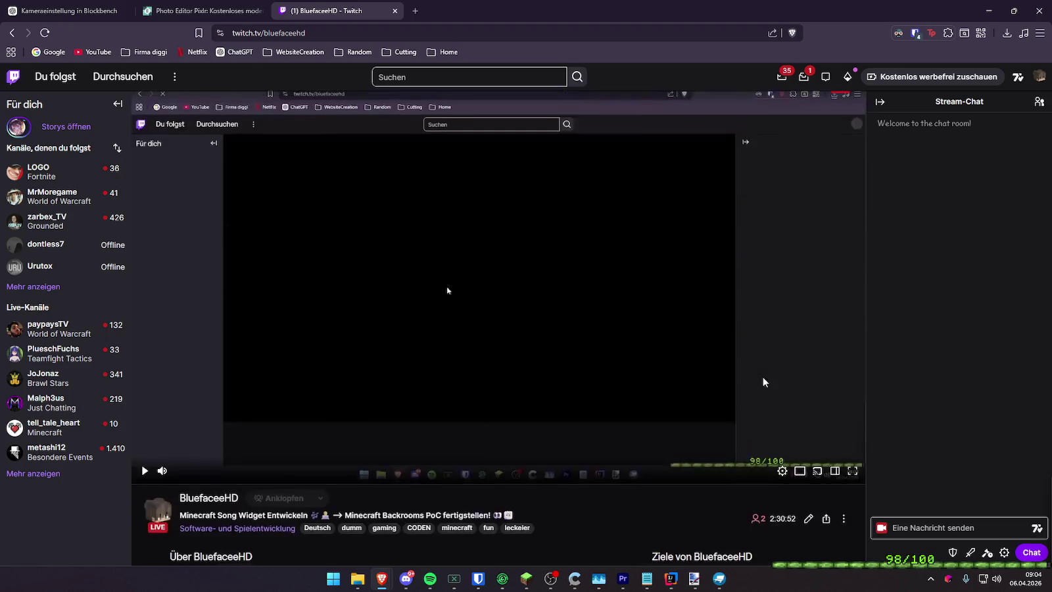
middle_click(357, 8)
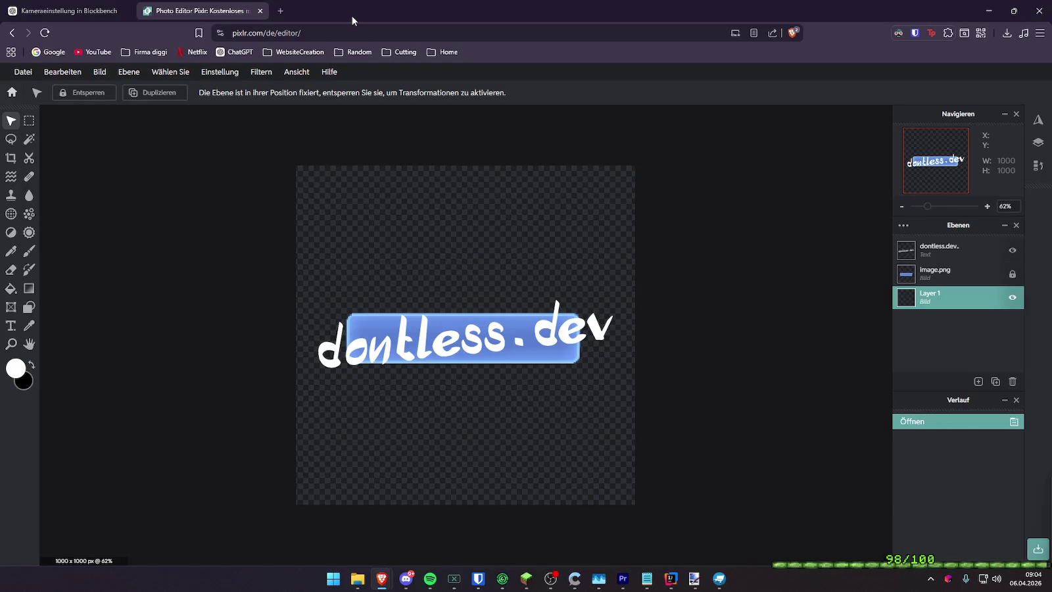
Close the Pixlr tab, minimize the browser and bring the Blockbench jukebox forward
middle_click(243, 11)
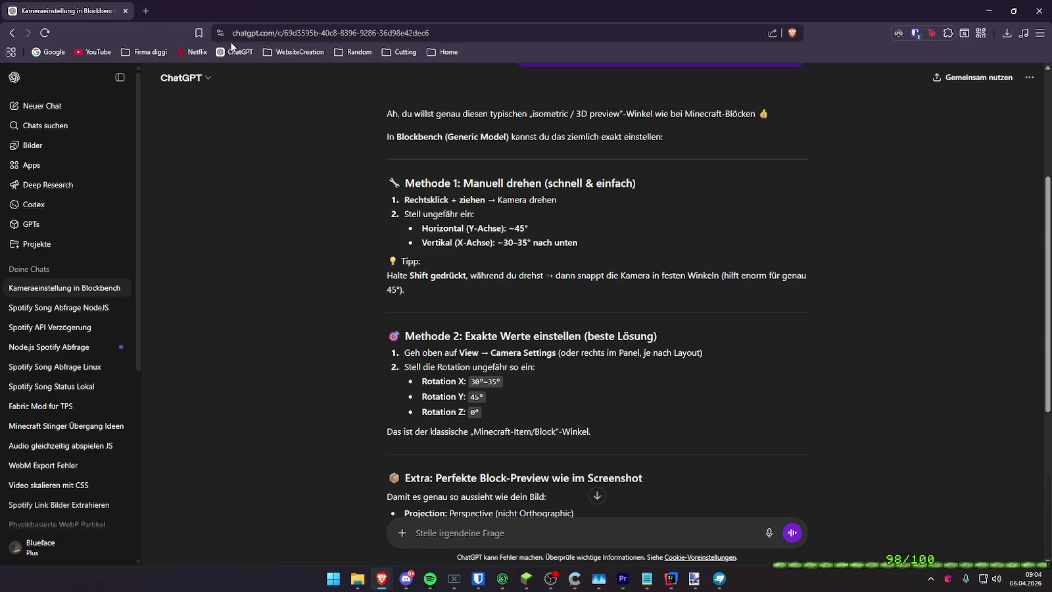
left_click(989, 11)
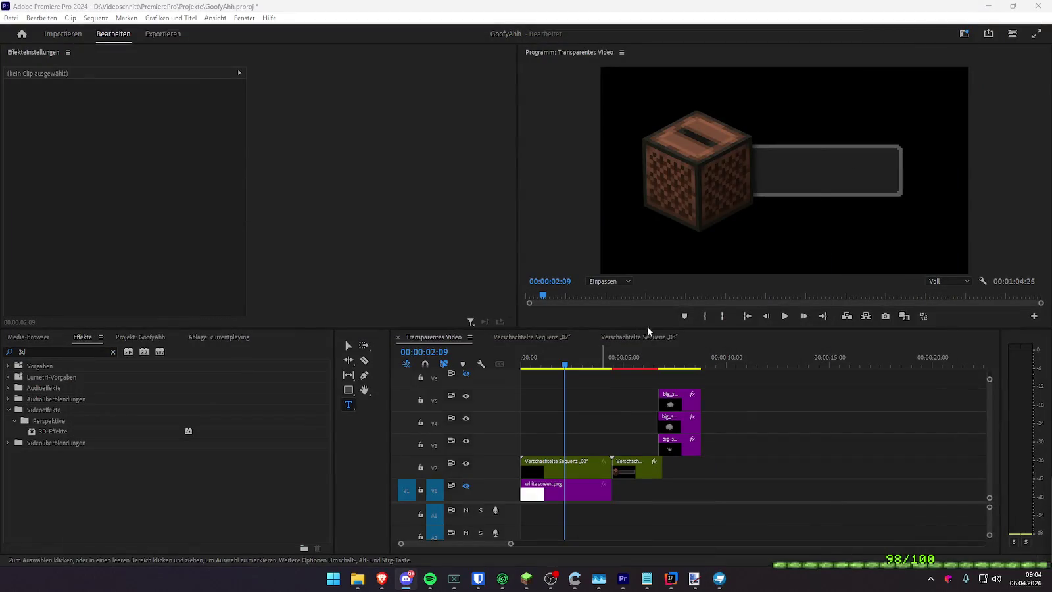
left_click(719, 579)
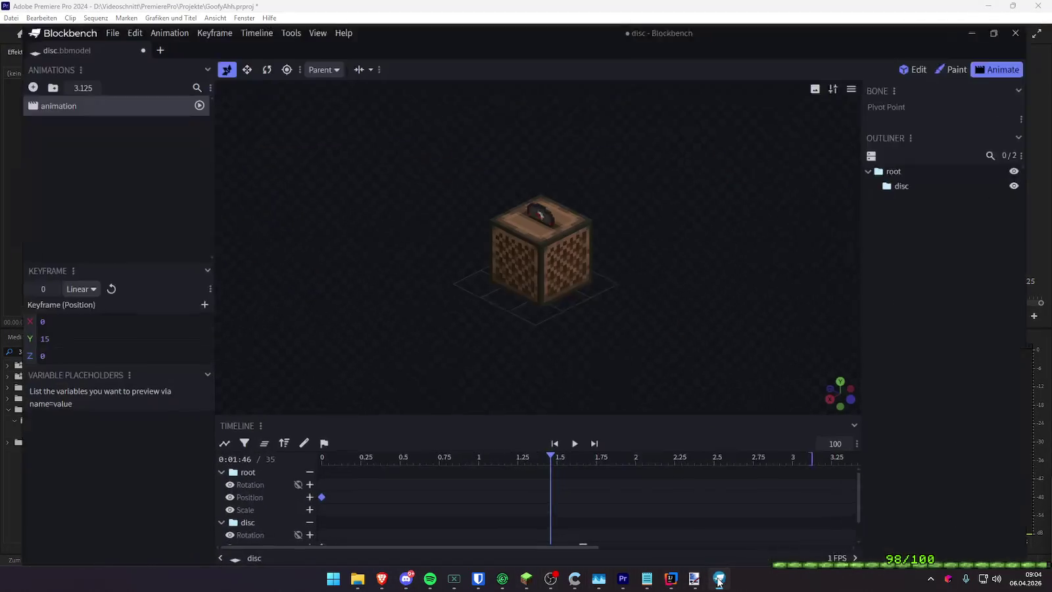
scroll(664, 166, "up", 1)
scroll(665, 198, "up", 1)
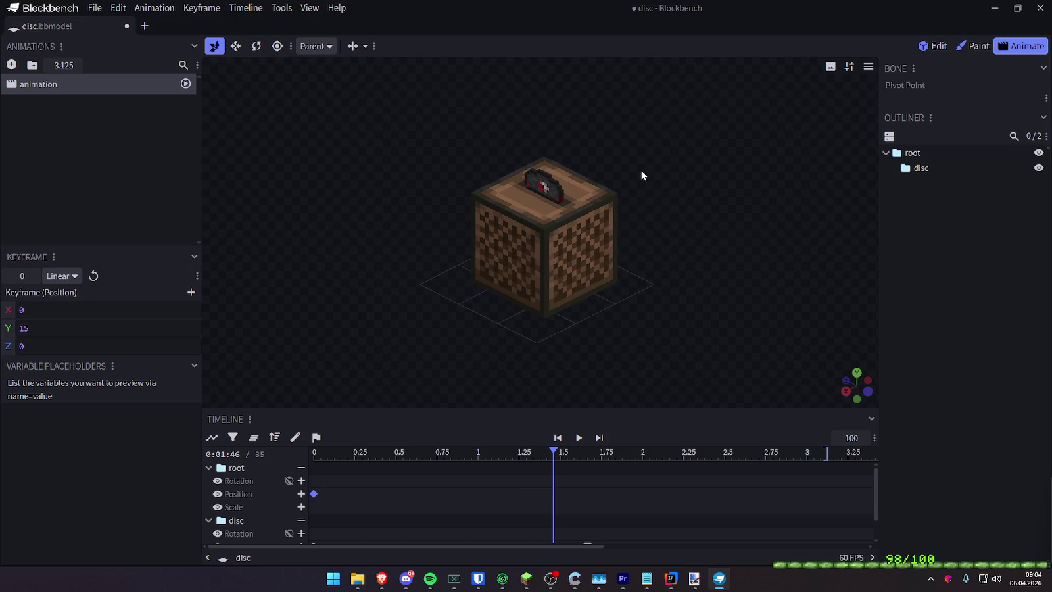
scroll(641, 169, "up", 1)
scroll(643, 172, "down", 1)
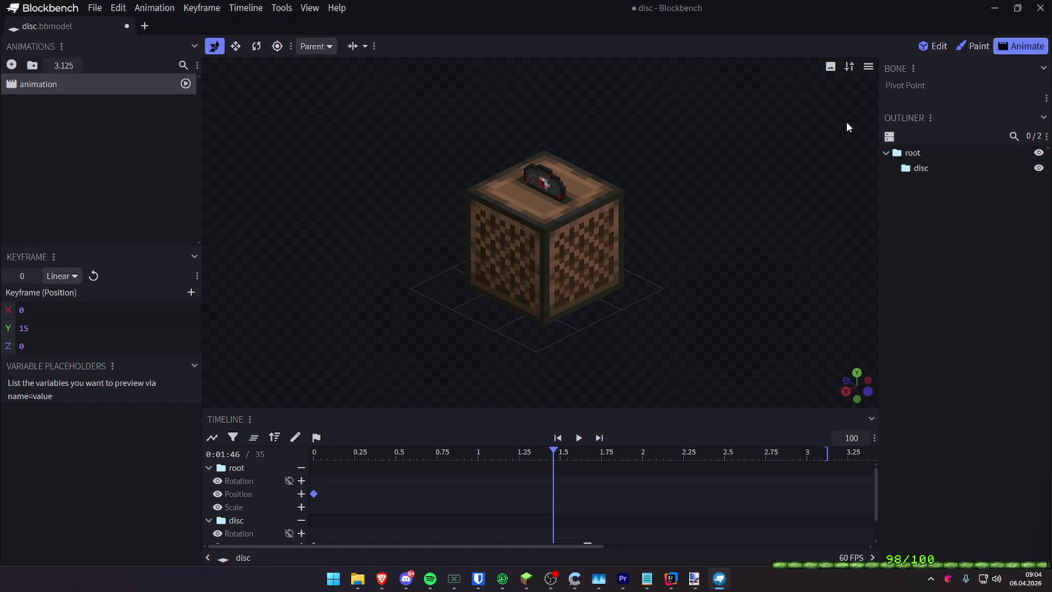
In the viewport Preview Options, toggle shading off and back on to compare
left_click(868, 67)
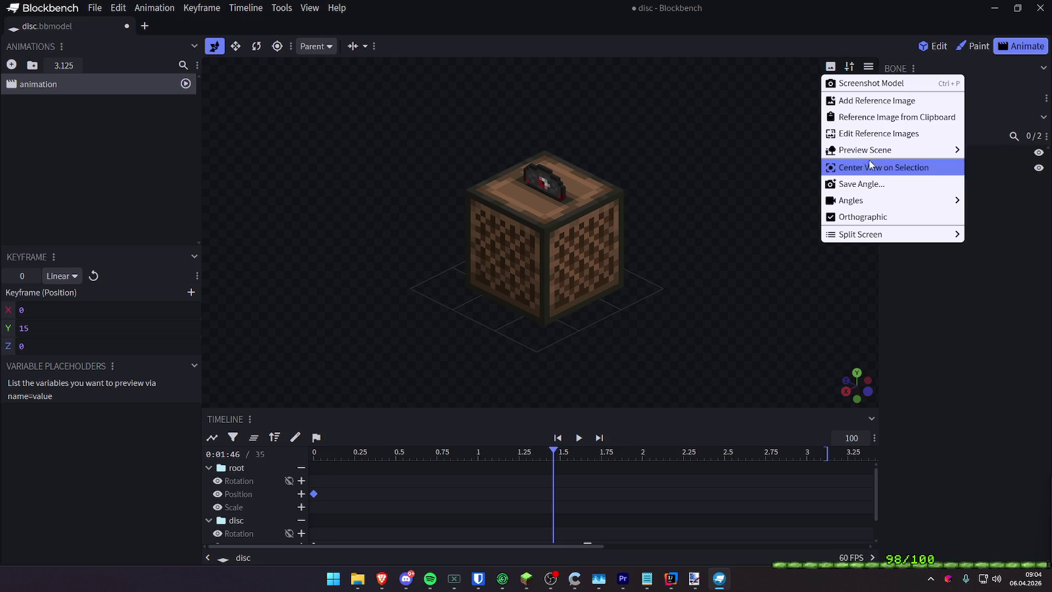
left_click(848, 68)
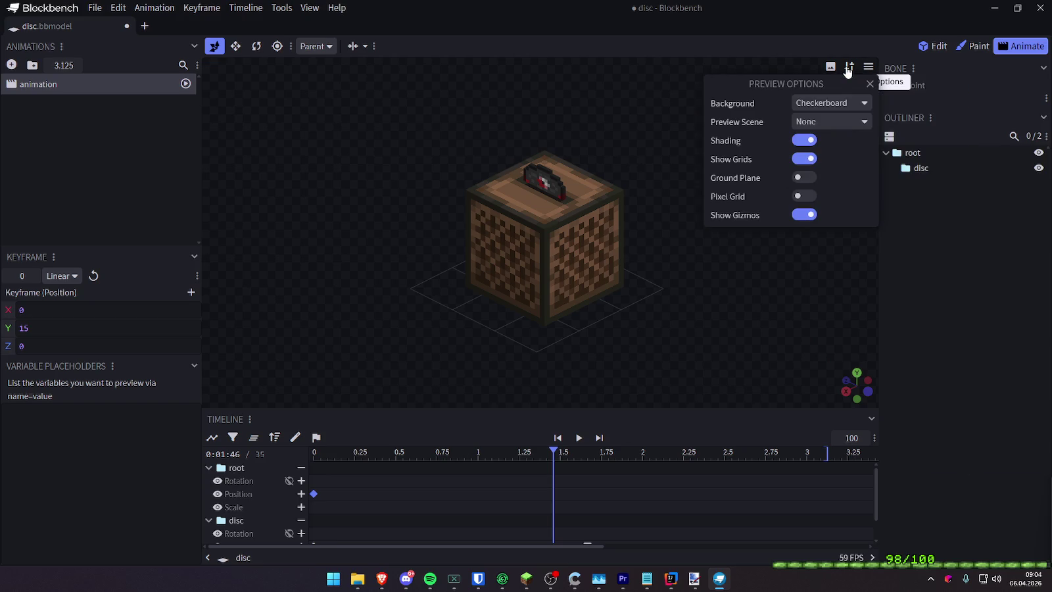
left_click(802, 140)
left_click(802, 140)
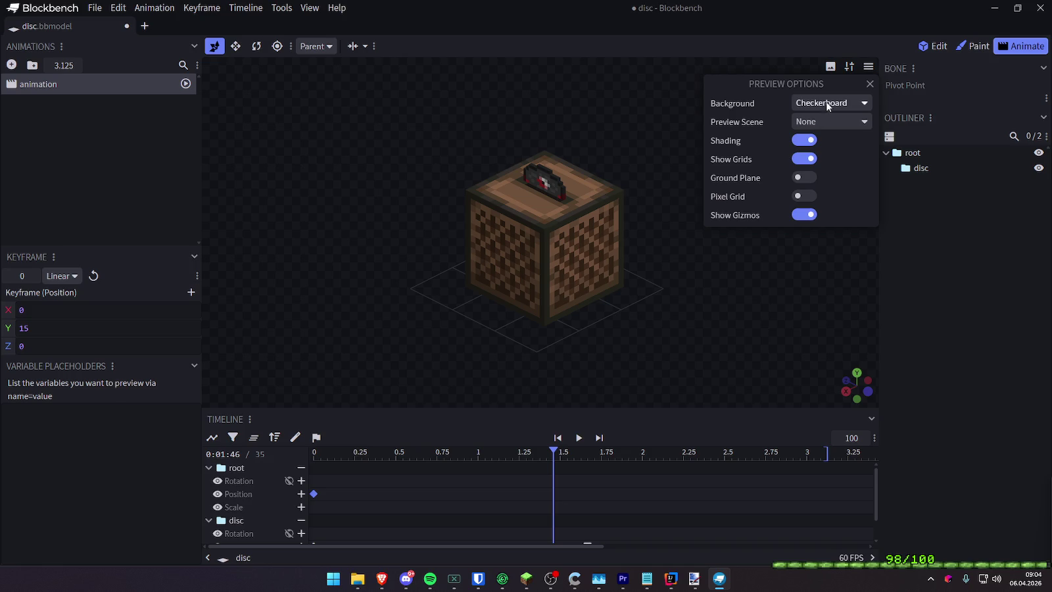
Set the preview background to a black Custom Color
left_click(826, 102)
left_click(821, 136)
left_click(824, 103)
left_click(815, 153)
left_click(821, 103)
left_click(817, 136)
left_click(821, 101)
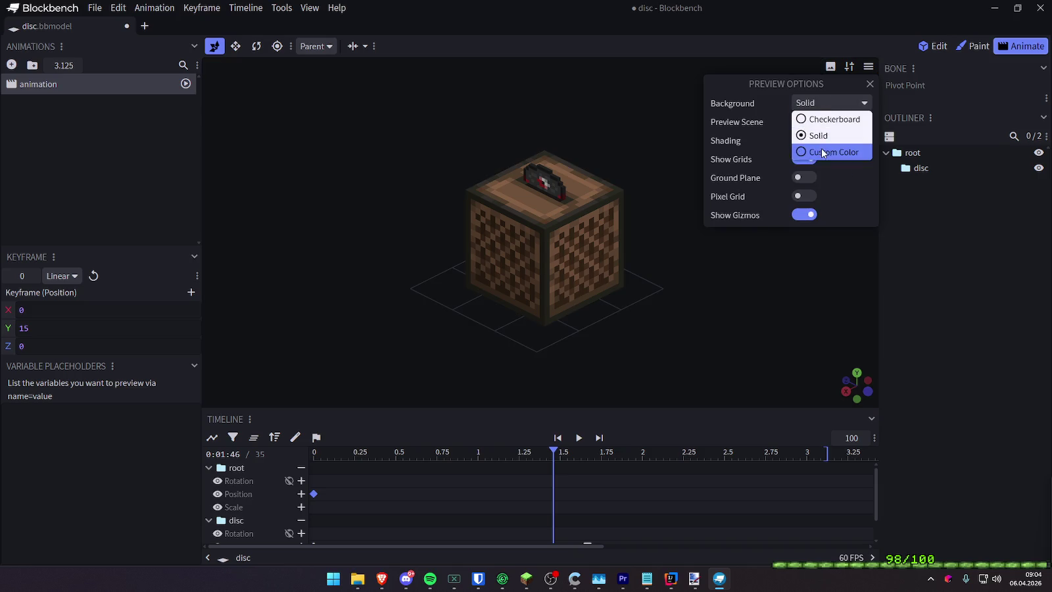
left_click(821, 149)
Hide the grids and keep the preview scene at None
left_click(811, 238)
left_click(803, 177)
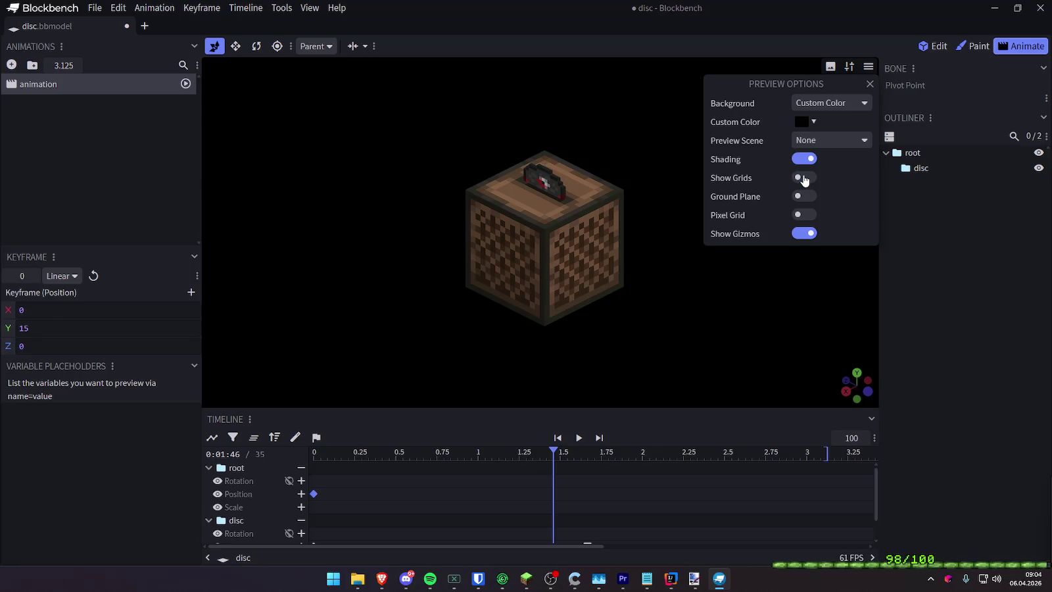
left_click(826, 141)
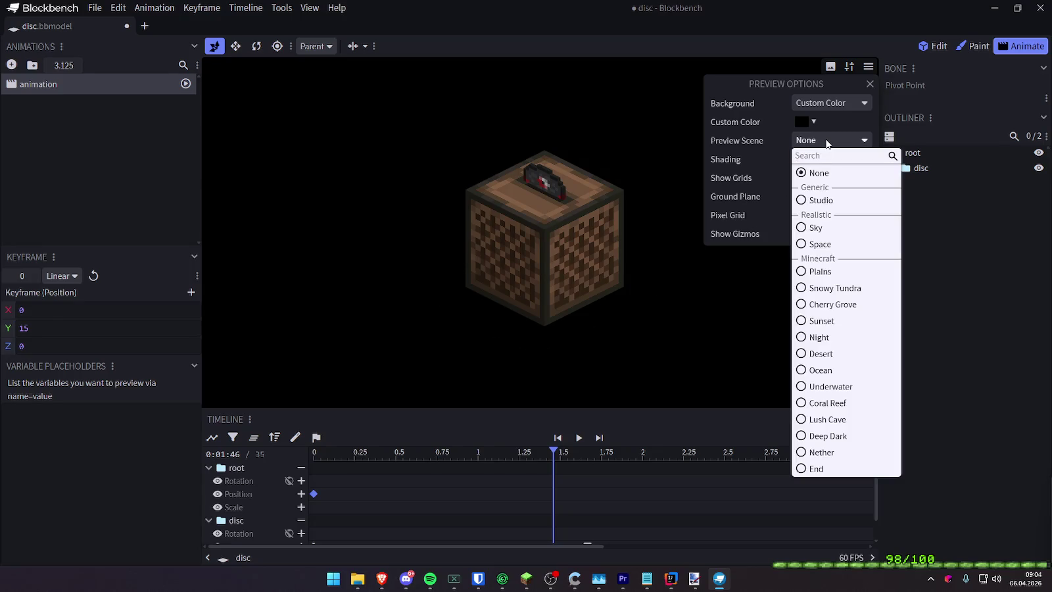
left_click(826, 142)
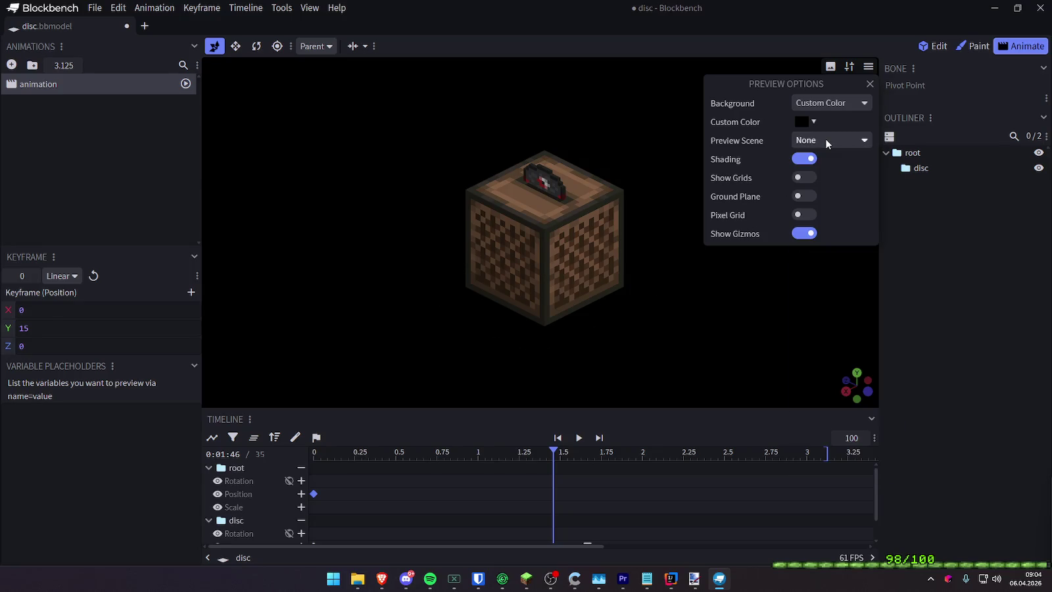
left_click(869, 84)
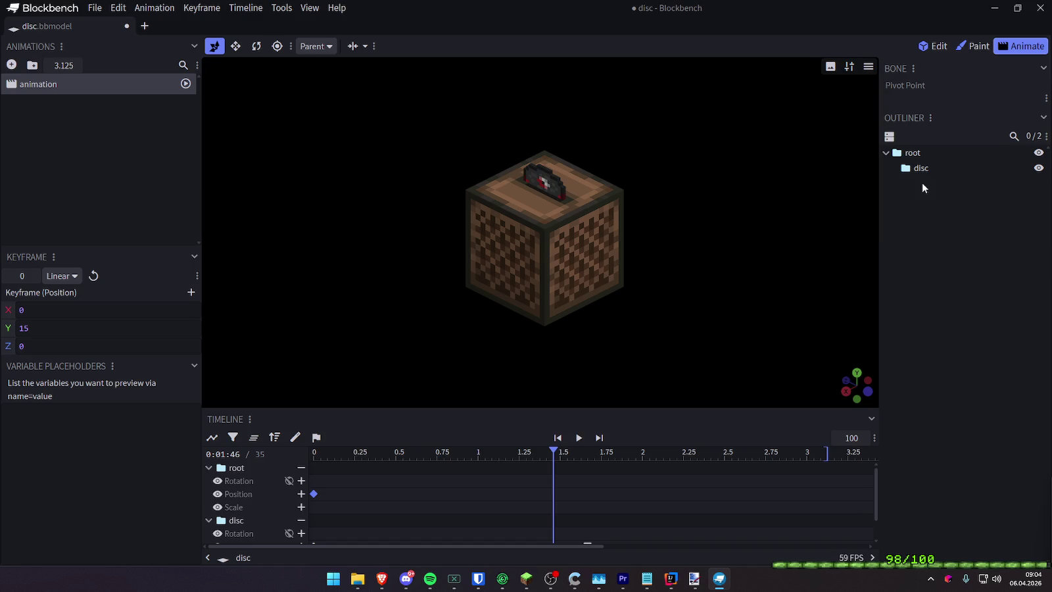
left_click(830, 67)
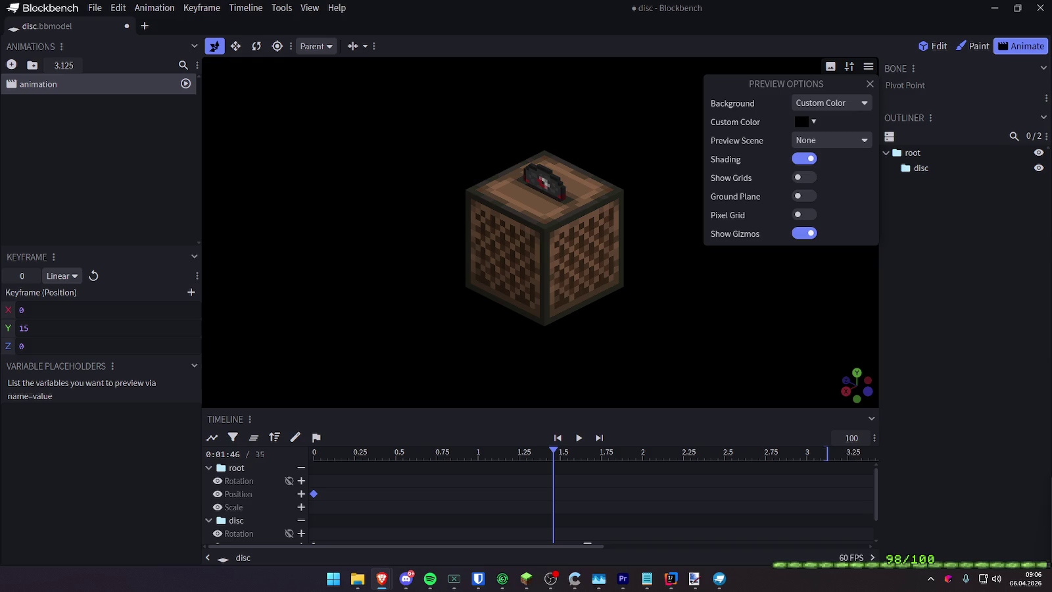
left_click(382, 579)
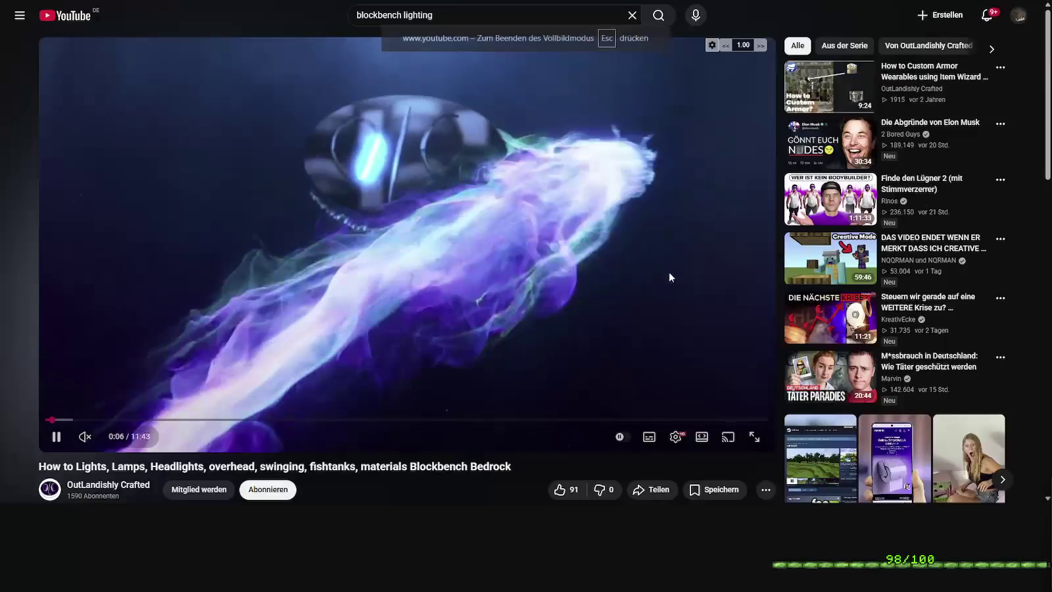
key("f")
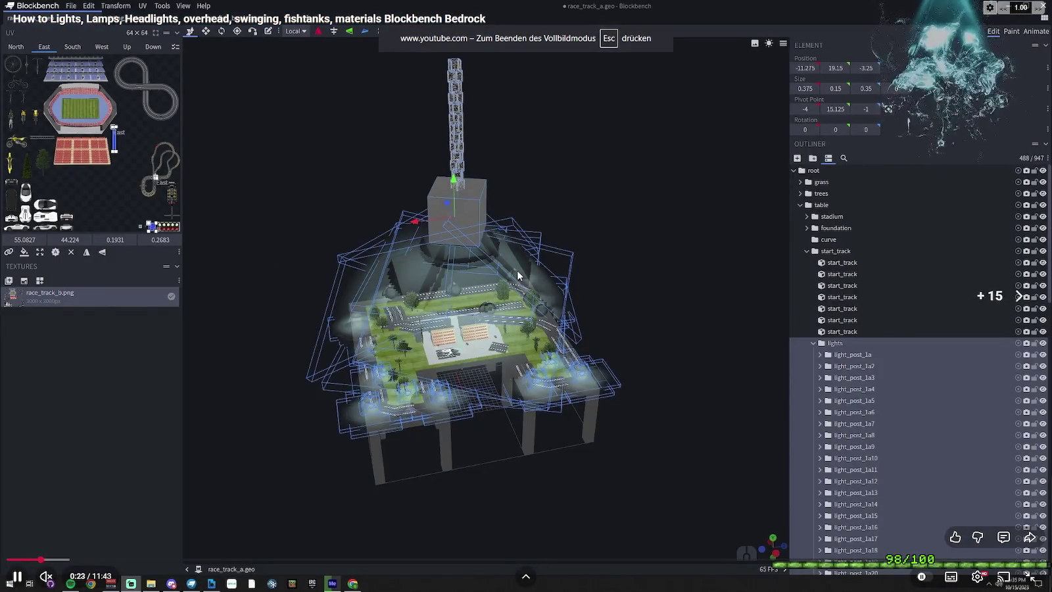
key("l")
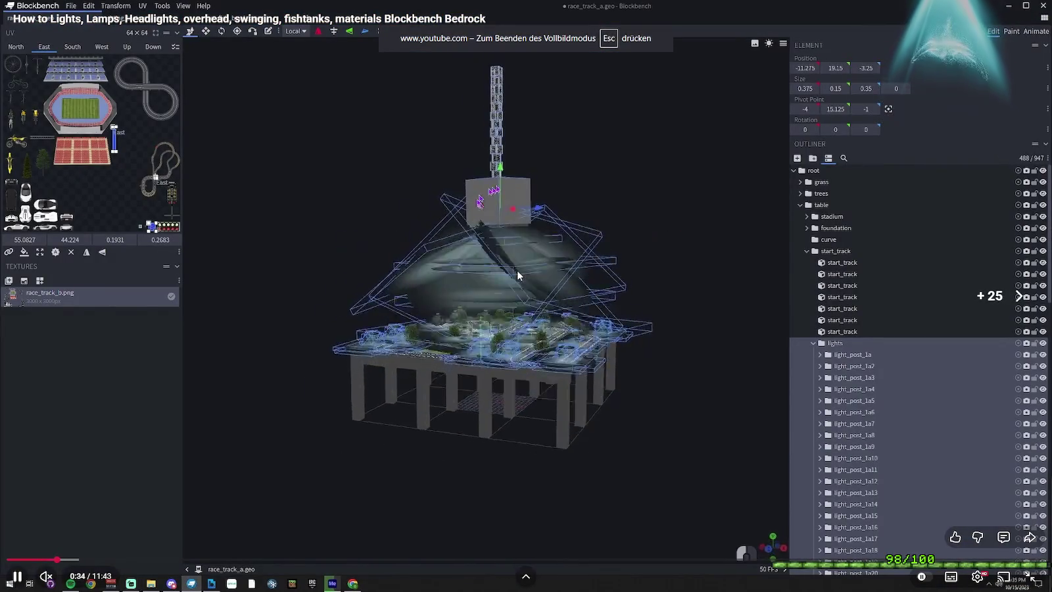
key("Right")
key("Right")
key("Left")
key("l")
key("Right")
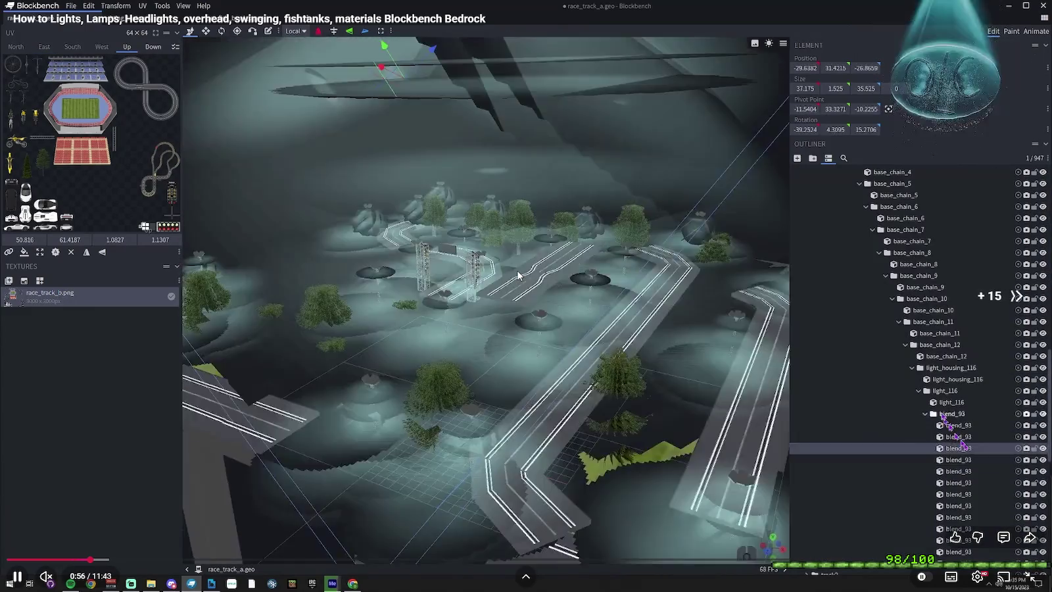
left_click(356, 559)
left_click_drag(363, 561, 625, 561)
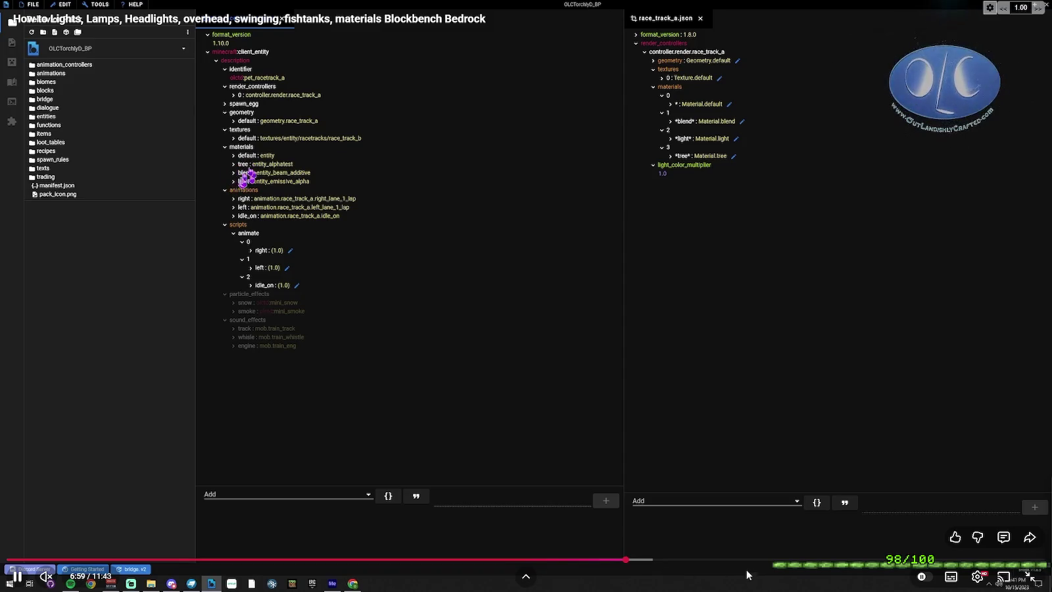
left_click(730, 560)
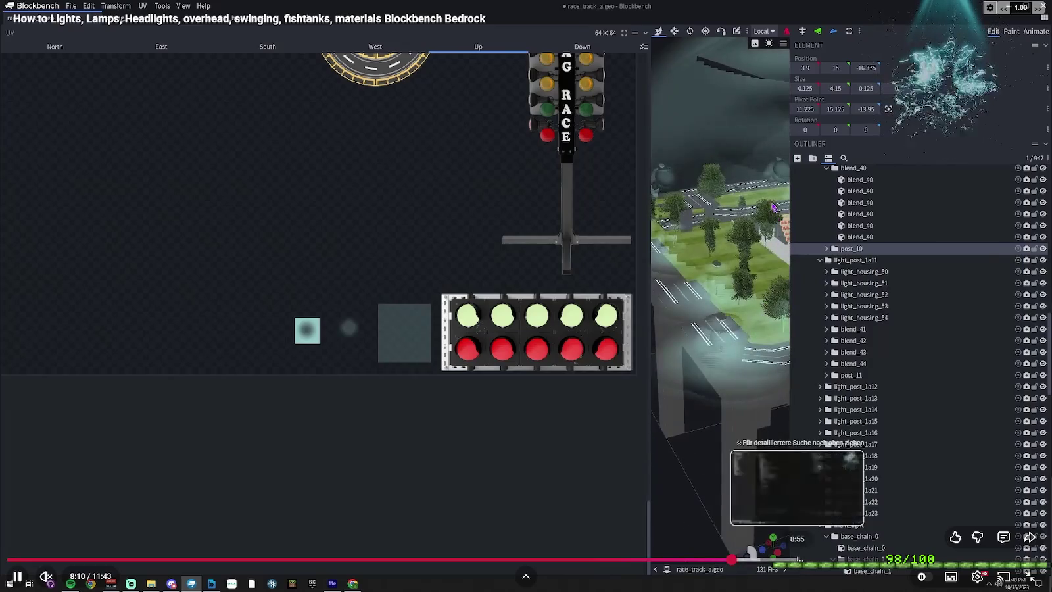
left_click(846, 560)
left_click(720, 464)
key("Escape")
key("alt+Tab")
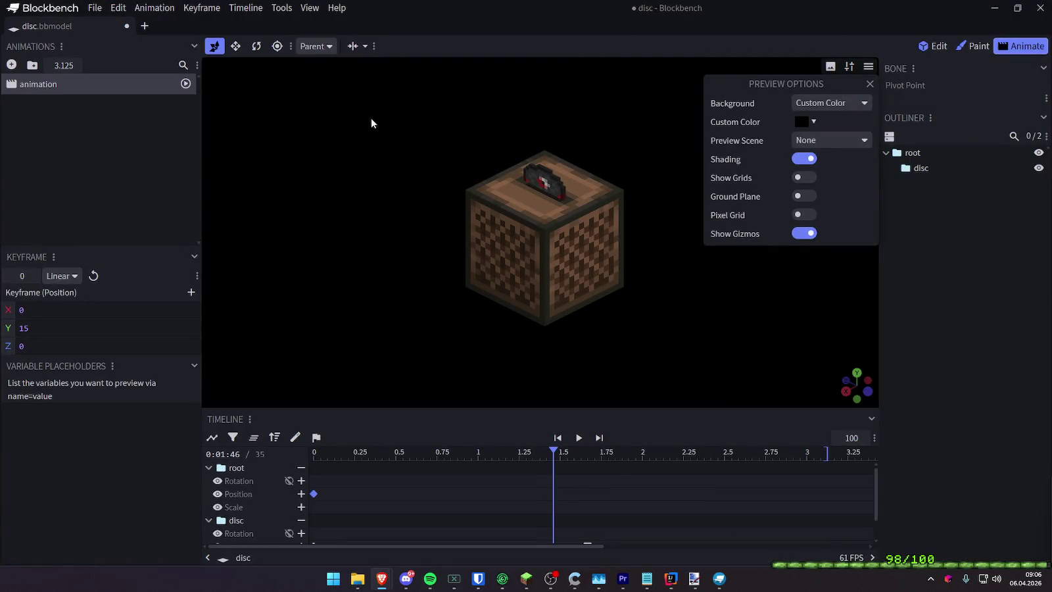
In the Record GIF settings, keep the GIF format and enable Play Animation
right_click(373, 51)
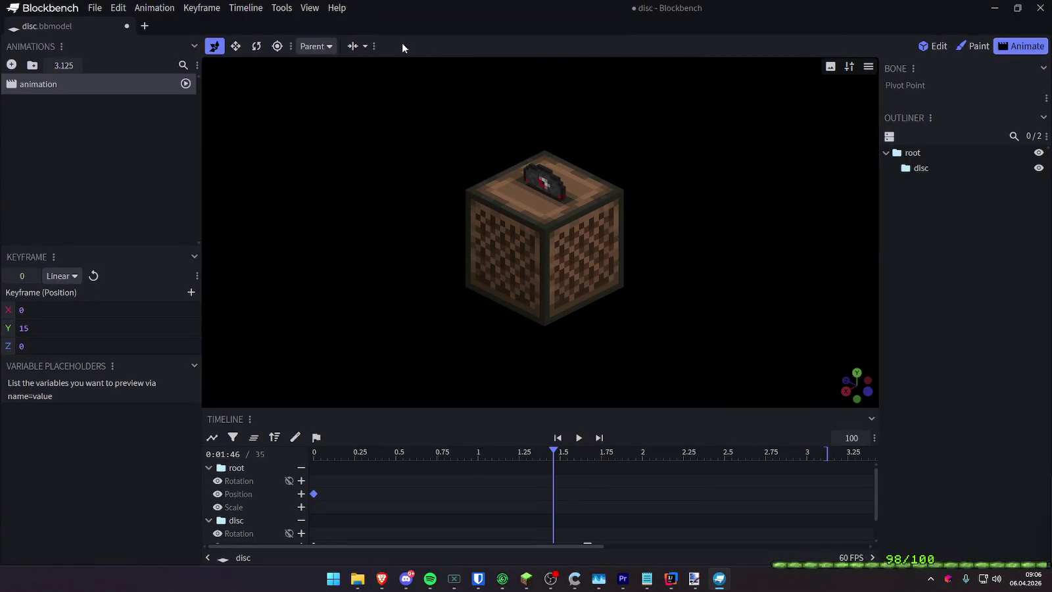
left_click(156, 9)
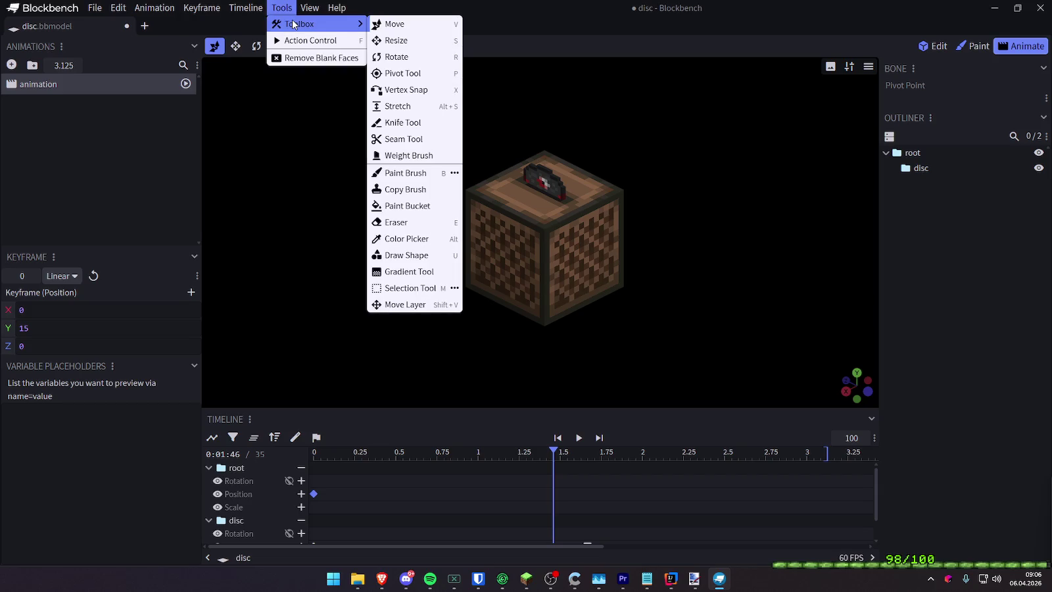
mouse_move(310, 7)
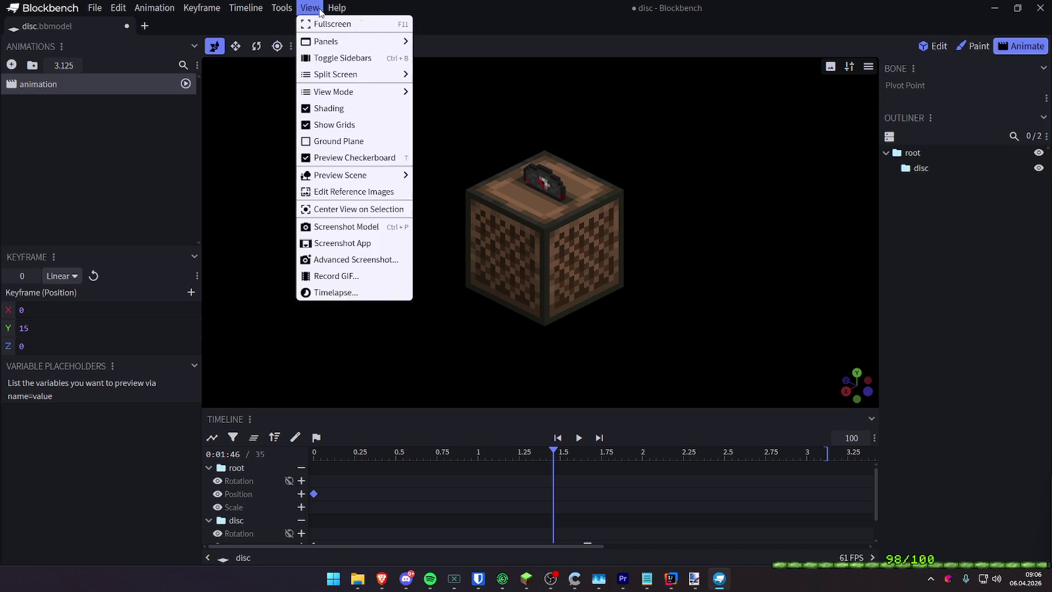
left_click(324, 271)
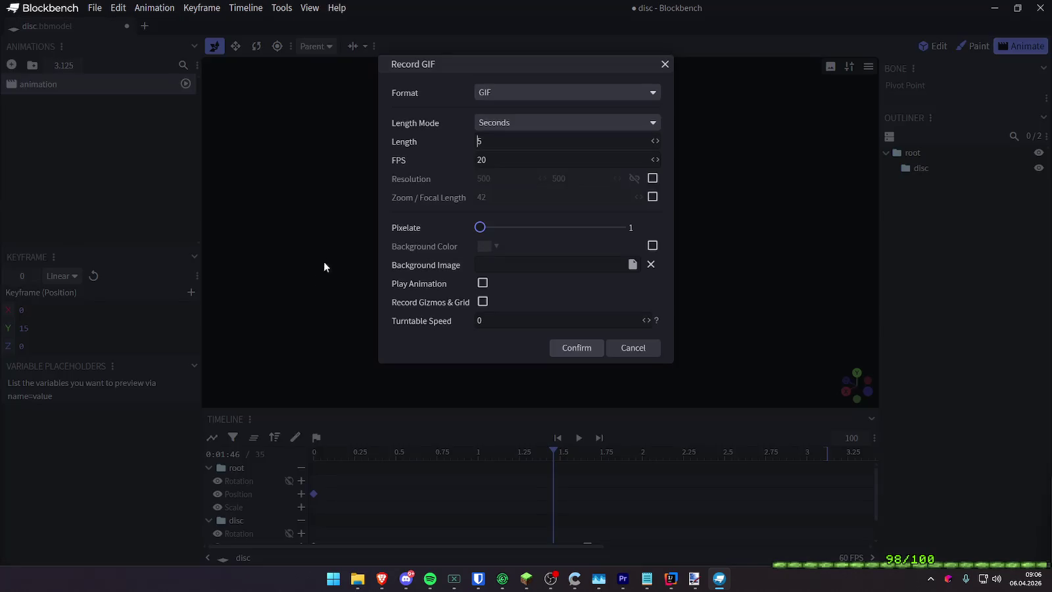
left_click(496, 93)
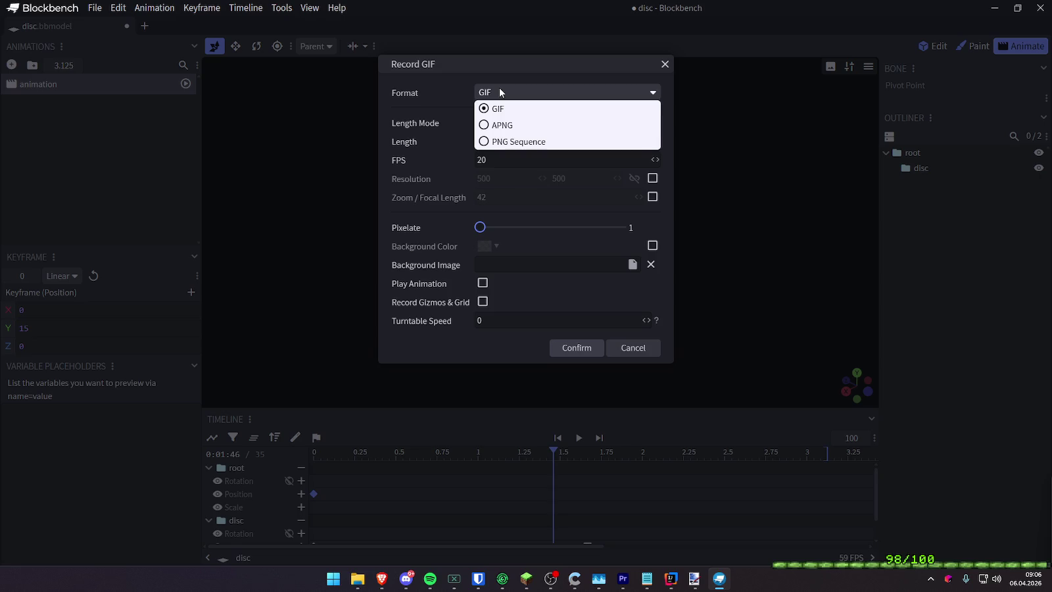
left_click(499, 88)
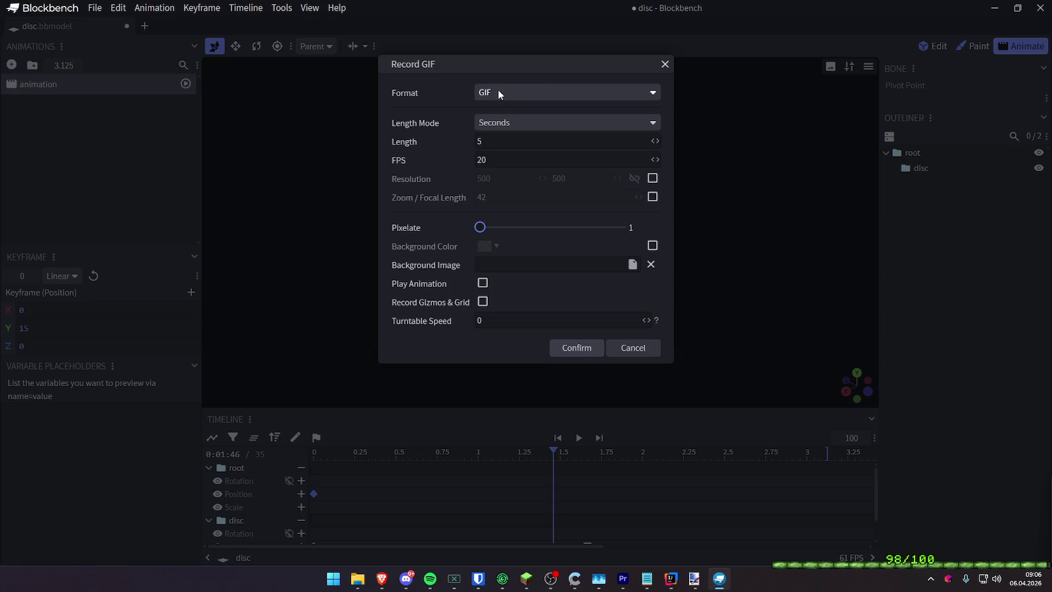
left_click(482, 282)
left_click(446, 342)
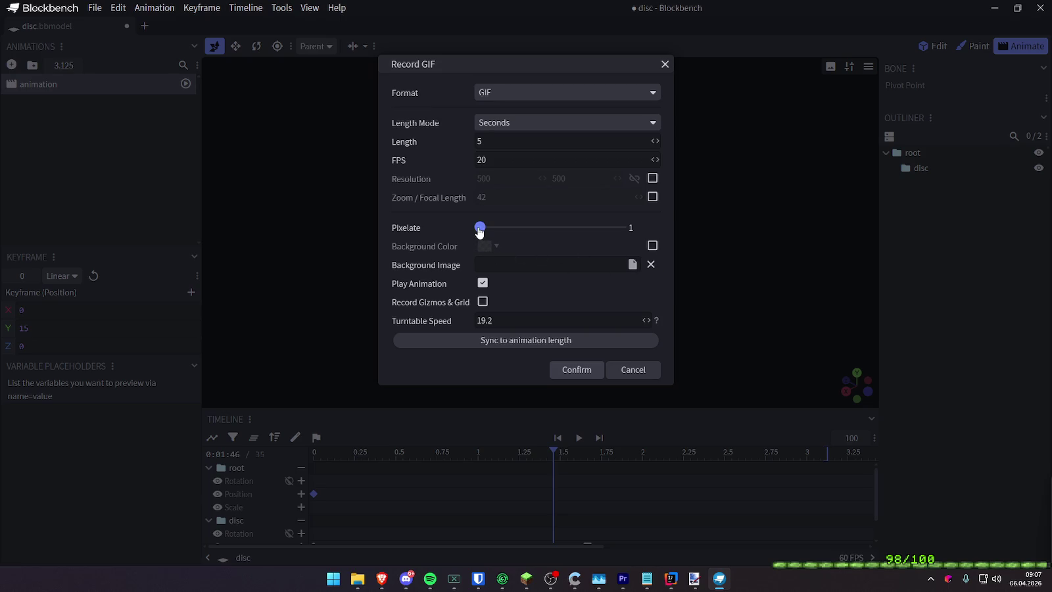
Set the frame rate to 60 FPS, record the GIF and discard its preview
left_click(611, 159)
key("BackSpace")
key("BackSpace")
type("60")
left_click(563, 374)
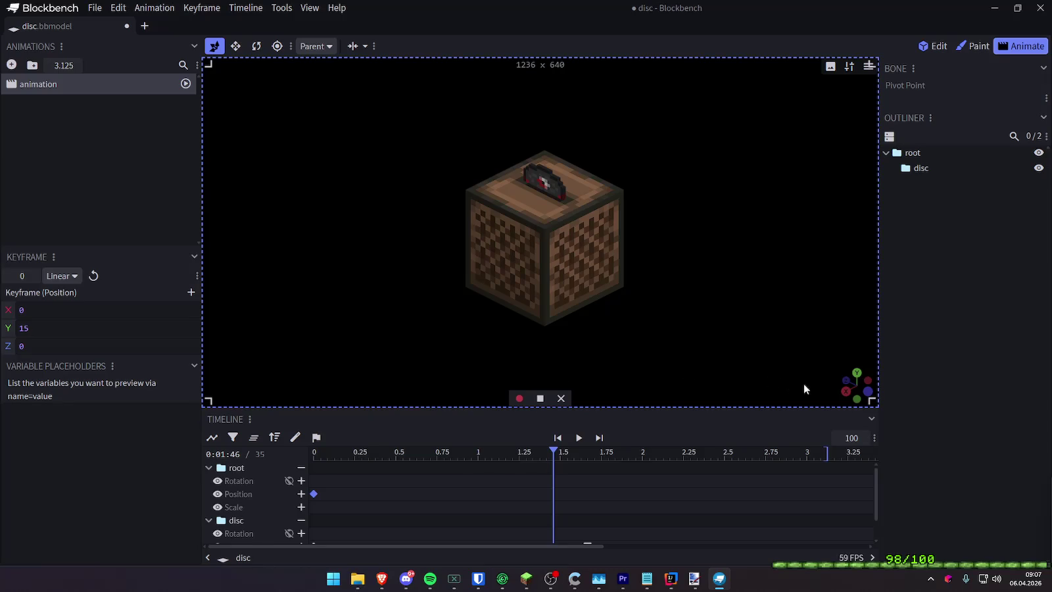
left_click(521, 401)
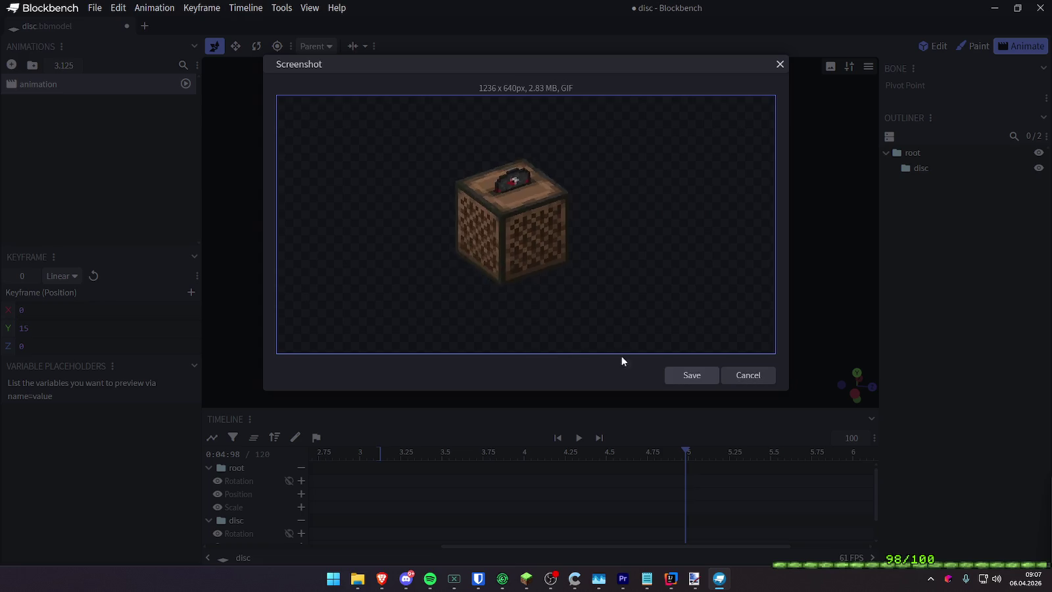
left_click(748, 375)
Record a second GIF with animation playback off, then dismiss its preview
left_click(310, 7)
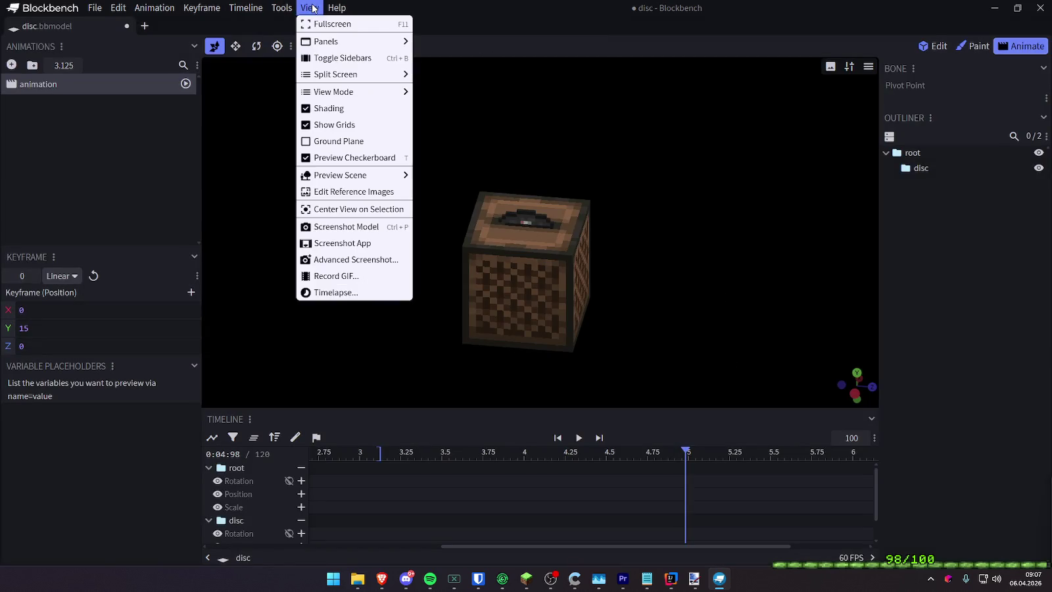
left_click(337, 276)
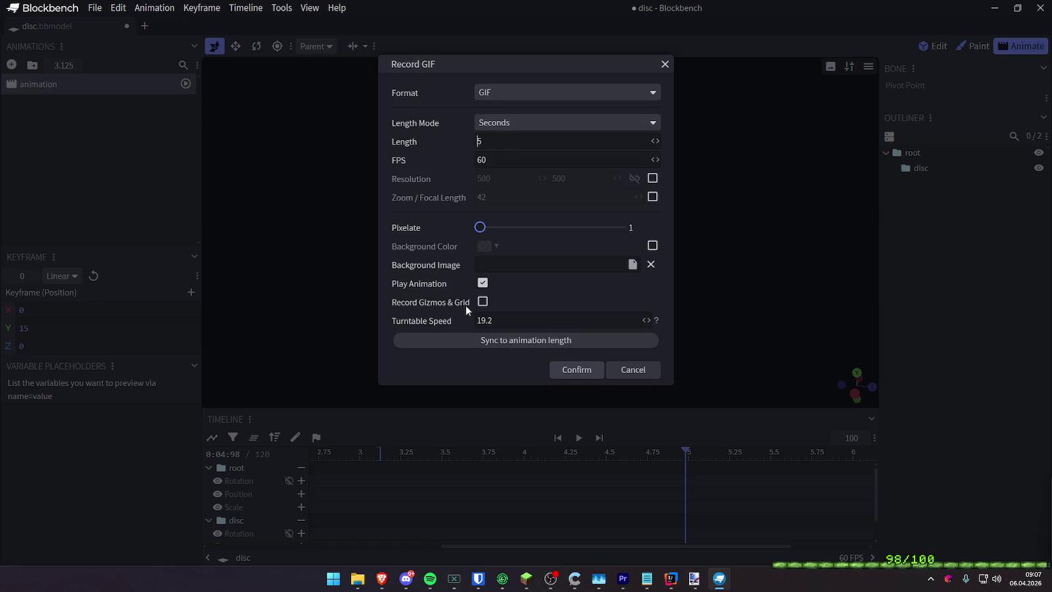
left_click(482, 283)
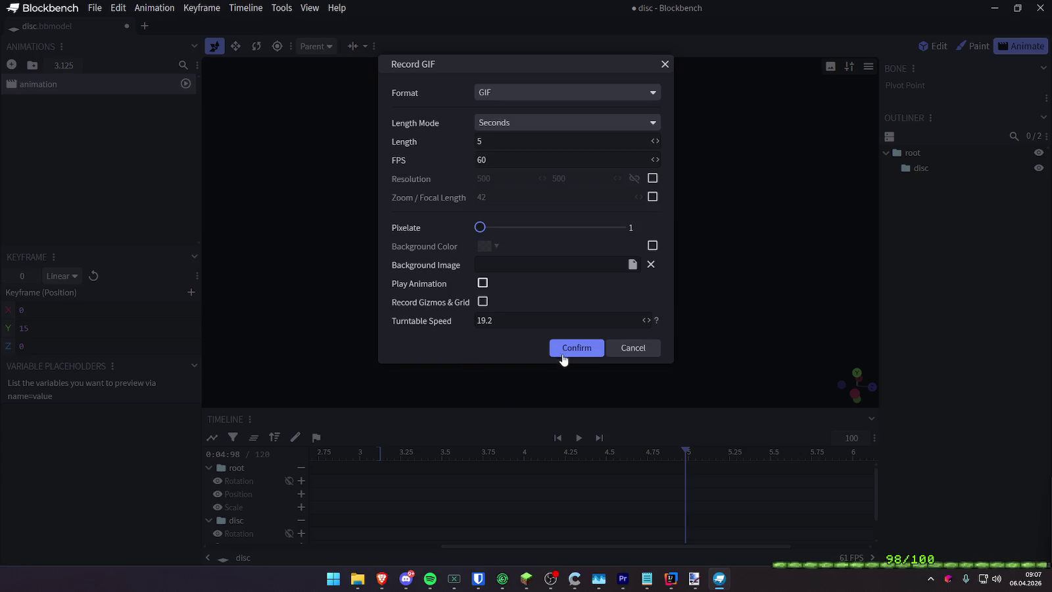
left_click(563, 360)
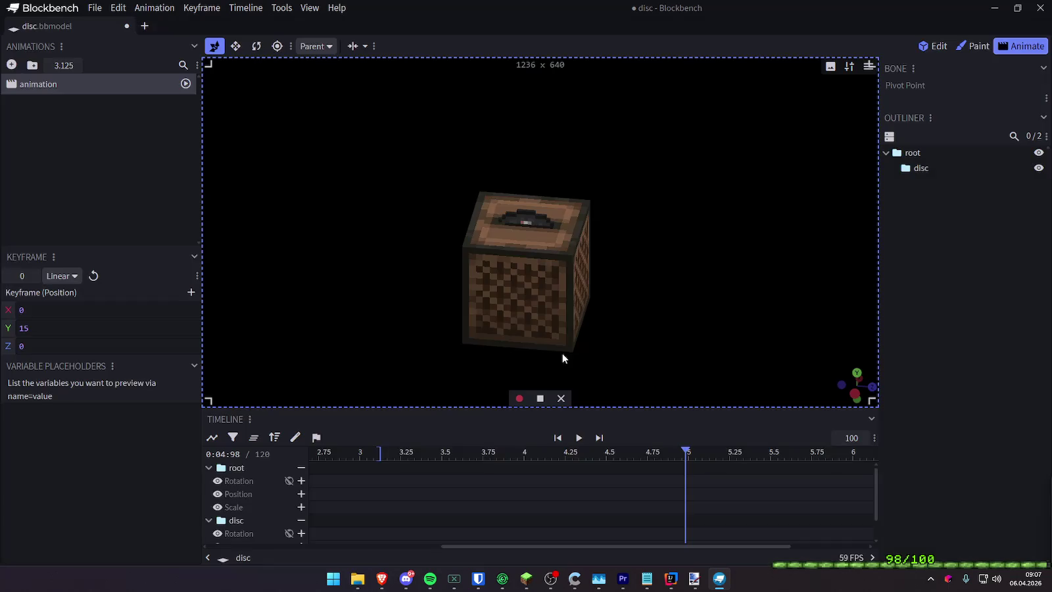
left_click(518, 397)
left_click(539, 399)
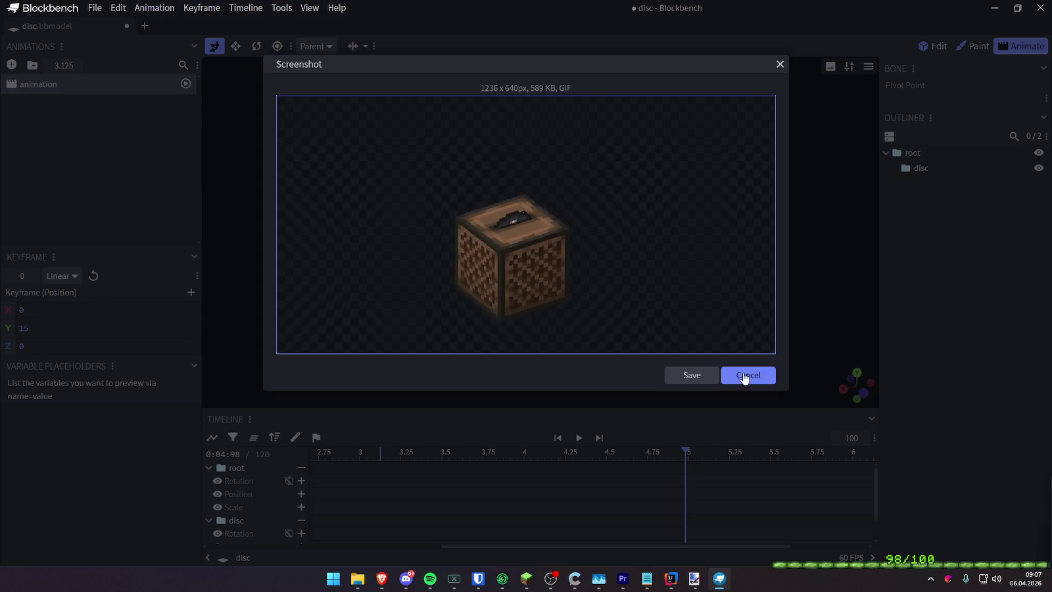
left_click(747, 375)
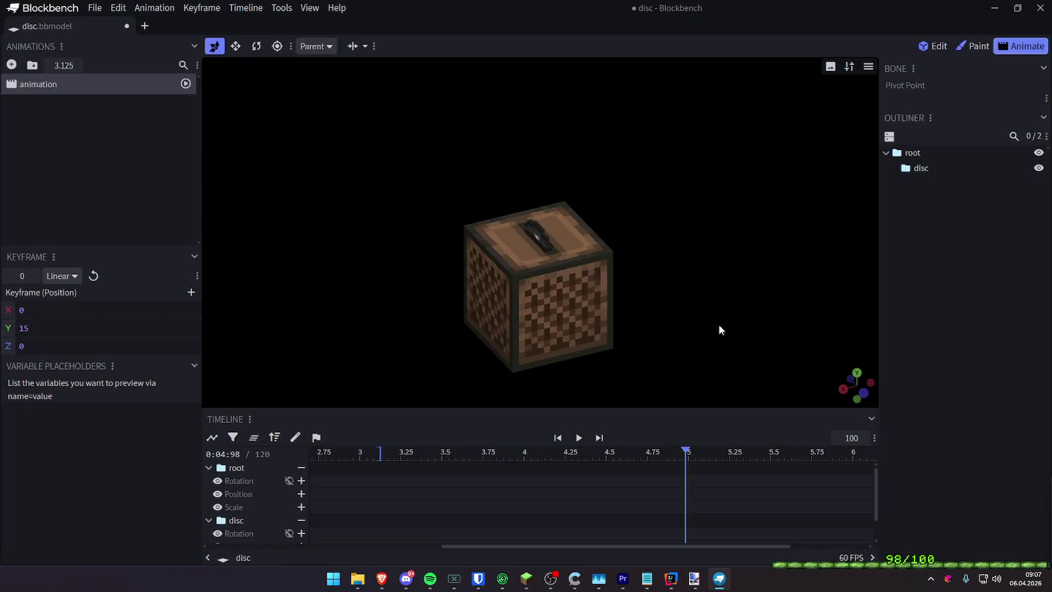
left_click(866, 69)
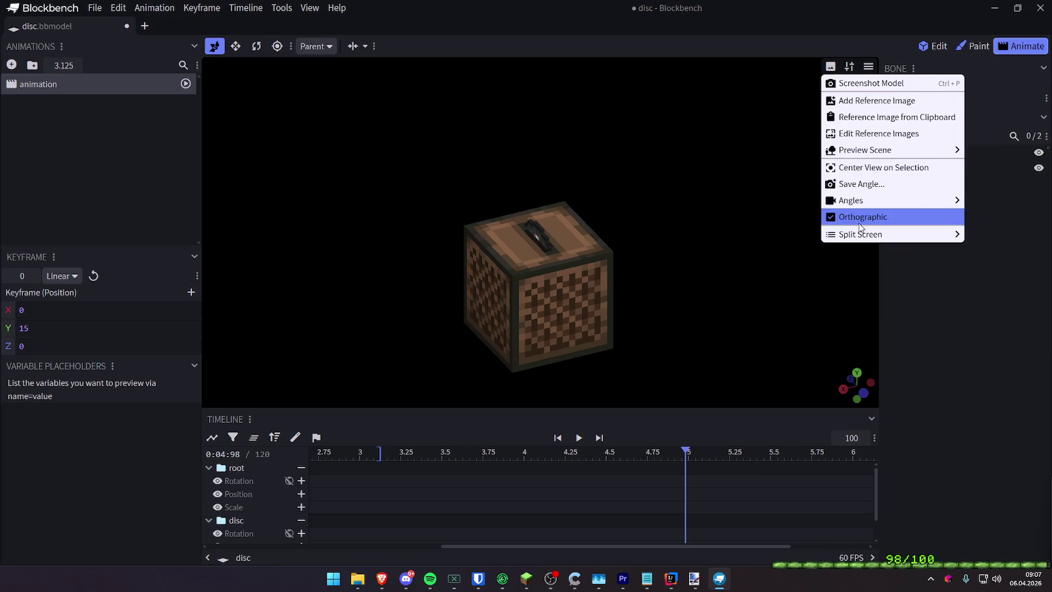
Switch to the Isometric Left (2:1) view and replay the disc animation from the start
mouse_move(850, 200)
left_click(750, 334)
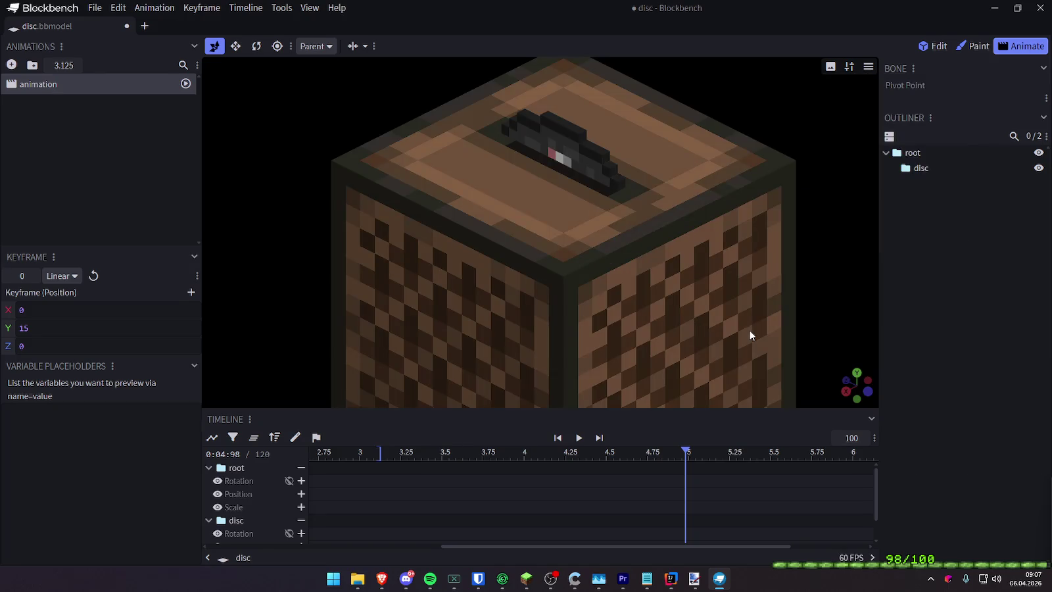
scroll(605, 247, "down", 4)
scroll(590, 251, "up", 1)
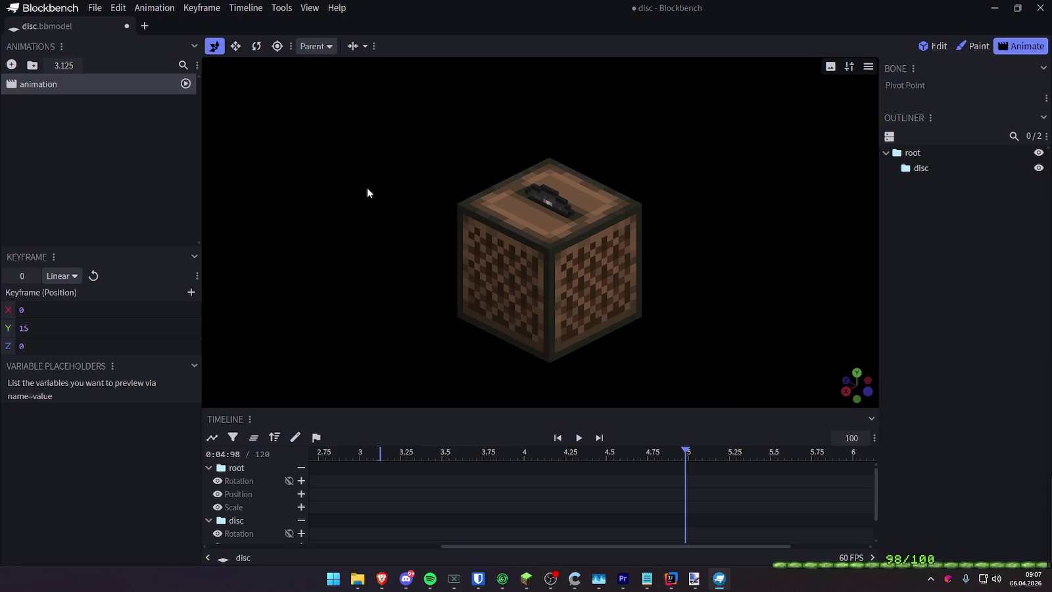
scroll(366, 188, "up", 1)
mouse_move(388, 452)
left_mouse_down()
mouse_move(401, 452)
mouse_move(216, 459)
left_mouse_up()
key("space")
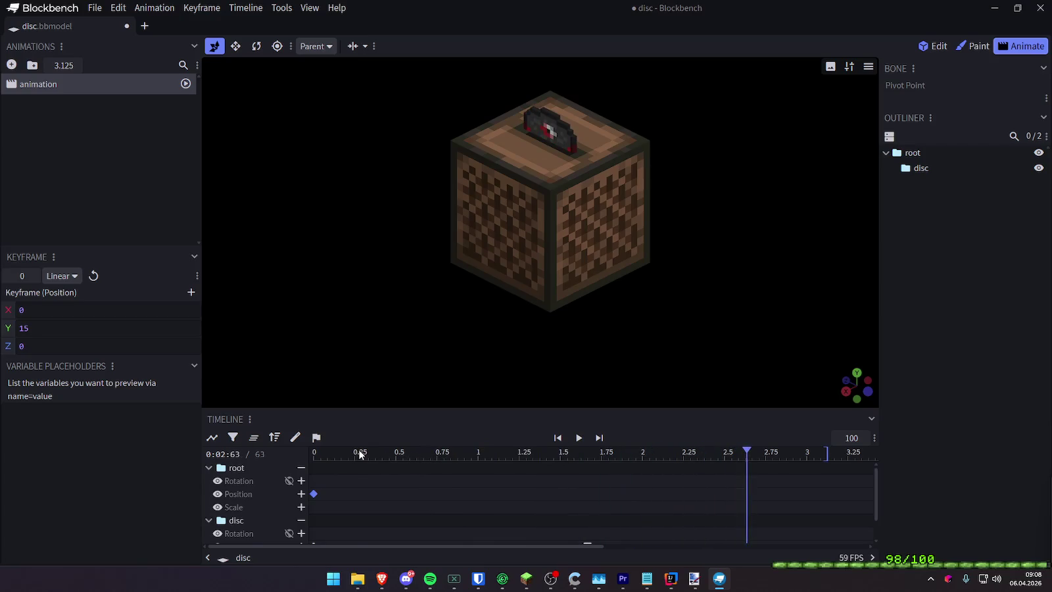
left_click_drag(329, 455, 282, 455)
right_click_drag(689, 248, 691, 288)
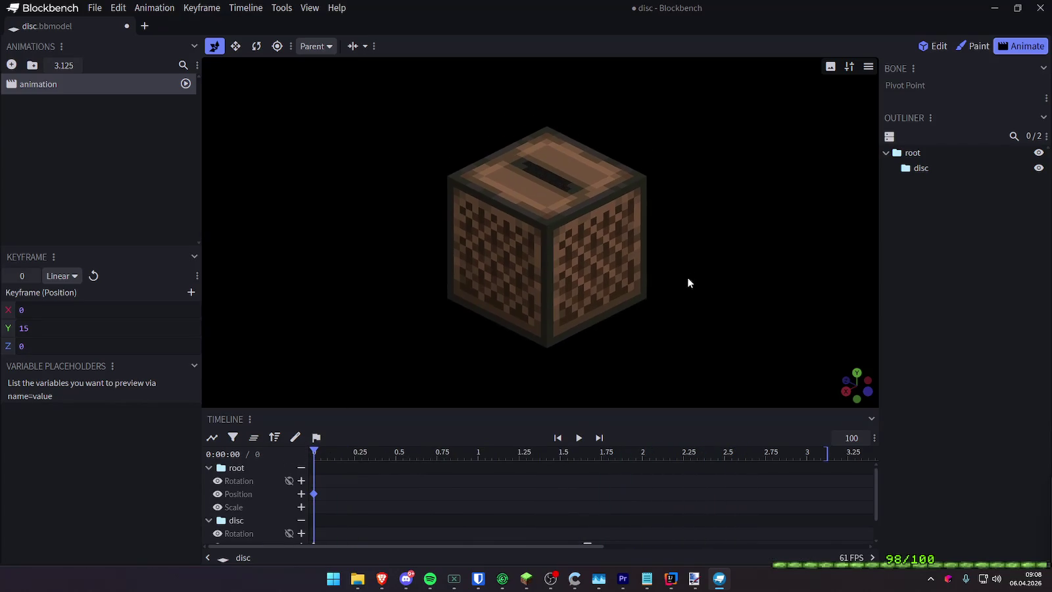
key("space")
key("space")
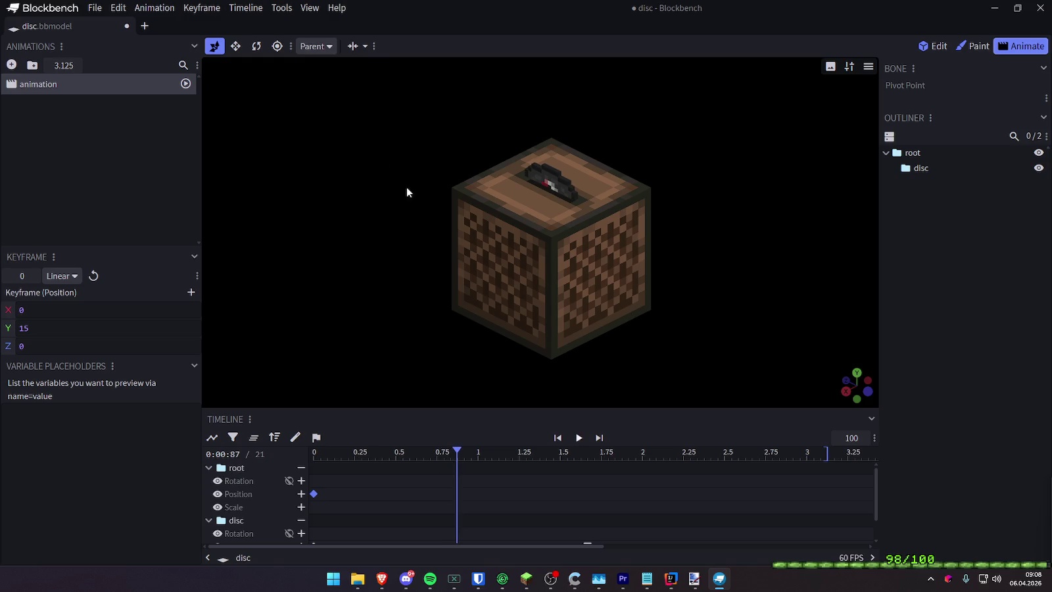
Set the recording to APNG format with Pixelate 8 and Play Animation enabled
left_click(306, 8)
left_click(350, 276)
left_click(540, 95)
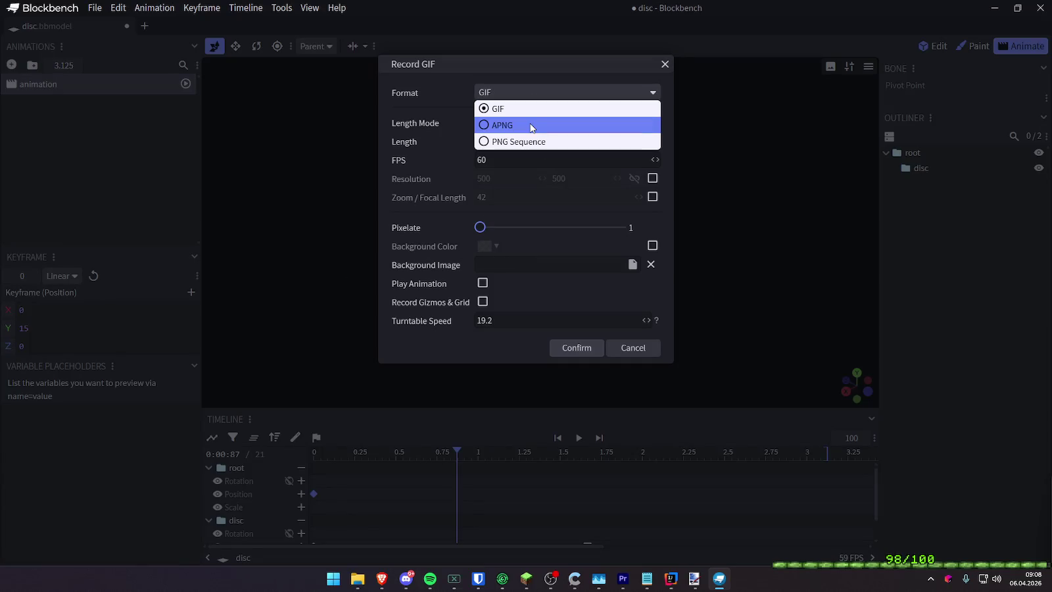
left_click(532, 126)
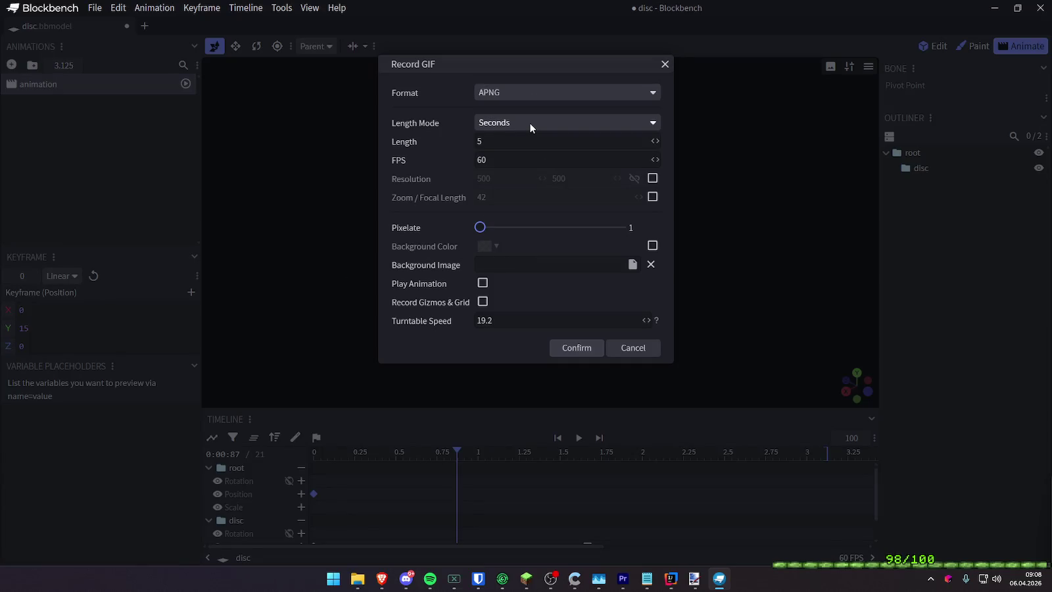
left_click_drag(480, 226, 620, 230)
left_click(483, 283)
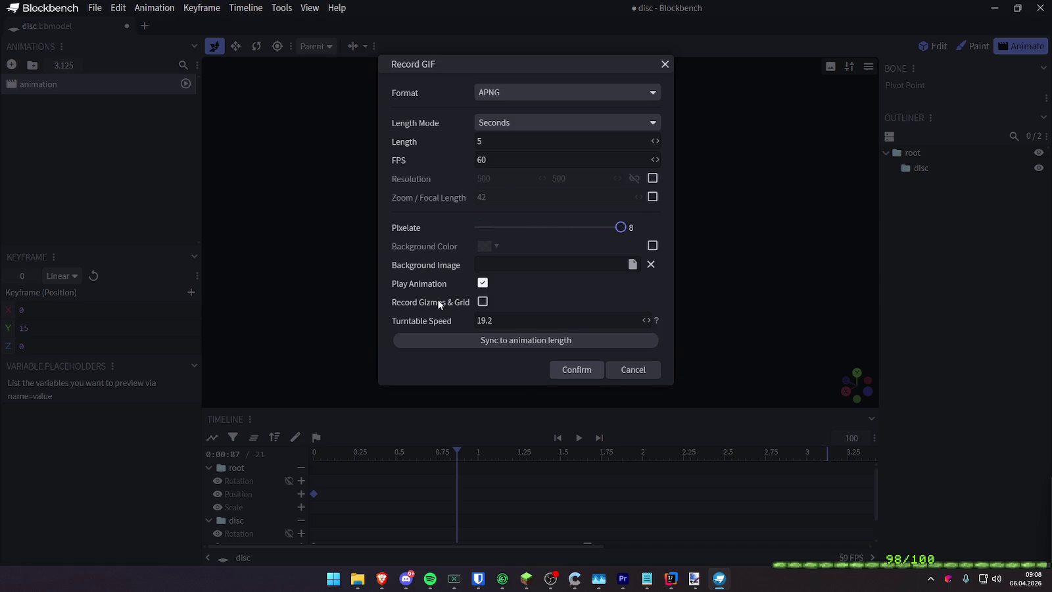
left_click(576, 370)
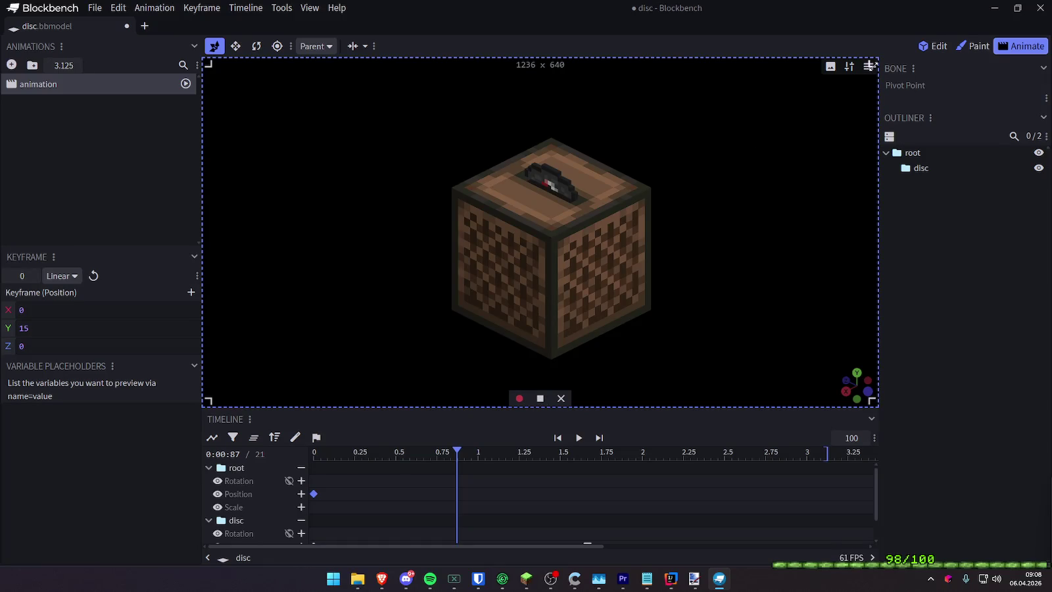
Record the APNG, then dismiss its preview without saving
left_click(520, 399)
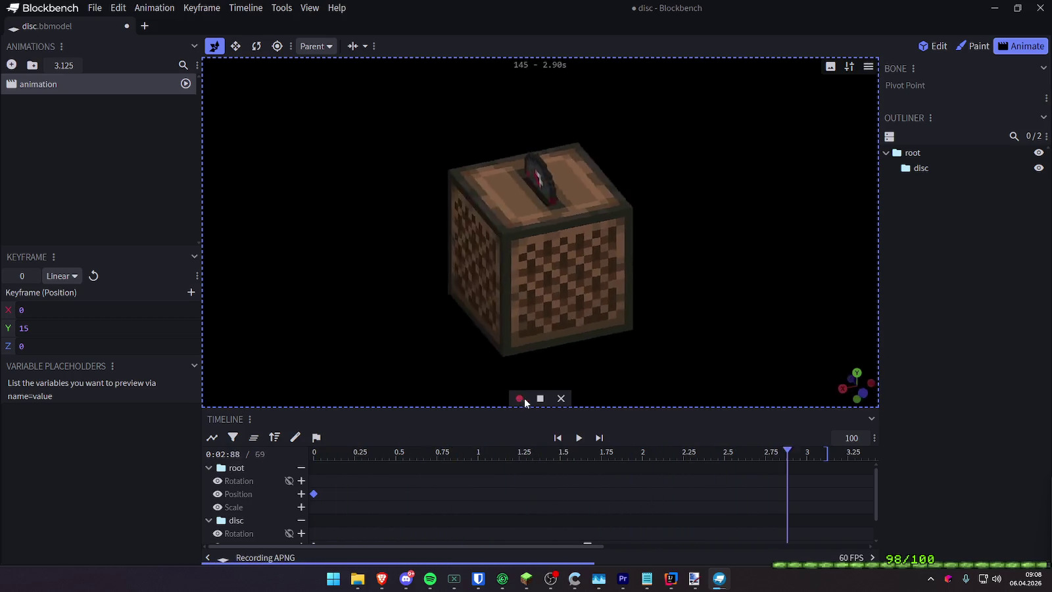
left_click(540, 399)
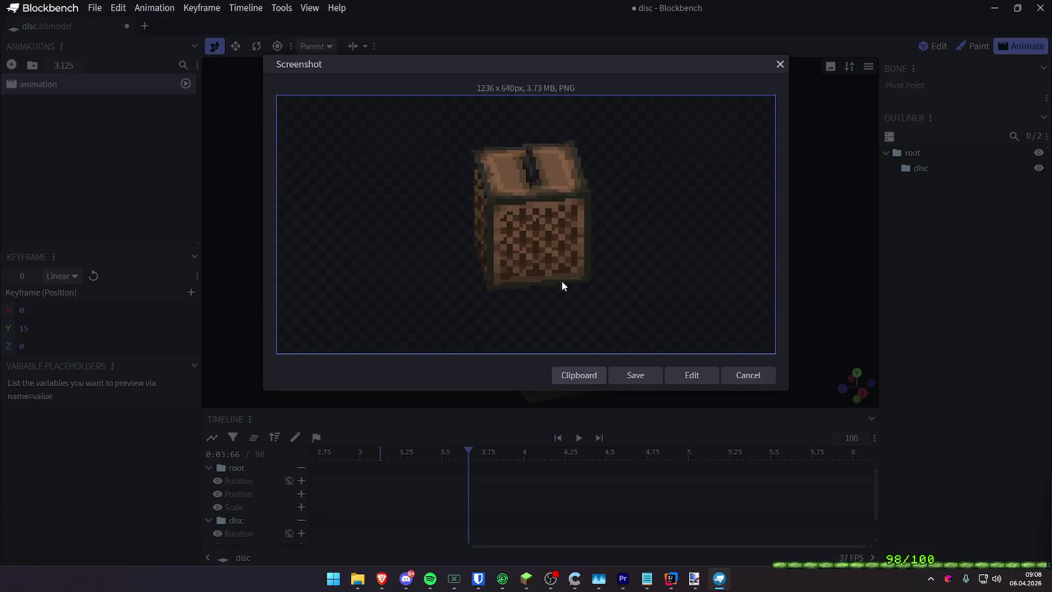
left_click(746, 376)
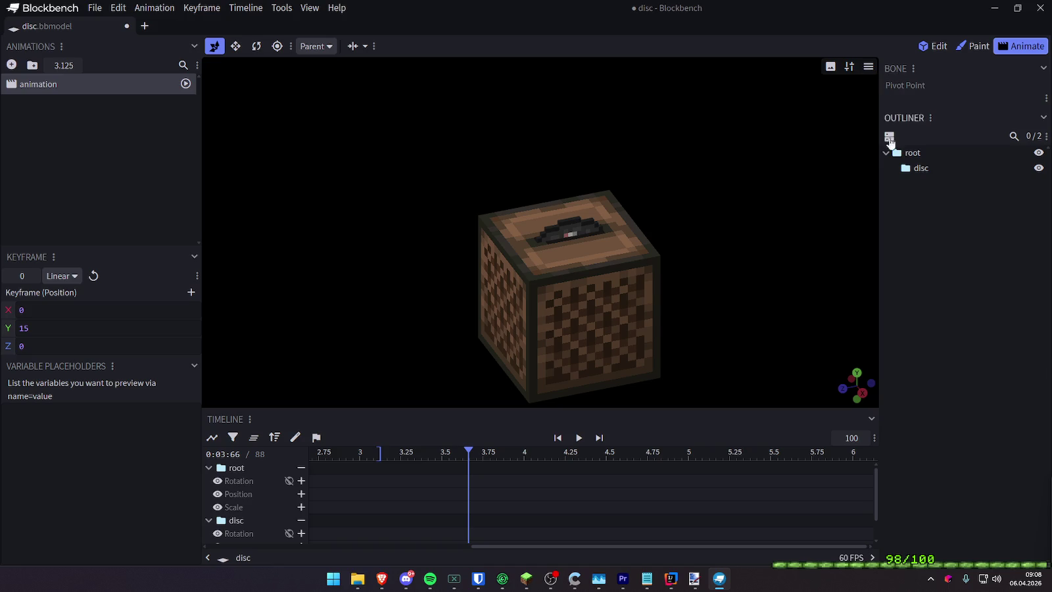
Switch to a preset isometric camera angle and nudge the jukebox into place
left_click(868, 67)
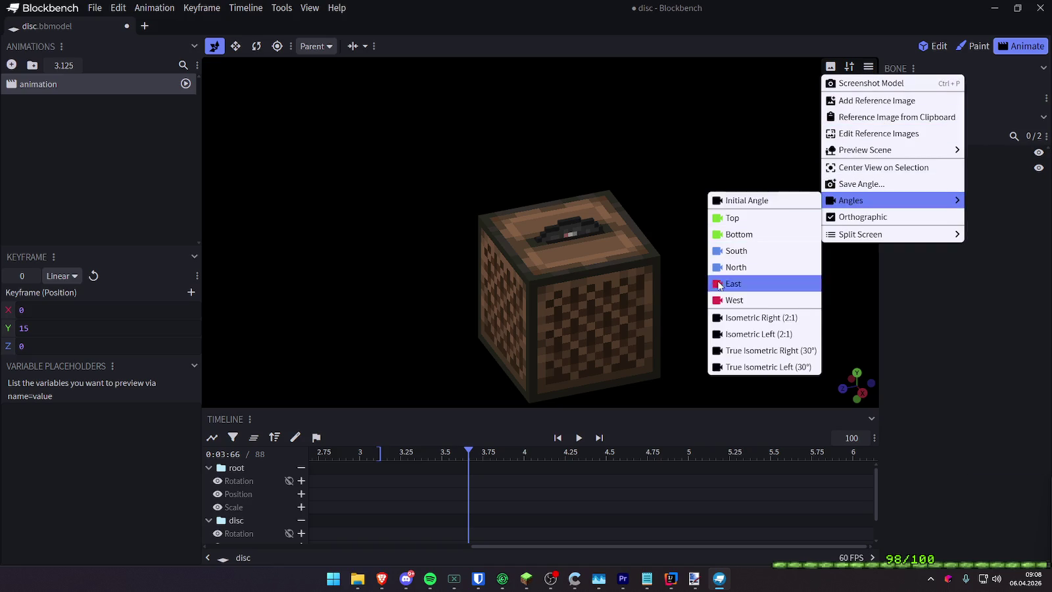
left_click(742, 328)
scroll(592, 269, "down", 3)
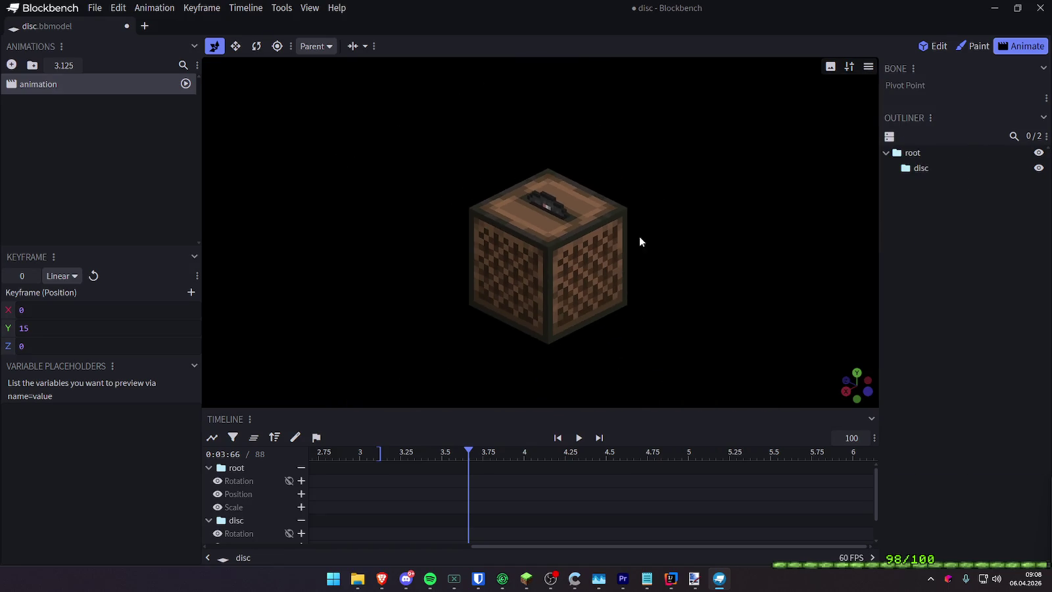
scroll(651, 231, "up", 2)
right_click_drag(704, 196, 697, 183)
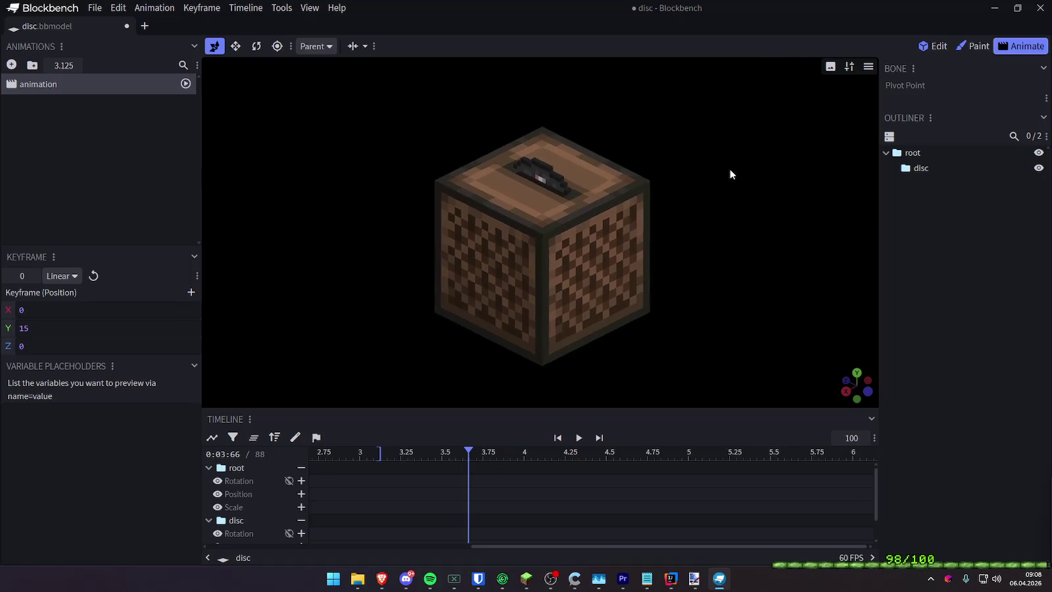
Toggle shading off and back on in the Preview Options to compare
left_click(849, 67)
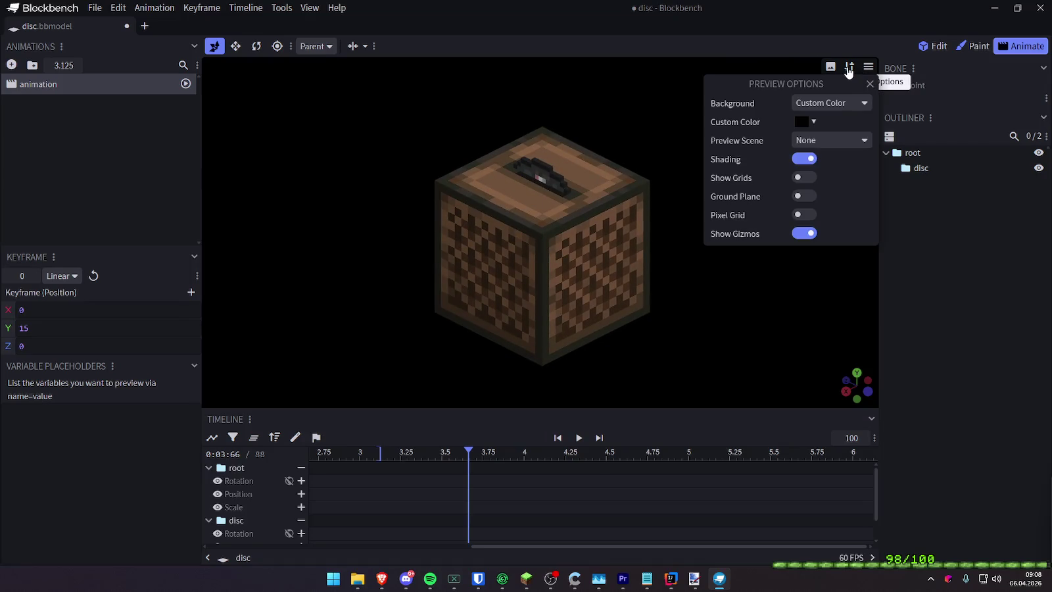
left_click(803, 160)
left_click(804, 161)
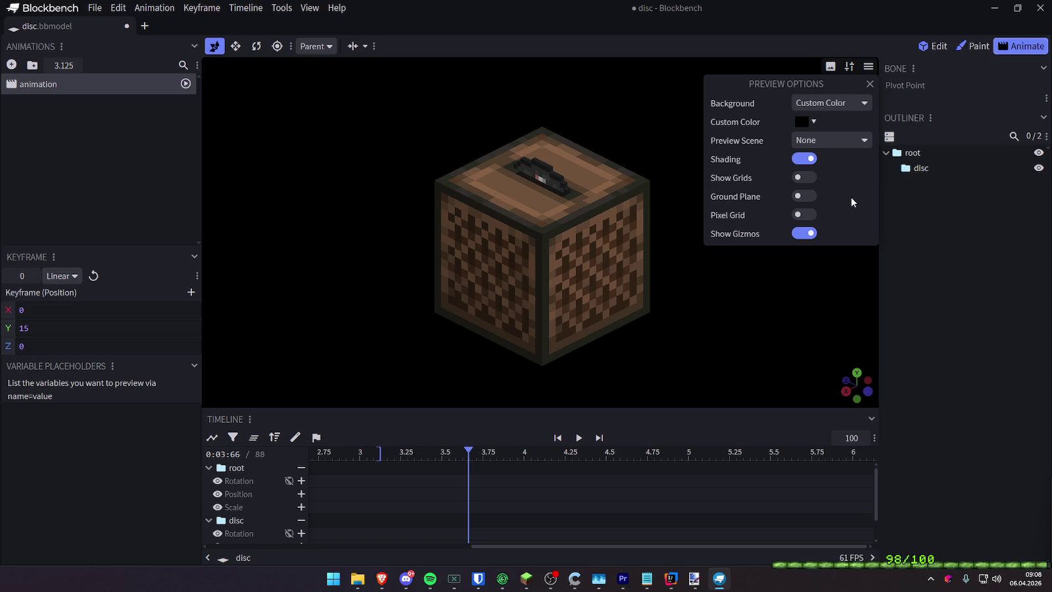
left_click(930, 279)
Orbit, then set the Isometric Right (2:1) view and zoom in slightly
mouse_move(867, 289)
left_mouse_down()
mouse_move(722, 297)
mouse_move(1017, 277)
mouse_move(898, 263)
mouse_move(897, 287)
mouse_move(875, 294)
mouse_move(906, 136)
left_mouse_up()
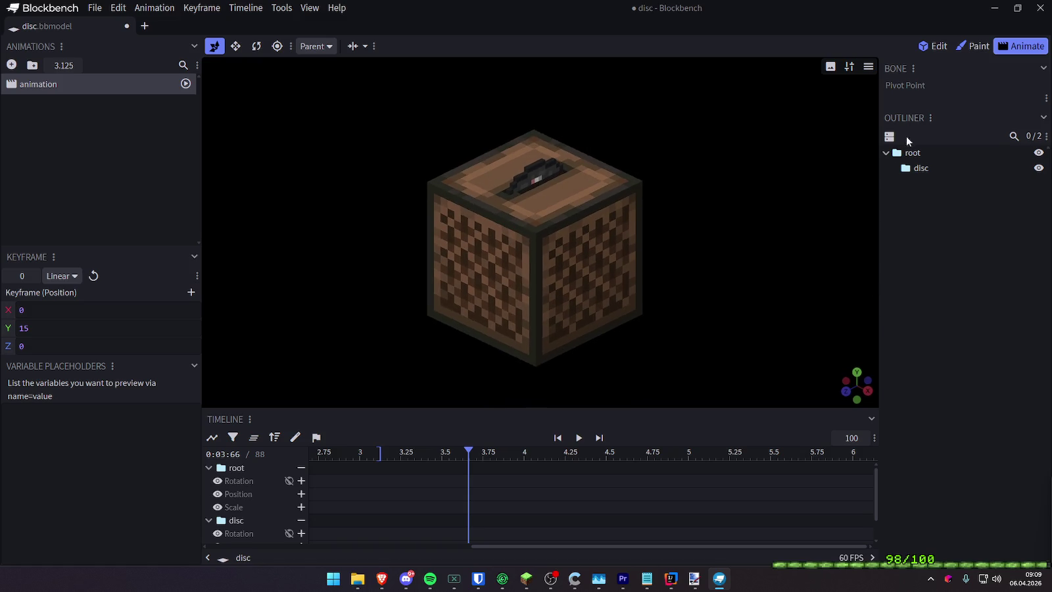
left_click(868, 66)
left_click(749, 317)
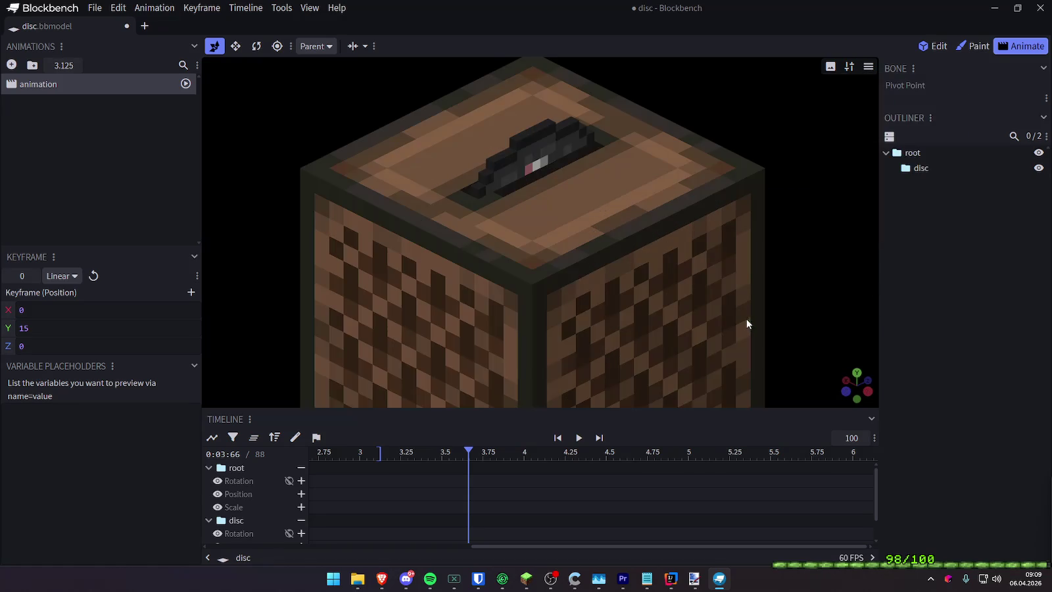
scroll(648, 250, "up", 2)
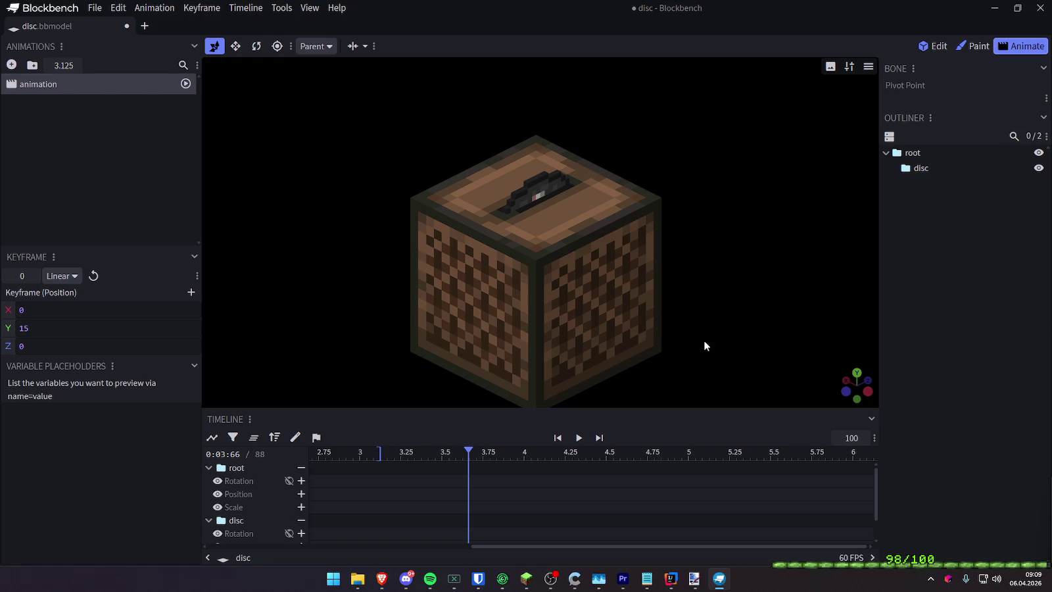
Save the jukebox model as disc.bbmodel, then switch over to texture.png in Paint.NET
scroll(663, 296, "down", 3)
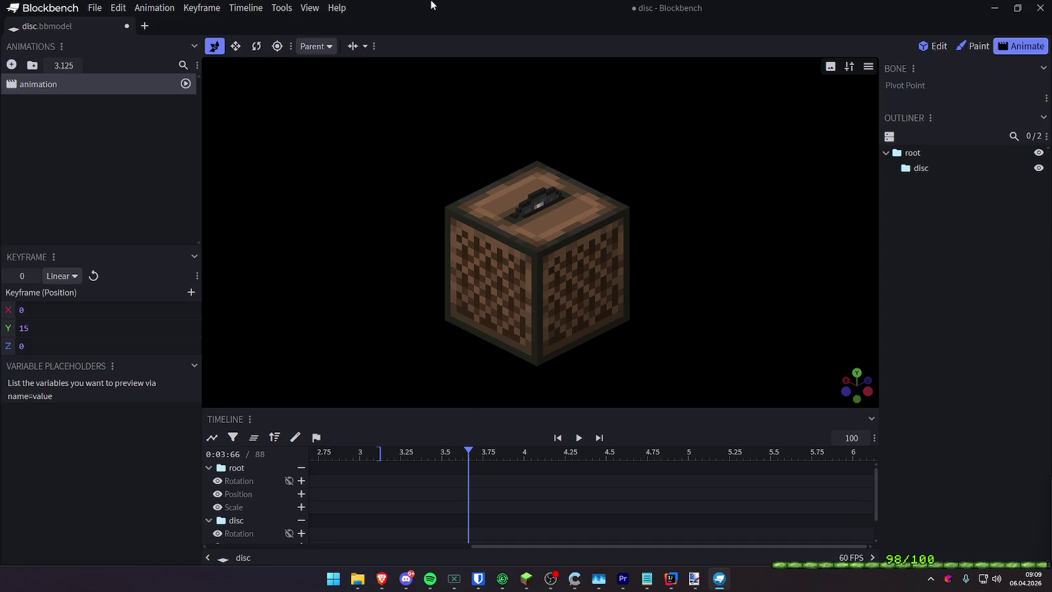
key("ctrl+s")
left_click(332, 523)
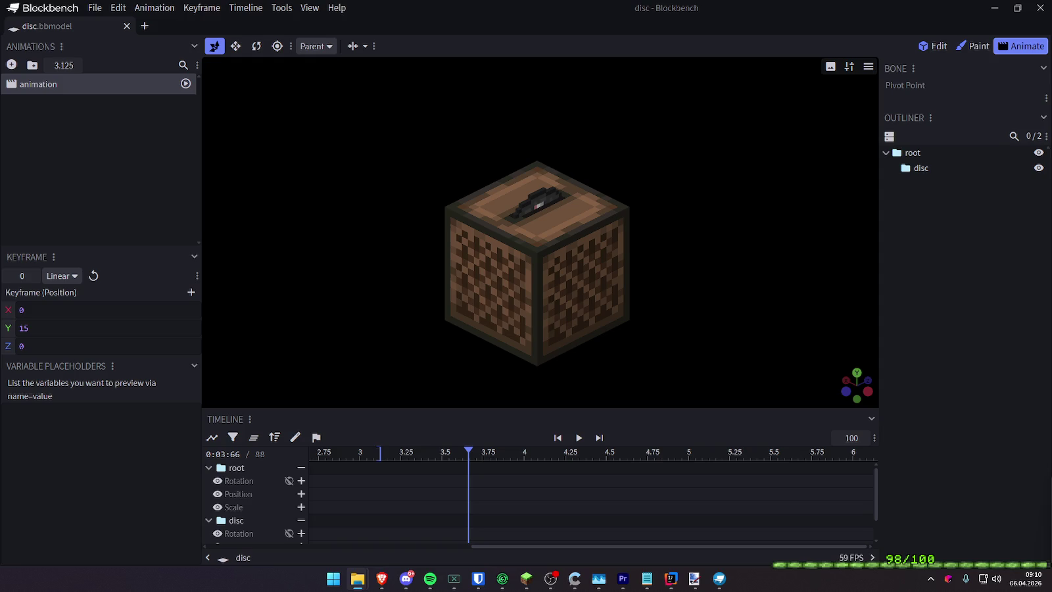
key("alt+Tab")
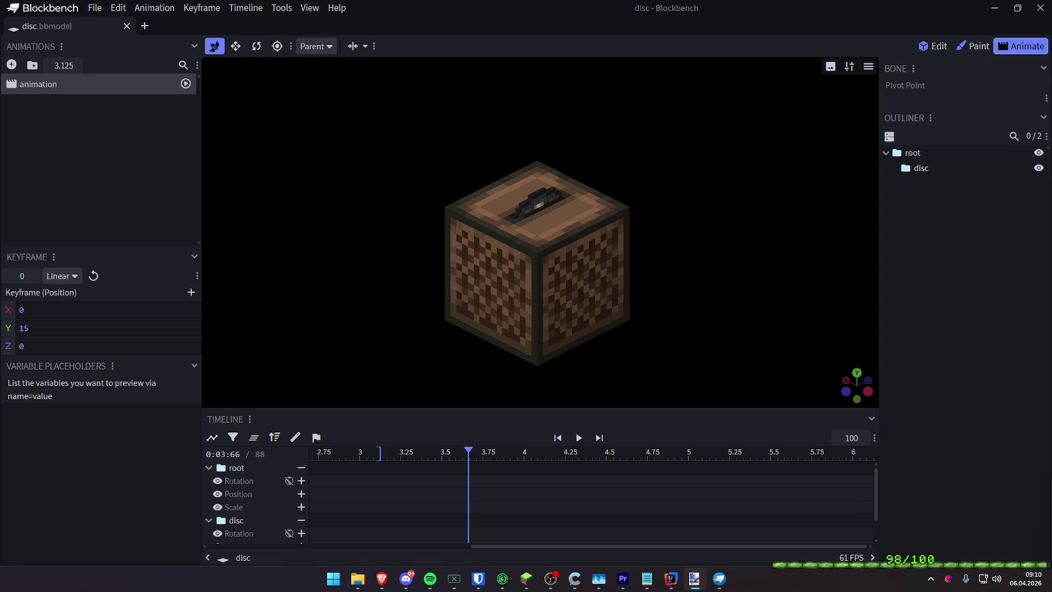
key("alt+Tab")
Cut out the bottom-left slot tile, paste it back, then undo a trial free rotation
scroll(510, 294, "up", 4, "ctrl")
scroll(470, 317, "up", 4, "ctrl")
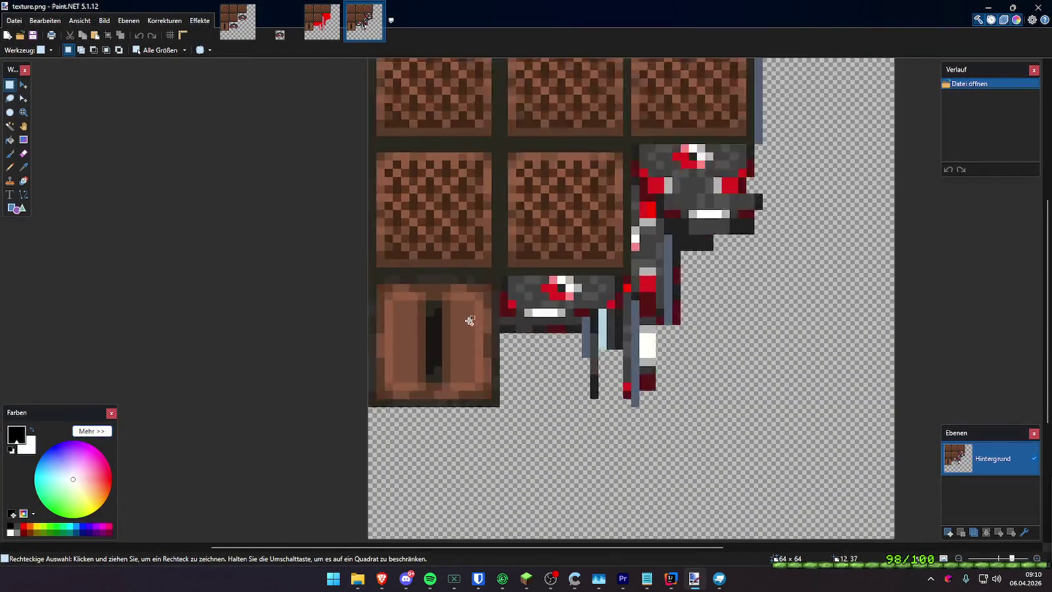
left_click_drag(331, 258, 512, 434)
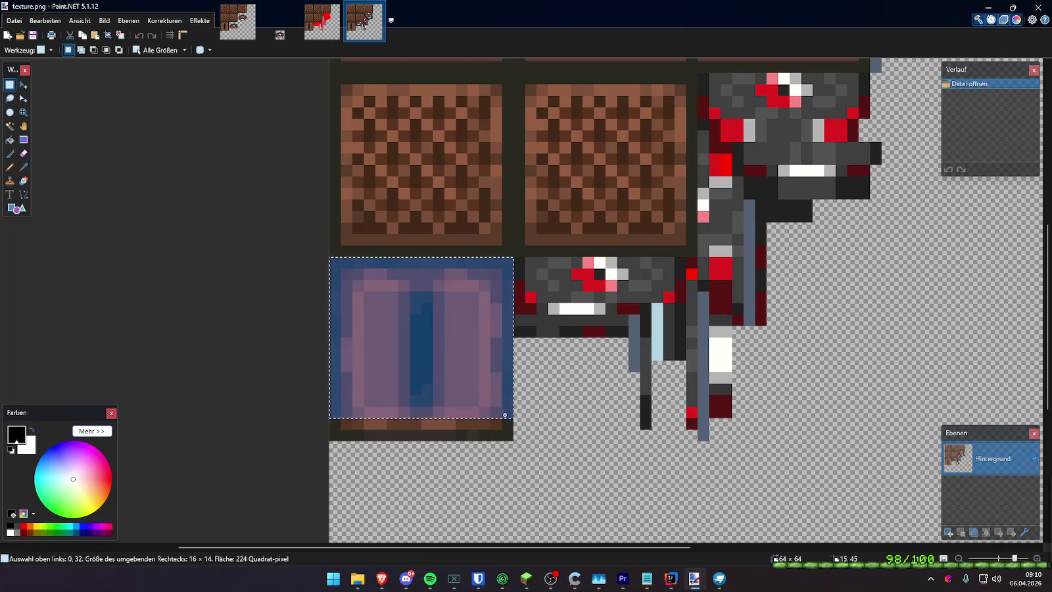
key("ctrl+x")
key("ctrl+v")
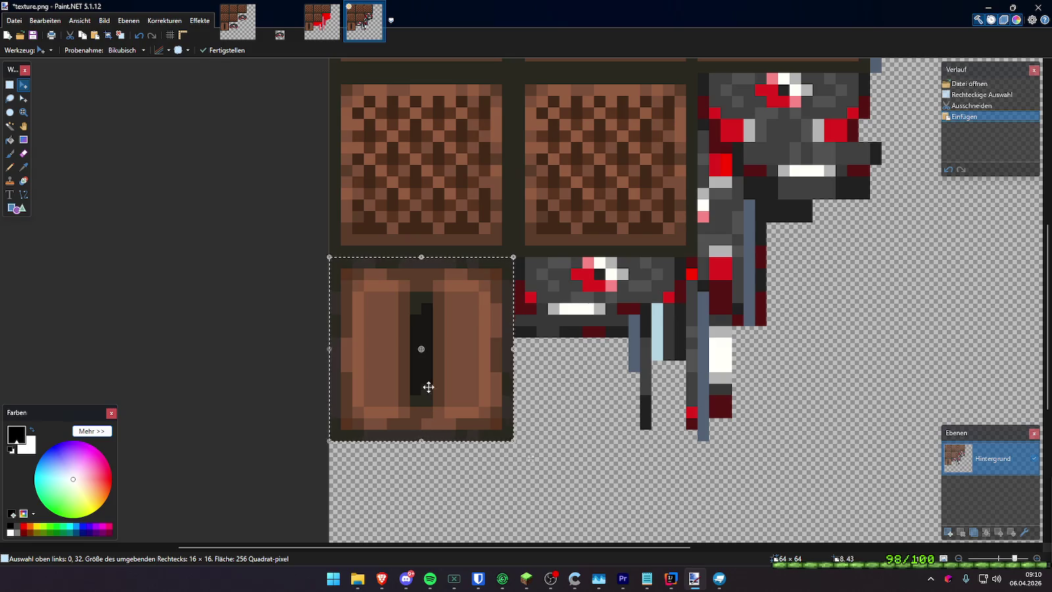
mouse_move(505, 467)
left_mouse_down()
mouse_move(414, 463)
mouse_move(309, 435)
left_mouse_up()
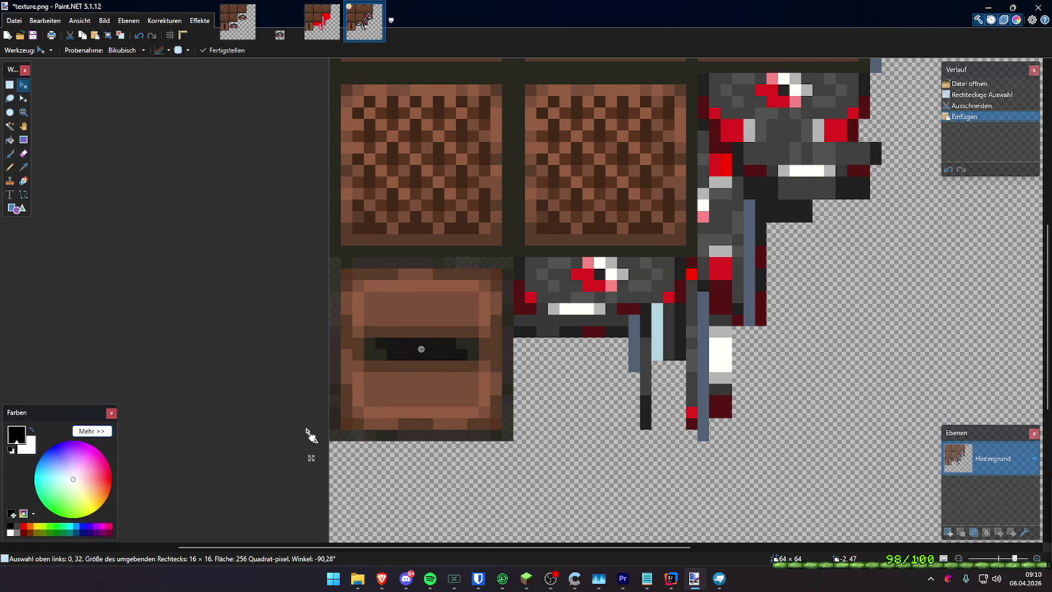
key("ctrl+z")
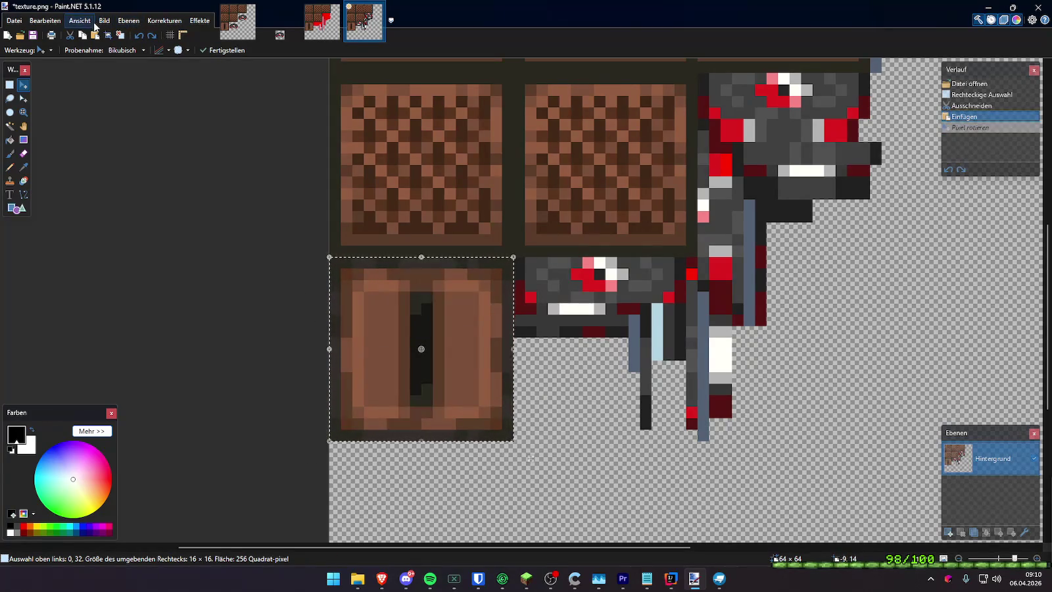
Undo a trial 90° image rotation and move the slot tile onto new layer Ebene 2
left_click(104, 20)
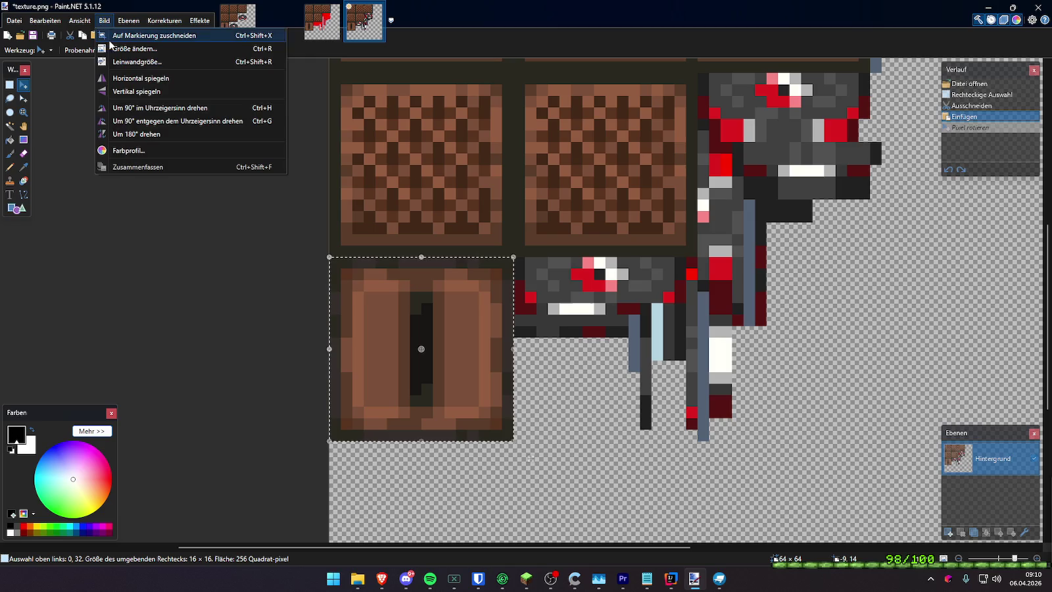
left_click(127, 108)
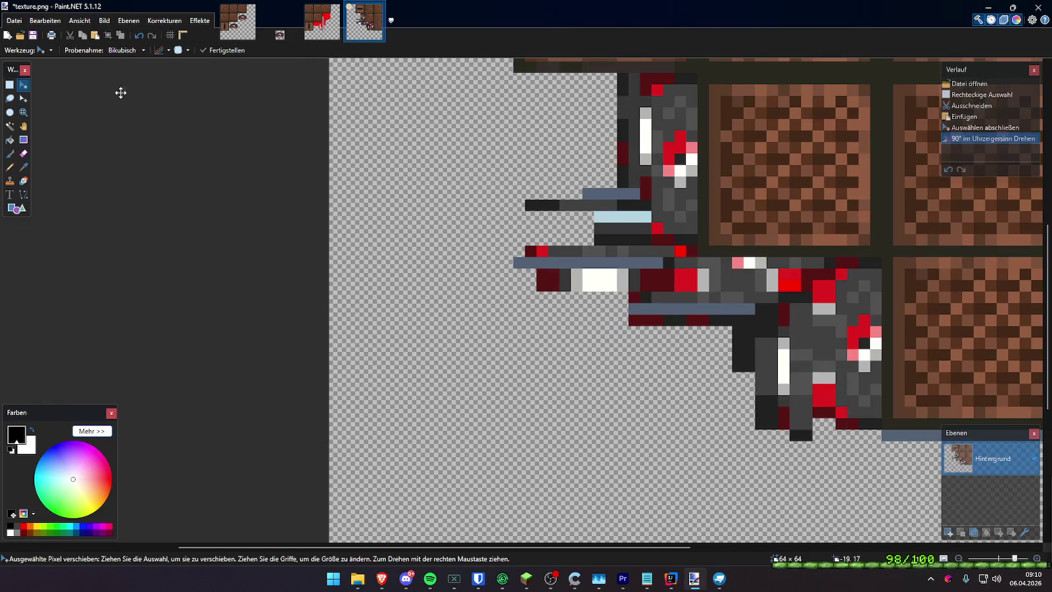
key("ctrl+z")
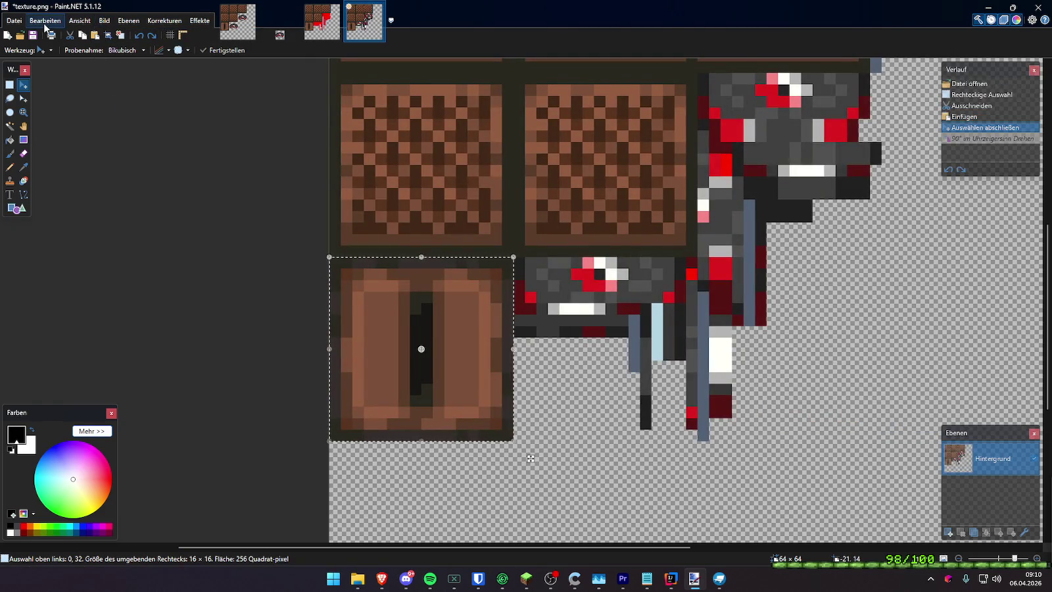
key("ctrl+x")
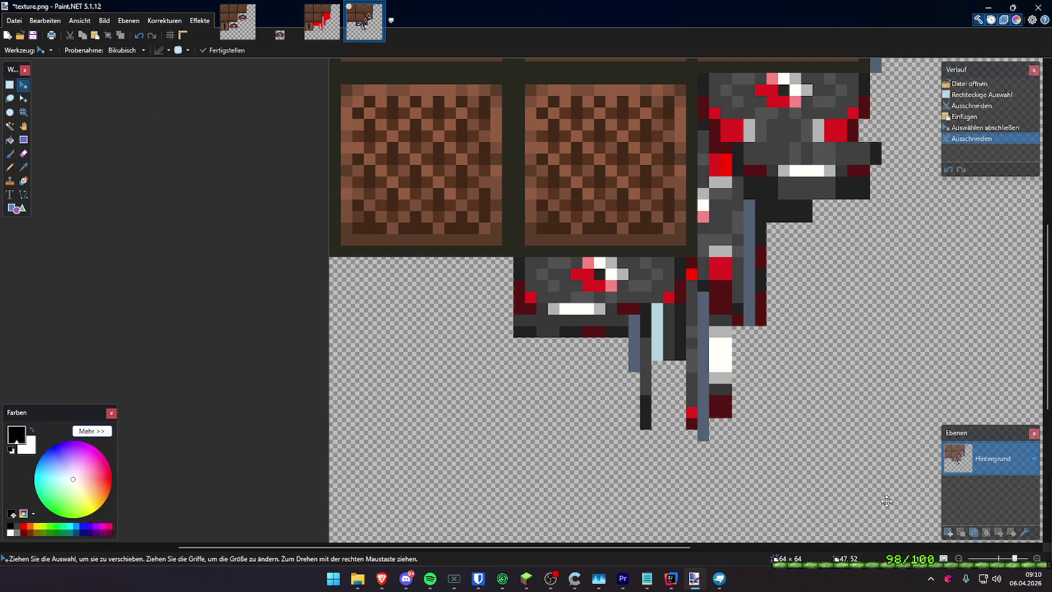
left_click(949, 532)
key("ctrl+v")
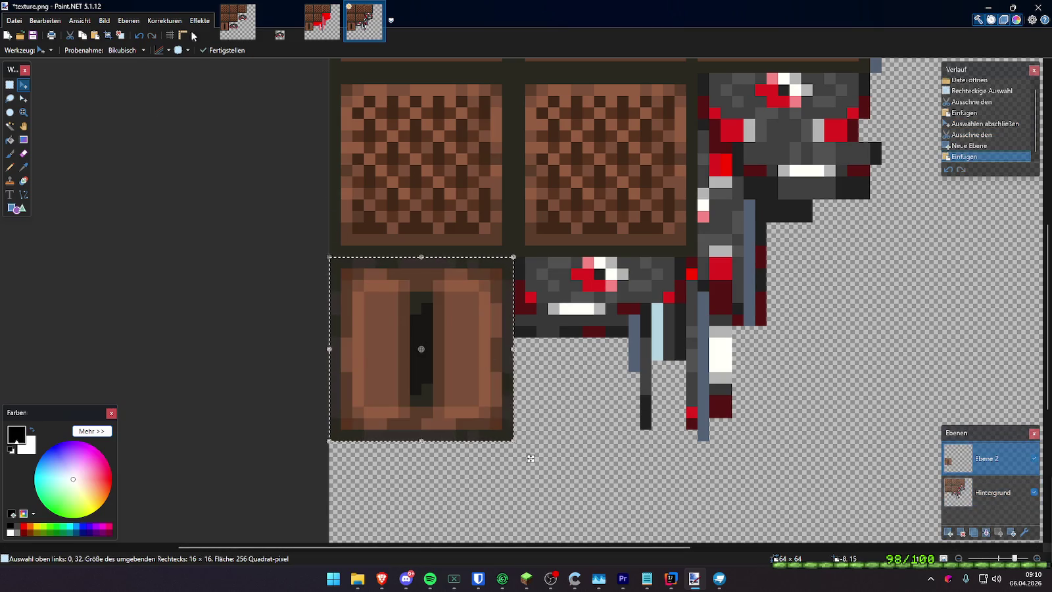
Undo another trial 90° image rotation, then hand-rotate the slot tile to about -88°
left_click(106, 23)
left_click(128, 107)
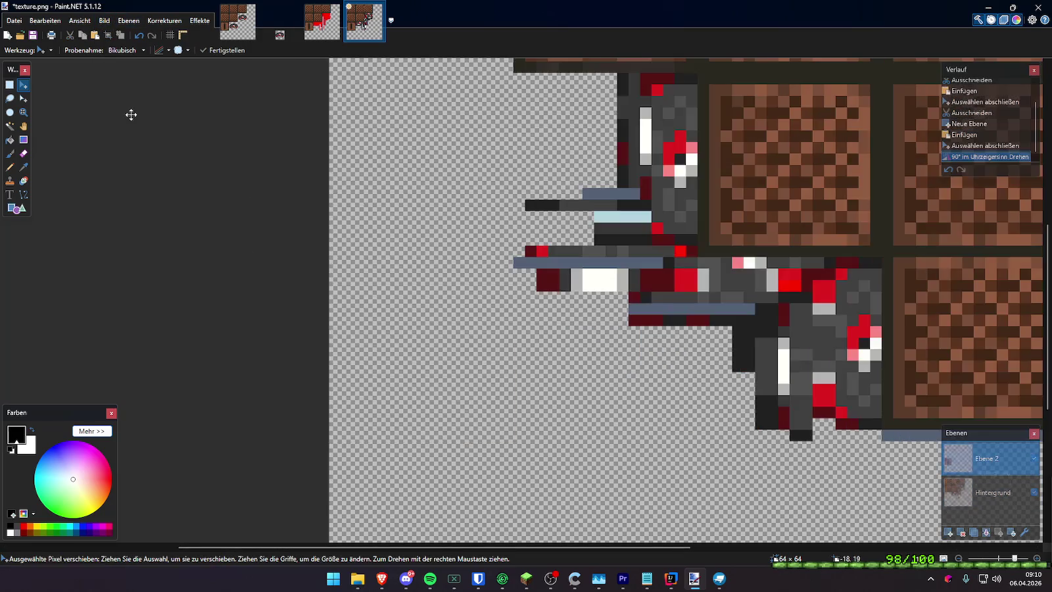
key("ctrl+z")
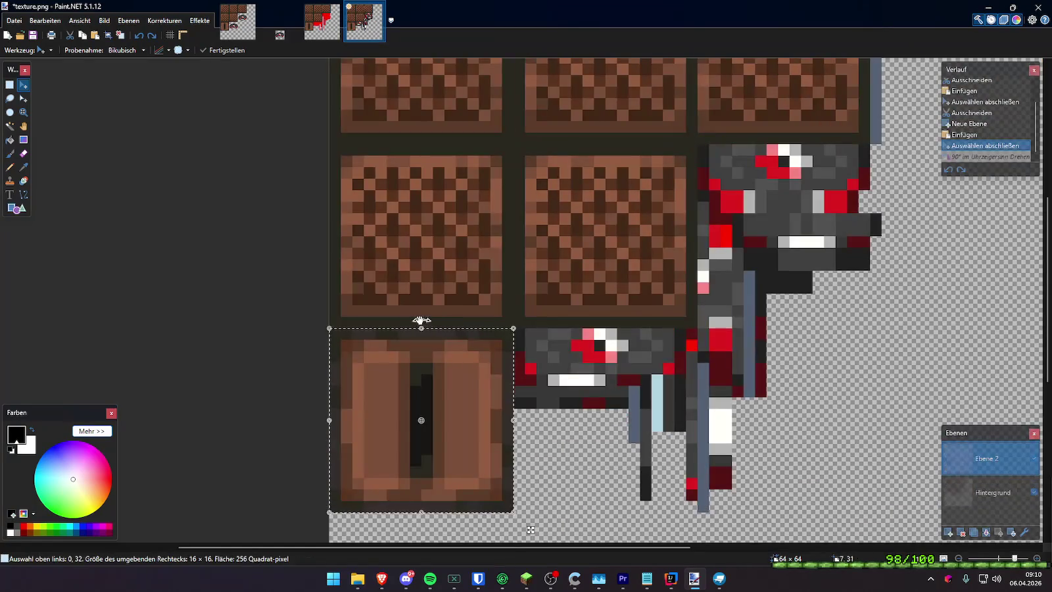
left_click(44, 23)
left_click(45, 25)
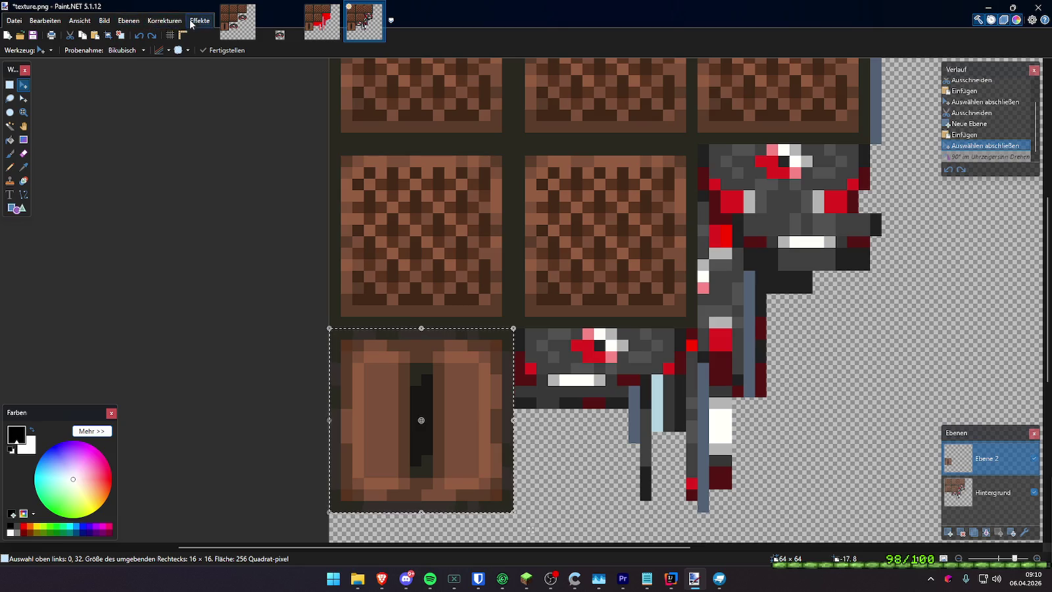
scroll(538, 411, "down", 2)
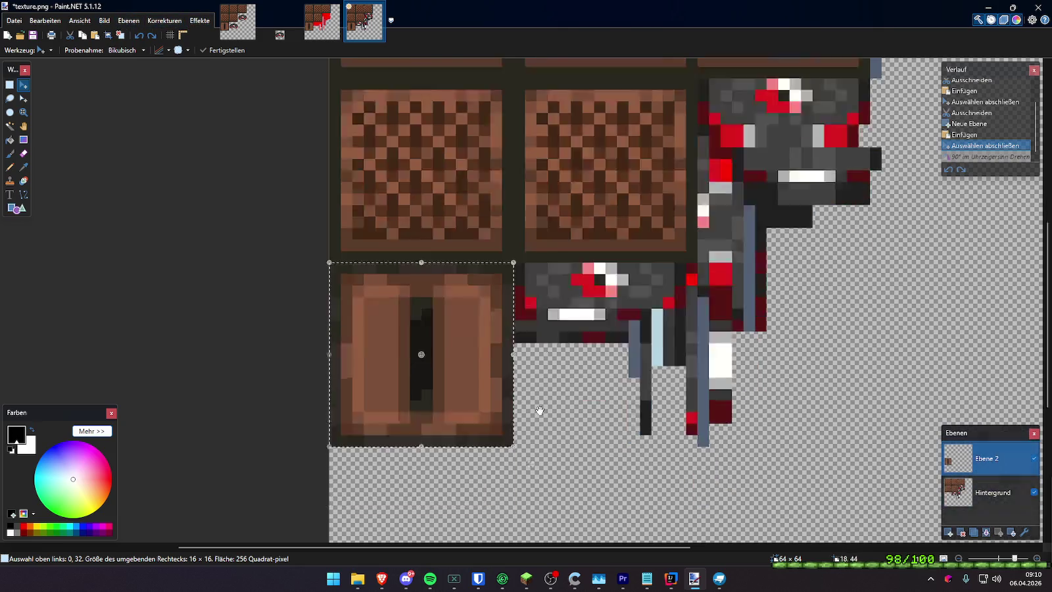
scroll(505, 351, "down", 2)
mouse_move(517, 330)
left_mouse_down()
mouse_move(285, 290)
mouse_move(348, 295)
left_mouse_up()
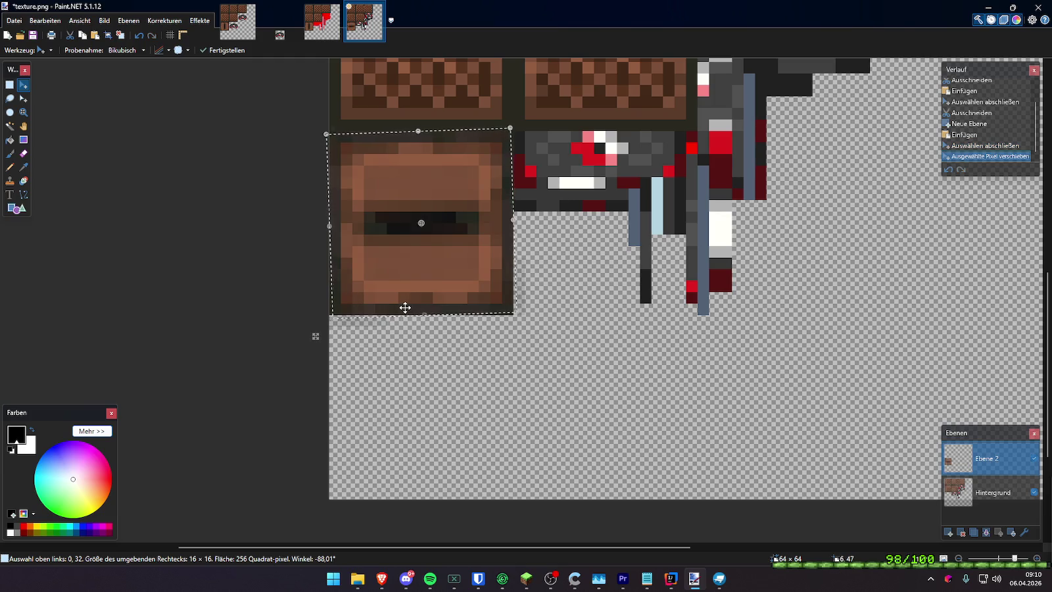
Reposition the slot tile in its cell and rotate it -90° so the slot lies horizontal
key("ctrl+z")
left_click_drag(439, 275, 450, 281)
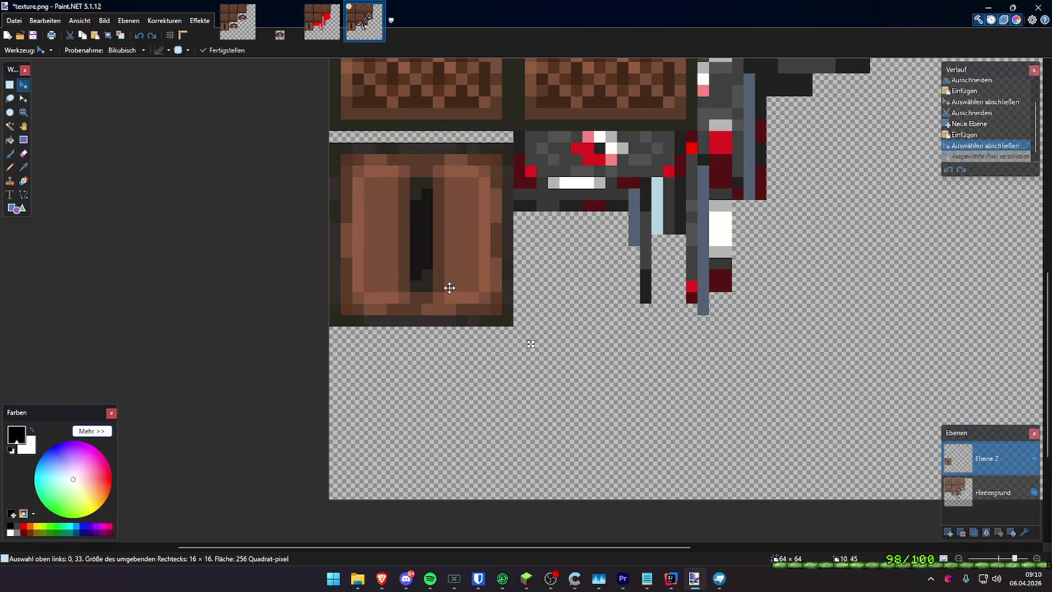
key("ctrl+y")
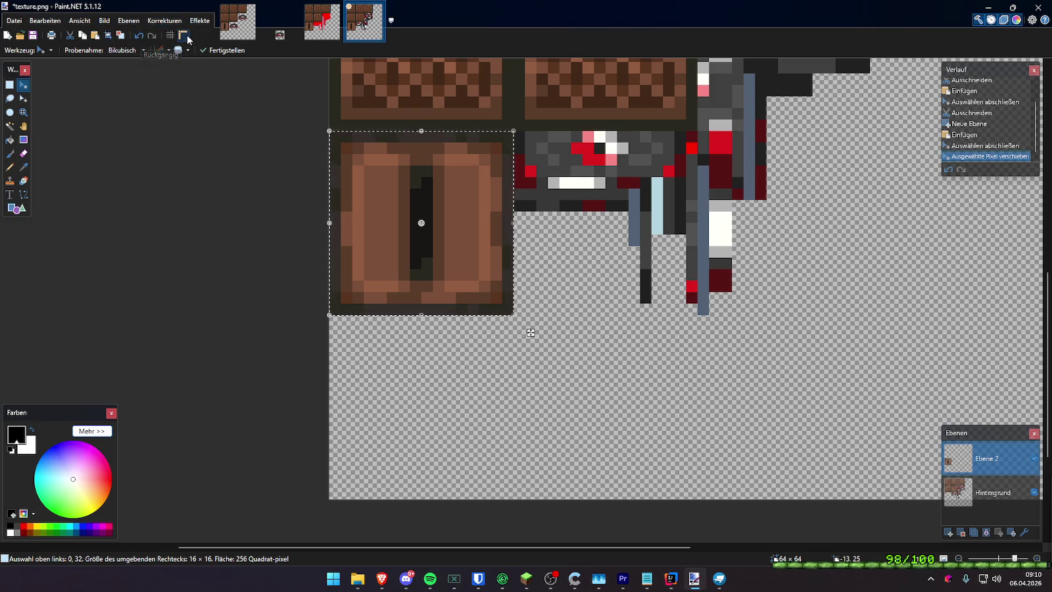
left_click(177, 35)
left_click(177, 35)
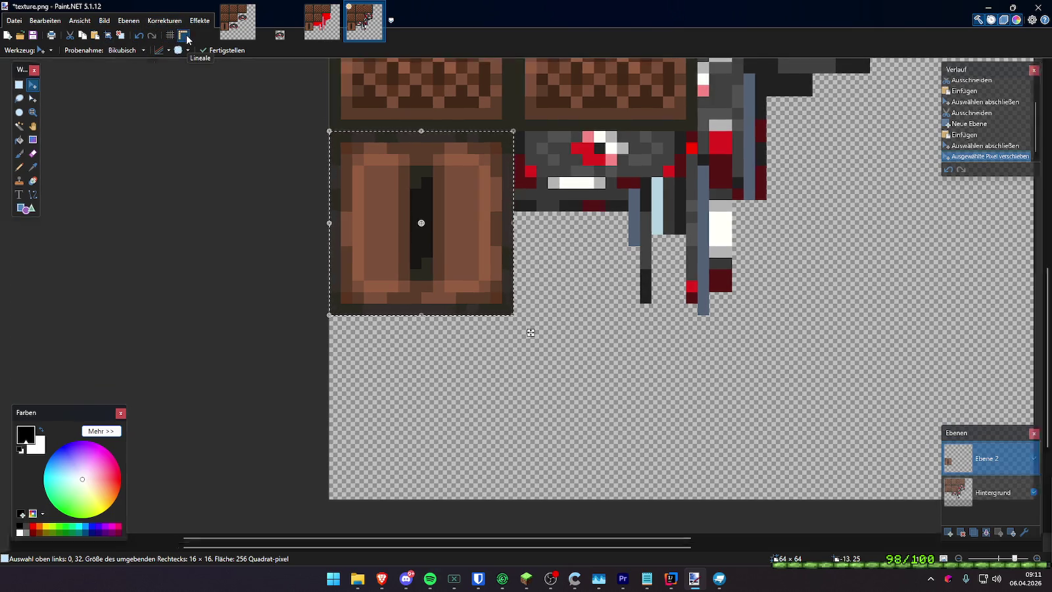
scroll(123, 51, "up", 2)
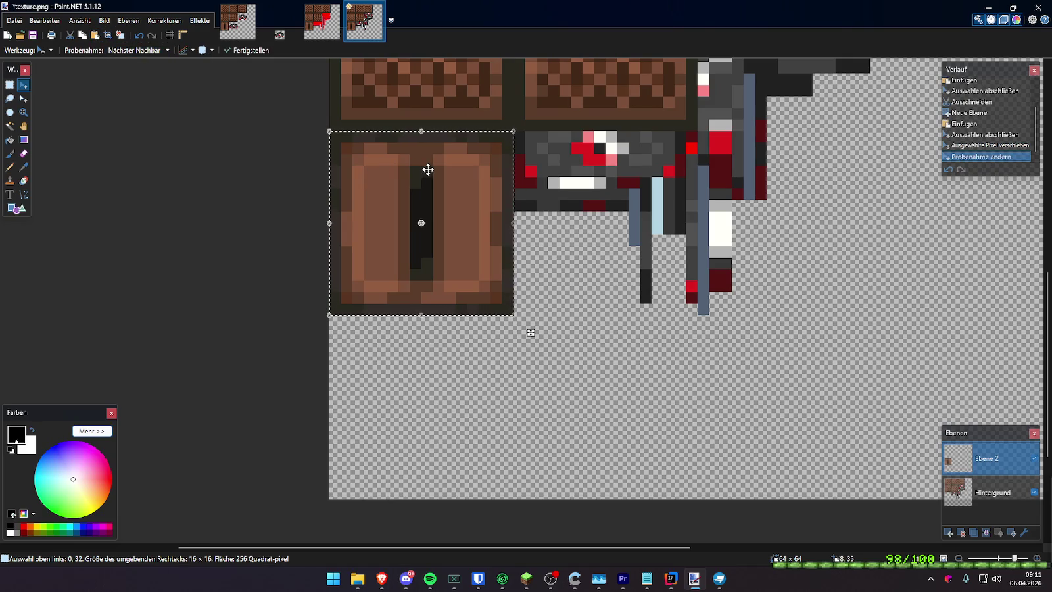
key("Left")
key("Left")
key("Left")
left_click_drag(427, 358, 468, 362)
left_click_drag(519, 322, 325, 318)
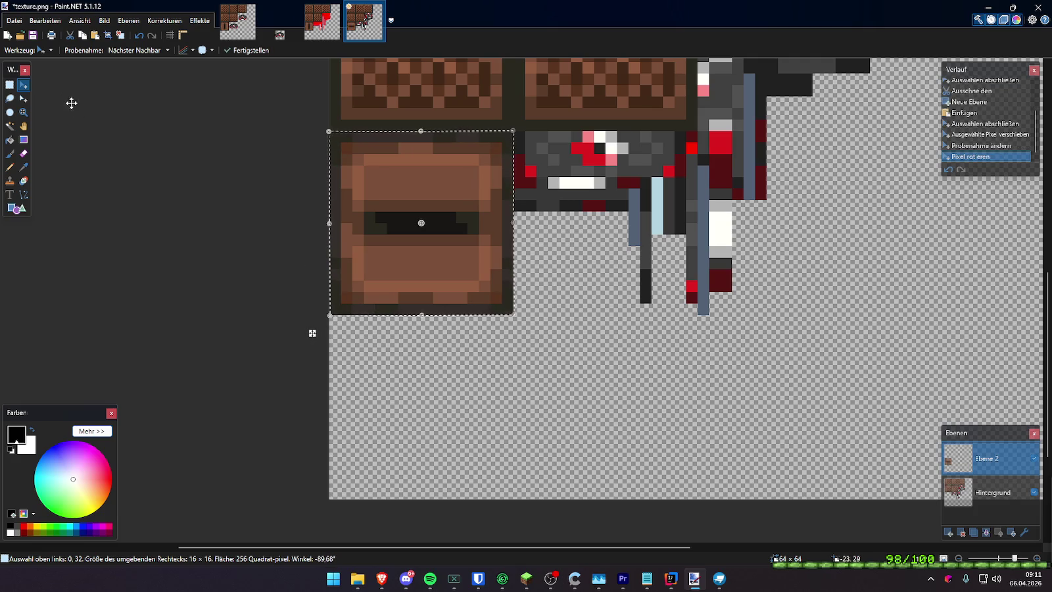
Deselect, save over texture.png as a flattened PNG, and close Paint.NET
left_click(8, 82)
left_click(629, 395)
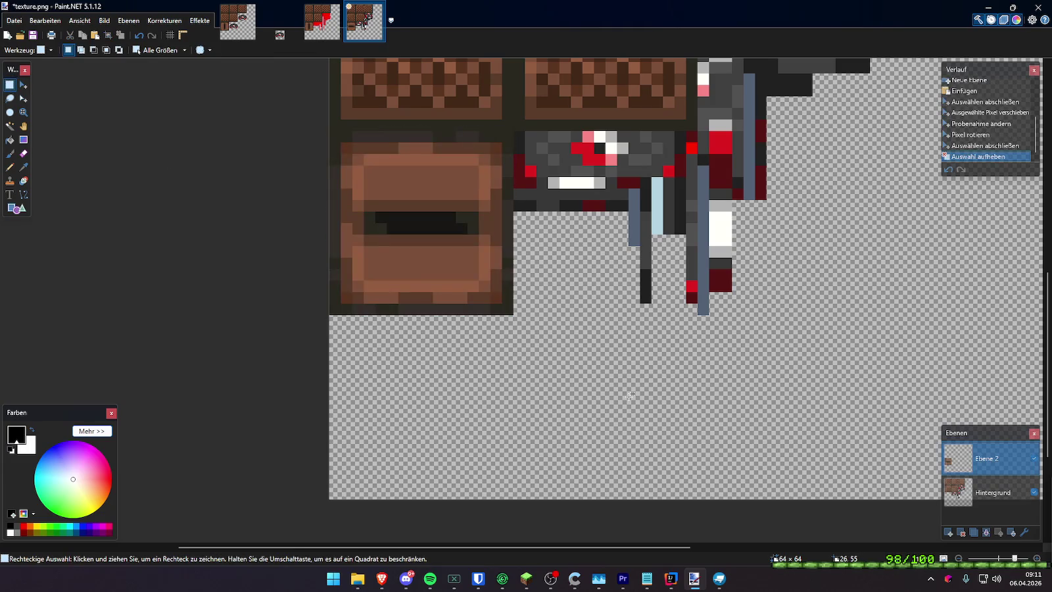
scroll(629, 395, "down", 3, "ctrl")
scroll(627, 397, "down", 2, "ctrl")
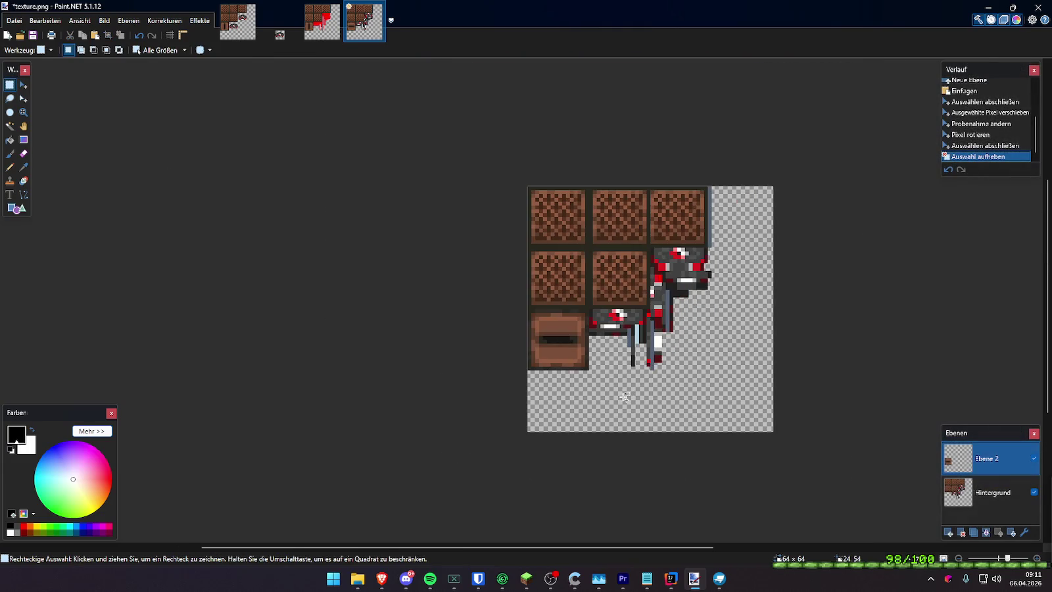
key("ctrl+shift+s")
left_click(132, 231)
left_click(99, 309)
double_click(145, 136)
left_click(556, 286)
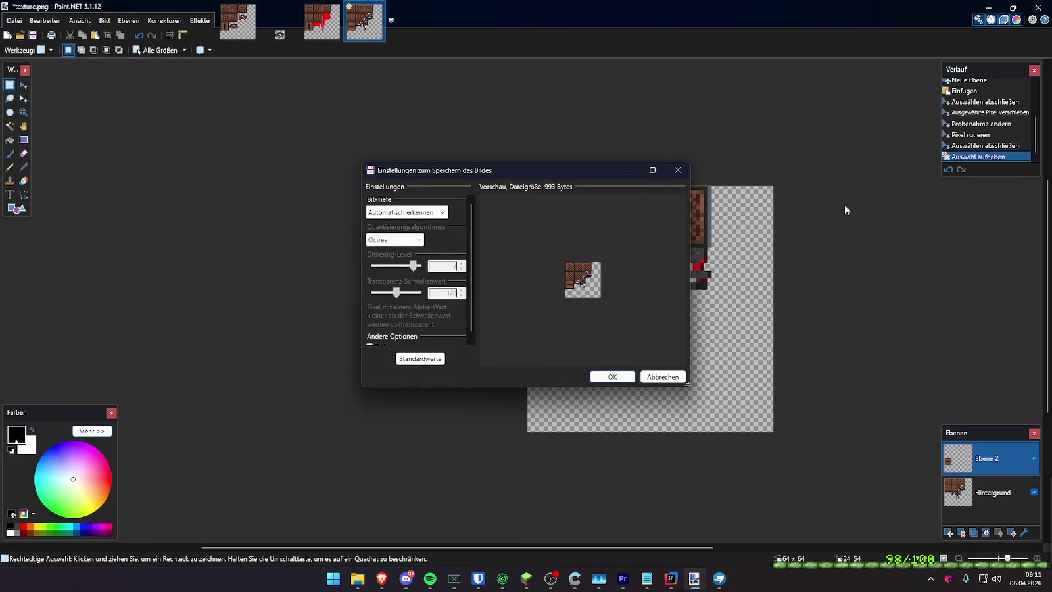
left_click(609, 376)
left_click(487, 304)
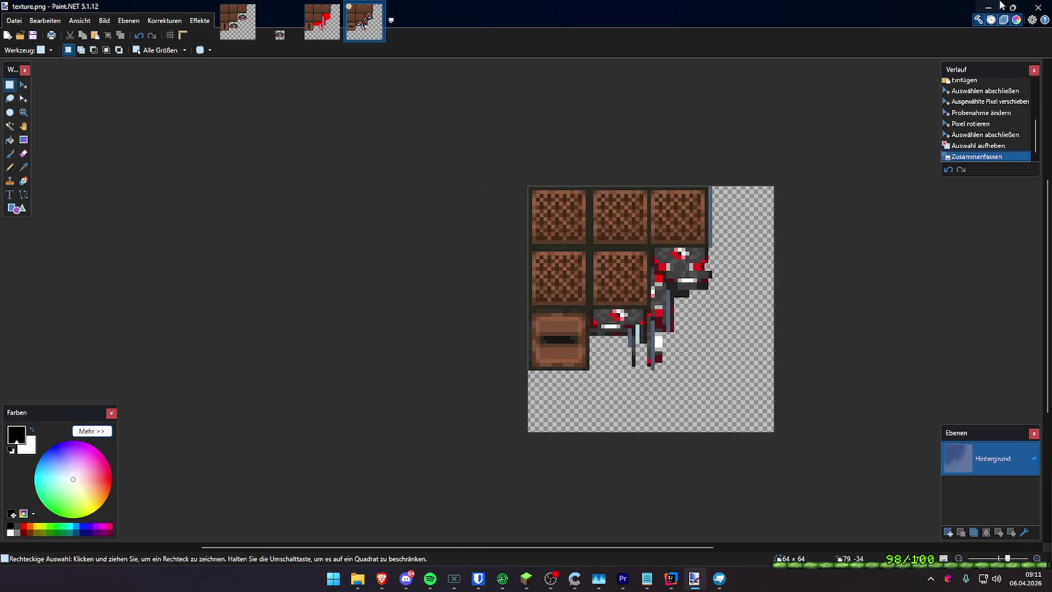
left_click(1038, 8)
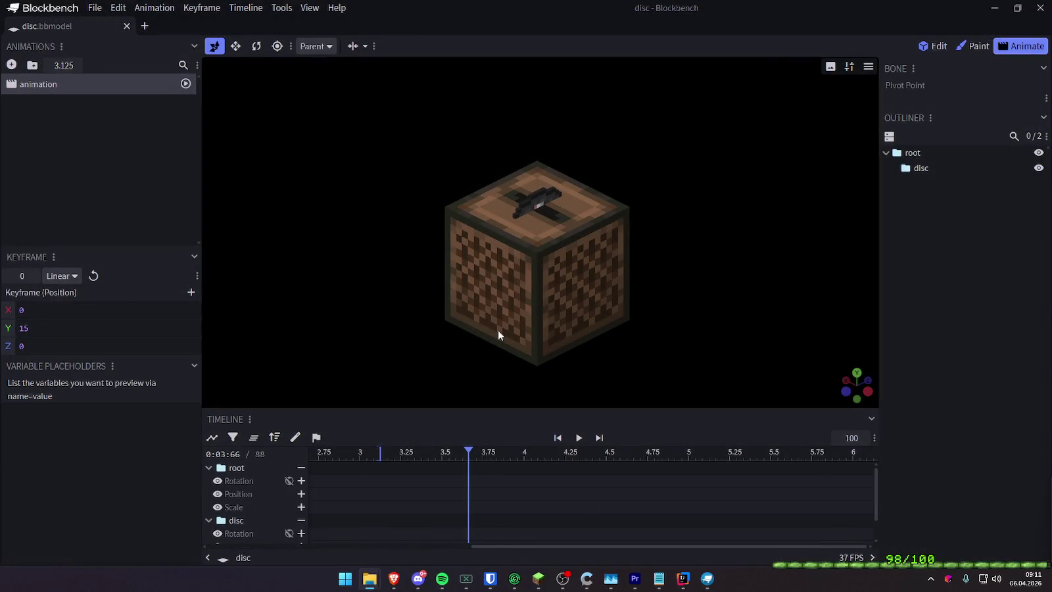
Select the disc group and rotate it to 90° around its Y axis
left_click(238, 469)
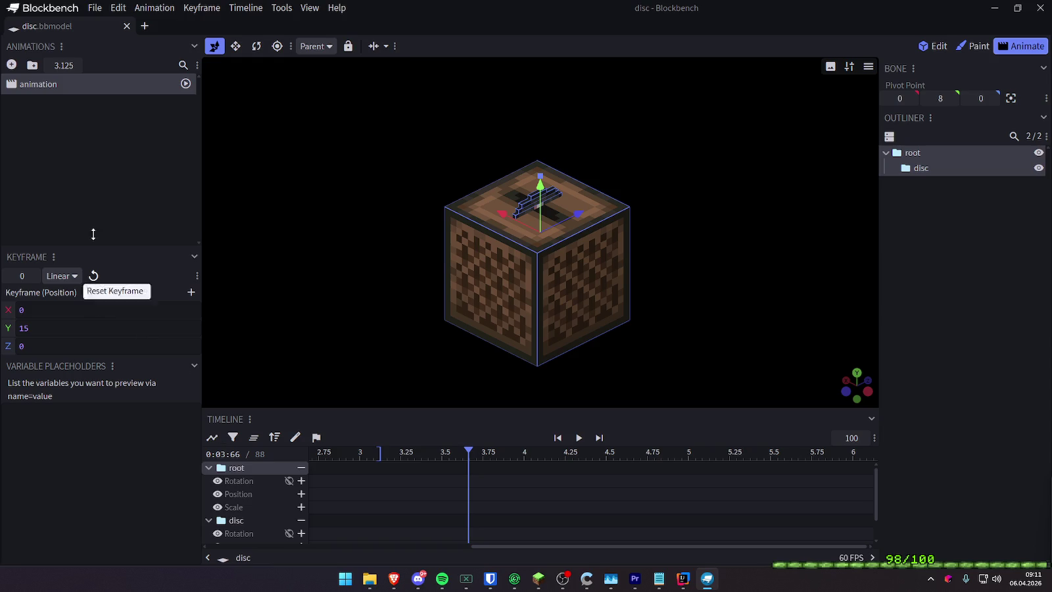
left_click(929, 47)
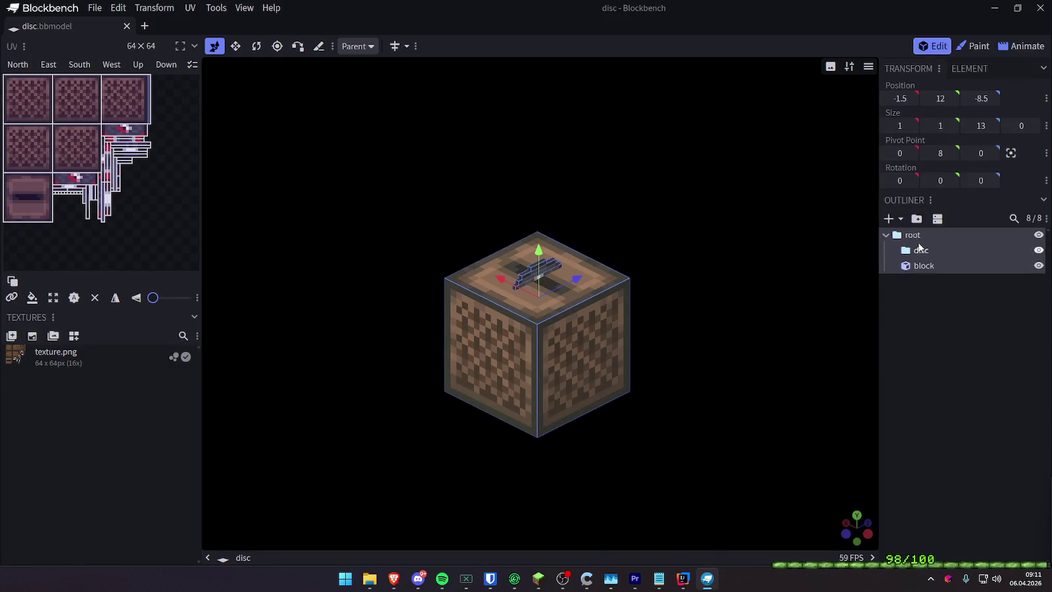
mouse_move(737, 257)
left_mouse_down()
mouse_move(782, 217)
mouse_move(815, 224)
left_mouse_up()
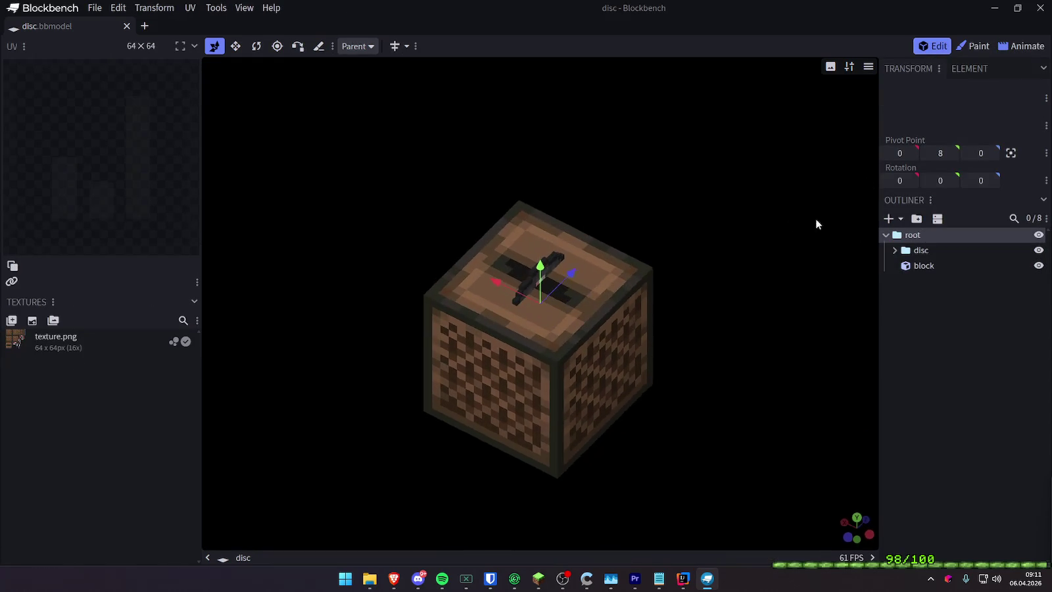
left_click(917, 266)
left_click(920, 250)
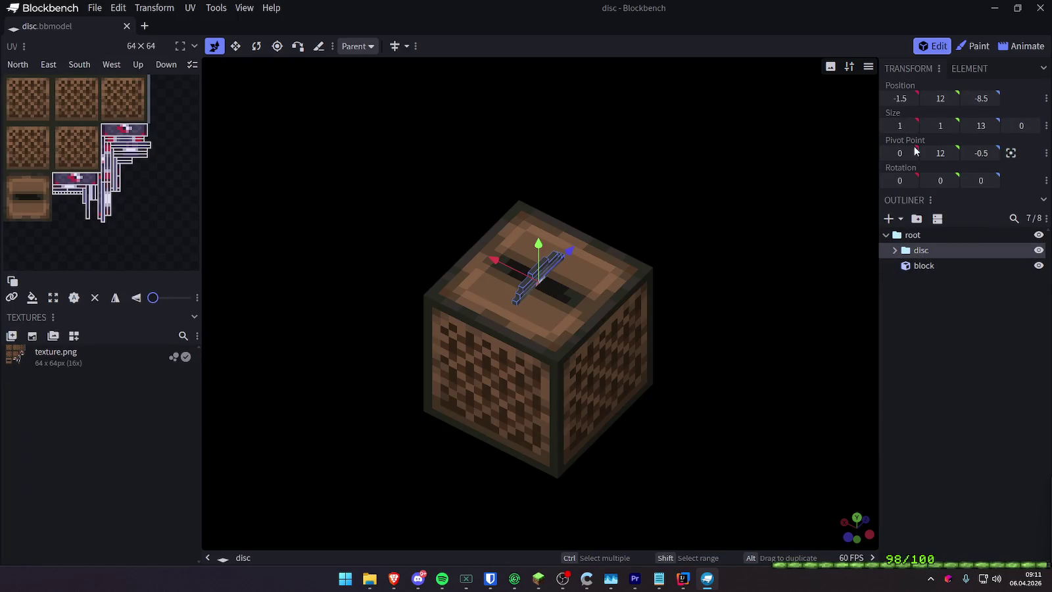
left_click(256, 46)
left_click_drag(538, 309, 681, 309)
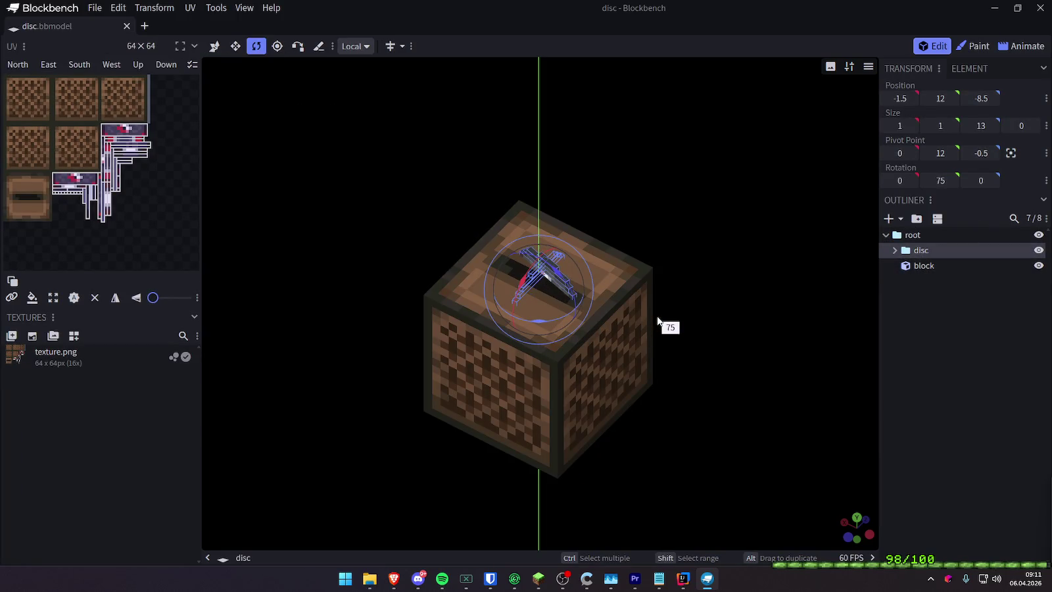
left_click_drag(681, 310, 659, 253)
Move the disc into the top slot at -0.5, 12, -10.9
left_click(215, 46)
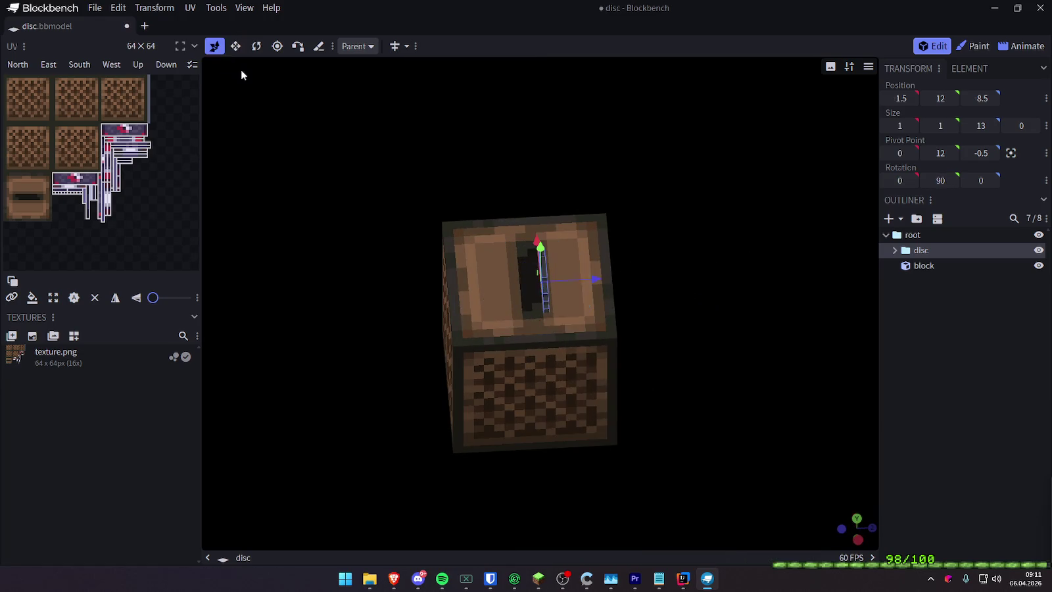
mouse_move(586, 282)
left_mouse_down()
mouse_move(591, 275)
mouse_move(580, 285)
mouse_move(594, 288)
mouse_move(563, 264)
left_mouse_up()
scroll(541, 309, "up", 2)
scroll(541, 310, "up", 2)
mouse_move(821, 283)
left_mouse_down()
mouse_move(672, 268)
mouse_move(647, 279)
mouse_move(652, 296)
mouse_move(529, 238)
mouse_move(602, 244)
left_mouse_up()
mouse_move(734, 269)
left_mouse_down()
mouse_move(762, 275)
mouse_move(631, 231)
mouse_move(778, 209)
mouse_move(677, 210)
left_mouse_up()
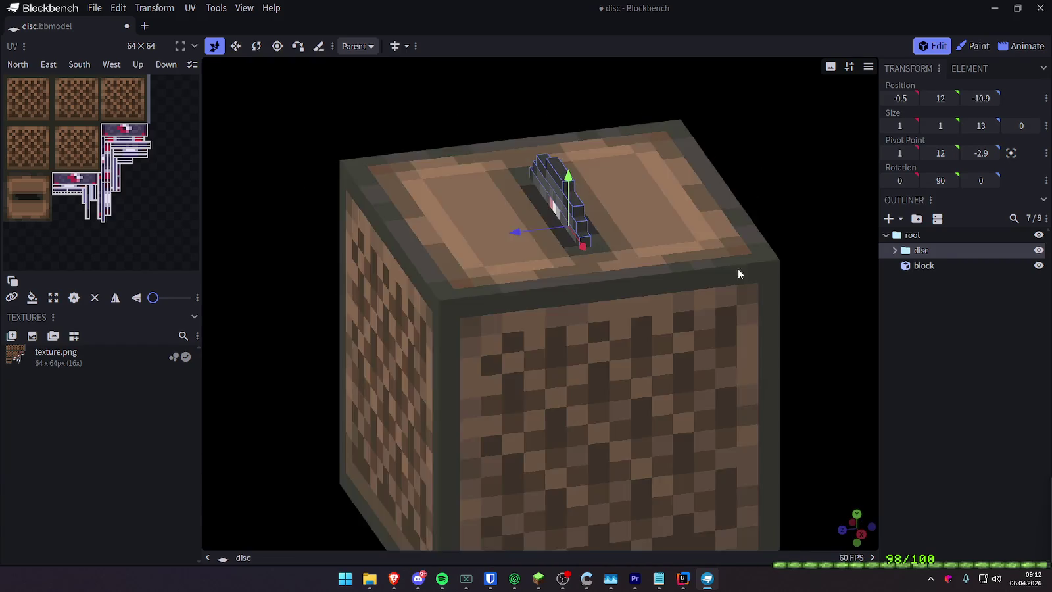
left_click(1021, 46)
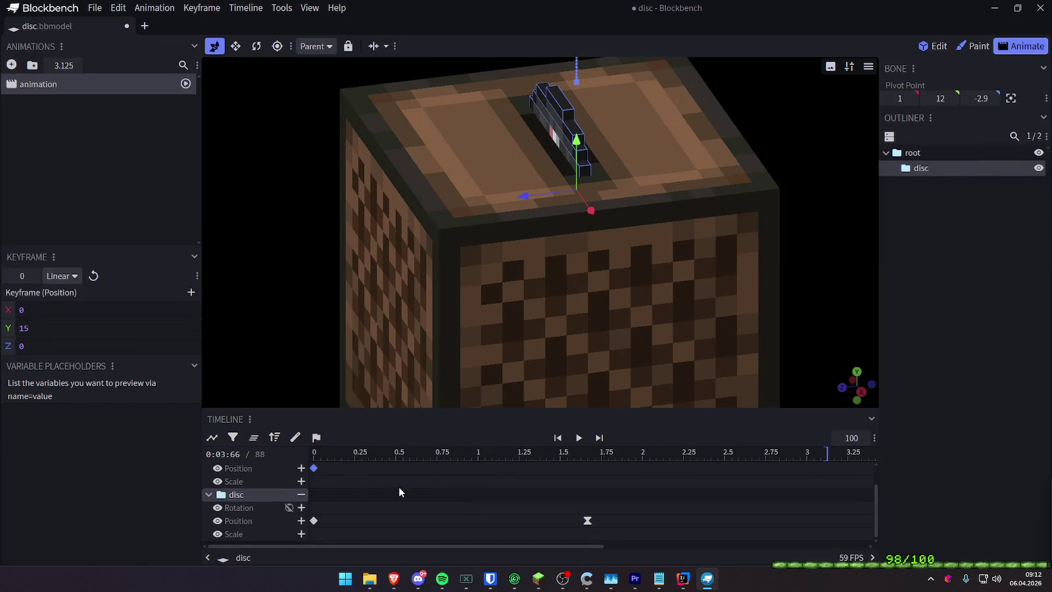
Preview the disc-rising animation from several angles, pausing with the disc mid-rise
left_click(337, 451)
scroll(711, 315, "down", 3)
scroll(657, 322, "down", 3)
key("space")
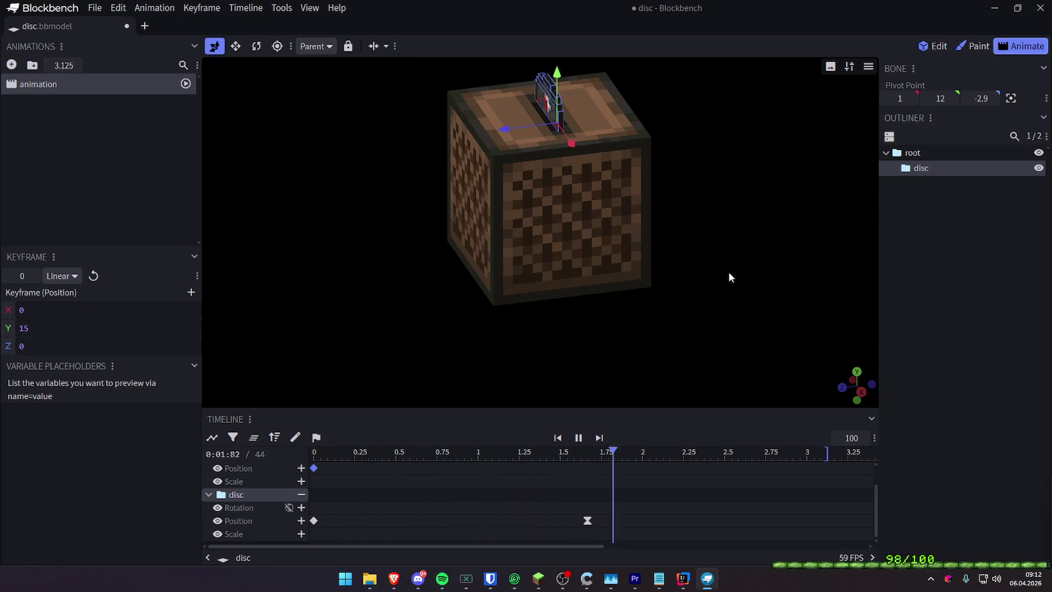
mouse_move(723, 288)
left_mouse_down()
mouse_move(784, 306)
mouse_move(885, 289)
left_mouse_up()
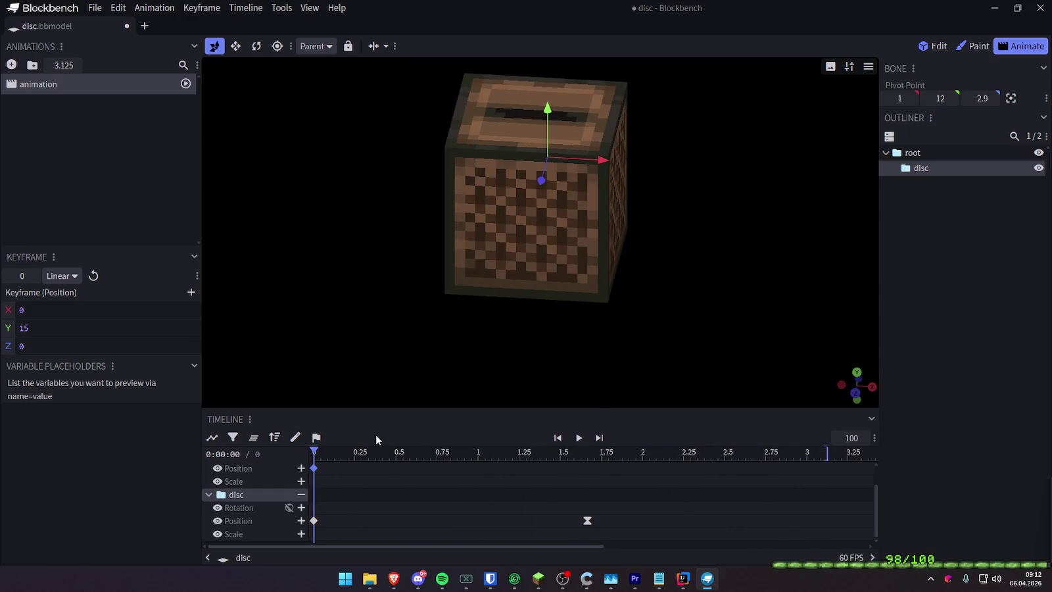
key("space")
mouse_move(717, 261)
left_mouse_down()
mouse_move(748, 238)
mouse_move(739, 284)
left_mouse_up()
key("space")
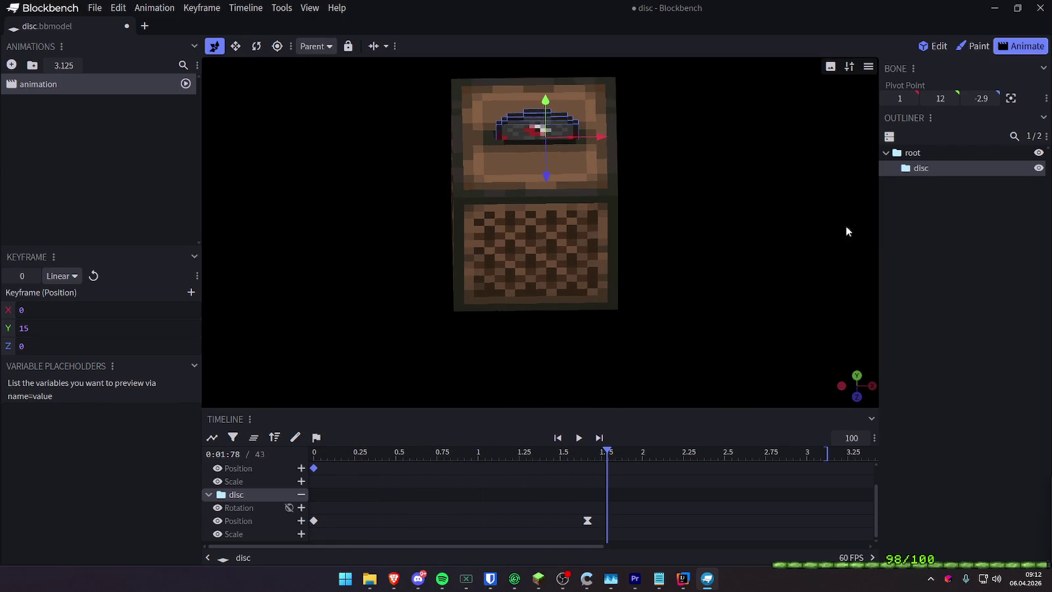
Centre the disc group's pivot at -0.8, 15, -1.9
left_click(932, 46)
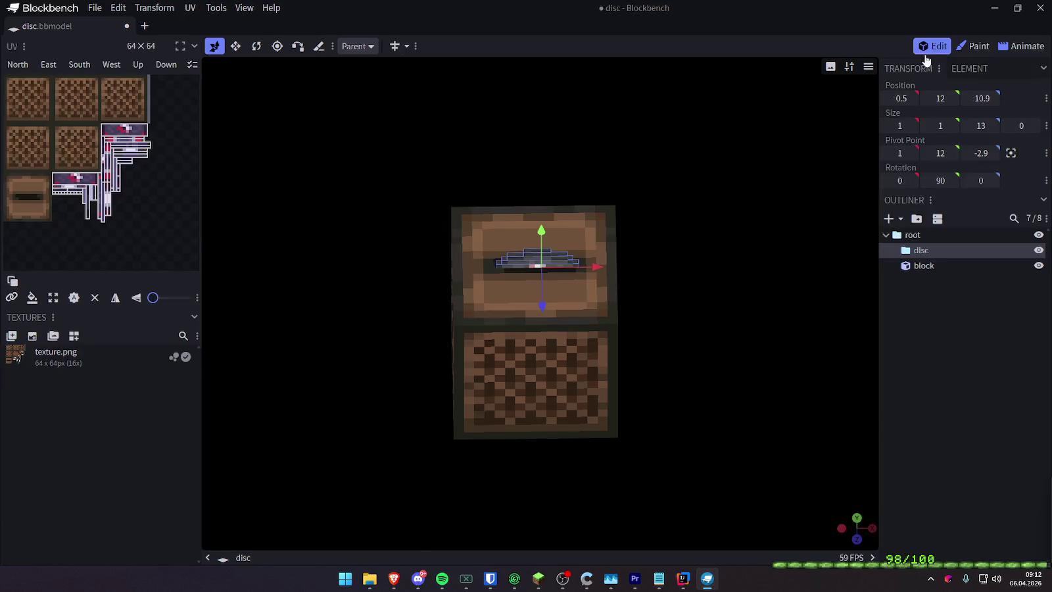
left_click(940, 249)
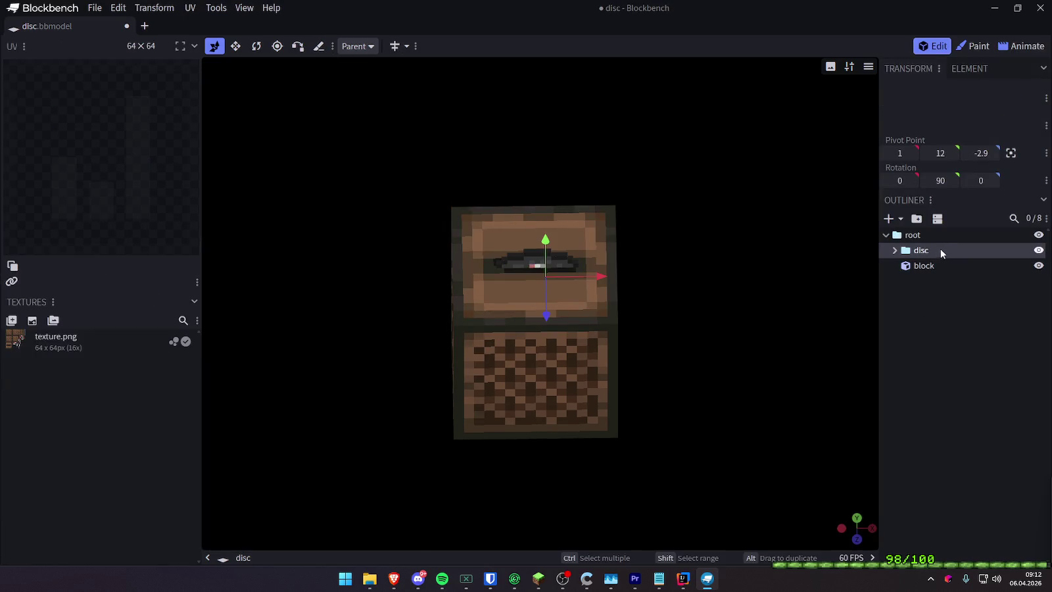
left_click(1010, 154)
key("ctrl+z")
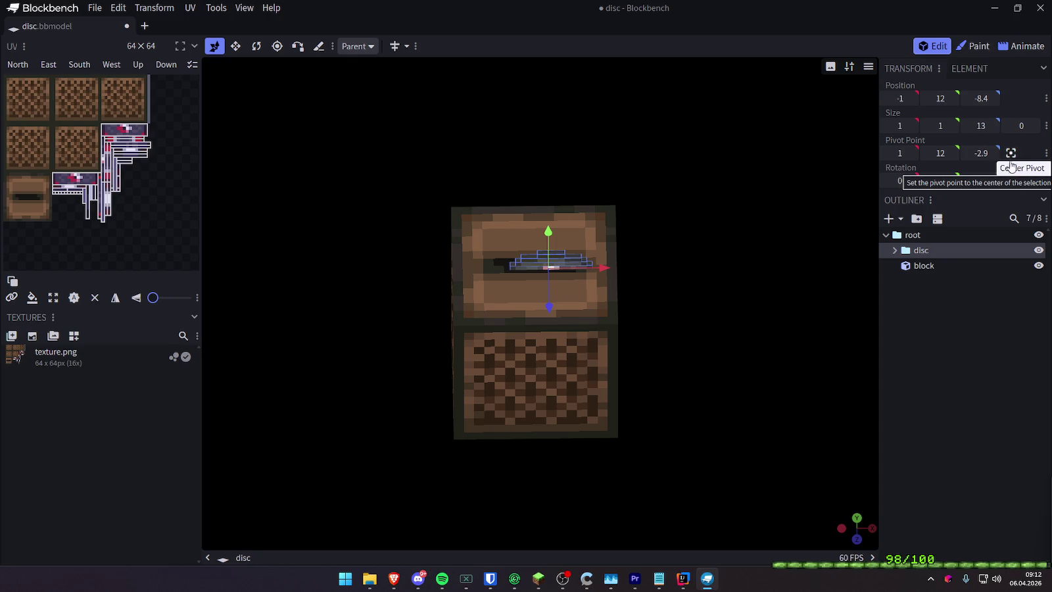
left_click_drag(799, 297, 801, 289)
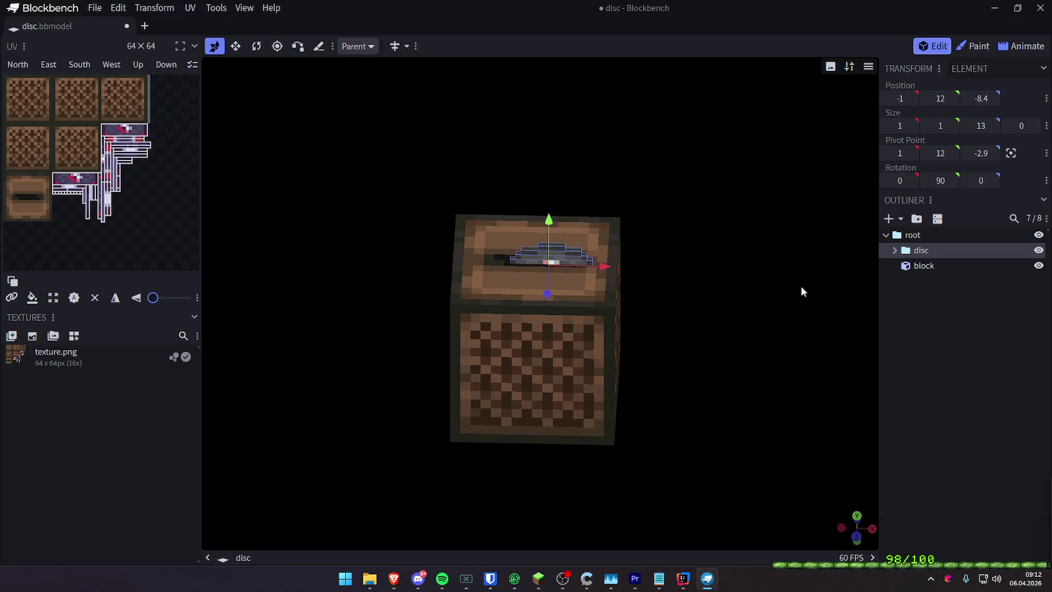
key("ctrl+y")
left_click_drag(803, 284, 806, 242)
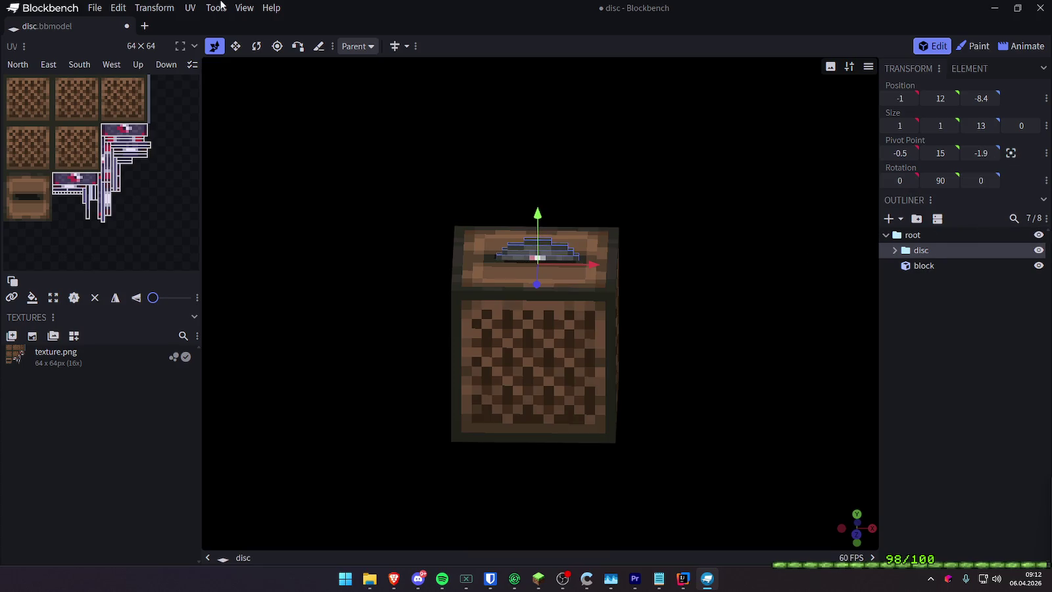
Check the front view, then nudge the disc slightly along X to -1.3, 12, -8.4
left_click(1020, 46)
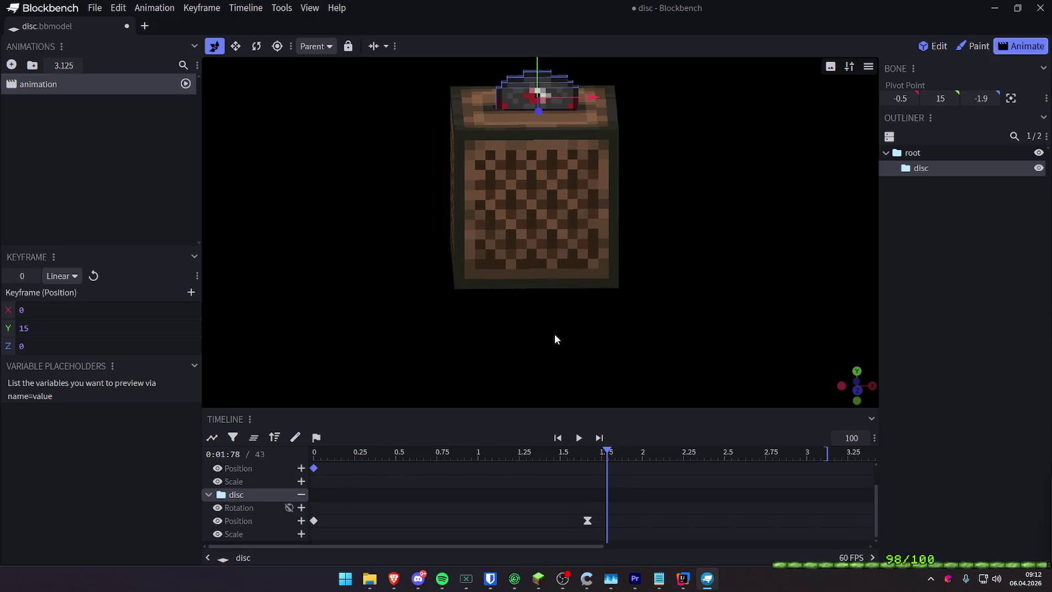
left_click_drag(555, 340, 691, 264)
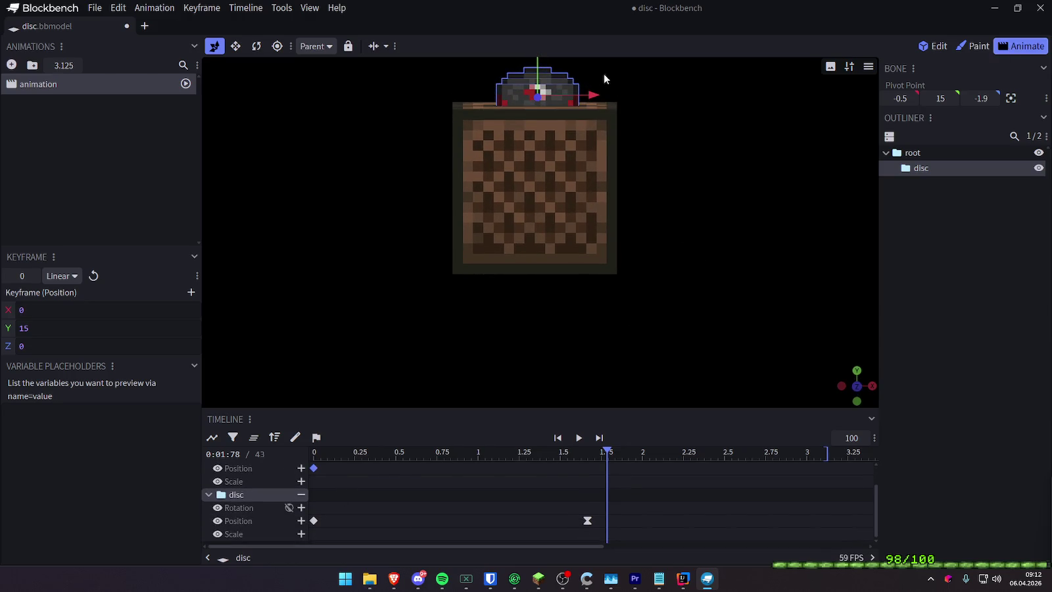
left_click(912, 153, "ctrl")
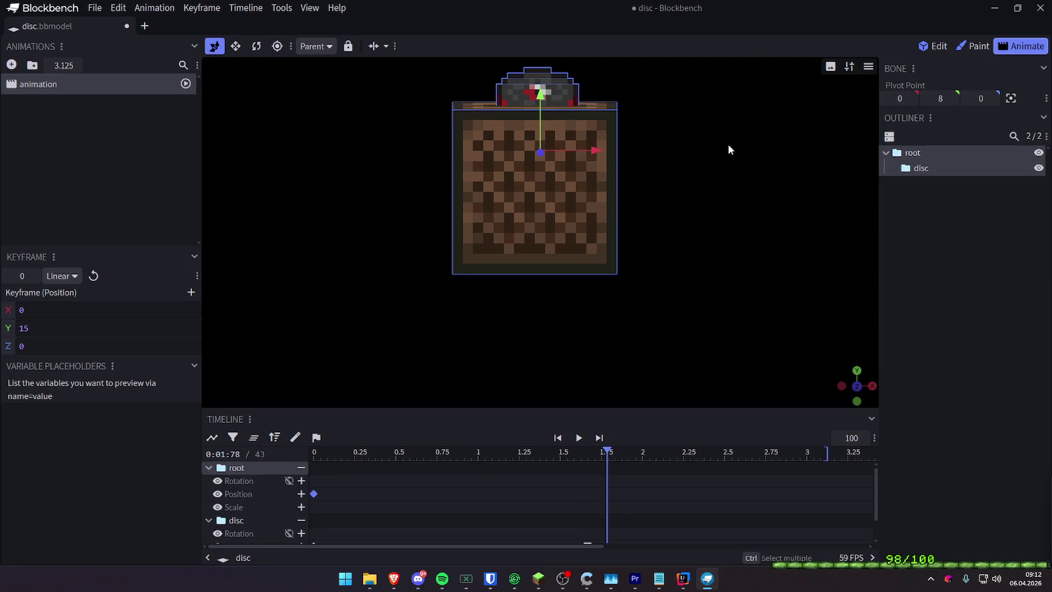
left_click(919, 167)
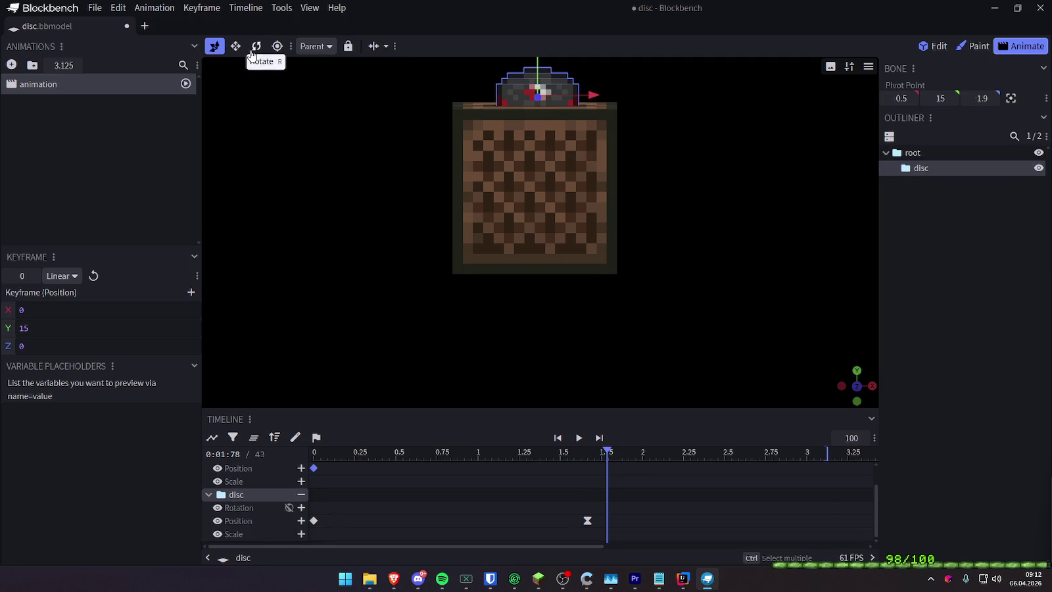
left_click(934, 46)
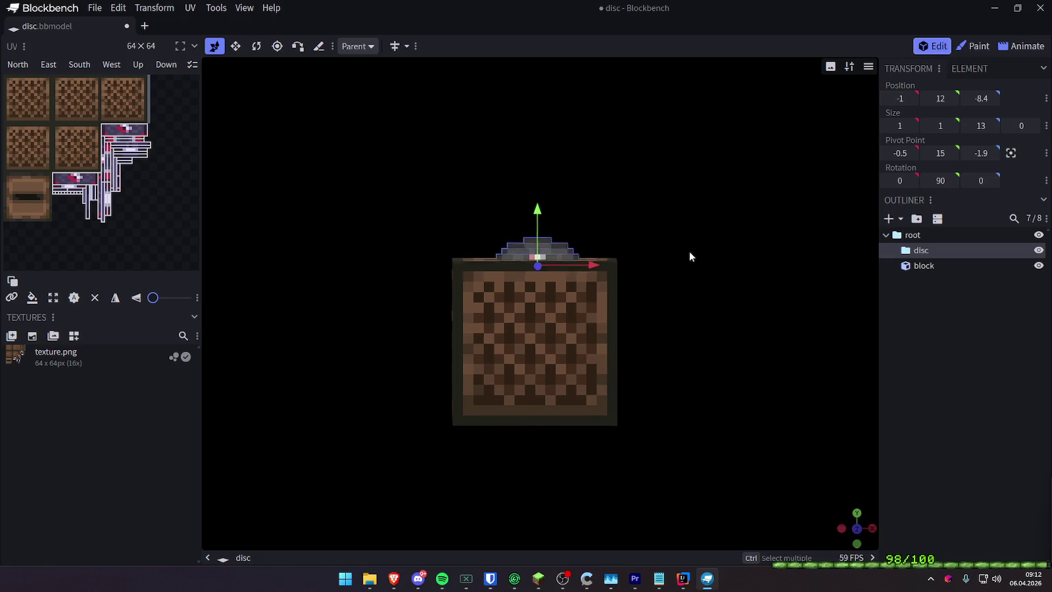
left_click_drag(592, 265, 585, 266)
mouse_move(673, 261)
left_mouse_down()
mouse_move(664, 359)
mouse_move(664, 321)
left_mouse_up()
Replay the disc animation from the start in the Animate workspace
left_click(1023, 45)
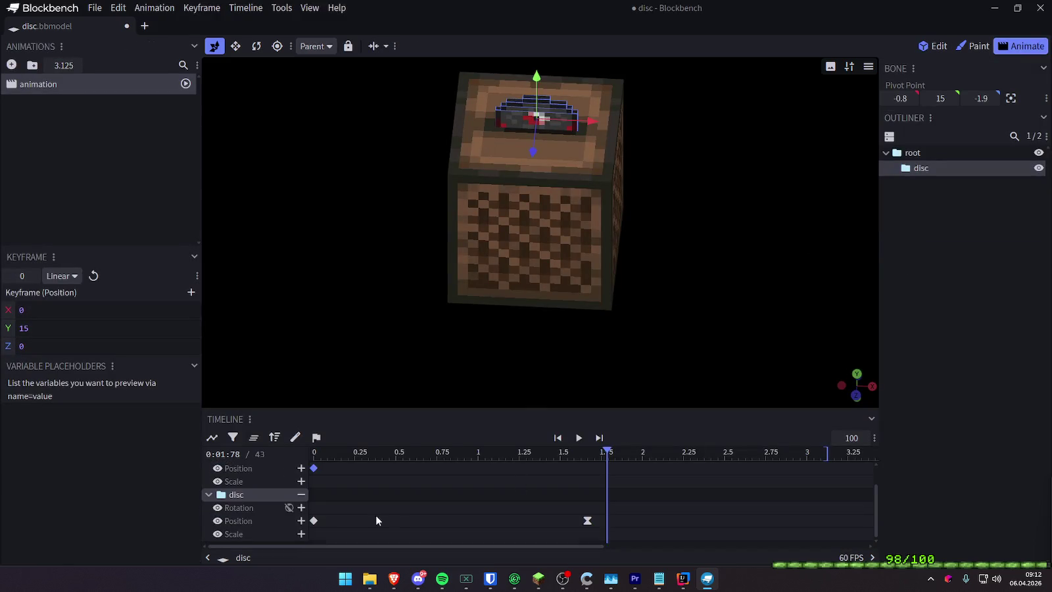
left_click_drag(342, 453, 306, 457)
key("space")
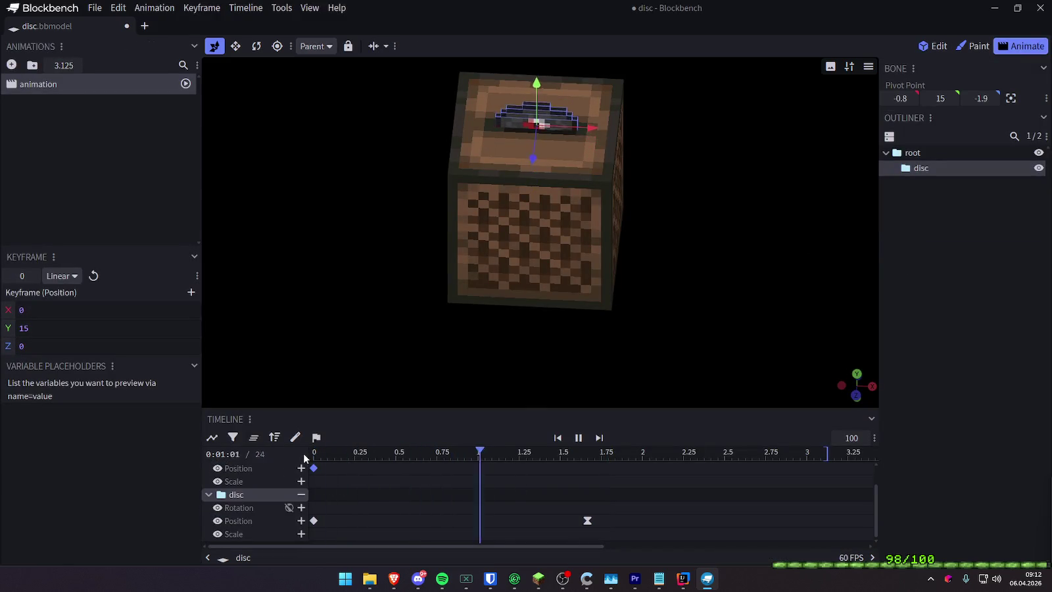
key("space")
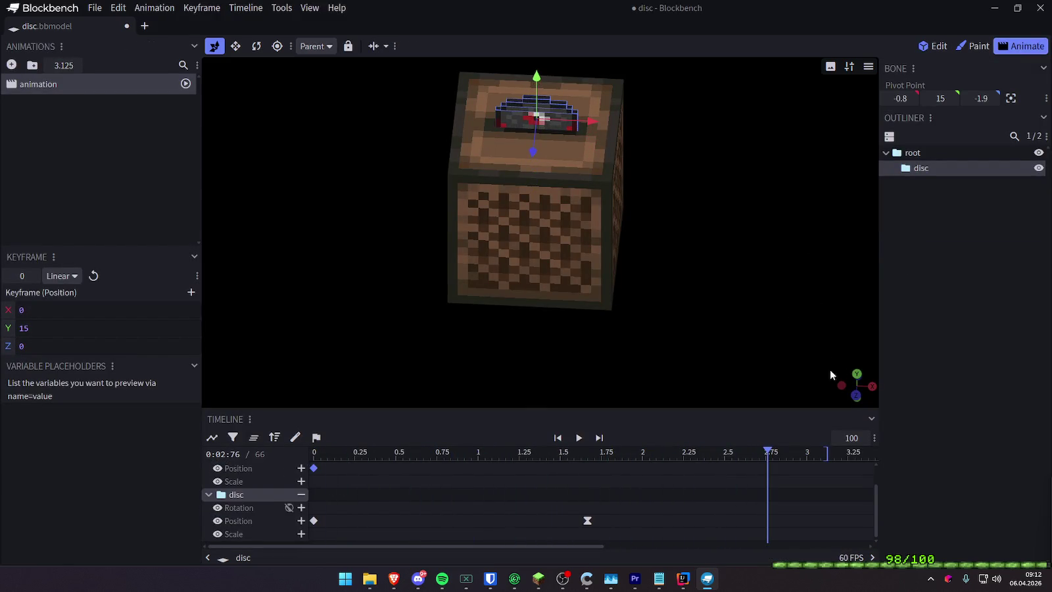
mouse_move(830, 374)
left_mouse_down()
mouse_move(794, 261)
mouse_move(791, 284)
mouse_move(709, 287)
left_mouse_up()
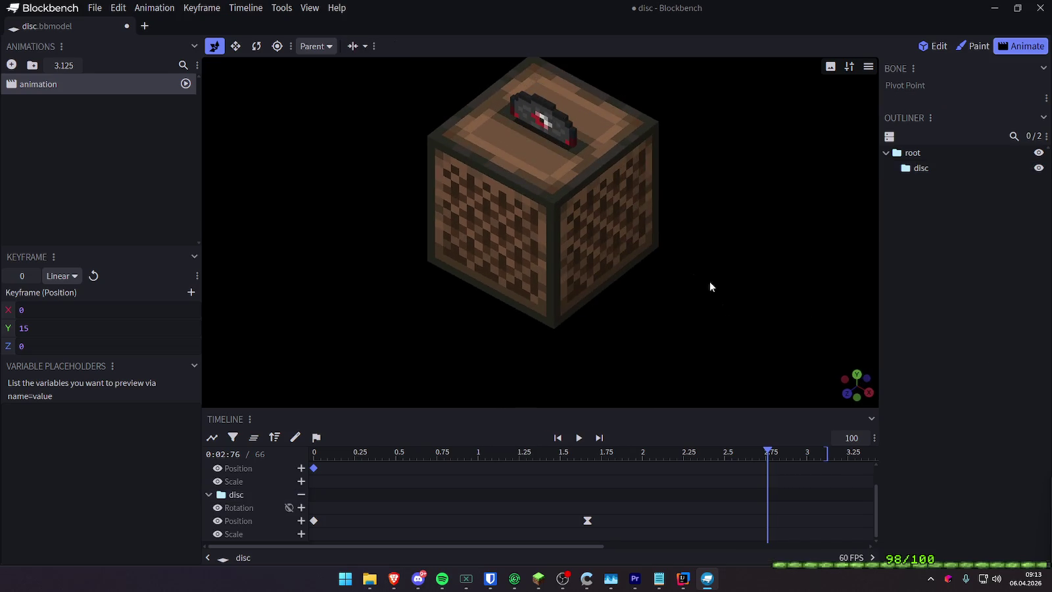
View the jukebox in Edit from Isometric Right (2:1), panned up, in a Single viewport
left_click(934, 45)
left_click(868, 66)
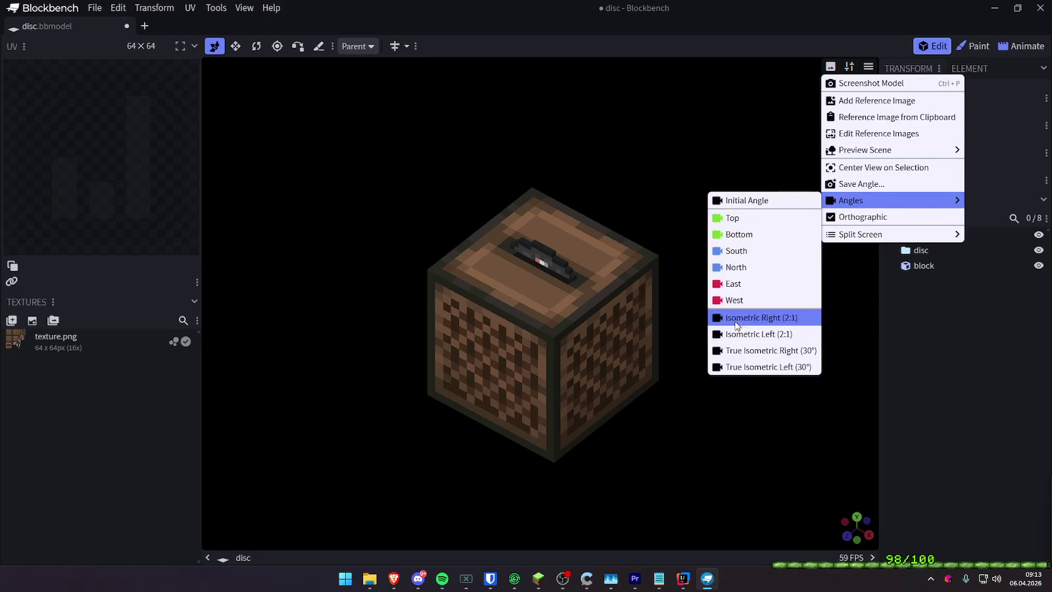
left_click(735, 317)
scroll(743, 230, "down", 5)
scroll(707, 186, "up", 2)
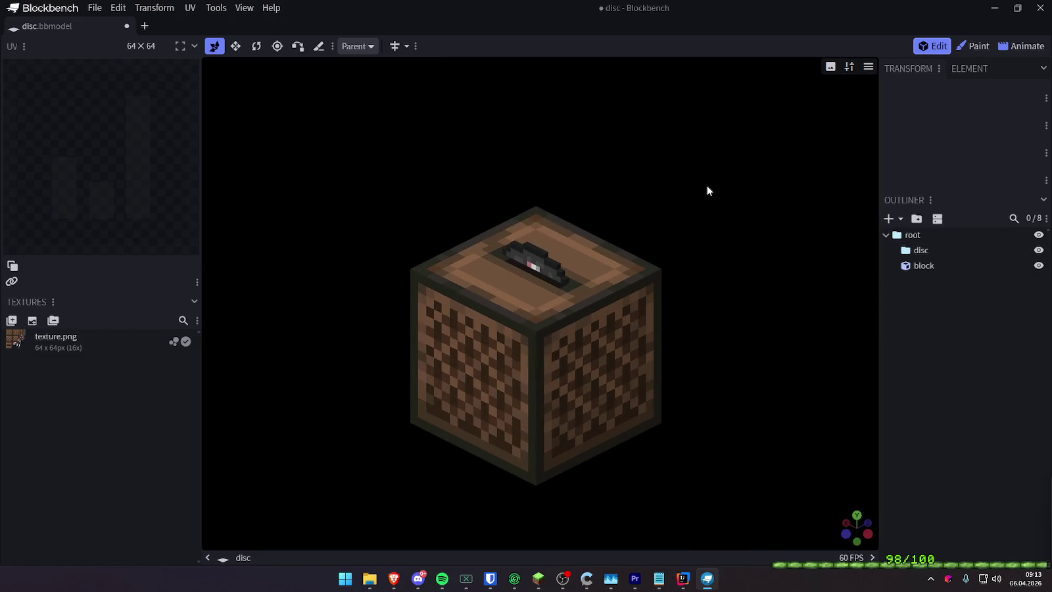
right_click_drag(703, 200, 705, 156)
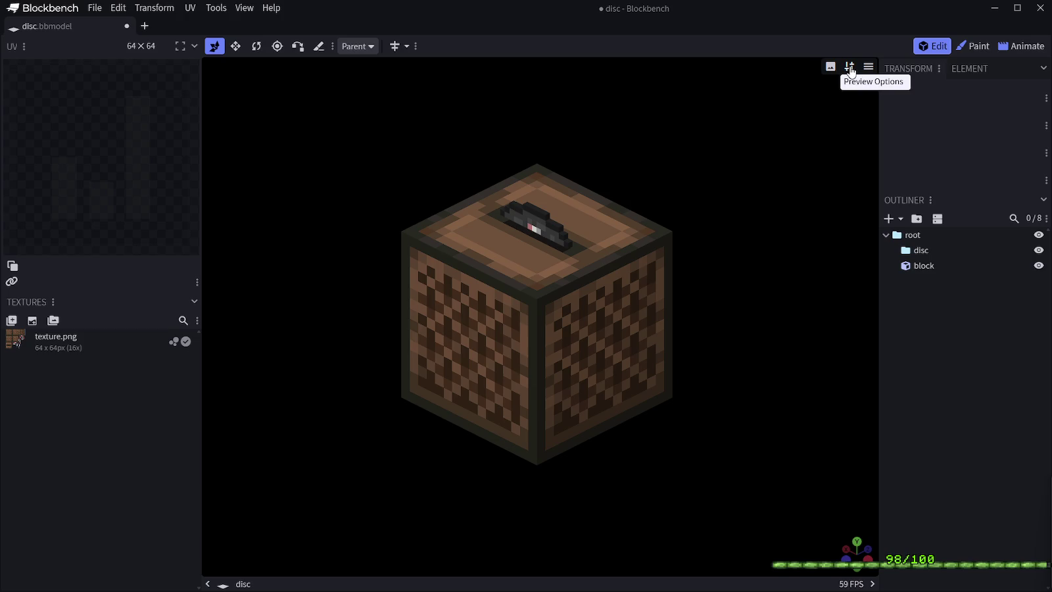
left_click(850, 68)
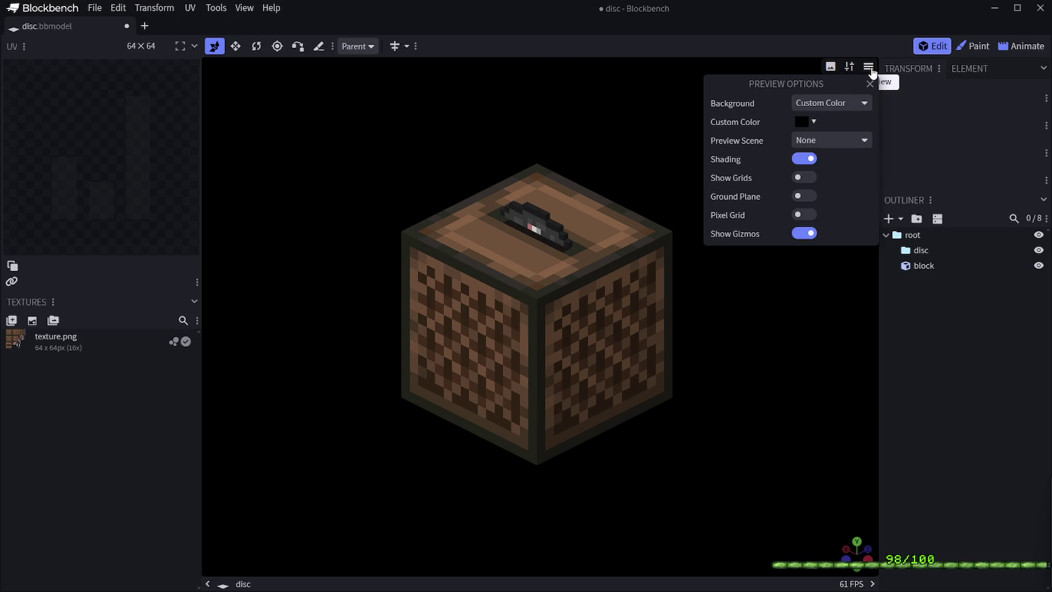
left_click(870, 68)
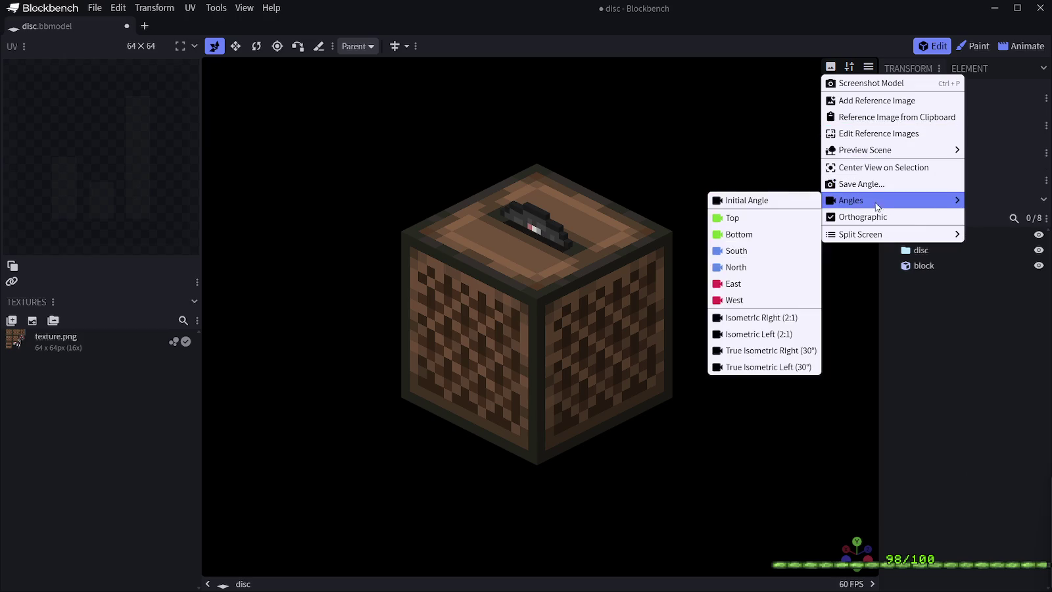
mouse_move(860, 234)
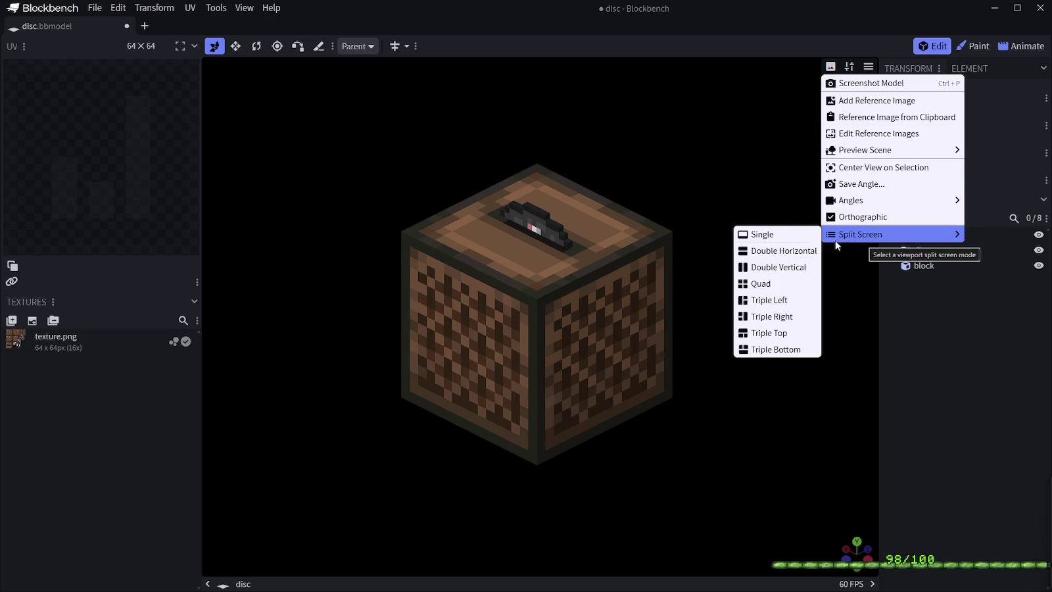
left_click(779, 234)
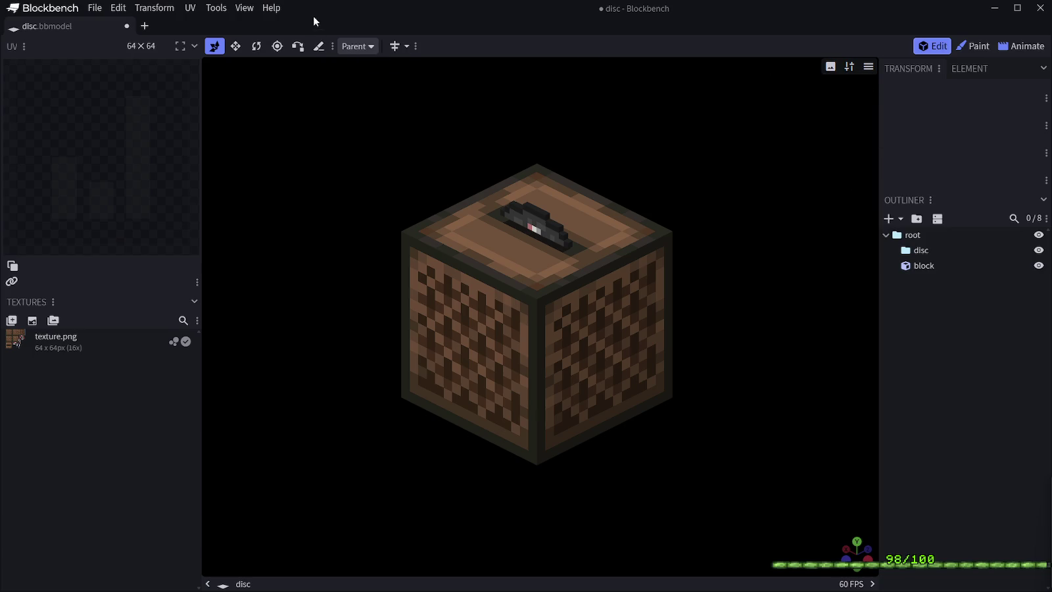
left_click(219, 9)
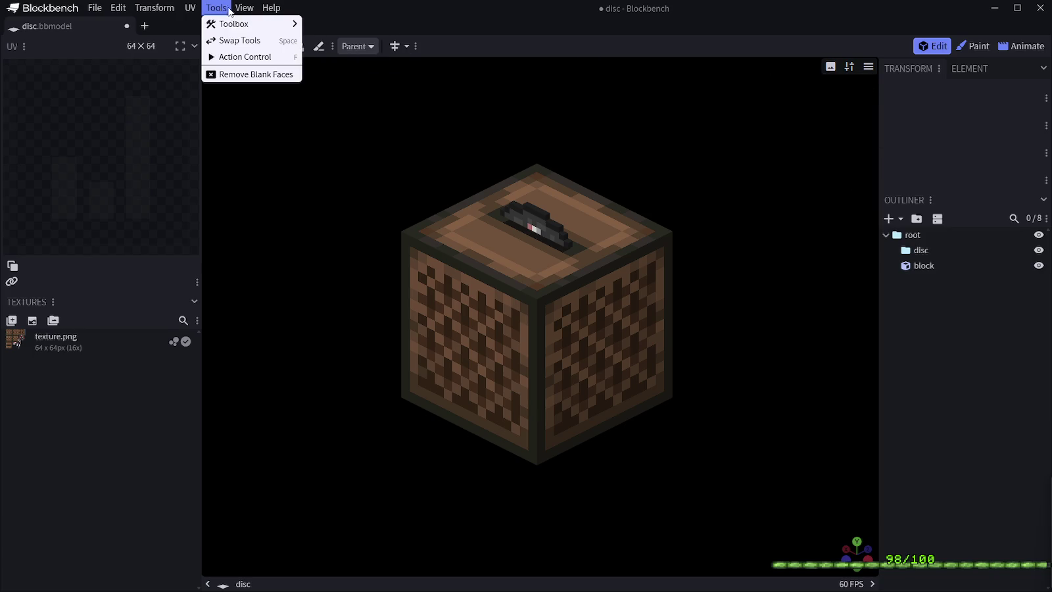
mouse_move(270, 8)
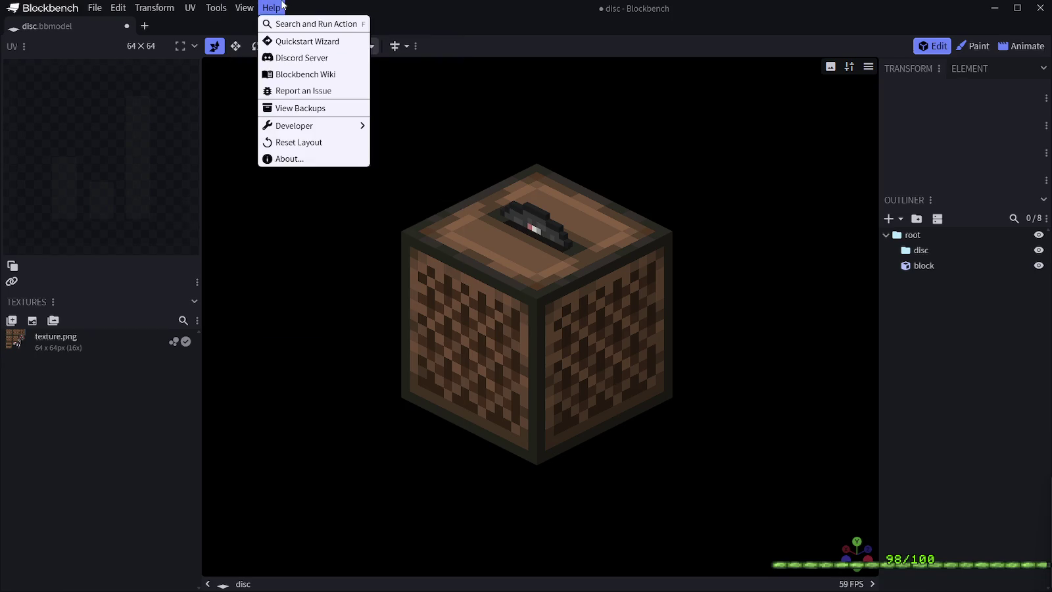
Browse the Tools, File and Transform menus in the menu bar
key("Down")
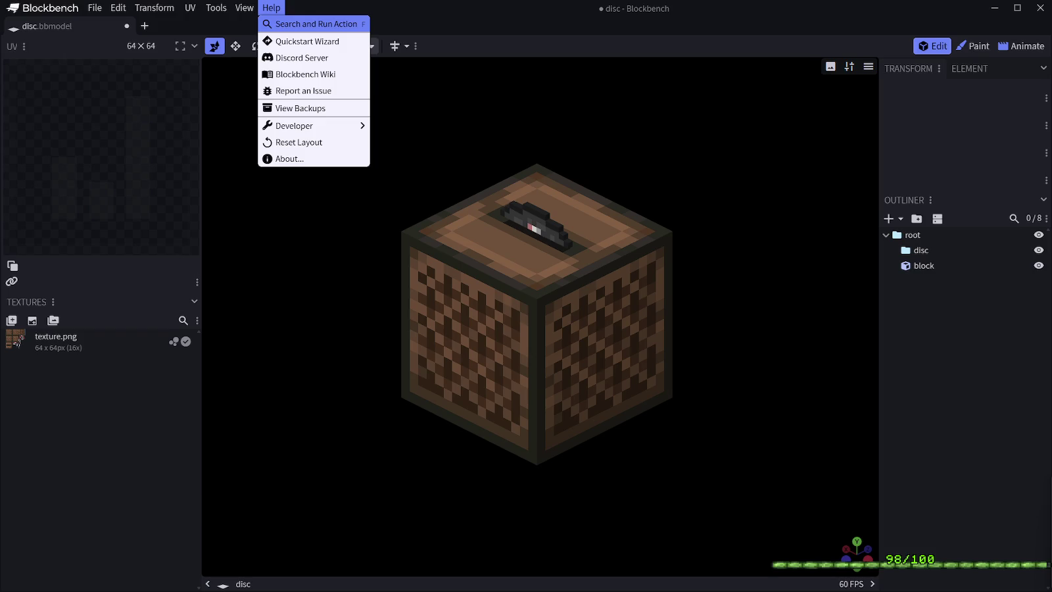
left_click(96, 8)
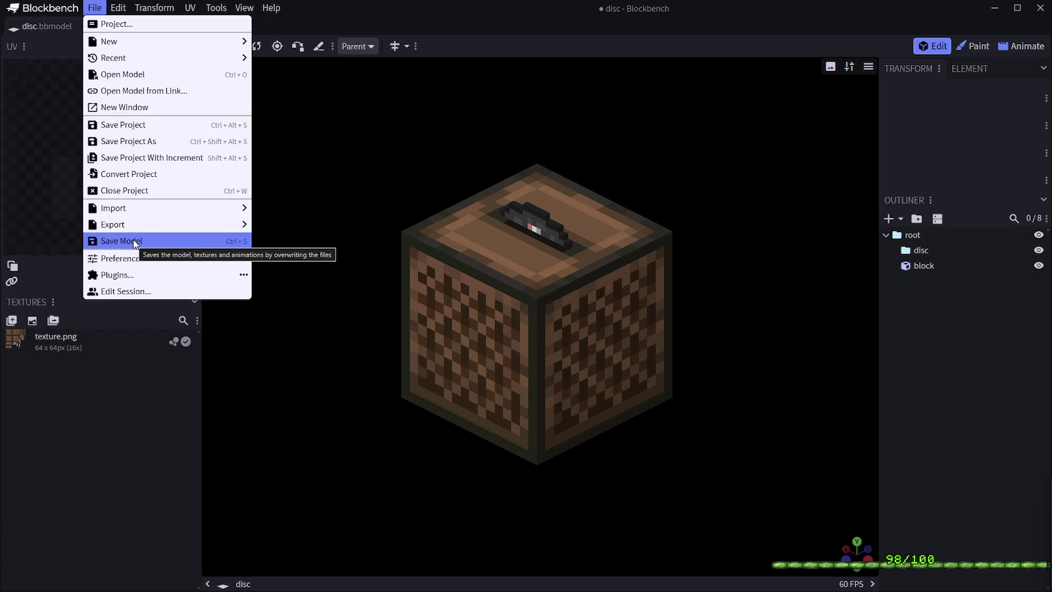
left_click(174, 6)
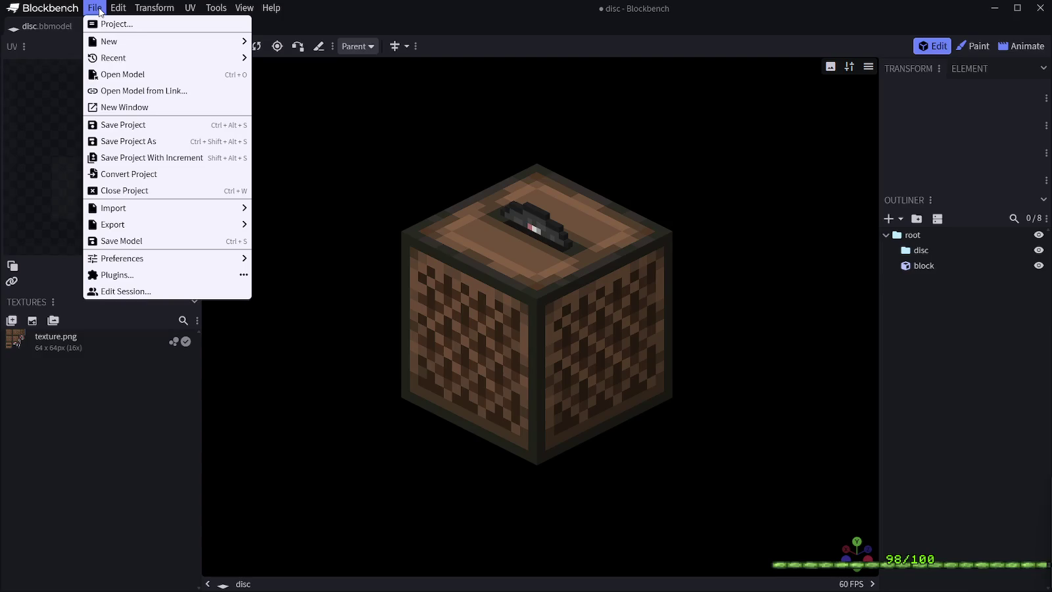
left_click(121, 274)
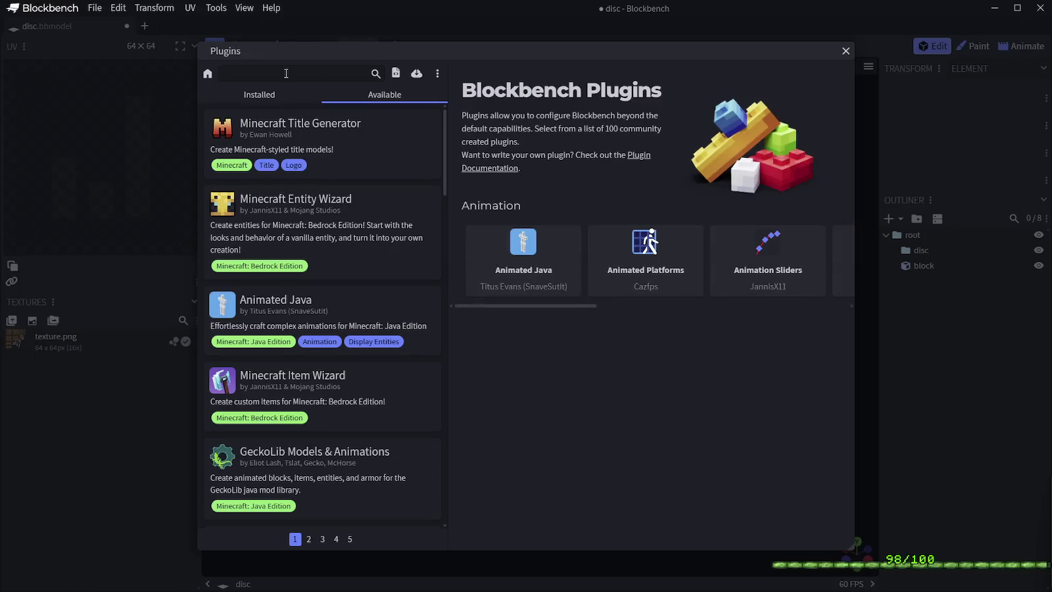
type("render")
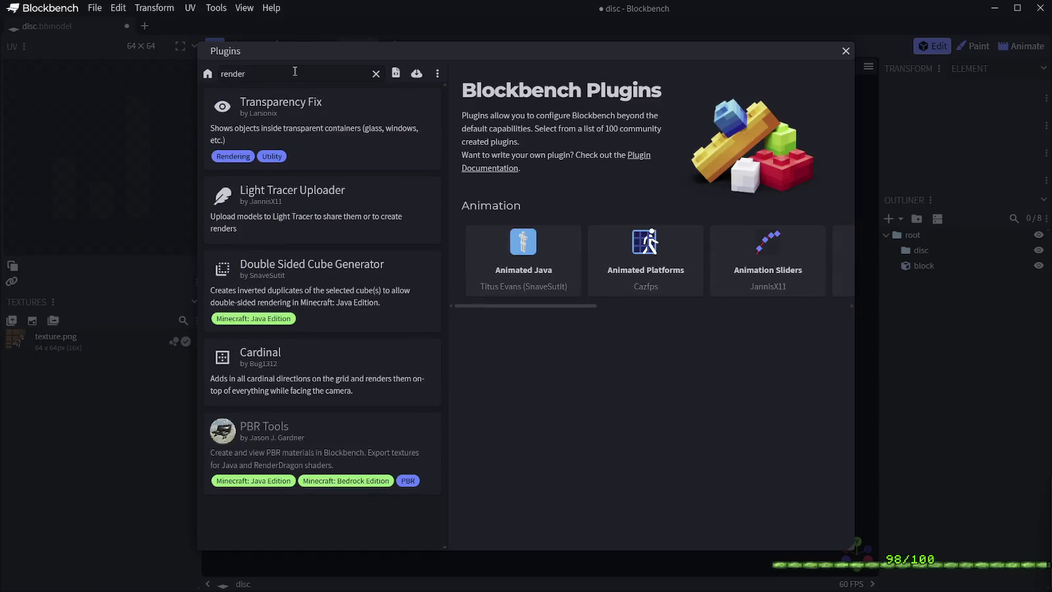
key("ctrl+a")
key("BackSpace")
type("web")
key("ctrl+a")
key("BackSpace")
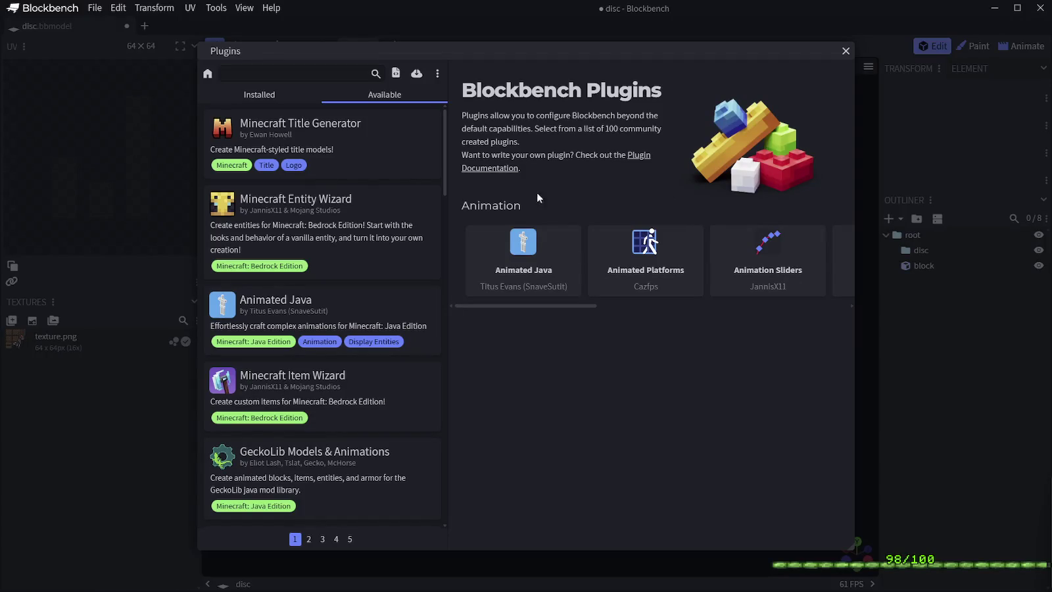
left_click(306, 77)
type("qui")
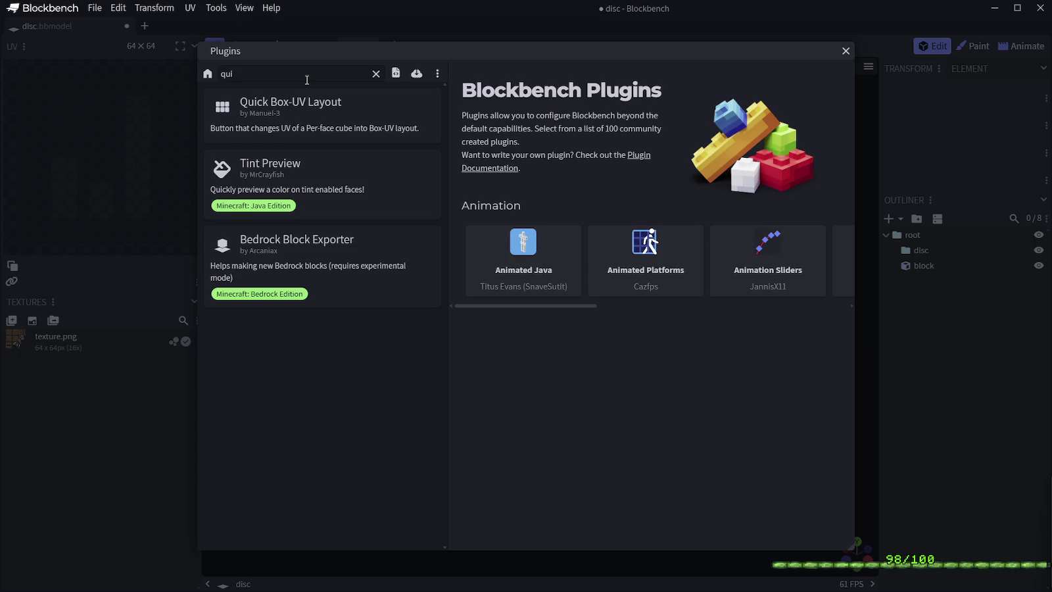
key("BackSpace")
key("BackSpace")
key("BackSpace")
type("mov")
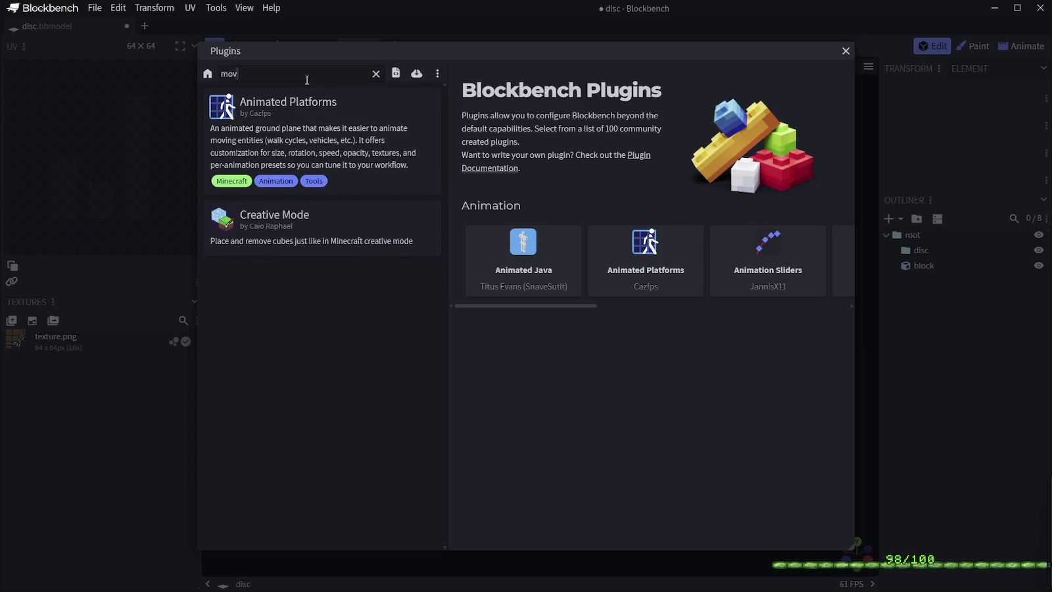
key("BackSpace")
key("BackSpace")
key("BackSpace")
left_click(846, 50)
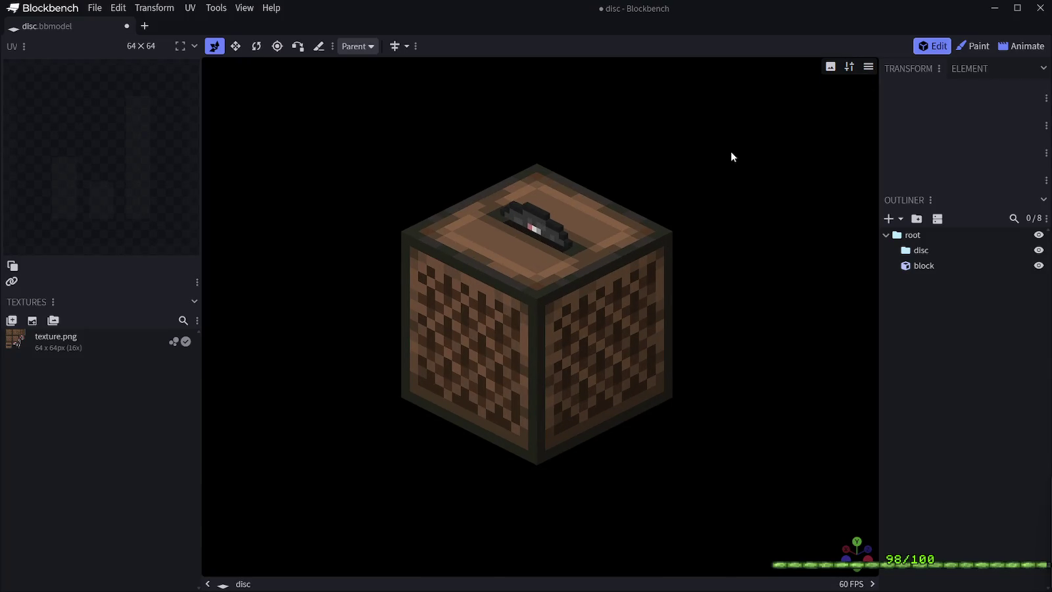
Save the current camera view as an angle named 'test' and confirm it in the Angles list
left_click(869, 67)
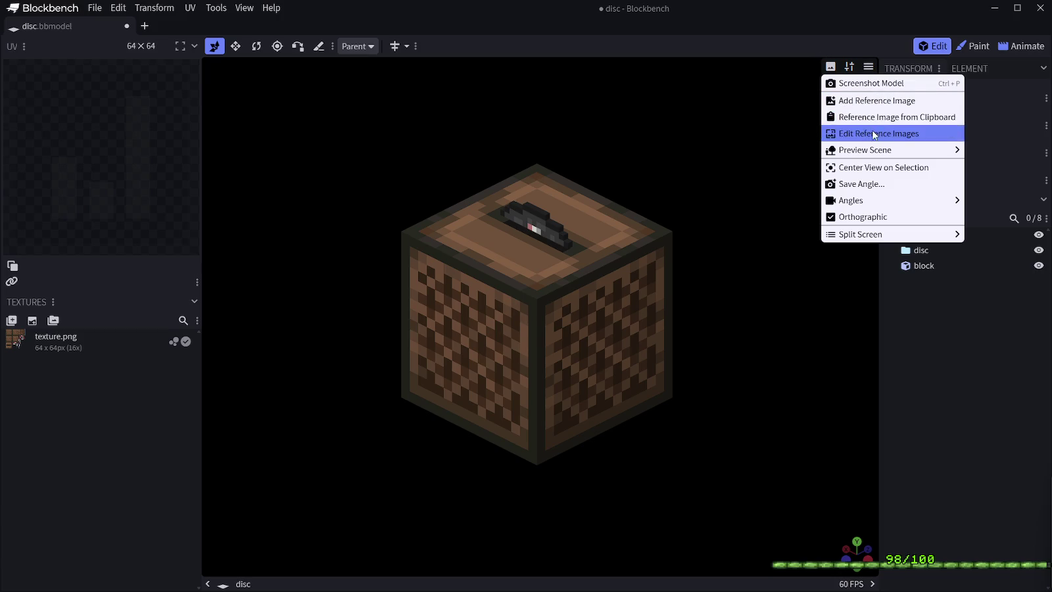
left_click(866, 191)
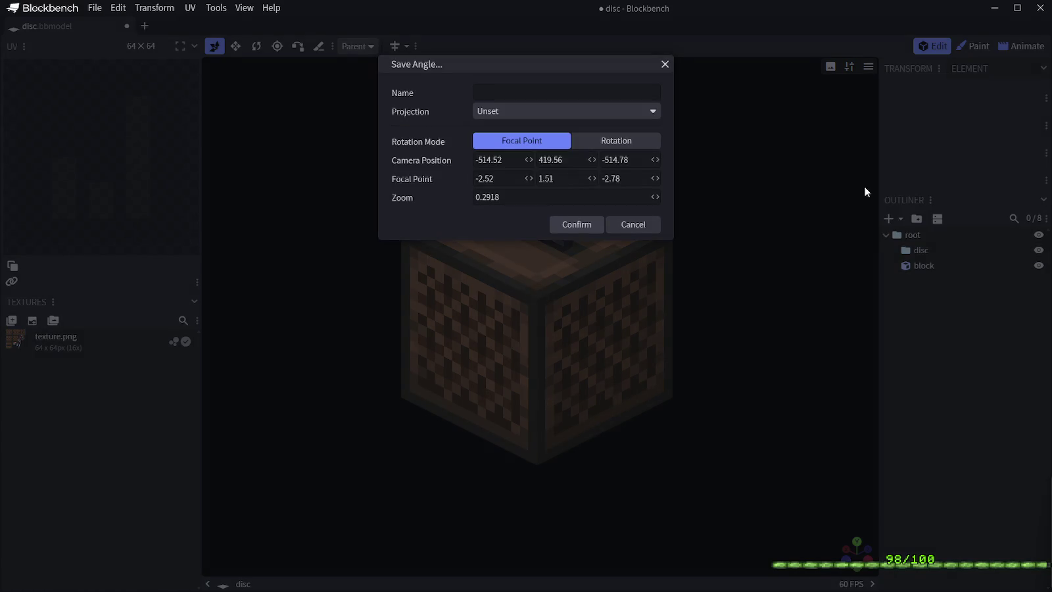
type("test")
left_click(570, 224)
left_click(868, 67)
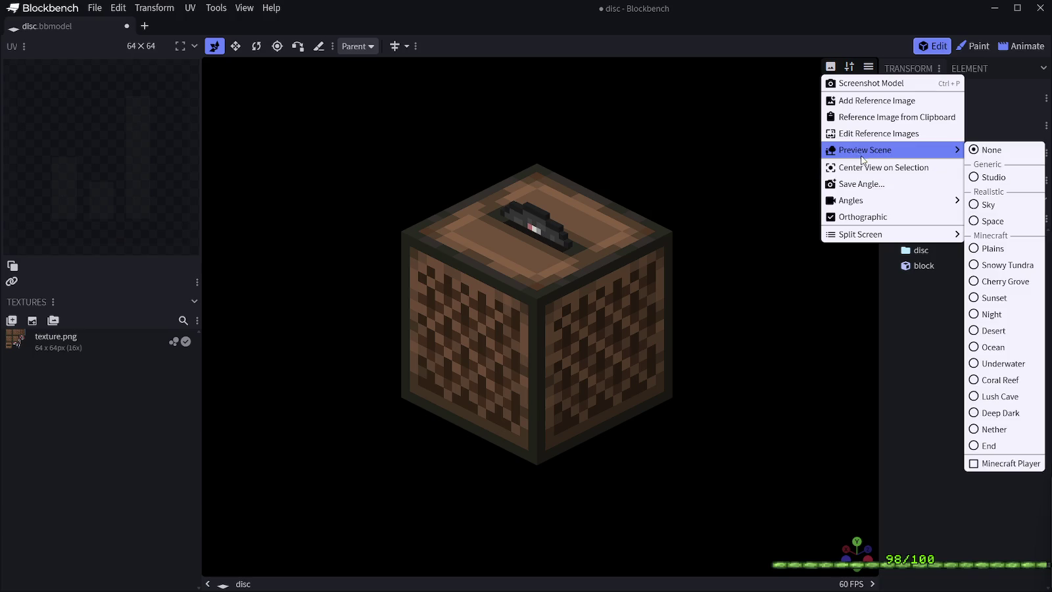
Toggle fullscreen off and on, then set up an advanced screenshot with supersampling and the test angle
mouse_move(865, 150)
left_click(243, 8)
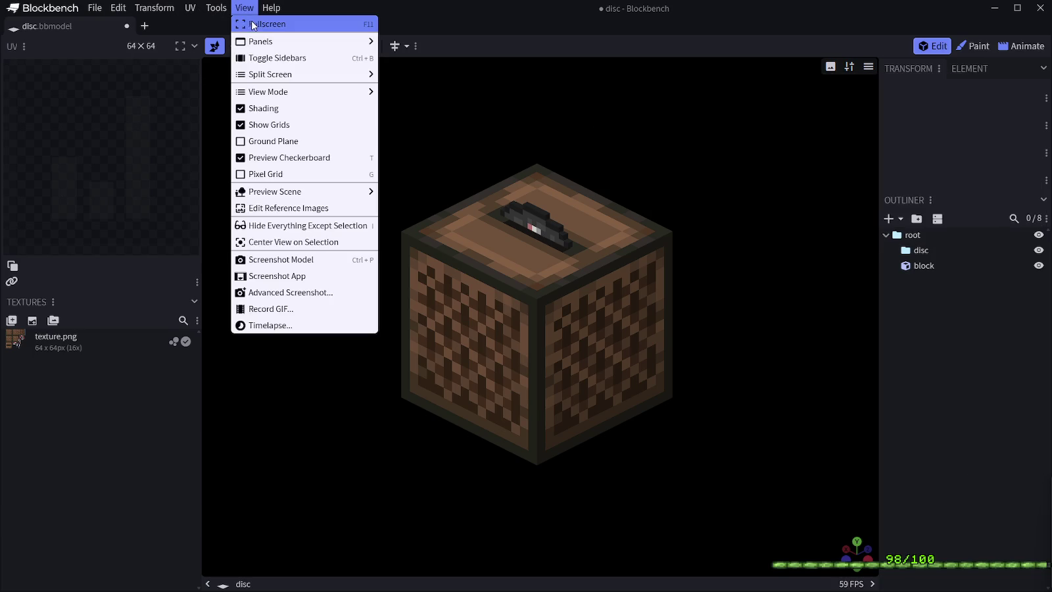
left_click(251, 29)
left_click(244, 8)
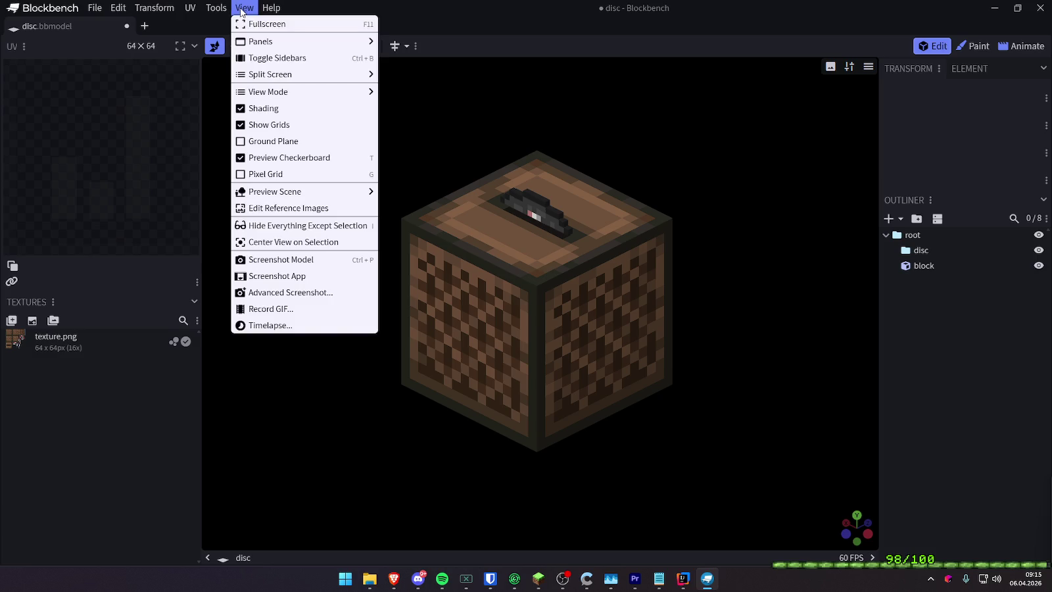
left_click(244, 24)
left_click(244, 8)
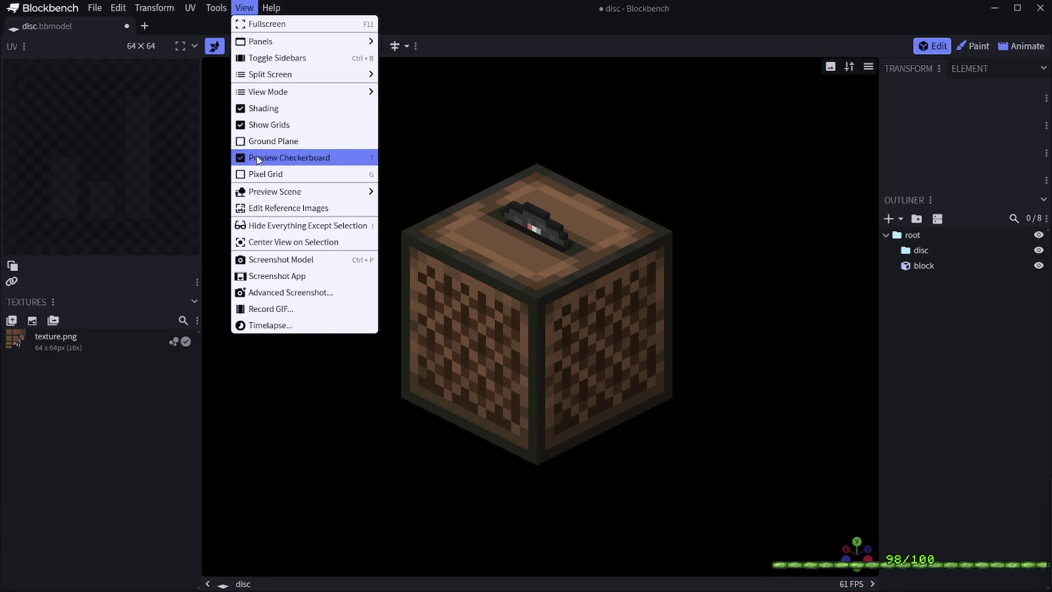
left_click(323, 293)
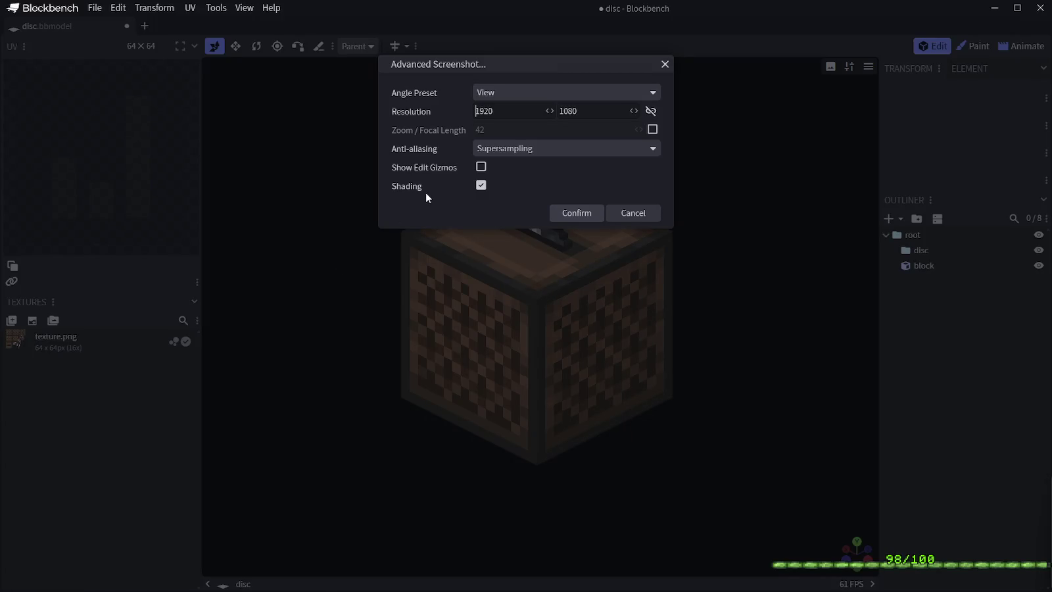
left_click(510, 149)
left_click(512, 149)
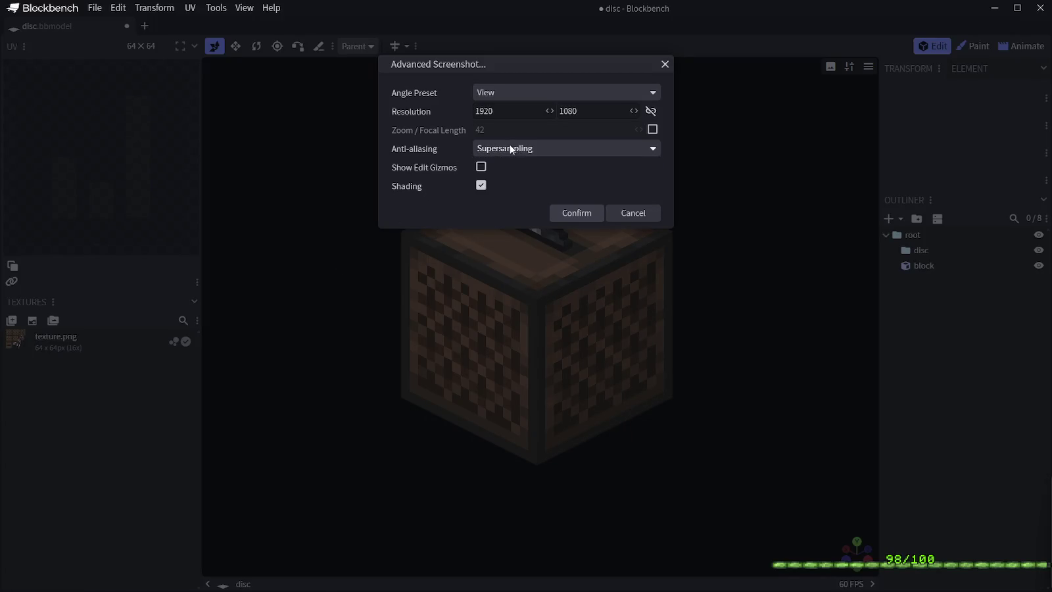
left_click(521, 92)
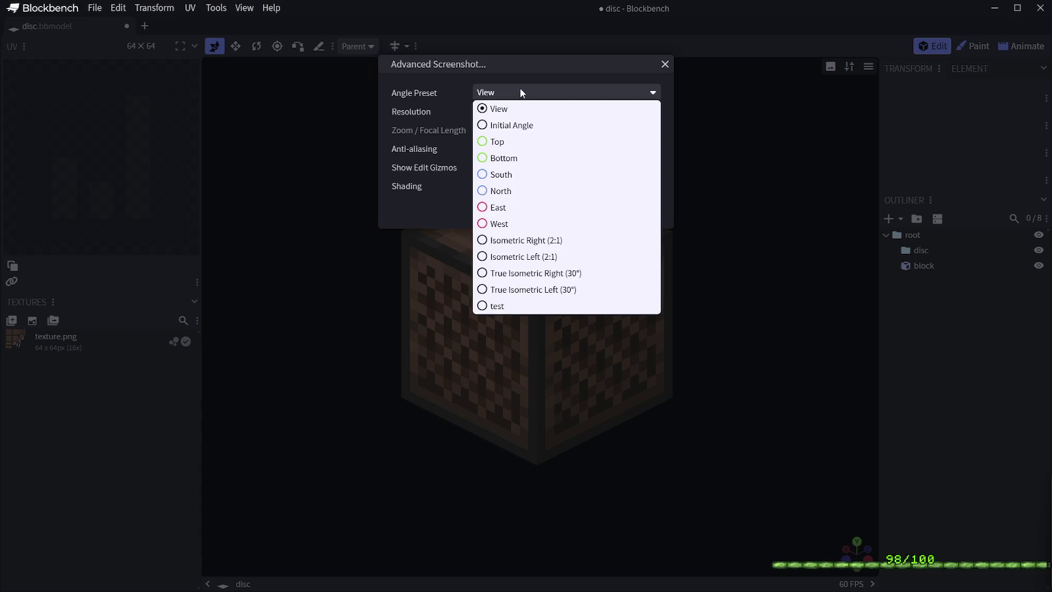
left_click(497, 306)
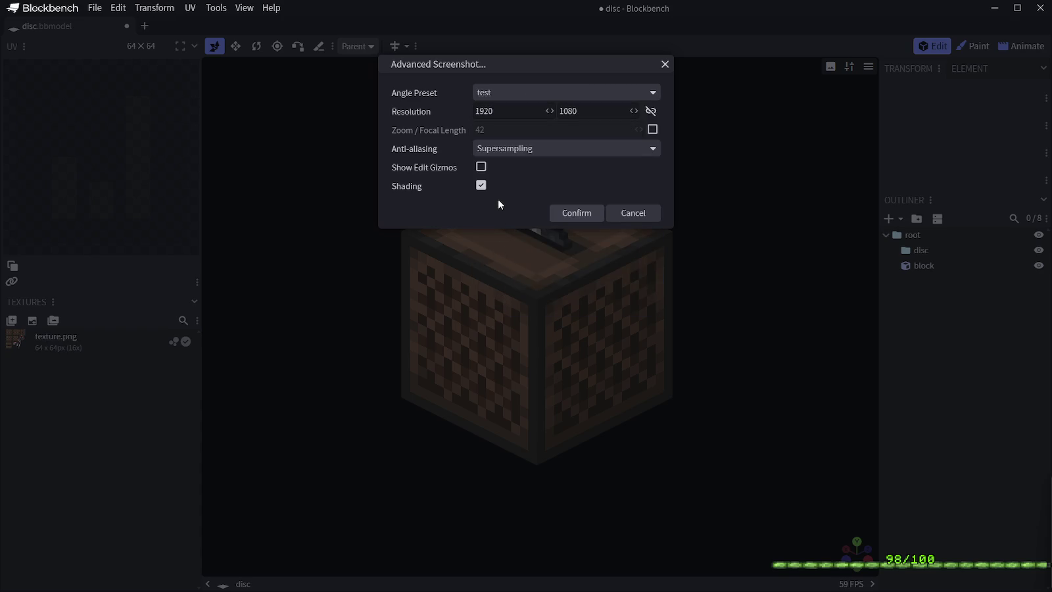
Try rendering at 2560×1440 twice, dismissing the errors, and save the project as disc.bbmodel
double_click(515, 110)
type("2560")
key("Tab")
type("1440")
left_click(568, 213)
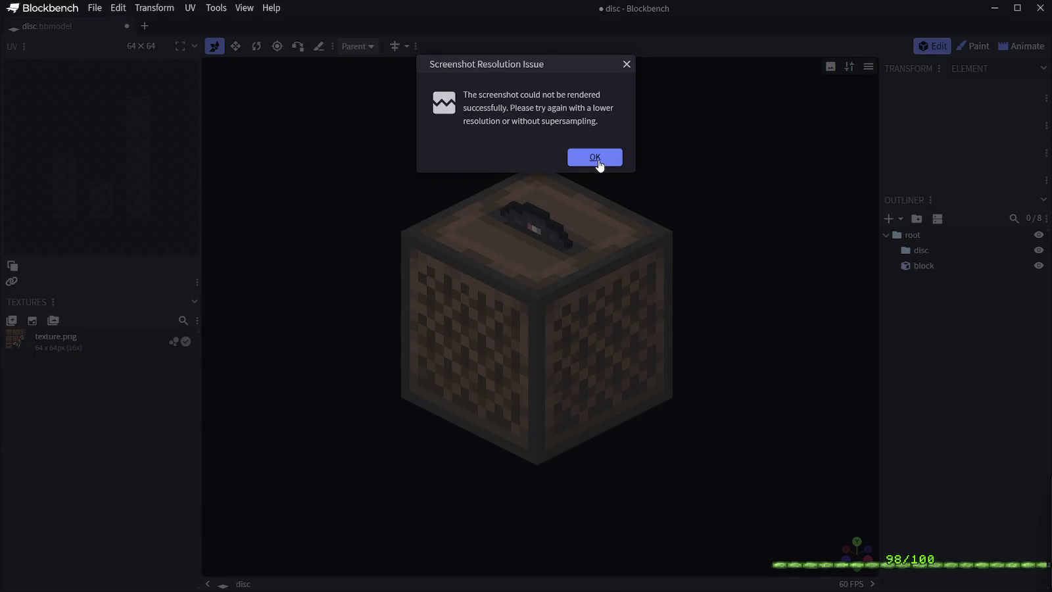
left_click(595, 158)
key("ctrl+s")
left_click(245, 8)
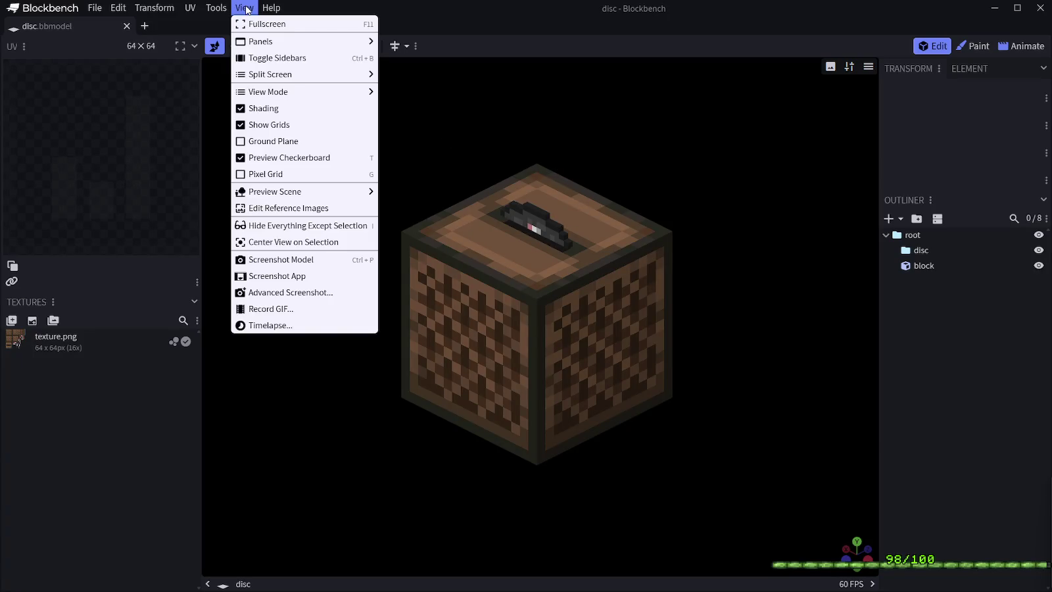
left_click(290, 292)
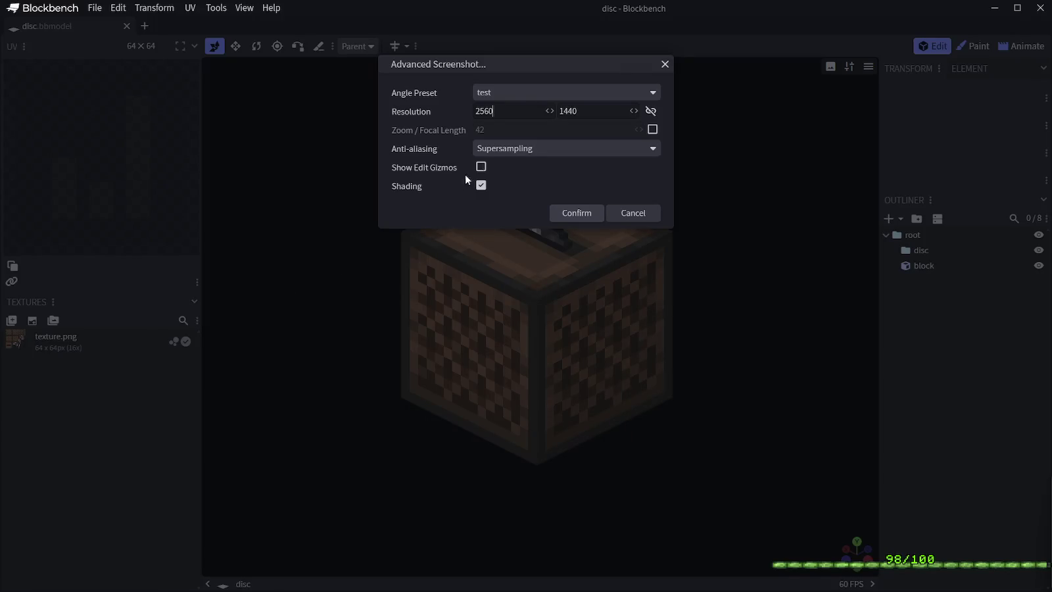
left_click(561, 214)
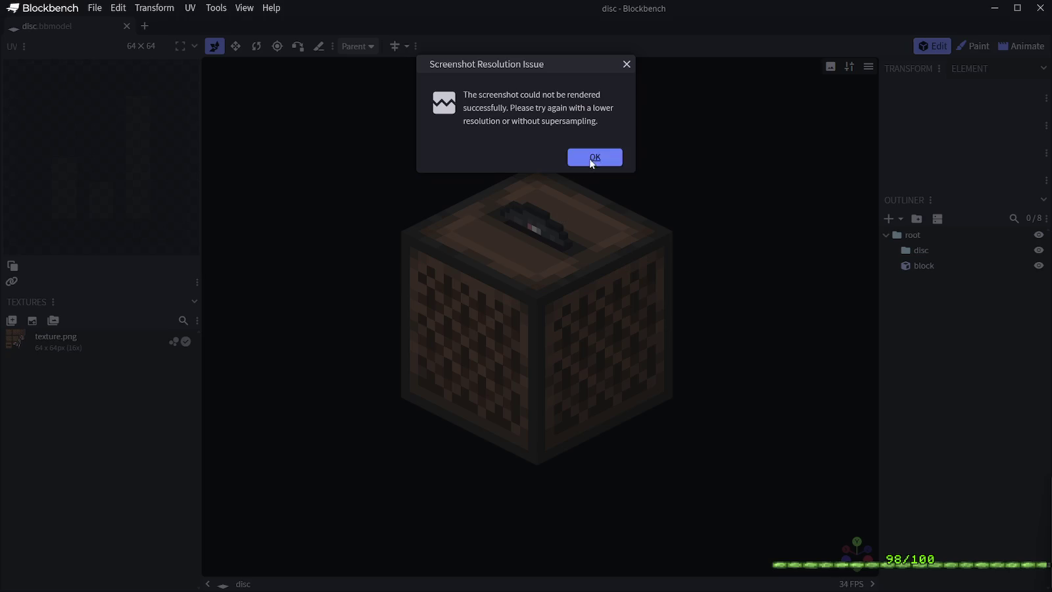
left_click(598, 158)
Render the screenshot at 1920×1080, dismiss the failed file save, and close the preview
left_click(215, 9)
mouse_move(244, 8)
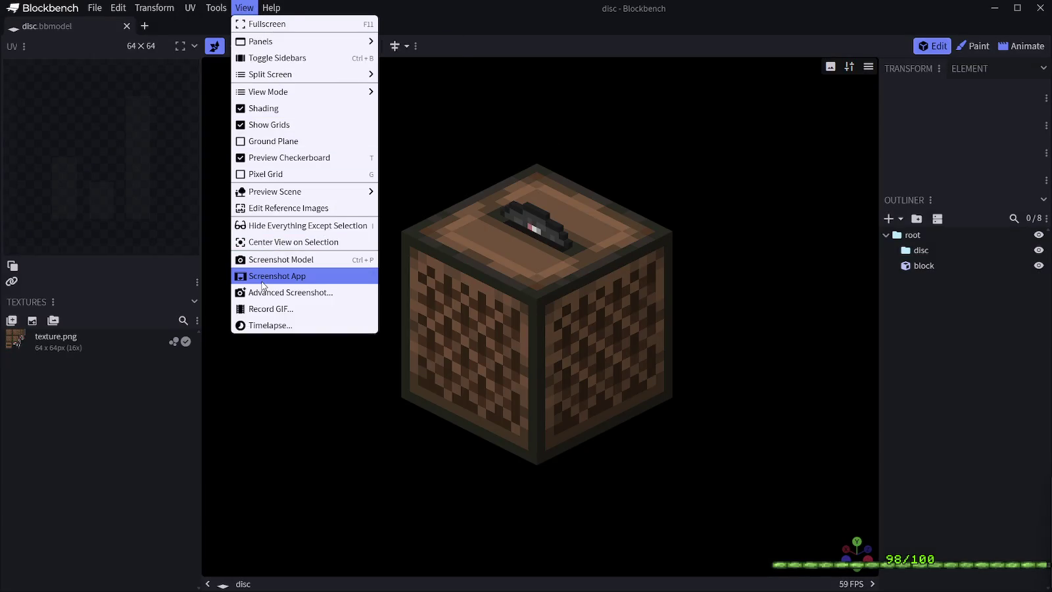
left_click(276, 292)
double_click(496, 115)
type("1920")
key("Tab")
type("1080")
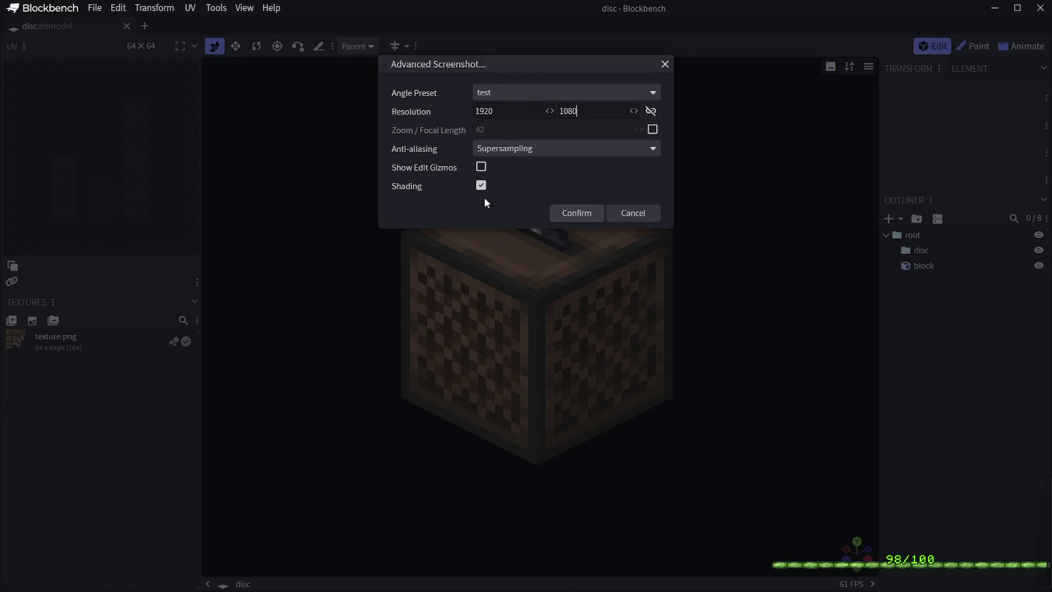
left_click(556, 212)
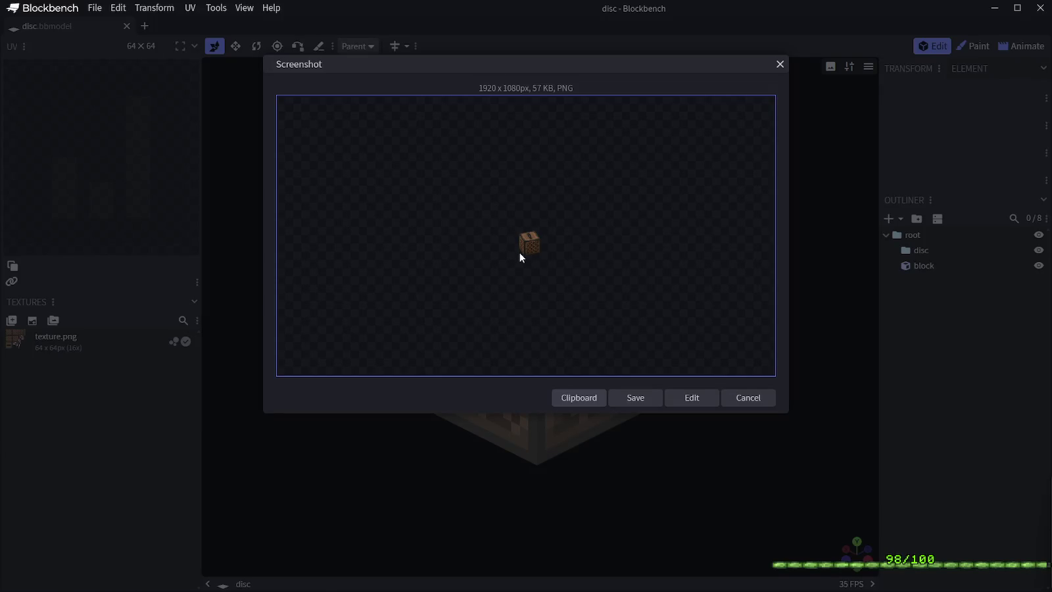
left_click(629, 399)
left_click(646, 176)
left_click(779, 65)
Re-render the 1920×1080 screenshot from the current view instead of the test angle, then discard it
left_click(244, 9)
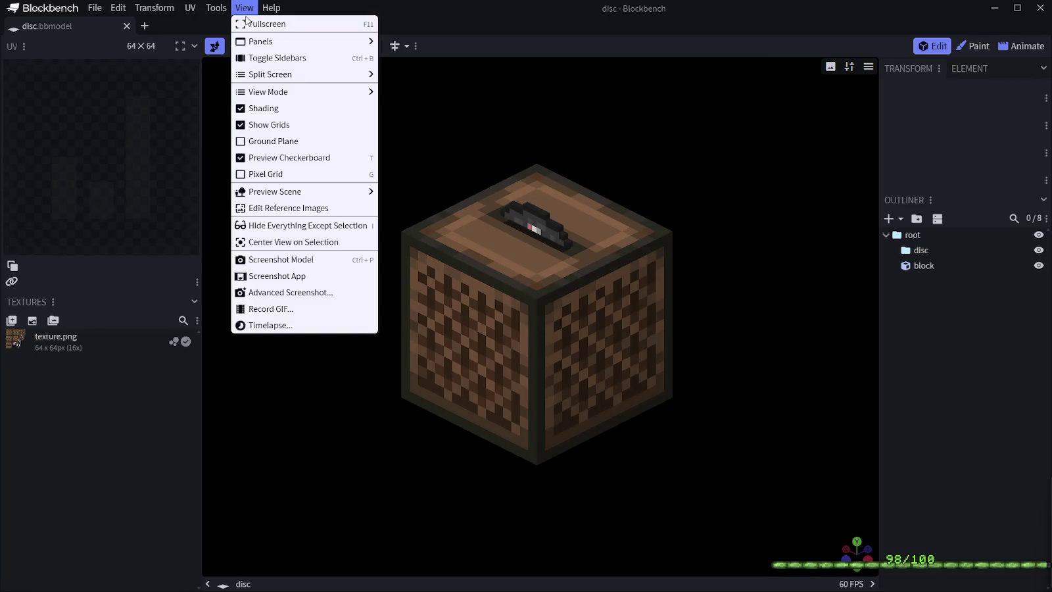
left_click(297, 293)
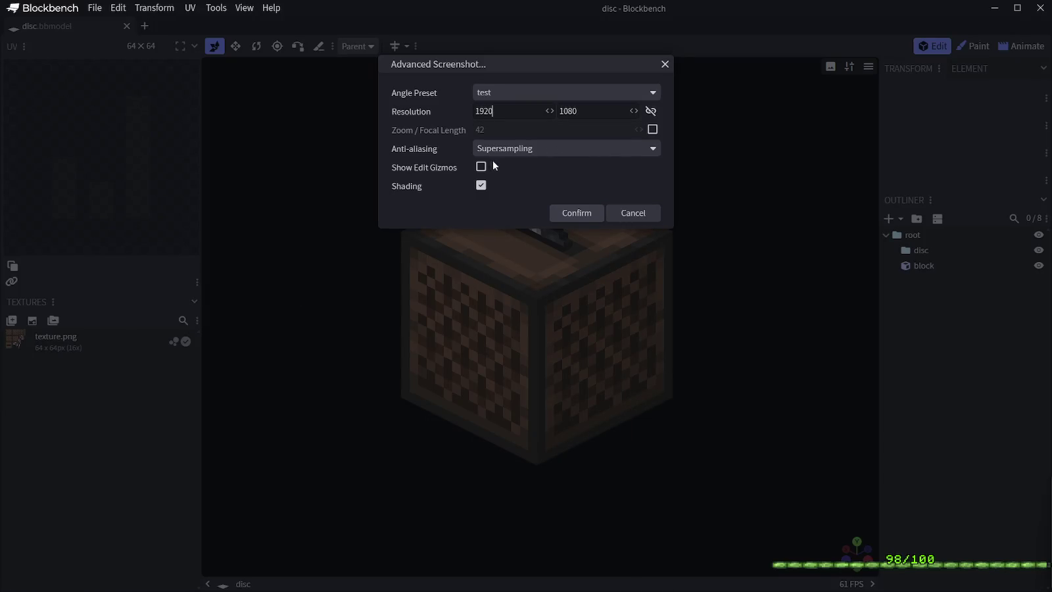
left_click(513, 92)
left_click(516, 109)
left_click(573, 213)
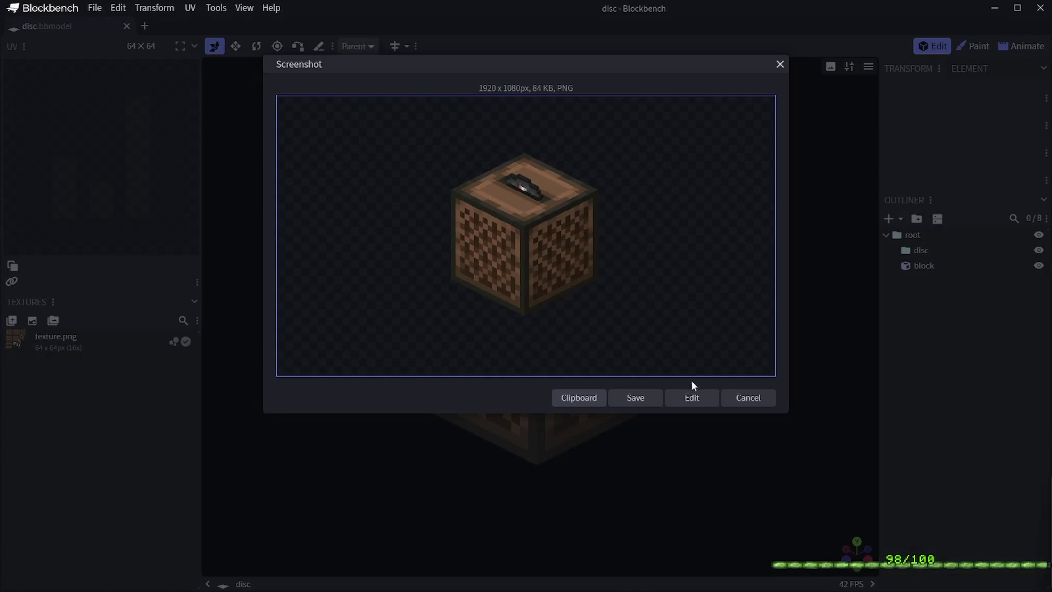
left_click(688, 397)
left_click(629, 166)
left_click(779, 65)
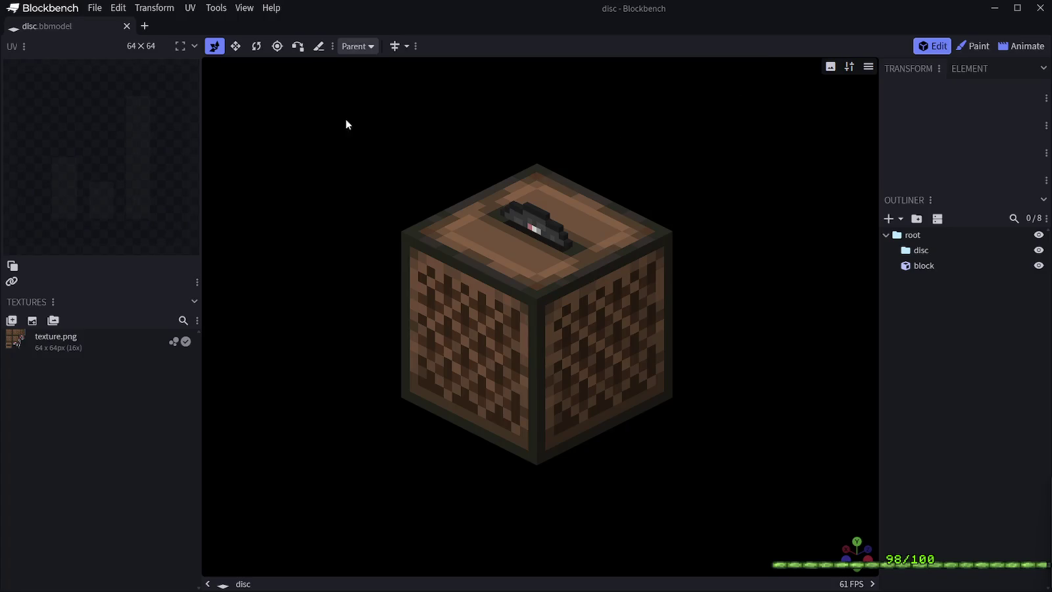
left_click(240, 9)
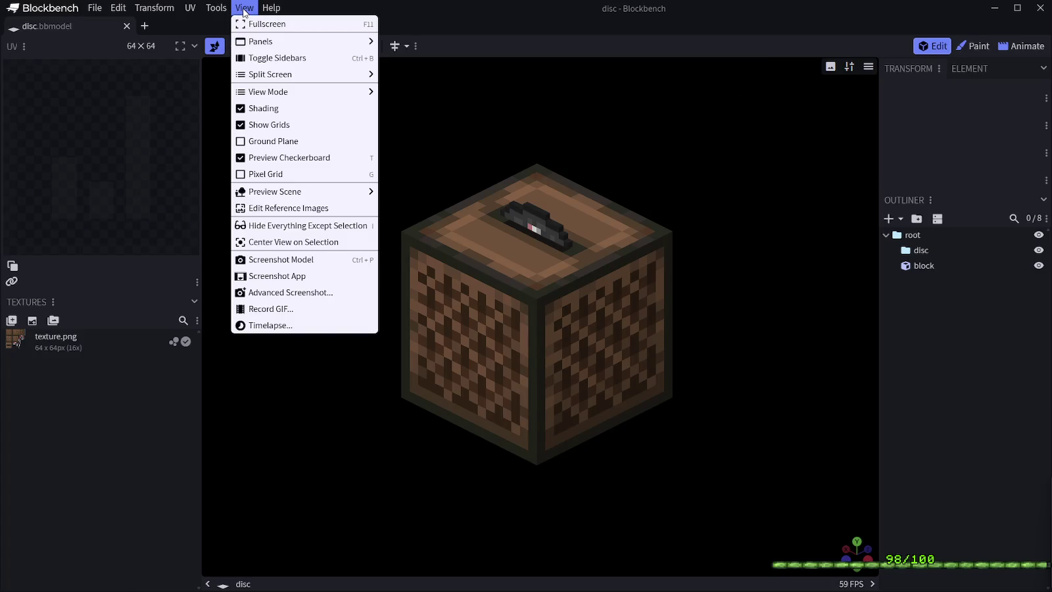
Set the recording to APNG at 60 FPS, Animation Length, pixelation 1, and confirm
left_click(293, 308)
left_click(505, 96)
left_click(517, 96)
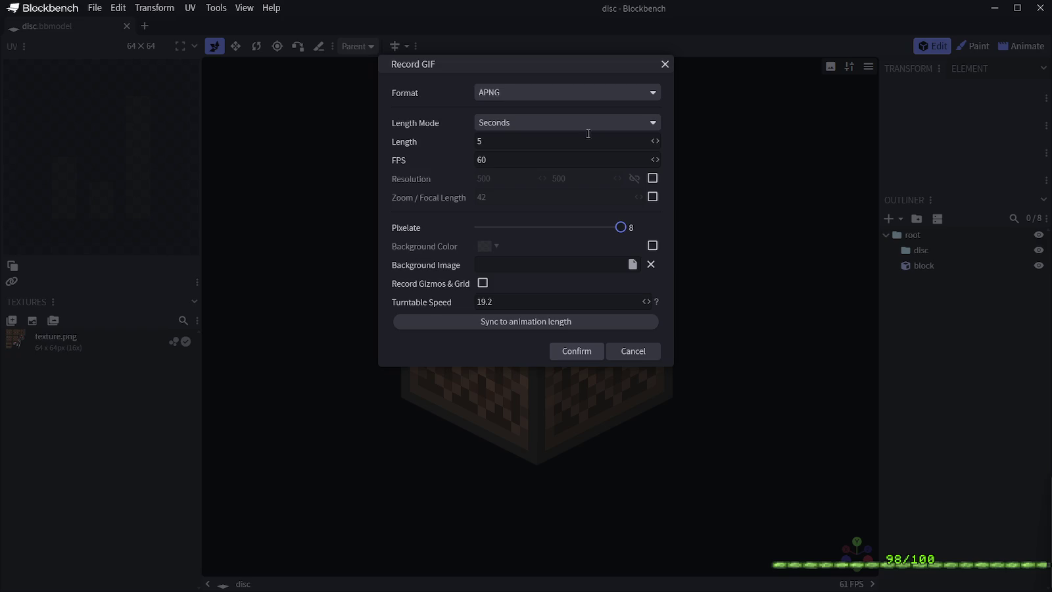
left_click(551, 124)
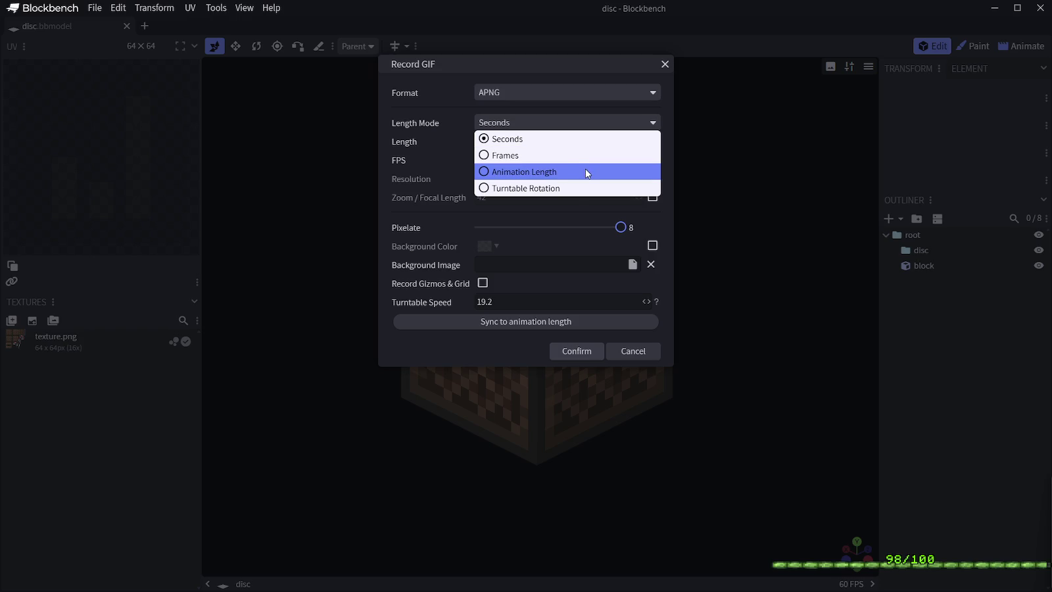
left_click(591, 138)
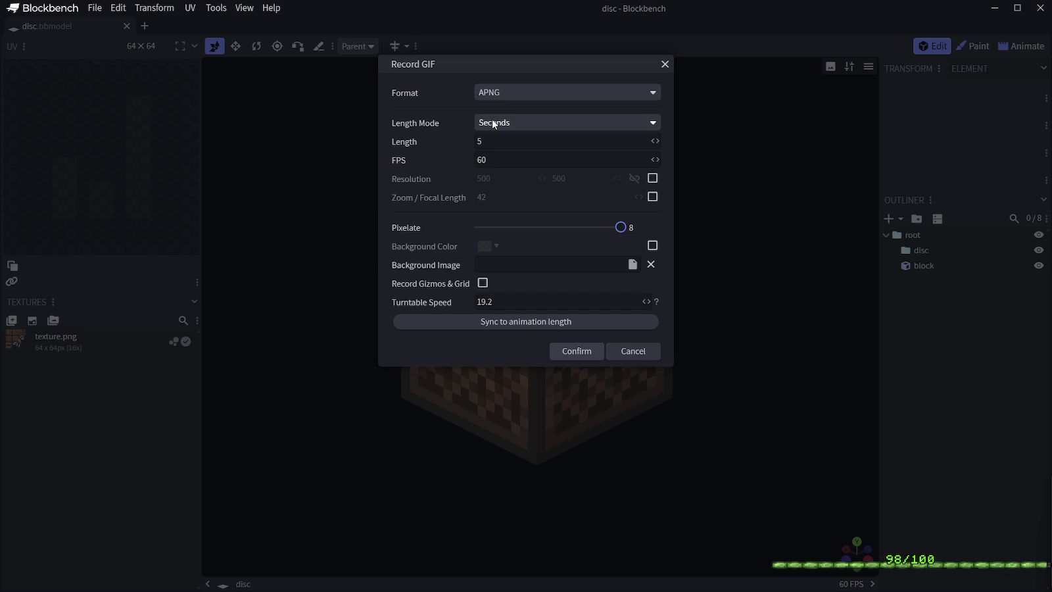
left_click(497, 123)
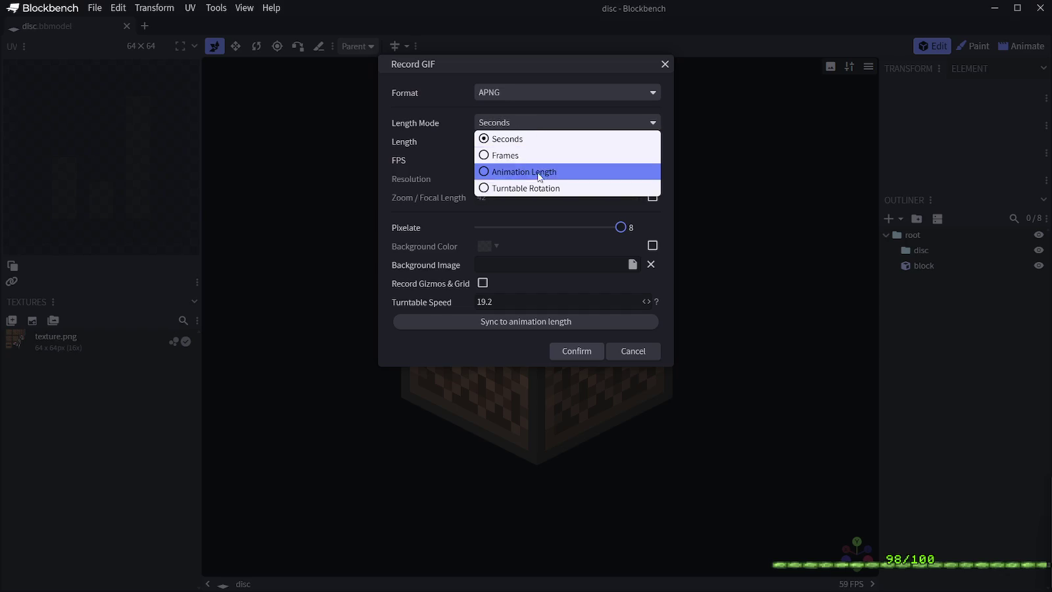
left_click(572, 189)
left_click(544, 126)
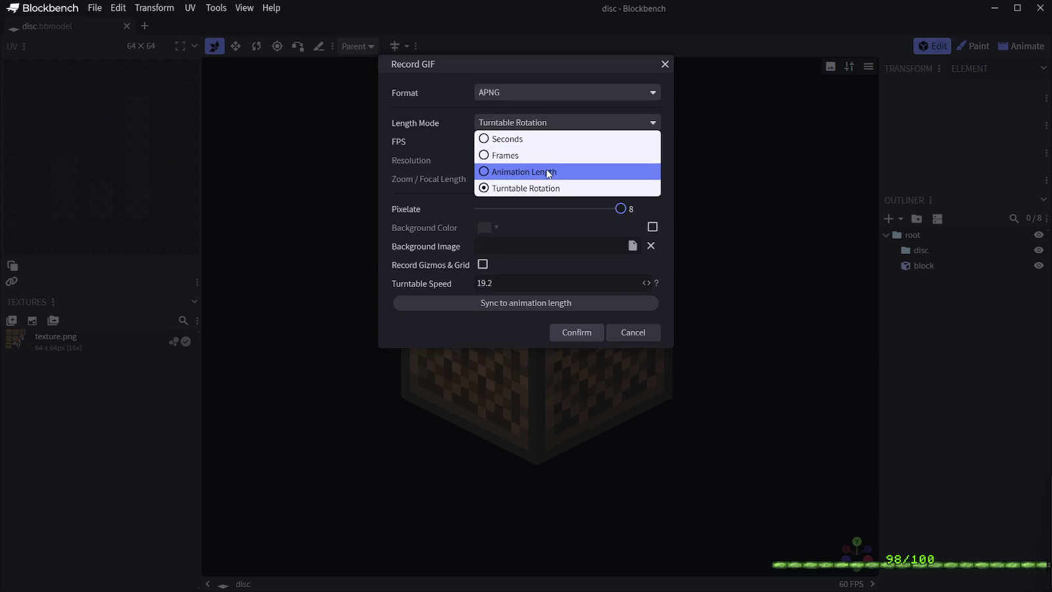
left_click(548, 172)
left_click(562, 125)
left_click(569, 123)
left_click_drag(590, 214, 430, 209)
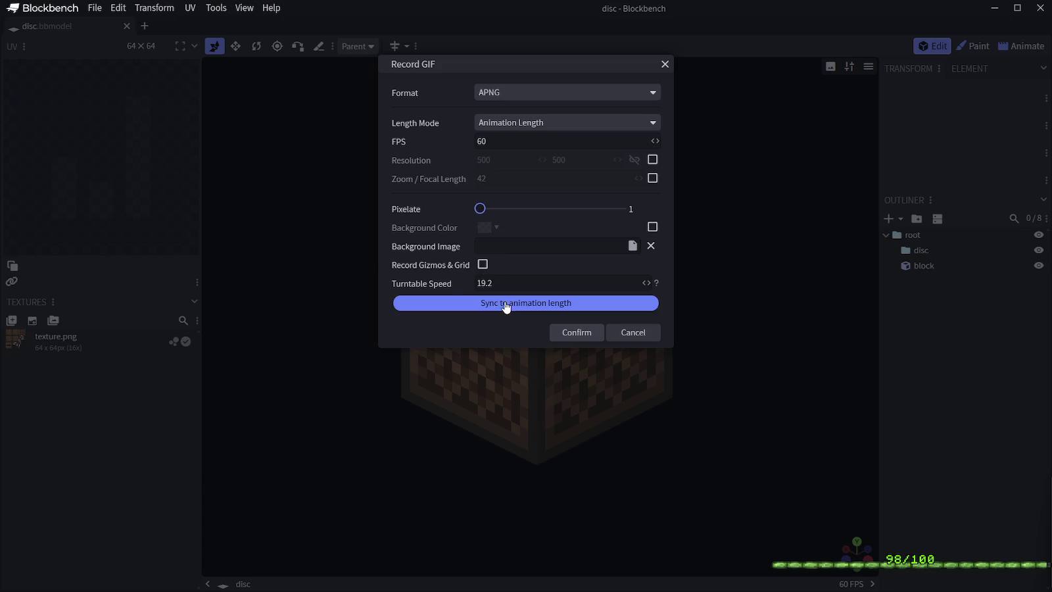
left_click(566, 333)
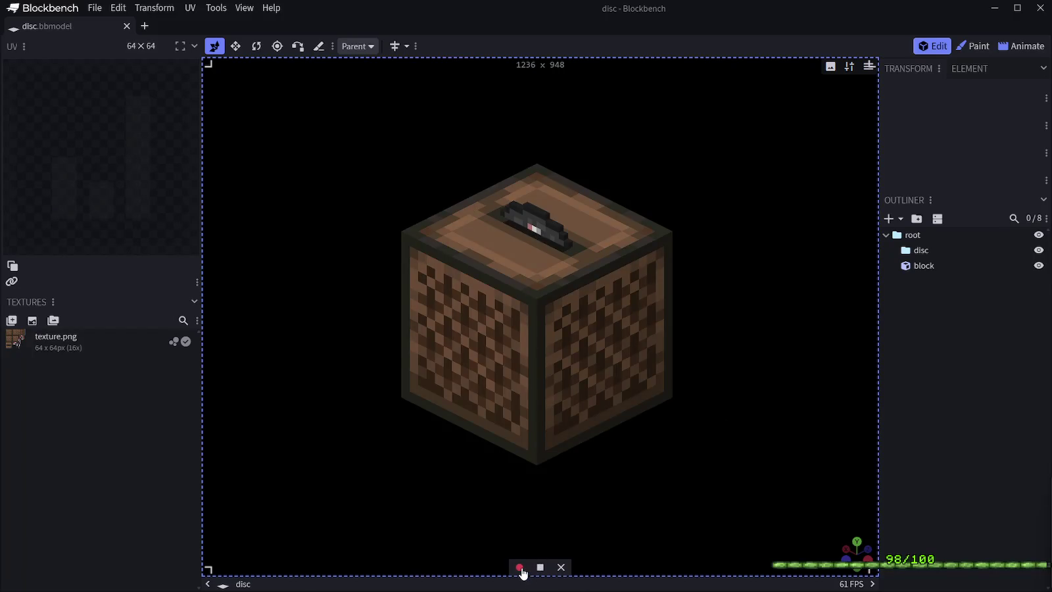
Record the 1236×948 APNG, open it in the image editor, then close its tab
left_click(519, 567)
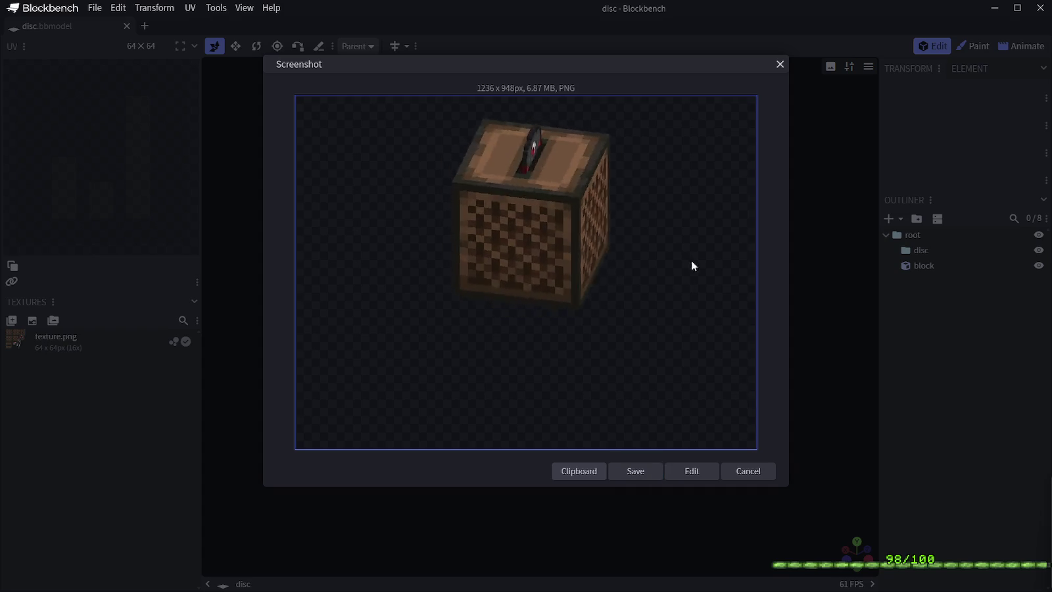
left_click(714, 472)
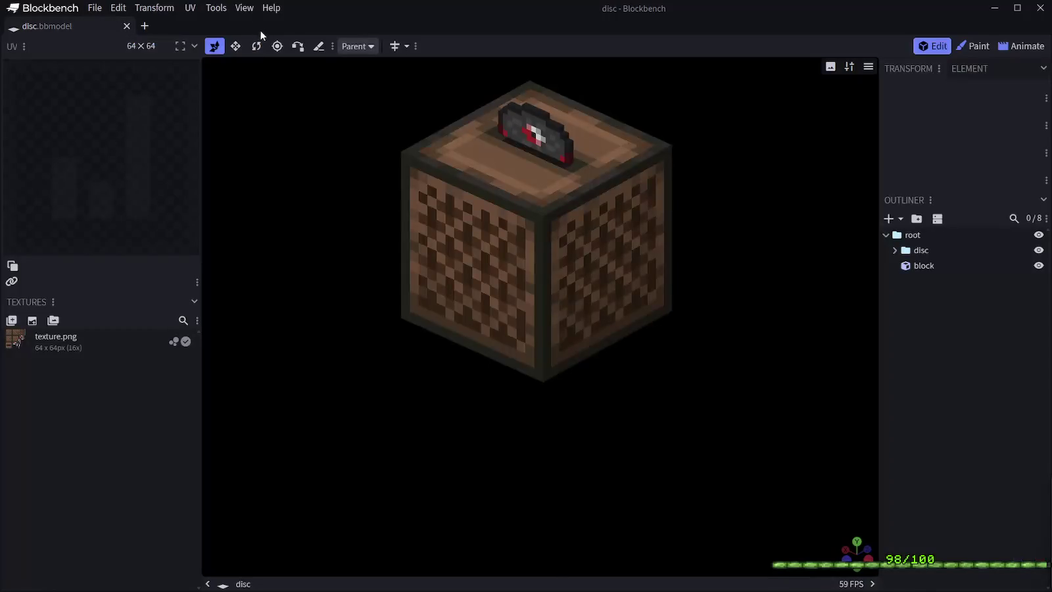
left_click(259, 25)
Switch the camera to the saved test angle and enter the Animate workspace
left_click(868, 67)
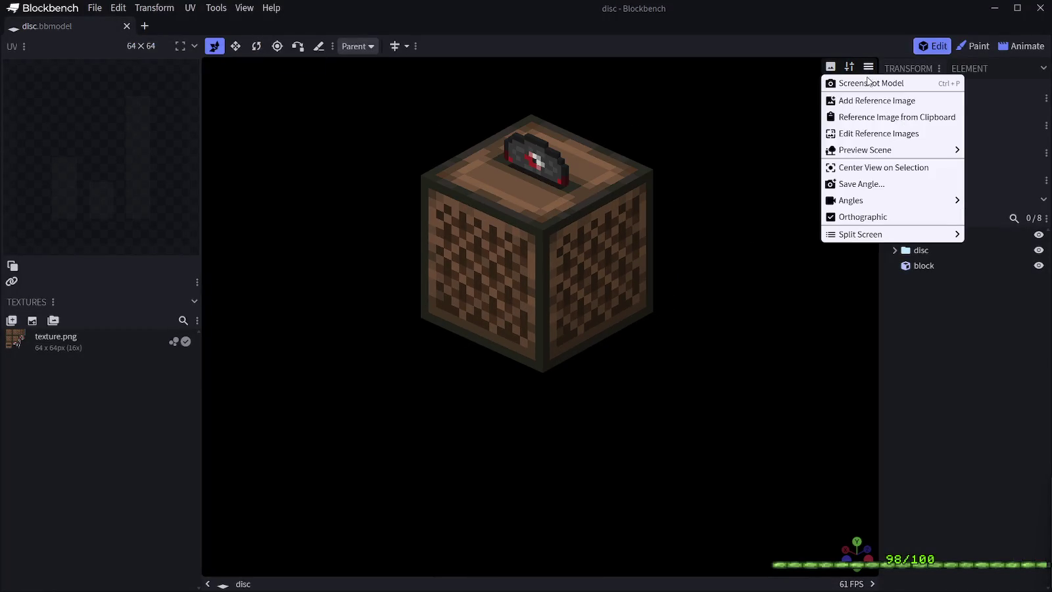
mouse_move(891, 201)
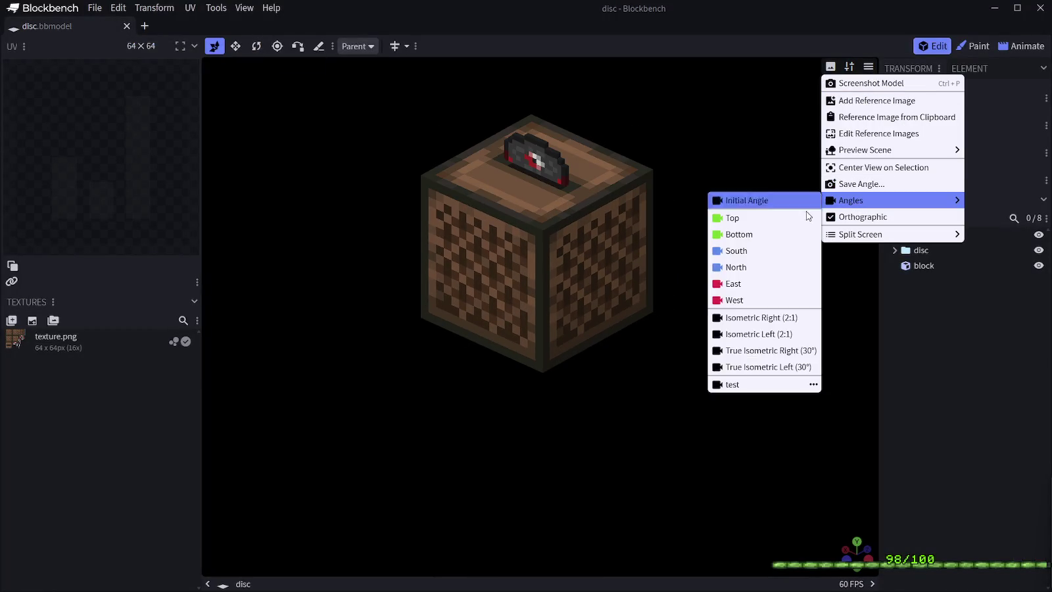
left_click(756, 384)
right_click_drag(748, 222, 757, 299)
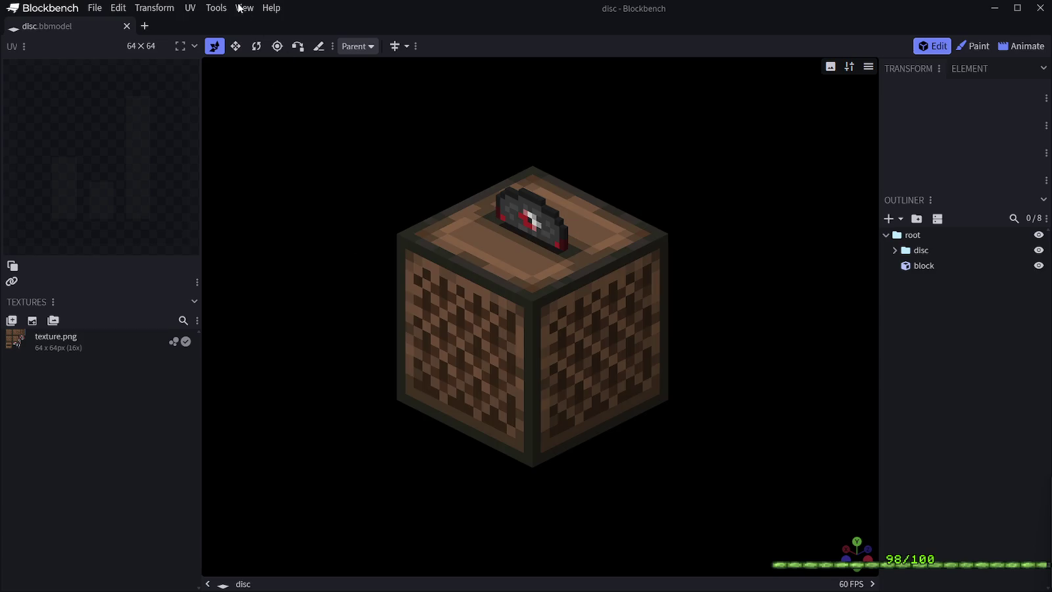
left_click(1021, 46)
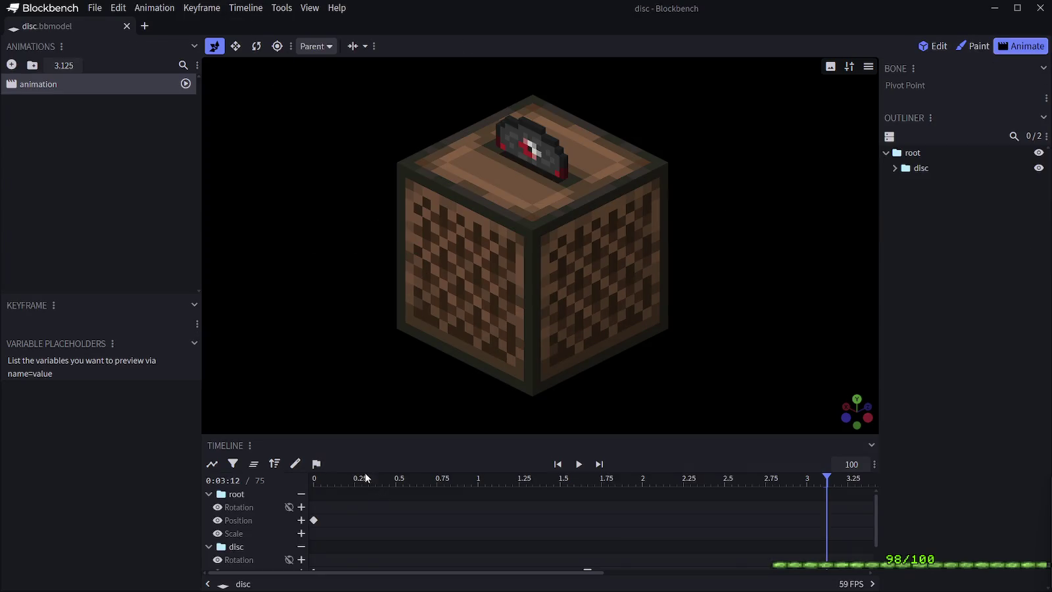
Rewind and play the disc animation, then collapse the root group's tracks
left_click_drag(366, 478, 287, 478)
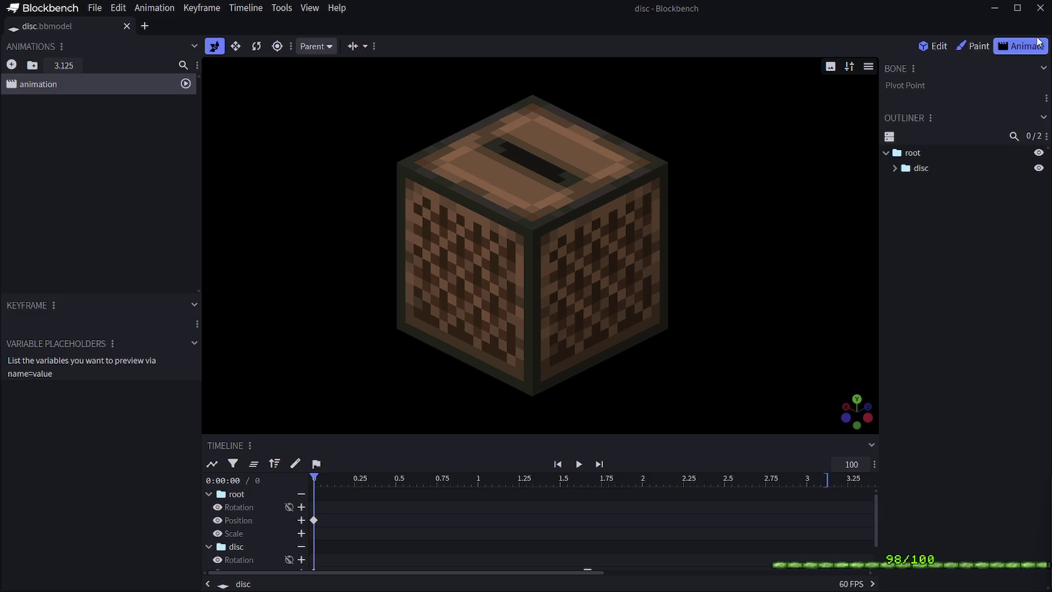
key("space")
key("space")
scroll(395, 516, "down", 1)
scroll(421, 520, "up", 1)
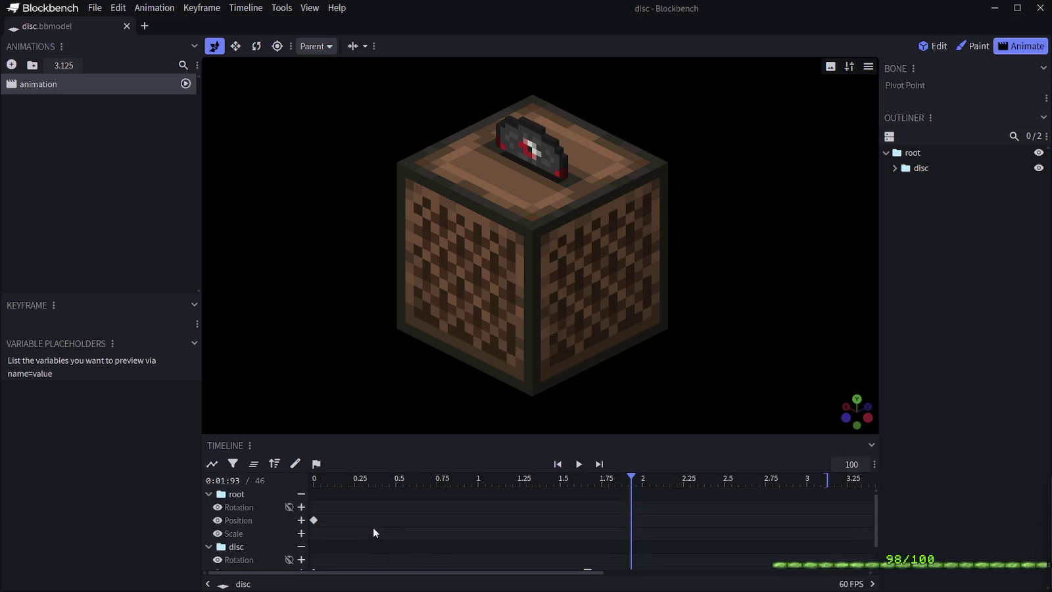
left_click(208, 494)
Move the disc's position keyframe to 2.6667 s and replay to check the timing
left_click(240, 507)
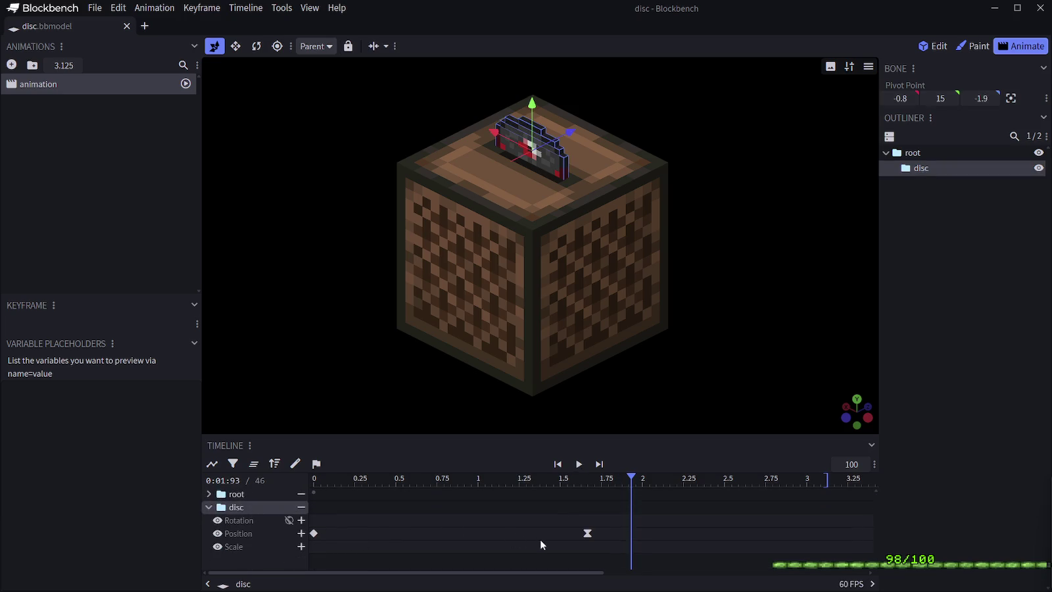
left_click_drag(588, 534, 752, 534)
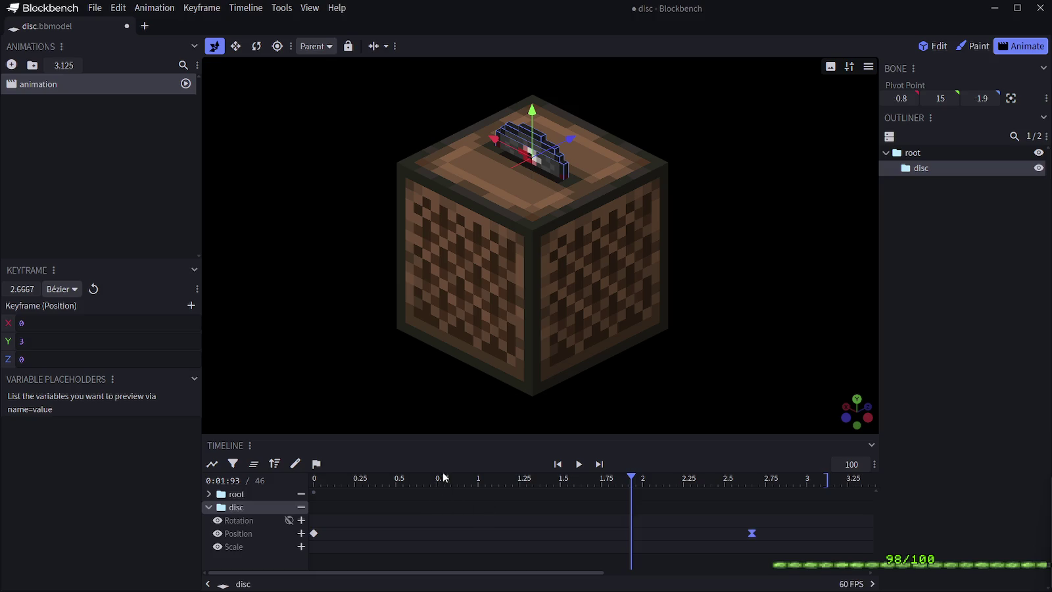
left_click_drag(349, 478, 317, 485)
key("space")
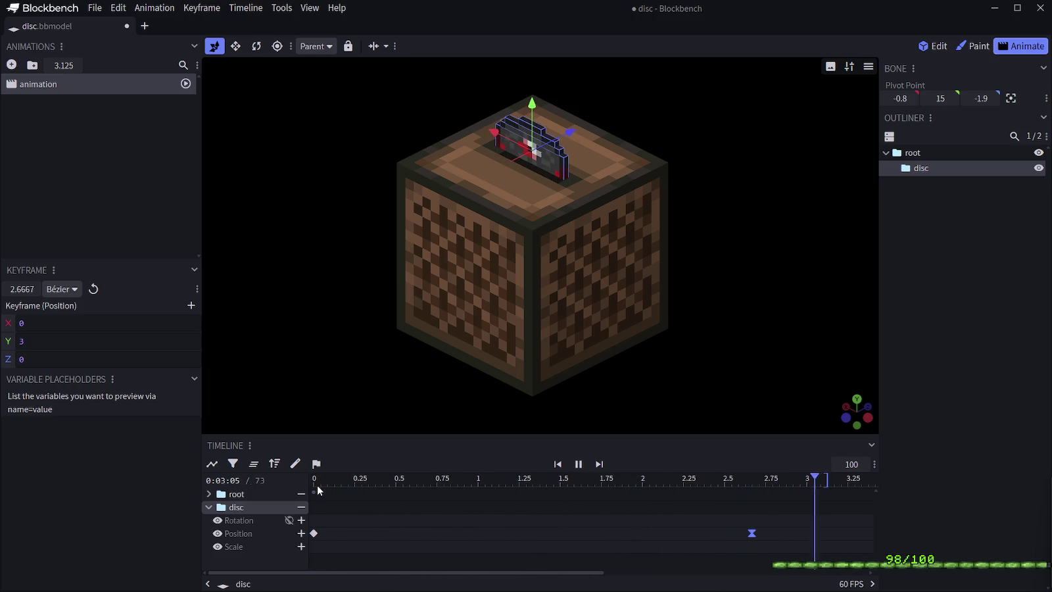
left_click(1019, 380)
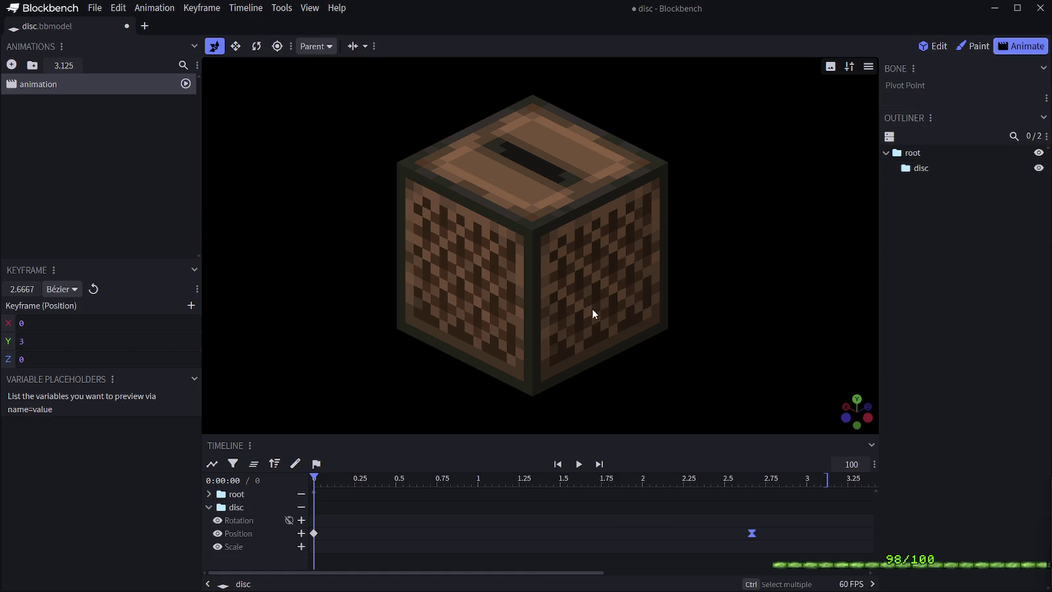
left_click(307, 9)
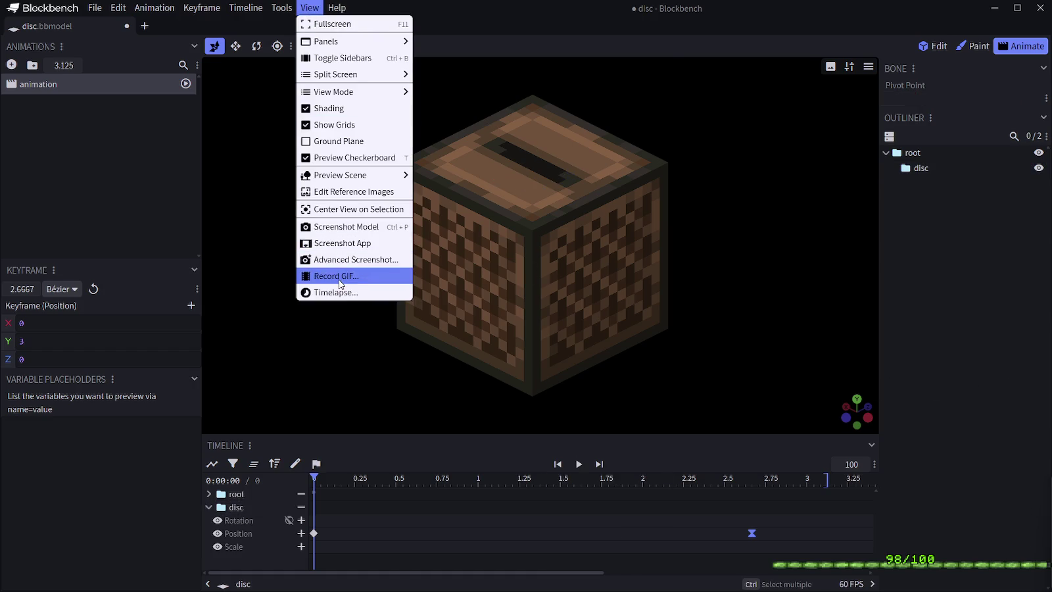
Switch the Record GIF length mode to Frames
left_click(339, 276)
left_click(526, 123)
left_click(526, 122)
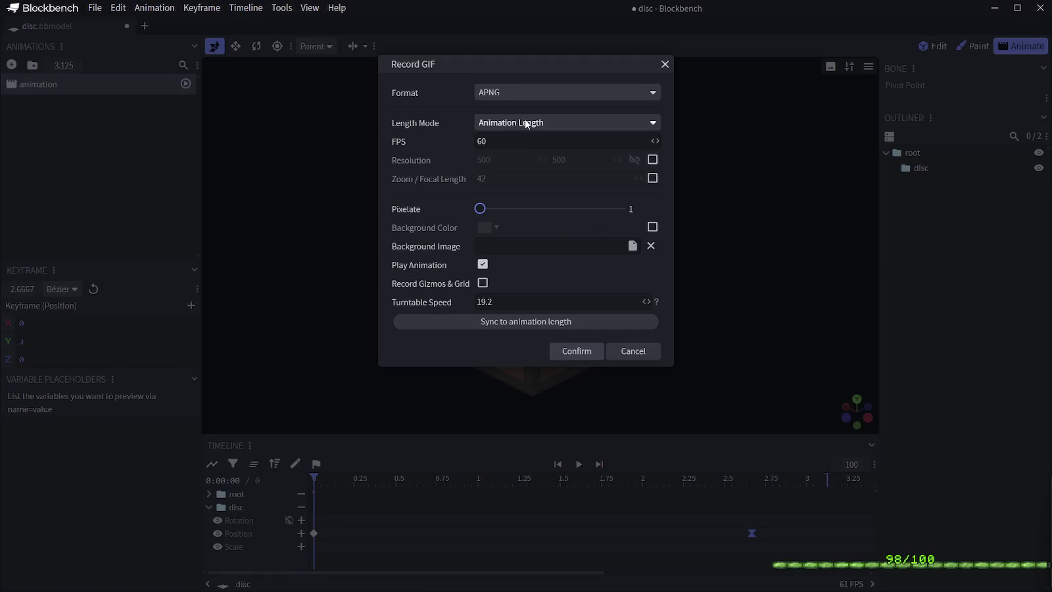
left_click(526, 123)
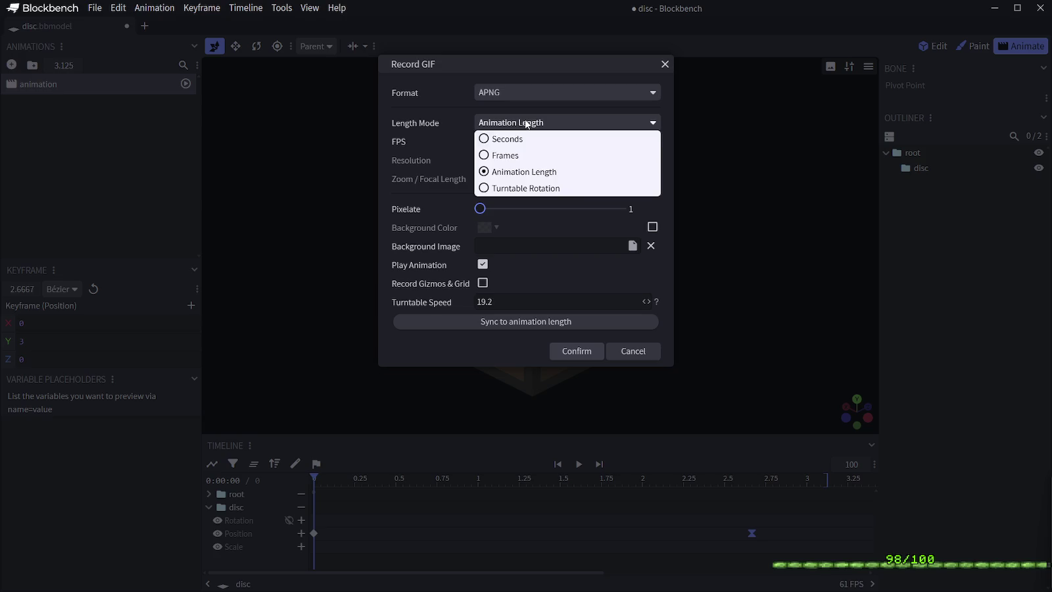
left_click(526, 154)
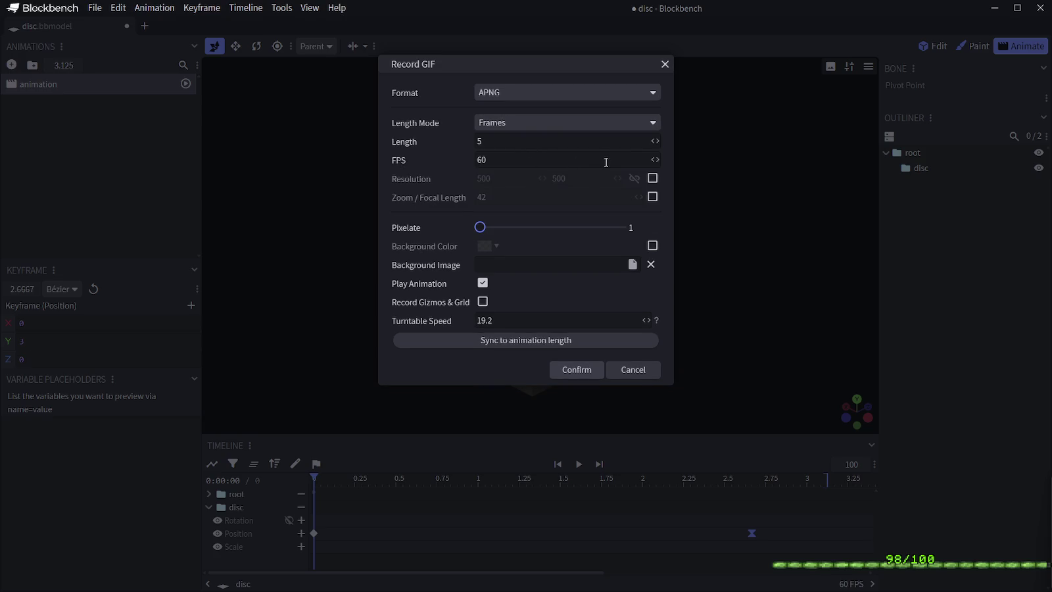
Set a custom 1920×1080 resolution, record the test APNG, then discard it
left_click(652, 178)
left_click(503, 182)
key("BackSpace")
key("BackSpace")
key("BackSpace")
type("1920")
key("Tab")
type("10")
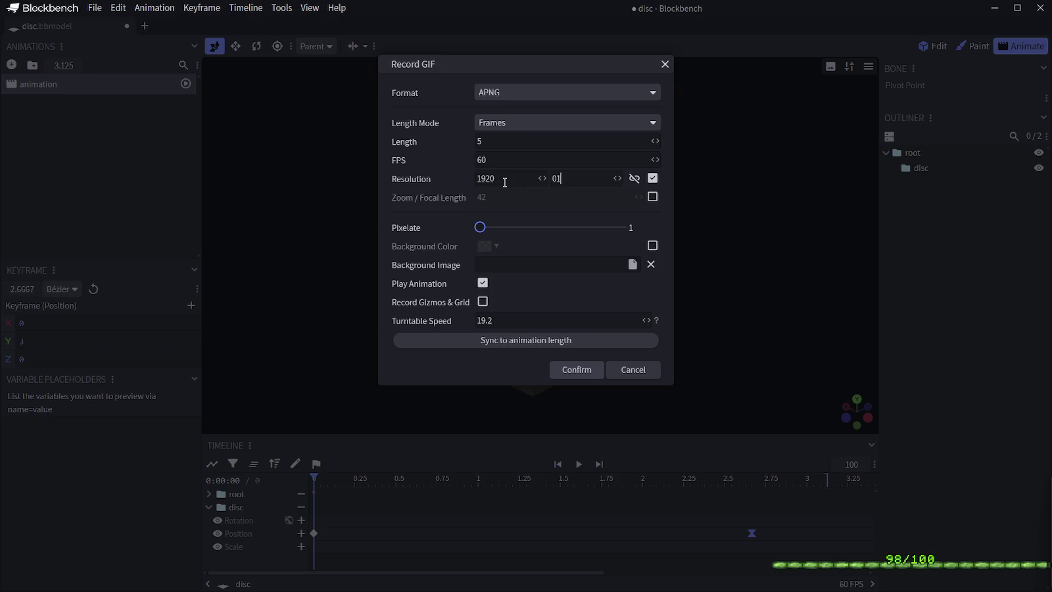
type("80")
left_click(591, 371)
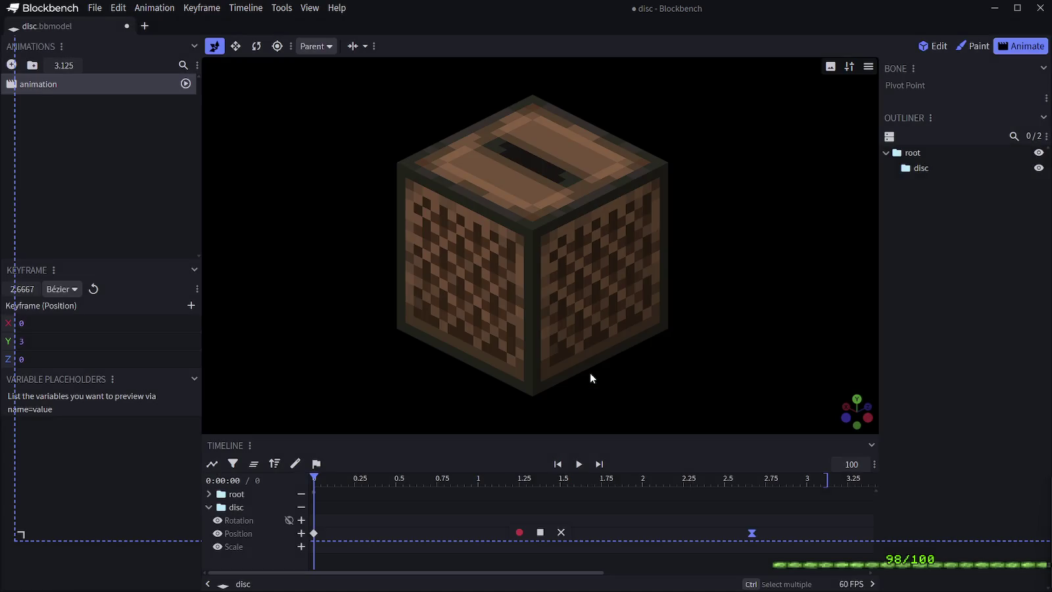
left_click(518, 532)
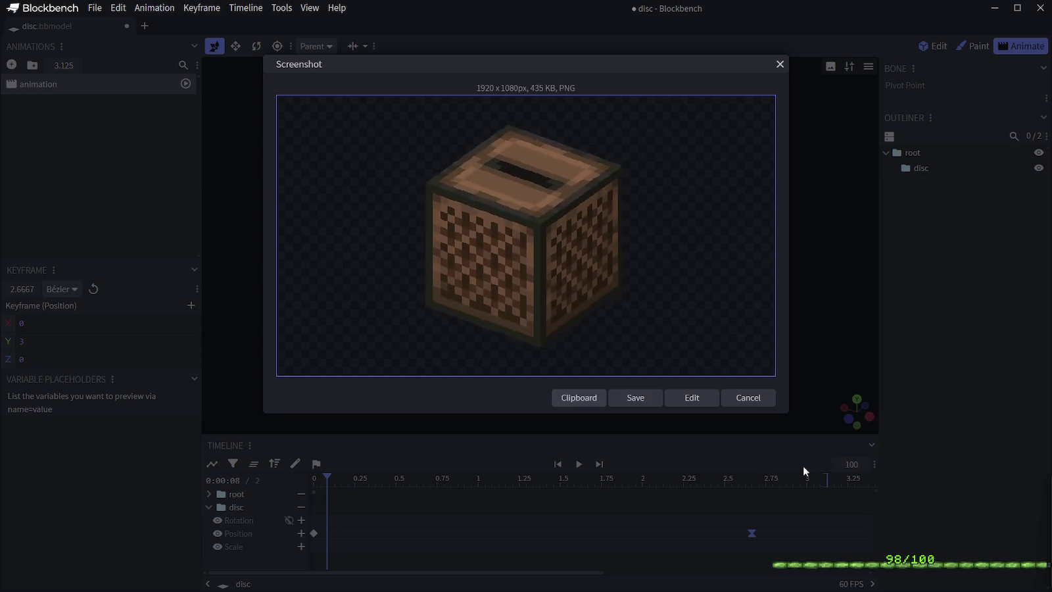
left_click(746, 396)
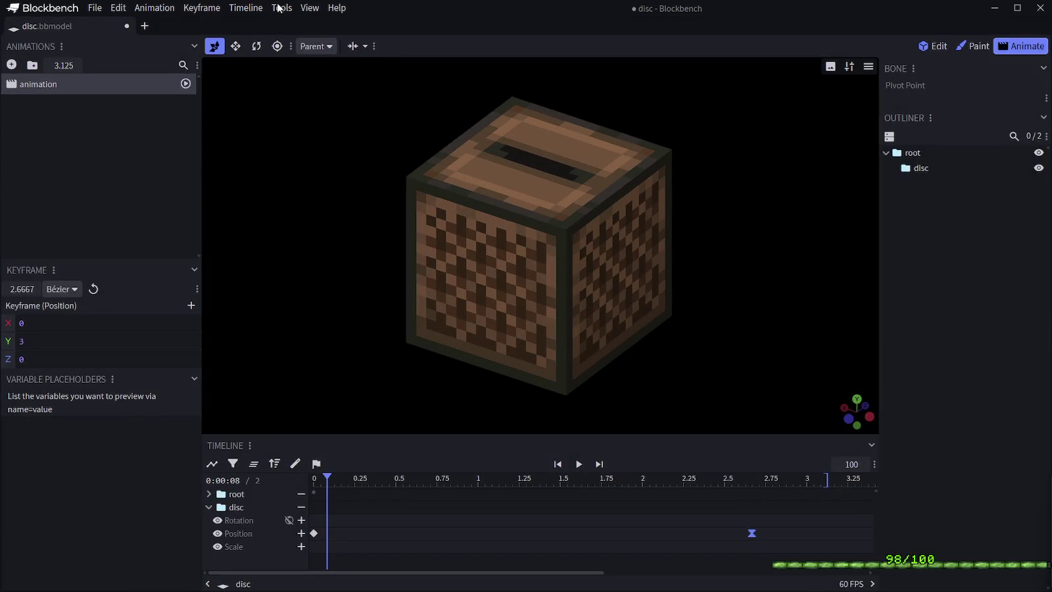
Record a 60-frame 1920×1080 APNG and dismiss its 4.07 MB preview
left_click(308, 8)
left_click(348, 276)
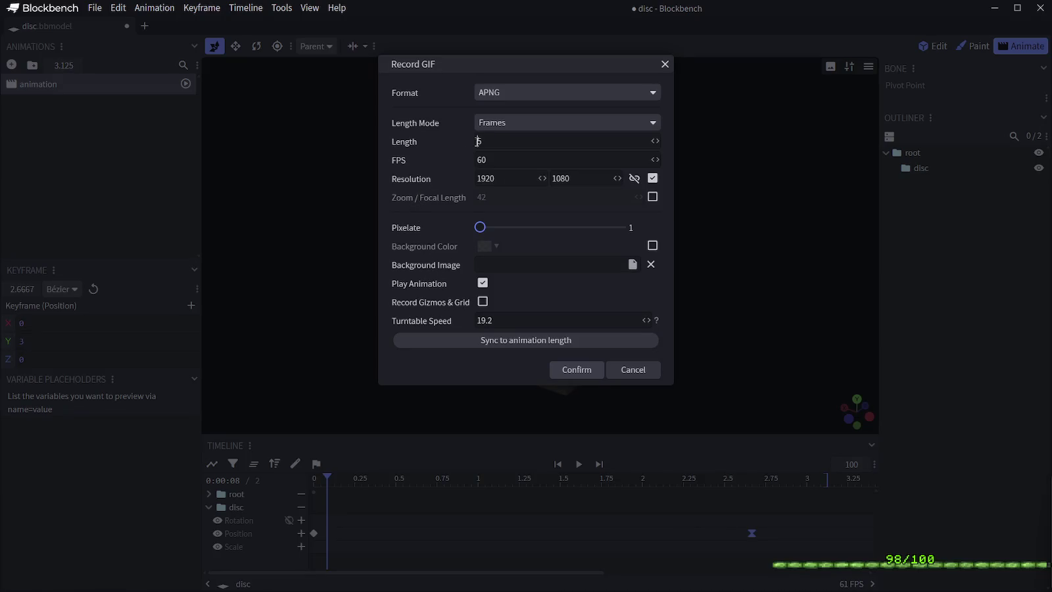
left_click(515, 124)
left_click(515, 123)
left_click(505, 140)
key("BackSpace")
type("60")
left_click(559, 370)
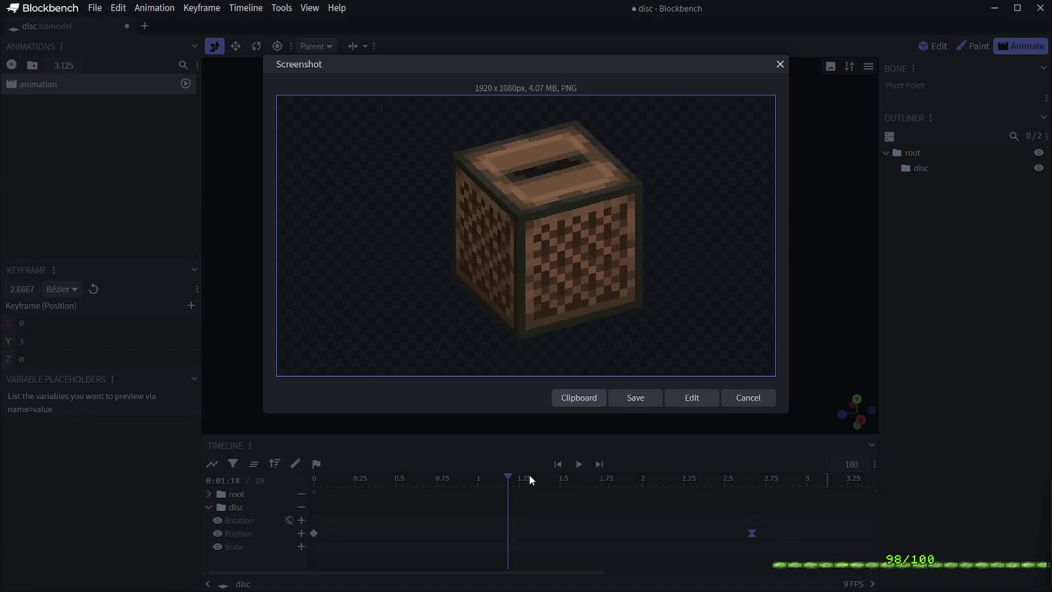
left_click(748, 399)
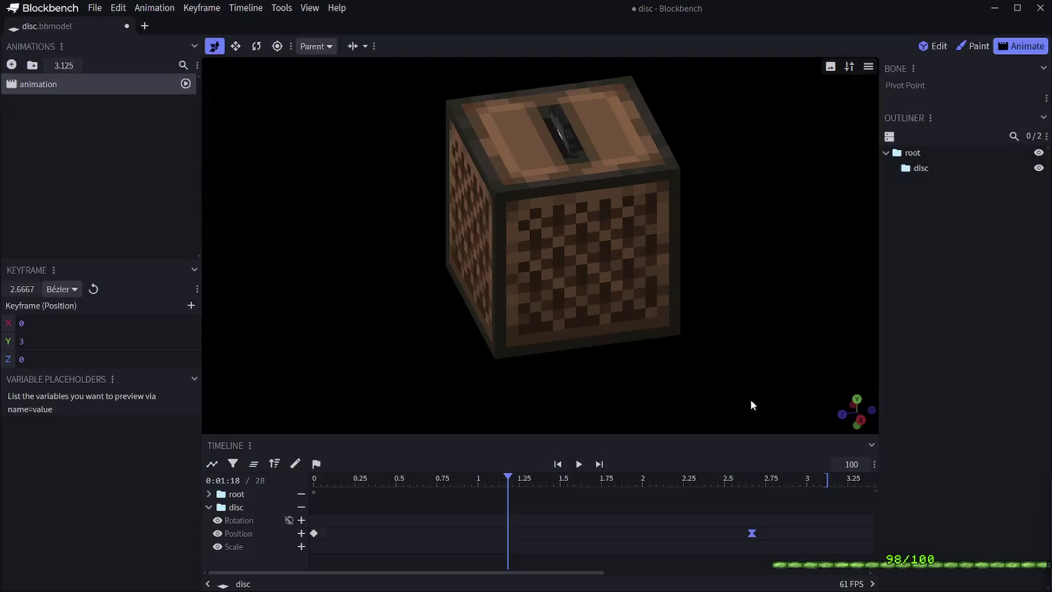
View the jukebox from an isometric angle with adjusted zoom, then bring up the Record GIF settings
left_click(830, 67)
mouse_move(850, 200)
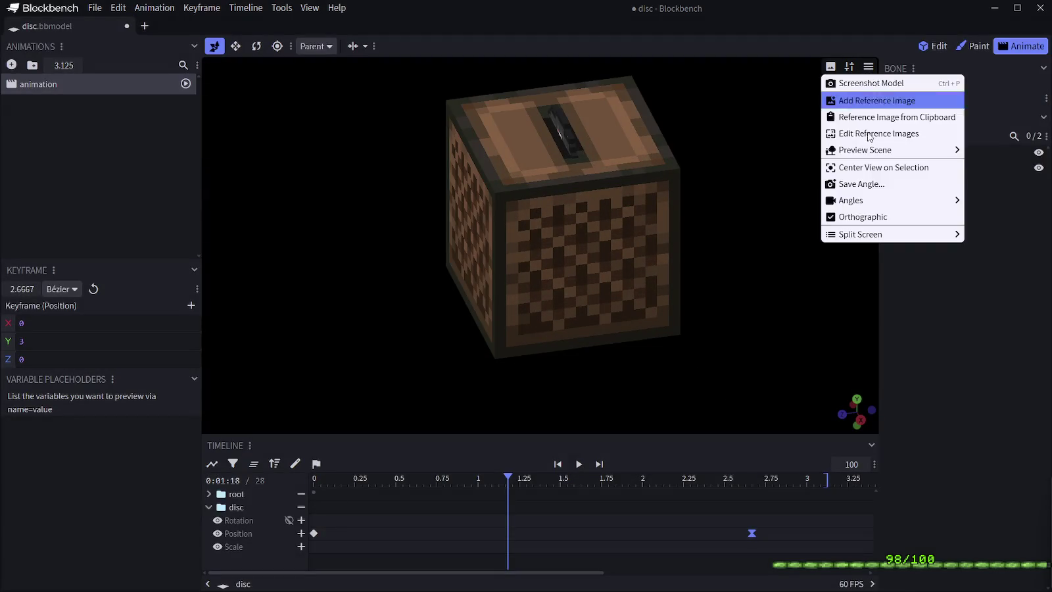
left_click(736, 382)
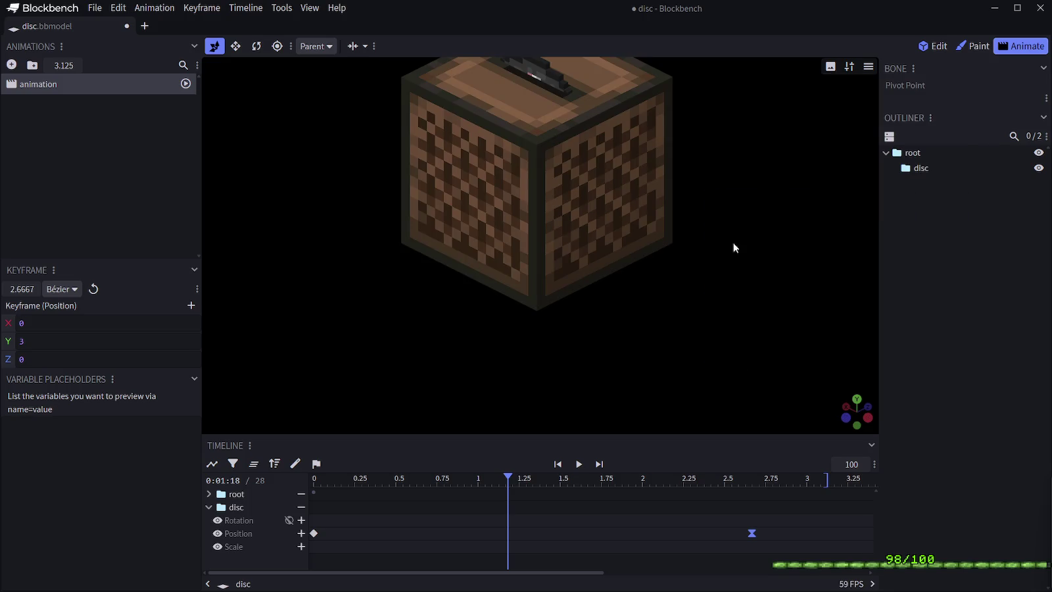
scroll(742, 264, "up", 1)
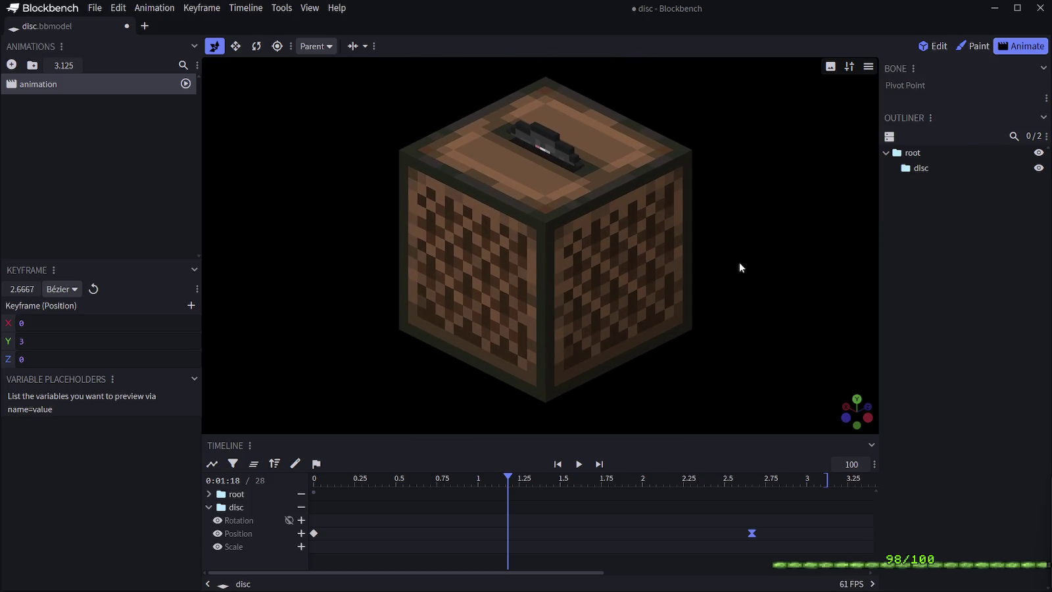
scroll(739, 262, "up", 1)
scroll(739, 262, "down", 1)
scroll(739, 262, "down", 1)
right_click(739, 260)
left_click(1016, 300)
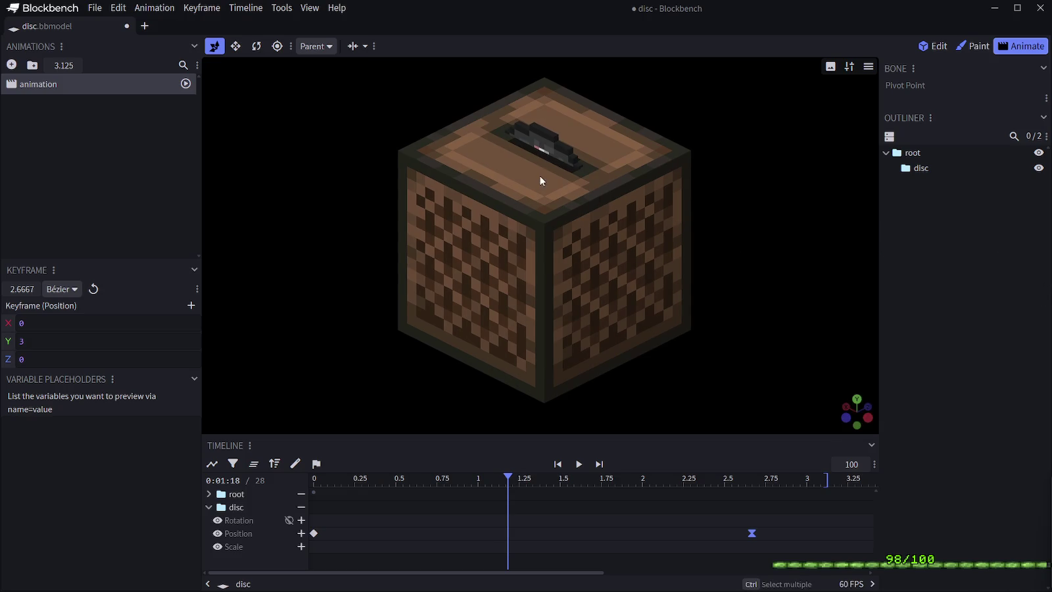
left_click(310, 8)
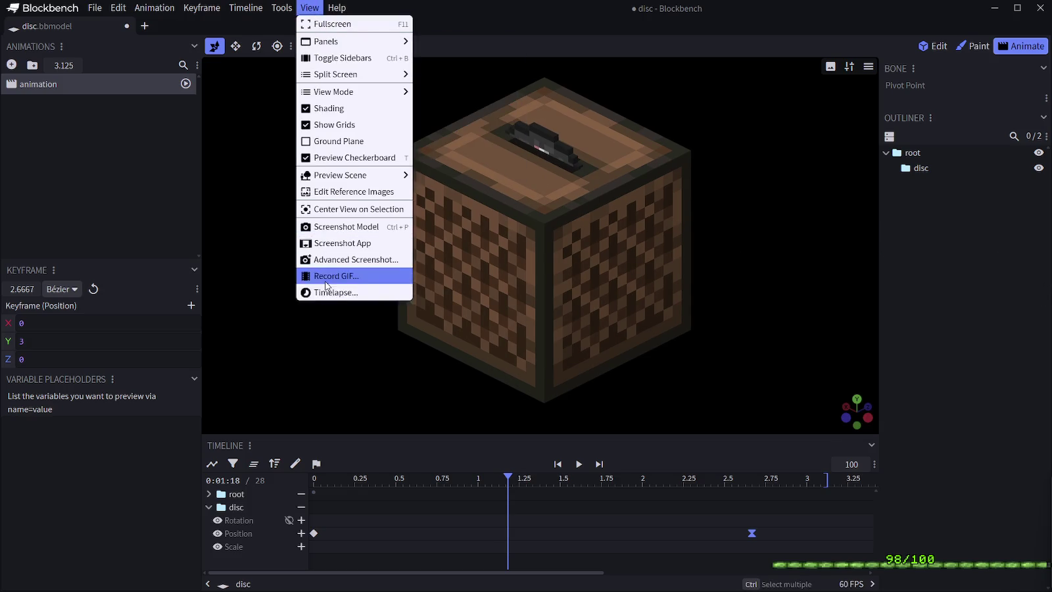
left_click(339, 275)
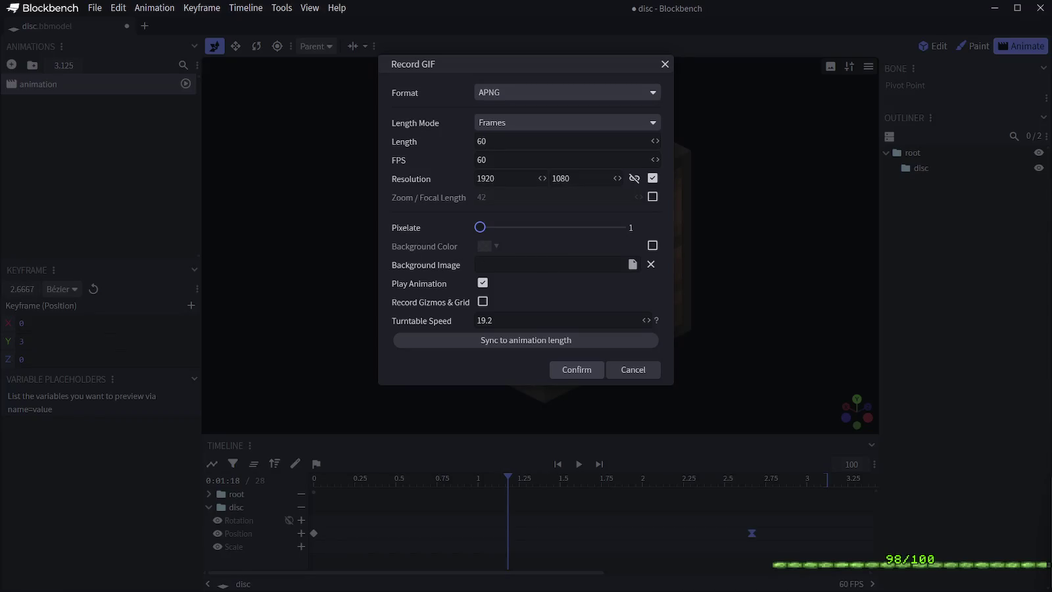